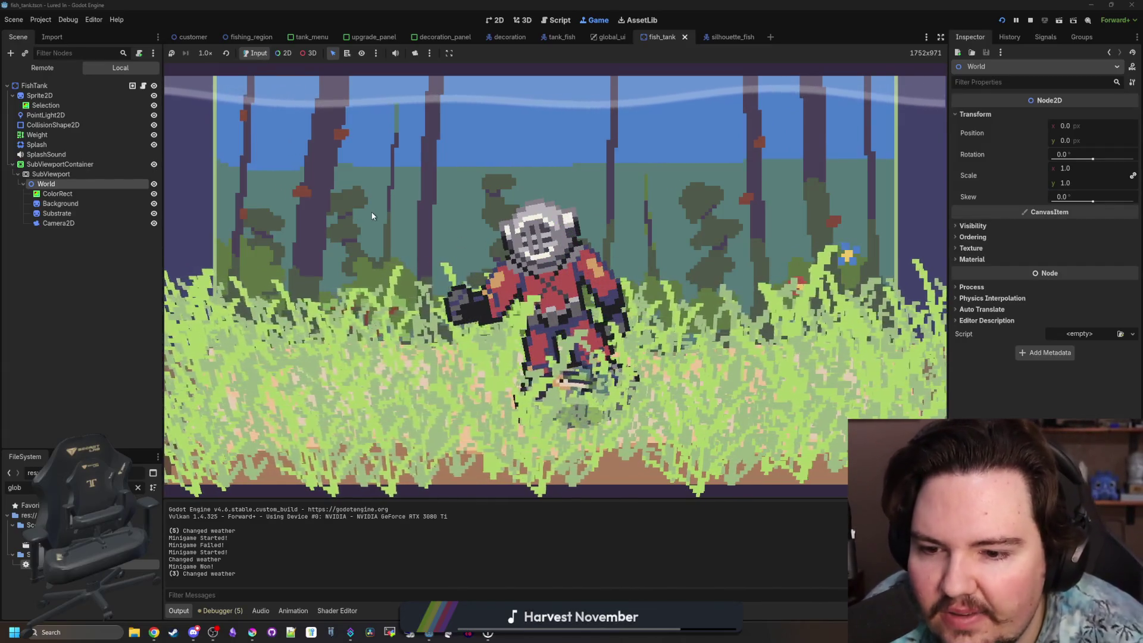
Look through the Debug and Project menus and inspect the SubViewport node's settings.
{"action": "left_click", "coordinate": [57, 21]}
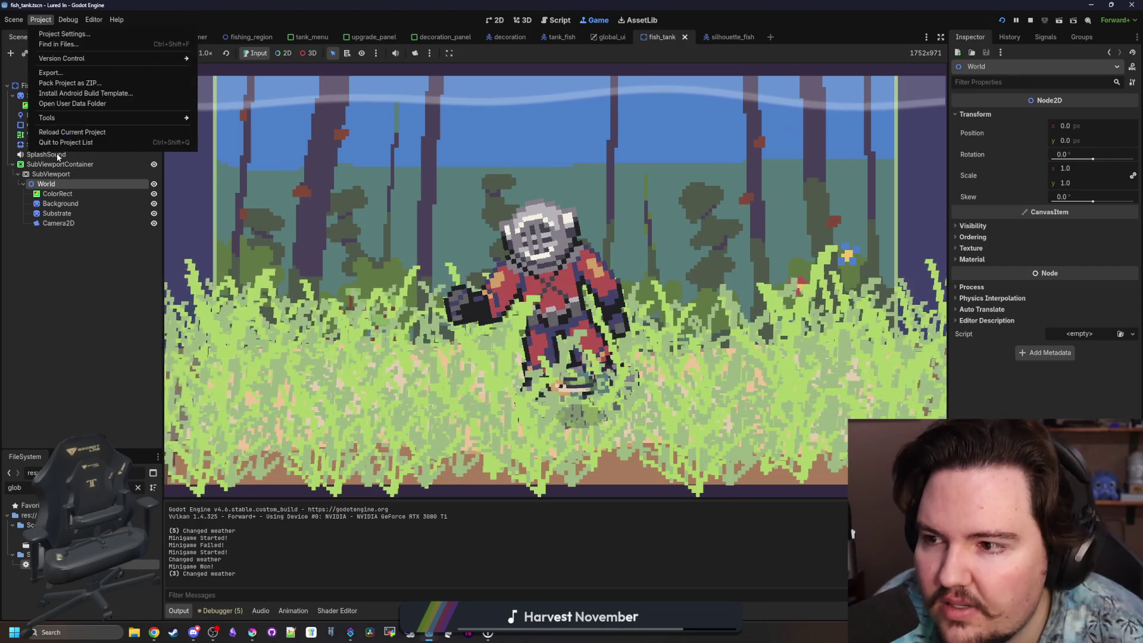
{"action": "left_click", "coordinate": [56, 178]}
{"action": "left_click", "coordinate": [69, 174]}
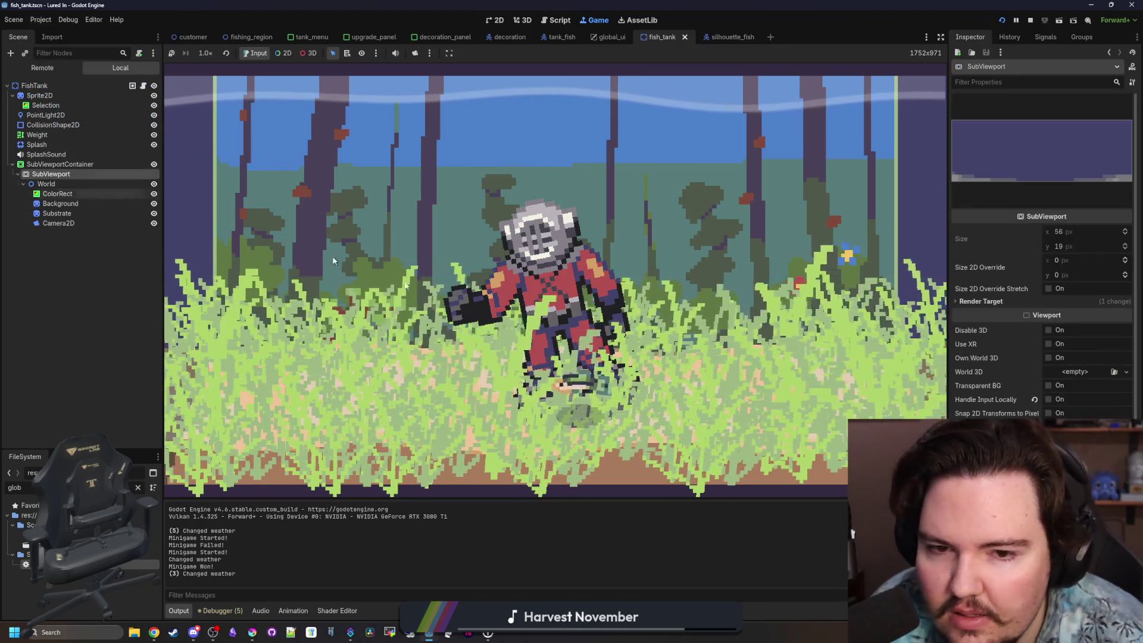
Switch to the tank_menu scene and inspect its SubViewport node properties.
{"action": "left_click", "coordinate": [309, 37]}
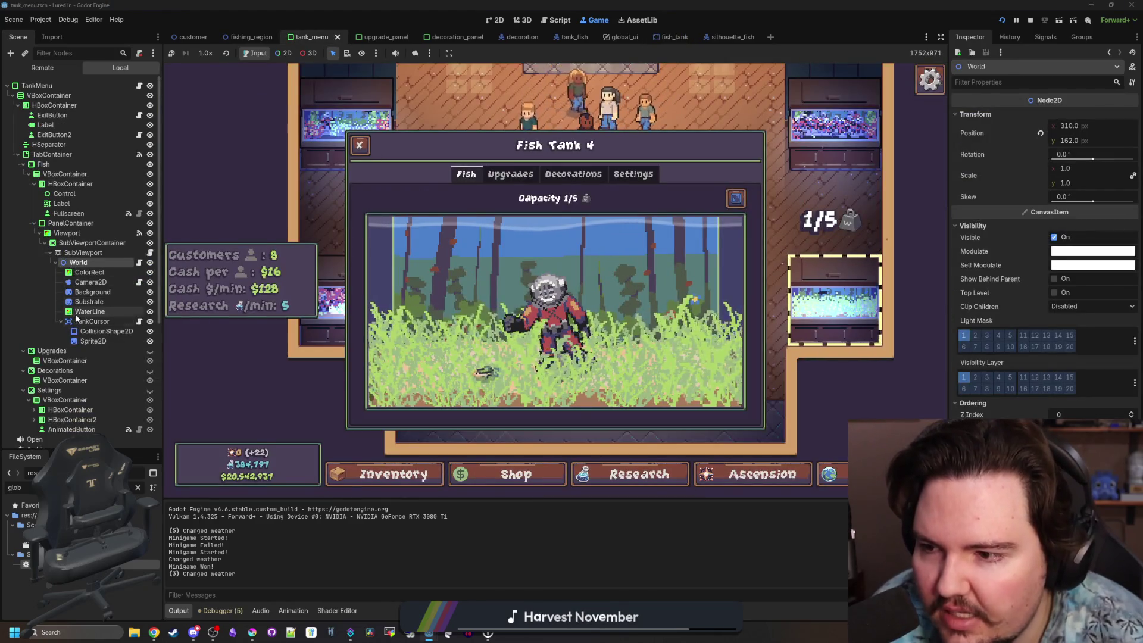
{"action": "left_click", "coordinate": [83, 252]}
{"action": "scroll", "coordinate": [1055, 378], "scroll_direction": "down", "scroll_amount": 3}
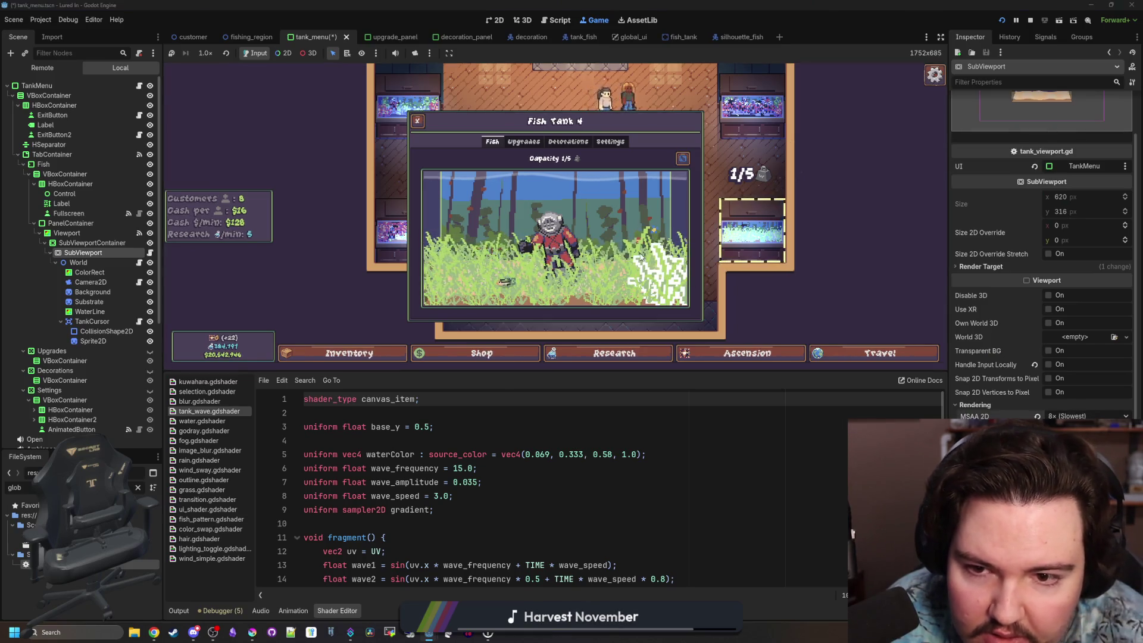
Expand Fish Tank 4 to fill the game view and give the running game more vertical space.
{"action": "left_click", "coordinate": [683, 159]}
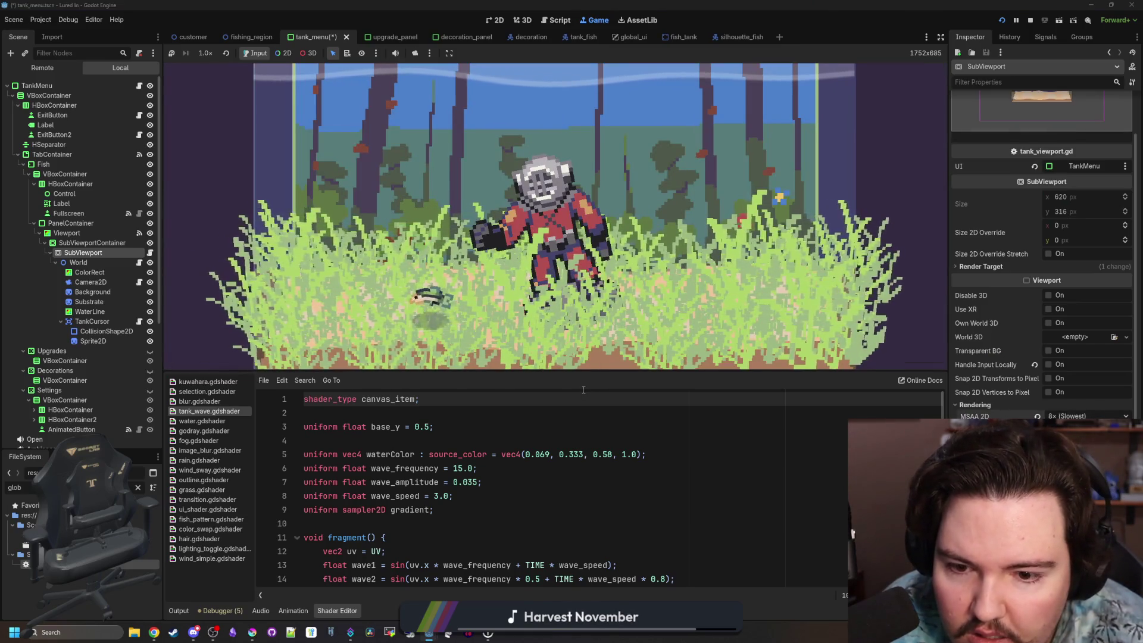
{"action": "left_click_drag", "start_coordinate": [587, 383], "coordinate": [587, 476]}
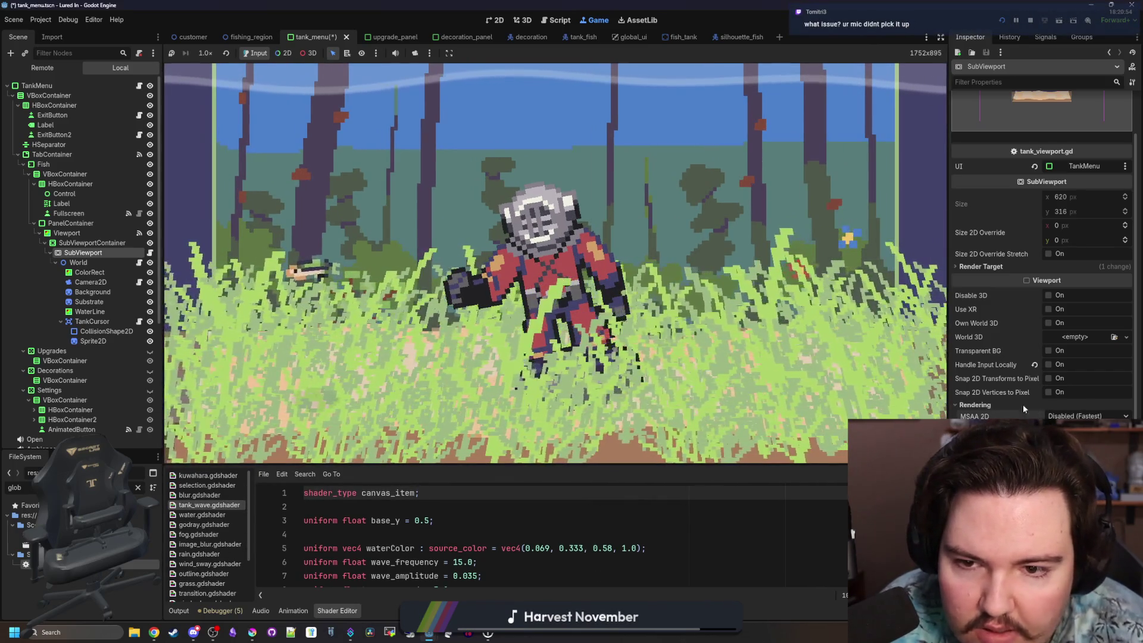
{"action": "left_click", "coordinate": [572, 169]}
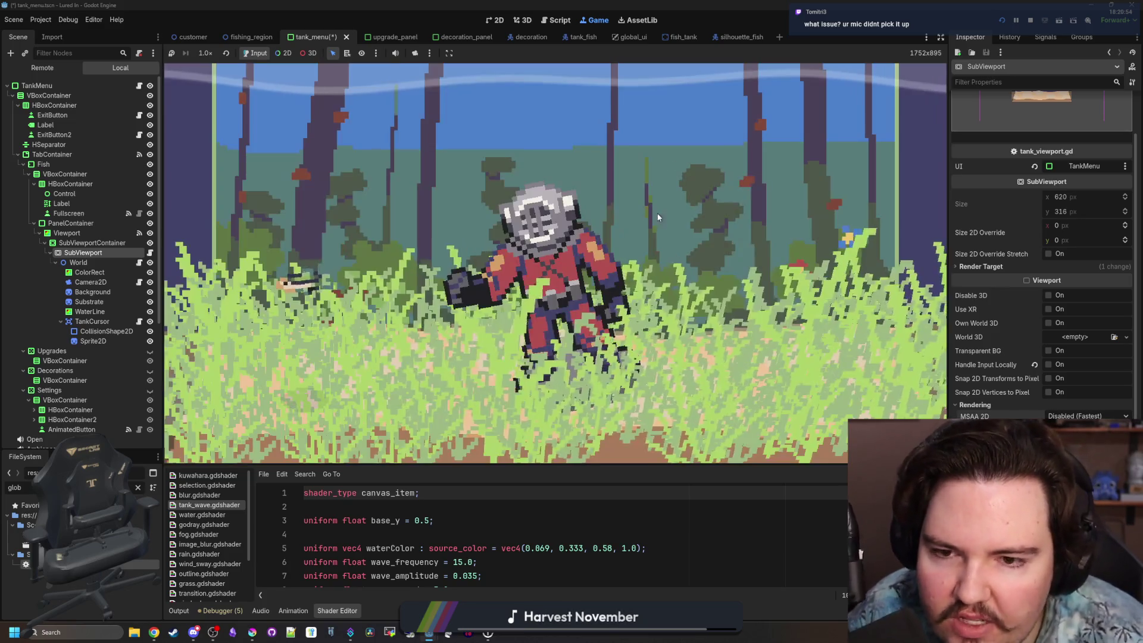
{"action": "left_click", "coordinate": [495, 266]}
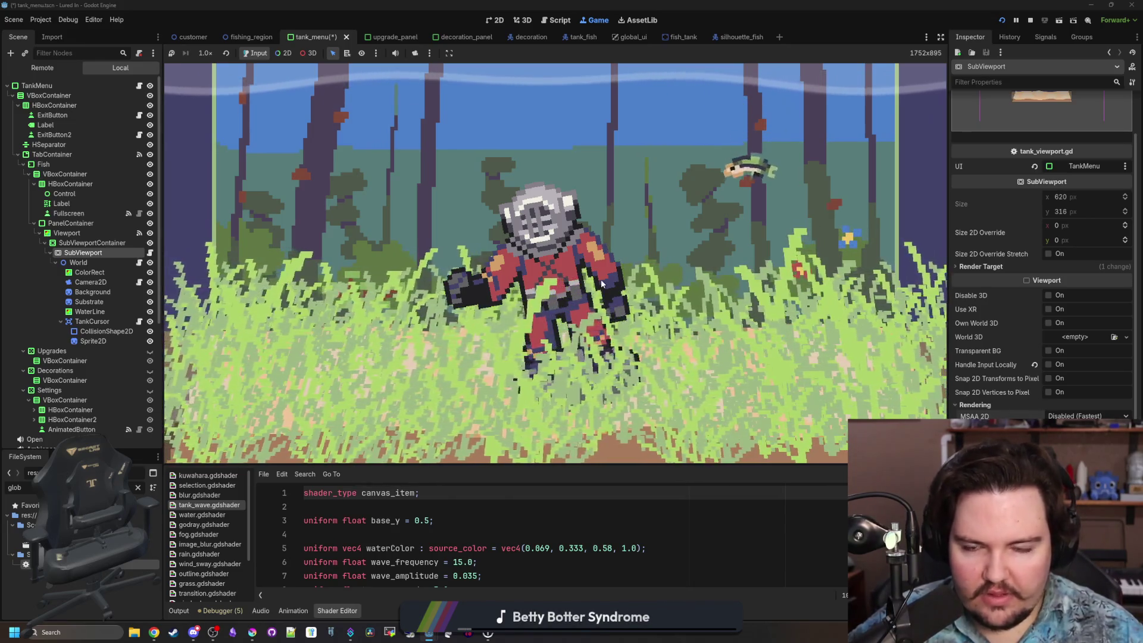
Close Fish Tank 4 to see the shop floor, zoom in and out, then open a new Chrome window.
{"action": "left_click", "coordinate": [511, 222]}
{"action": "left_click", "coordinate": [374, 138]}
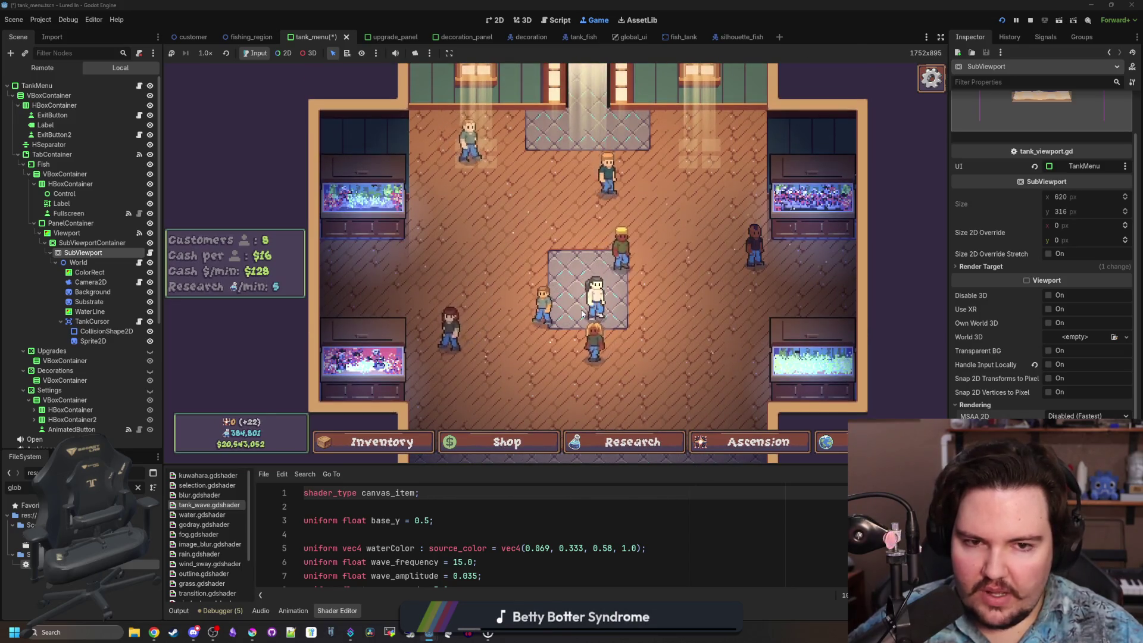
{"action": "scroll", "coordinate": [582, 314], "scroll_direction": "up", "scroll_amount": 3}
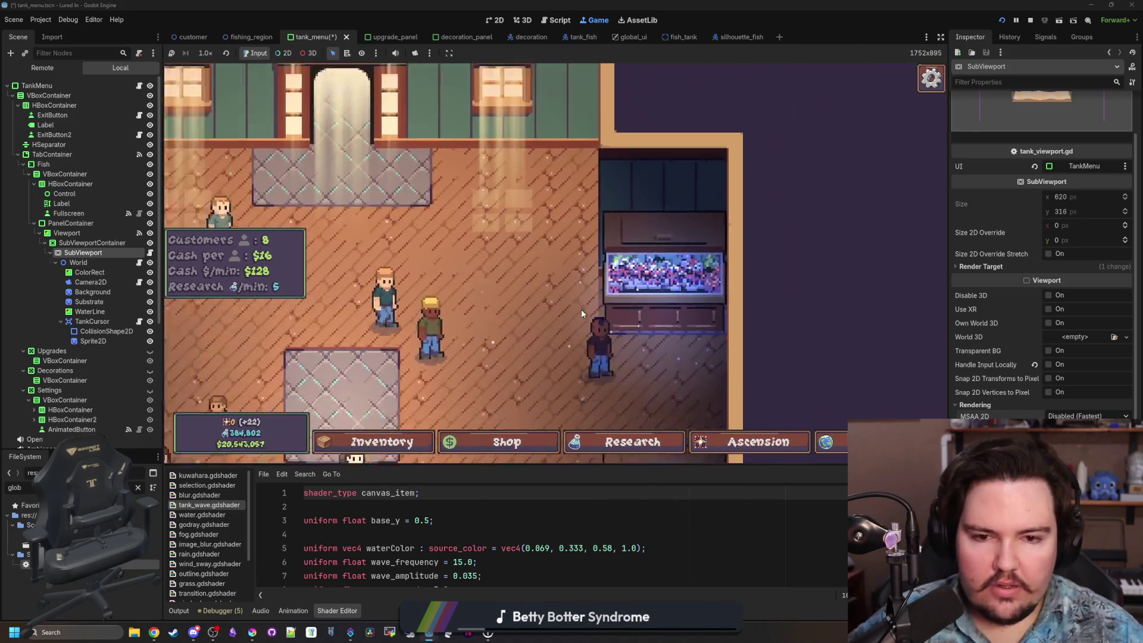
{"action": "scroll", "coordinate": [581, 309], "scroll_direction": "down", "scroll_amount": 3}
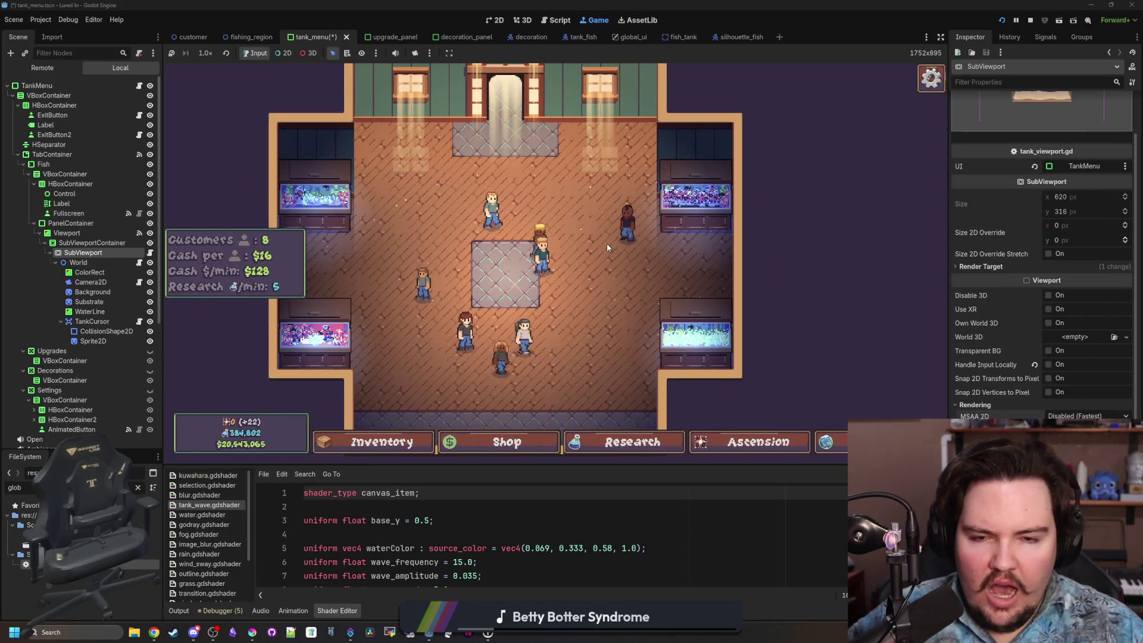
{"action": "key", "text": "super+2"}
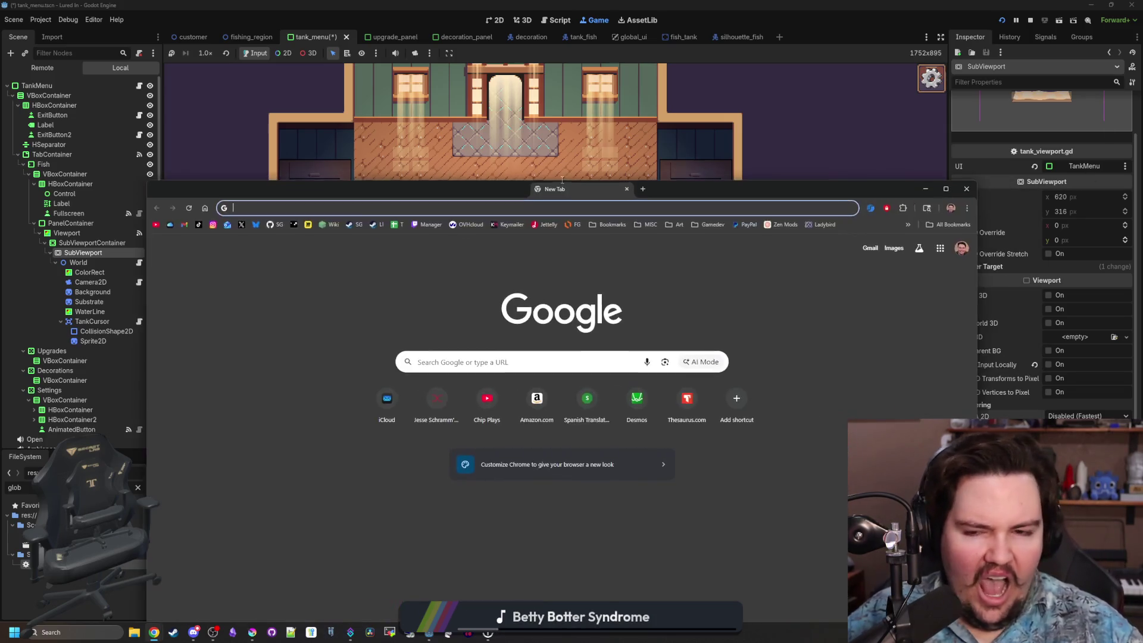
Load godotshaders.com and open the All shaders listing.
{"action": "type", "text": "godot"}
{"action": "key", "text": "Return"}
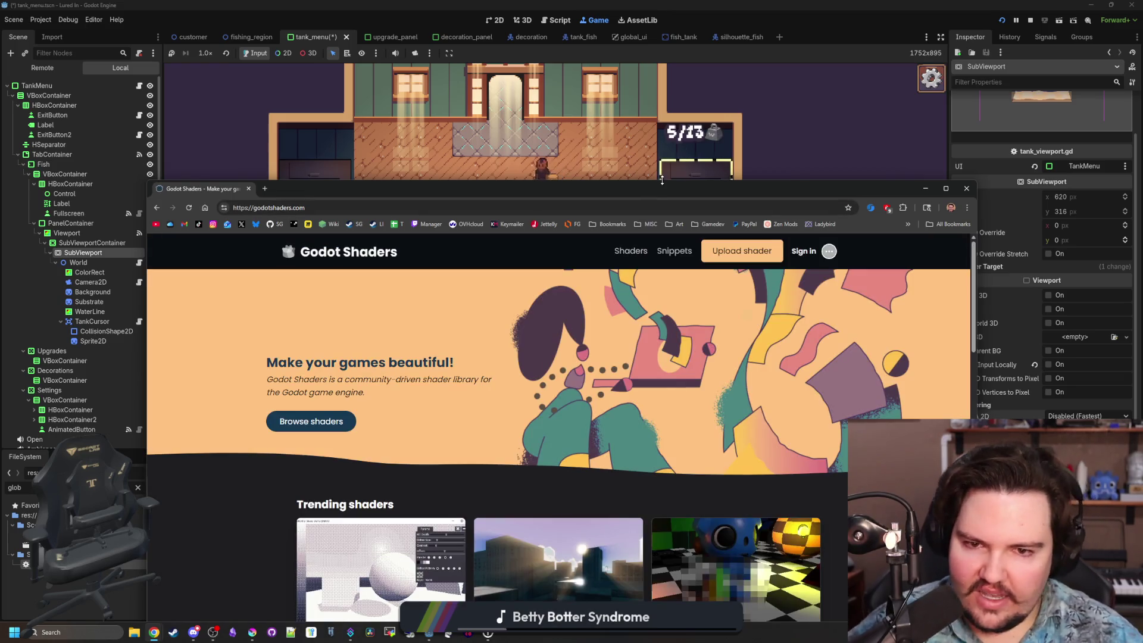
{"action": "left_click_drag", "start_coordinate": [652, 188], "coordinate": [674, 137]}
{"action": "scroll", "coordinate": [626, 360], "scroll_direction": "down", "scroll_amount": 5}
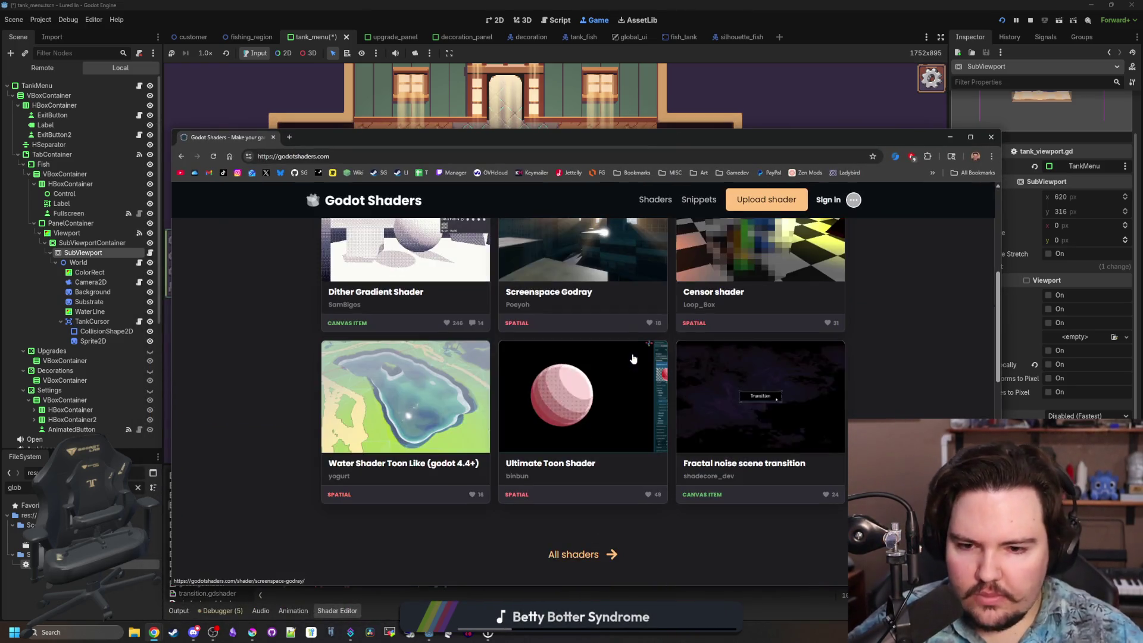
{"action": "scroll", "coordinate": [606, 382], "scroll_direction": "down", "scroll_amount": 3}
{"action": "left_click", "coordinate": [606, 382]}
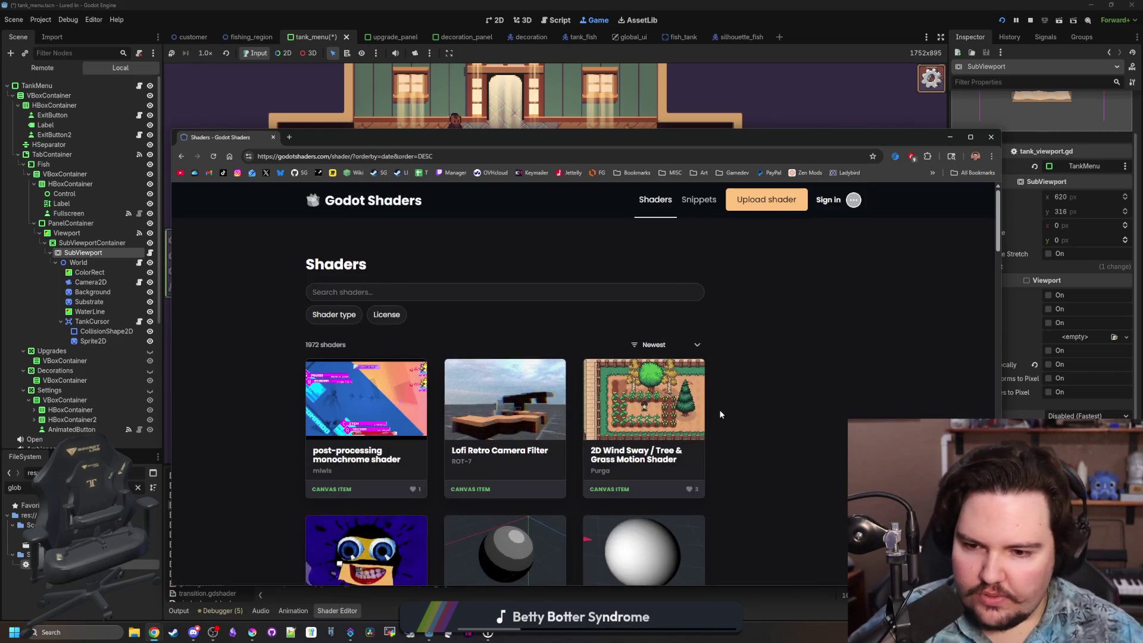
Search the shader listing for 'denoise', then minimize the browser.
{"action": "scroll", "coordinate": [720, 415], "scroll_direction": "down", "scroll_amount": 2}
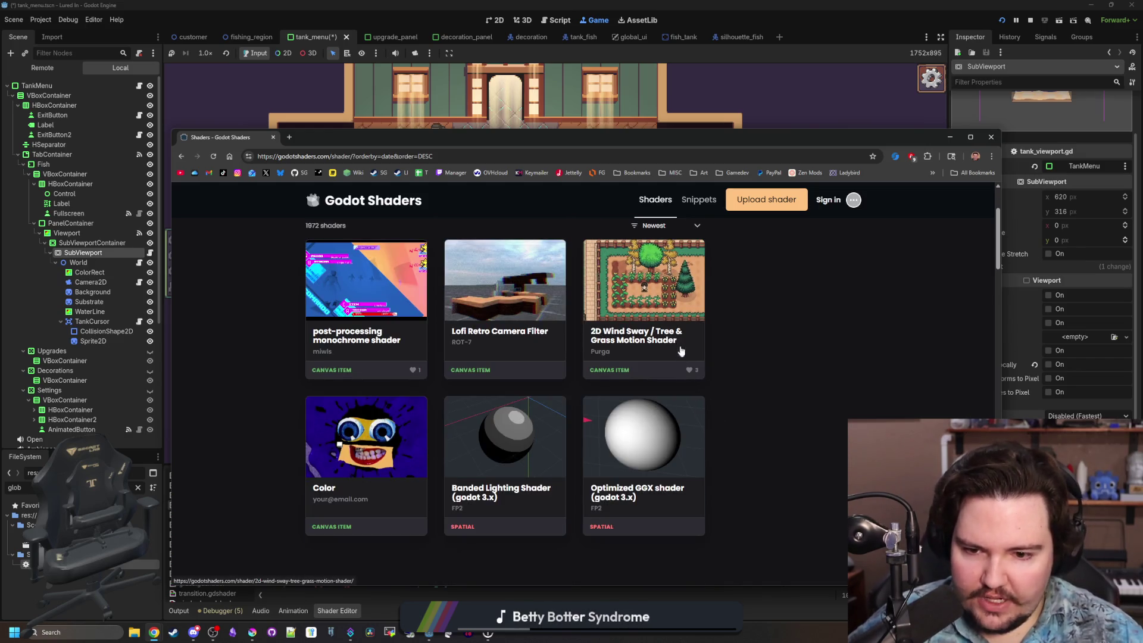
{"action": "scroll", "coordinate": [680, 350], "scroll_direction": "down", "scroll_amount": 6}
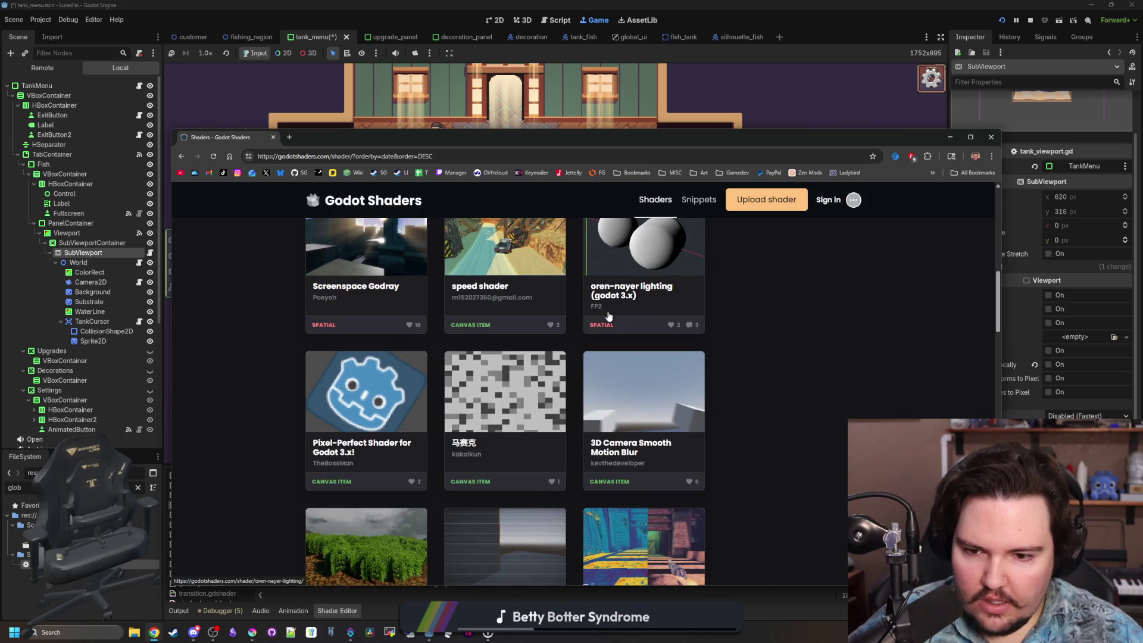
{"action": "scroll", "coordinate": [608, 316], "scroll_direction": "down", "scroll_amount": 3}
{"action": "scroll", "coordinate": [598, 308], "scroll_direction": "down", "scroll_amount": 2}
{"action": "scroll", "coordinate": [424, 255], "scroll_direction": "up", "scroll_amount": 15}
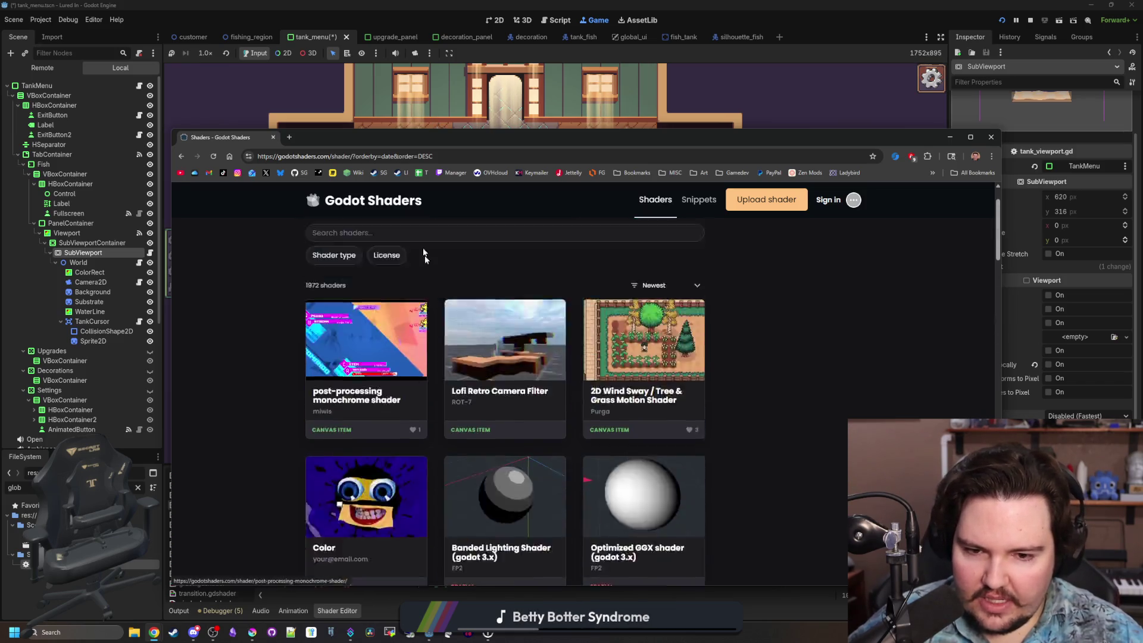
{"action": "left_click", "coordinate": [399, 293]}
{"action": "type", "text": "denois"}
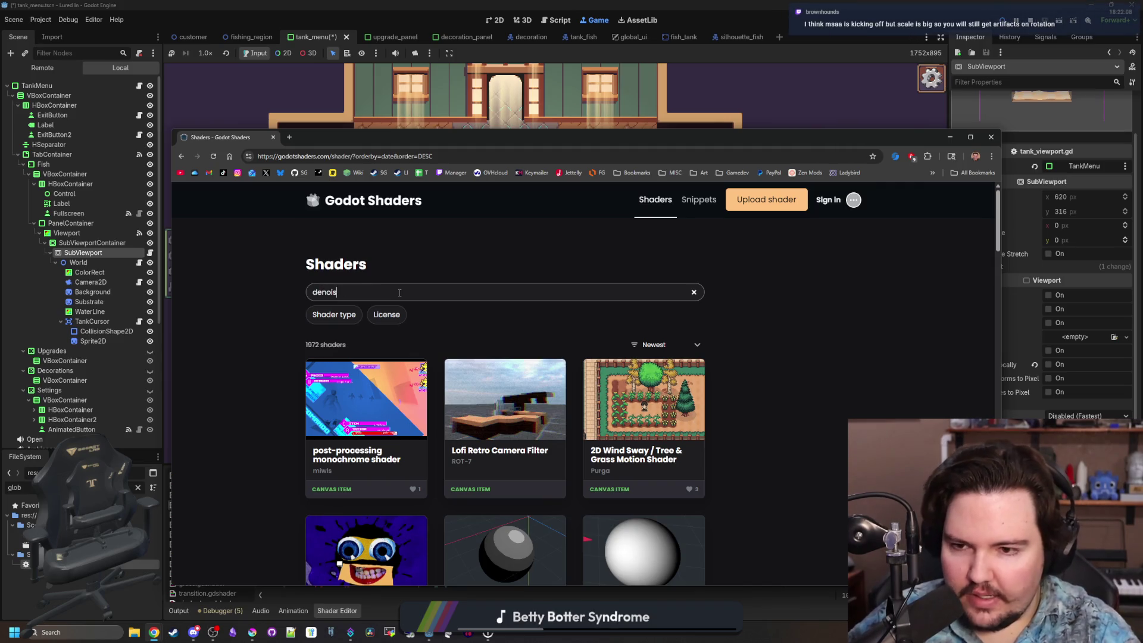
{"action": "type", "text": "e"}
{"action": "key", "text": "Return"}
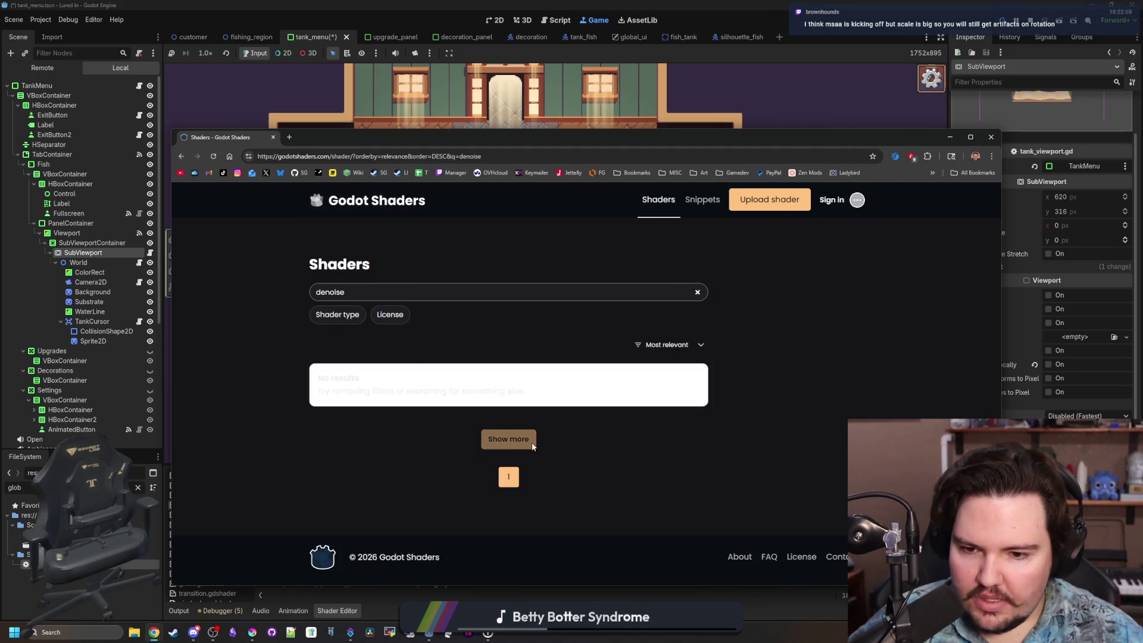
{"action": "left_click", "coordinate": [262, 290]}
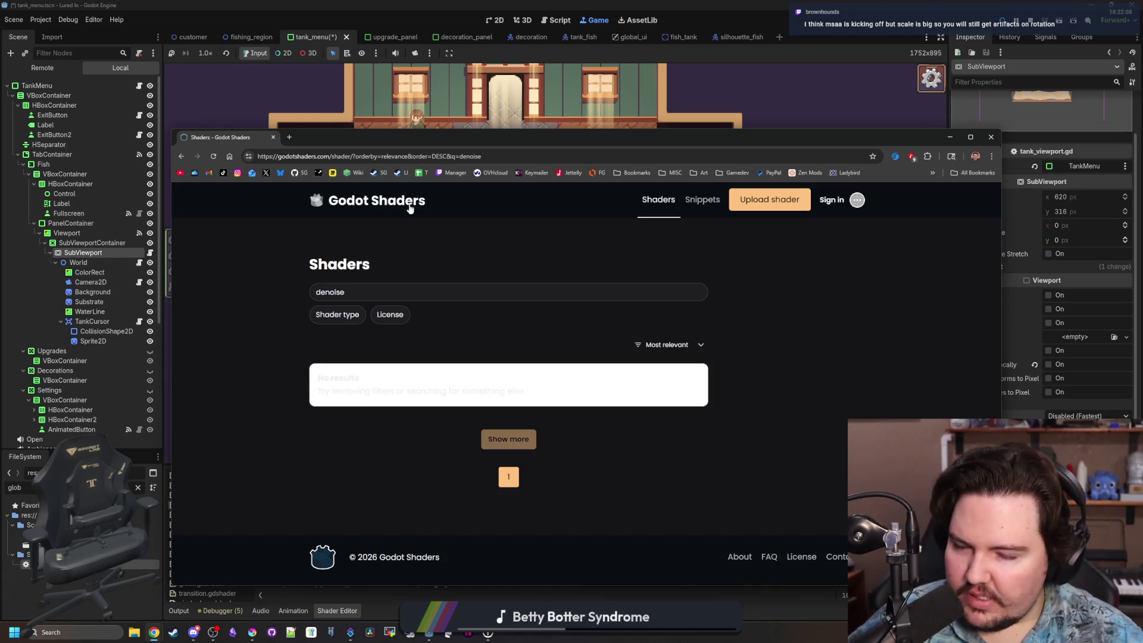
{"action": "left_click", "coordinate": [452, 119]}
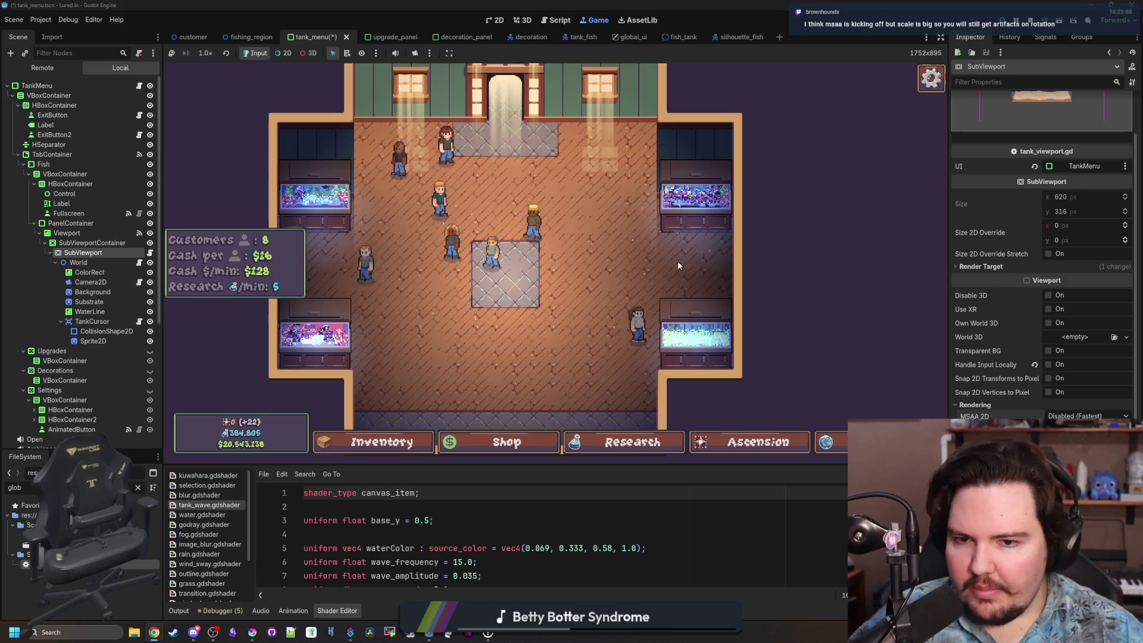
Reopen Fish Tank 4 in the game, then bring Chrome back and start a blank new tab.
{"action": "left_click", "coordinate": [677, 260]}
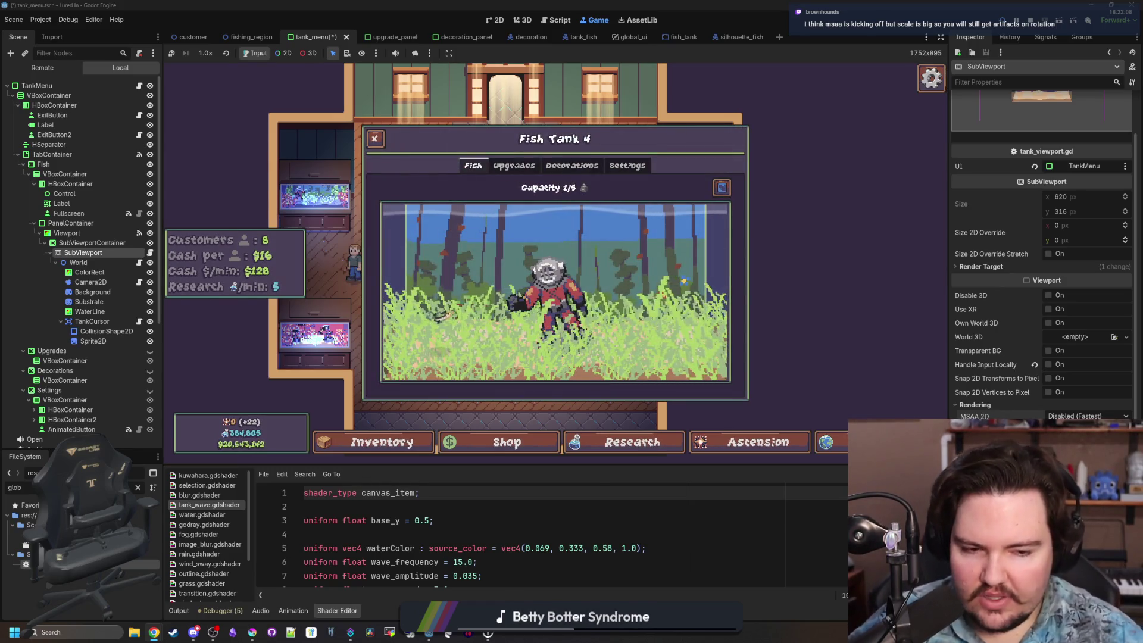
{"action": "mouse_move", "coordinate": [976, 416]}
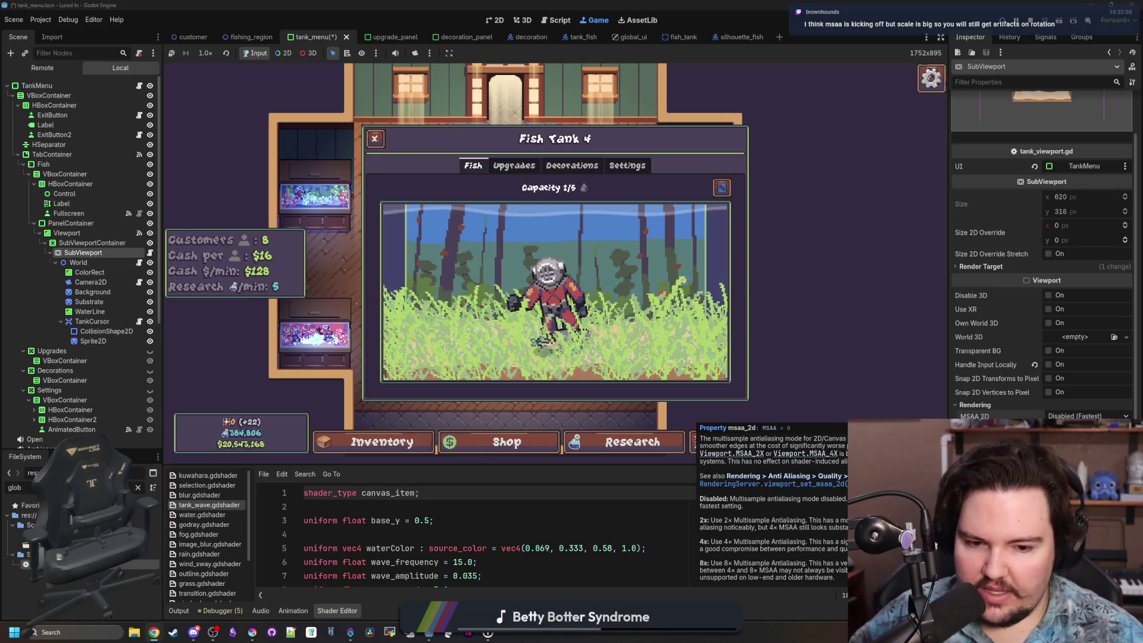
{"action": "mouse_move", "coordinate": [1142, 256]}
{"action": "left_mouse_down"}
{"action": "mouse_move", "coordinate": [847, 256]}
{"action": "mouse_move", "coordinate": [408, 181]}
{"action": "left_mouse_up"}
{"action": "left_click", "coordinate": [405, 177]}
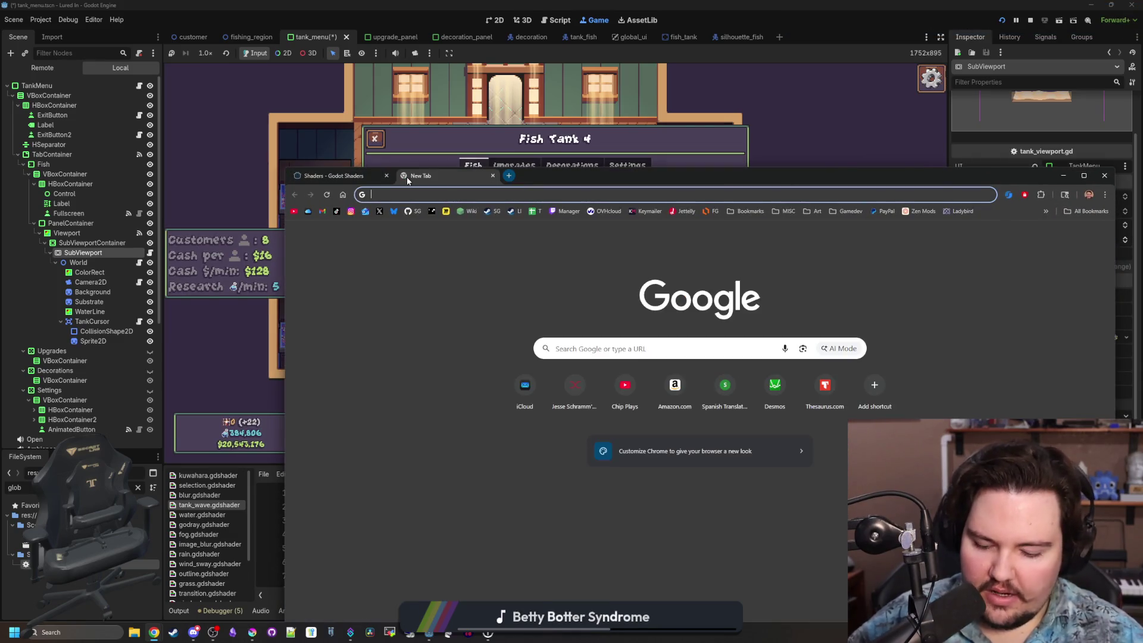
Search Google for 'godot antialiasing' and open the 2D antialiasing Godot Docs page maximized.
{"action": "type", "text": "godot antialiasing"}
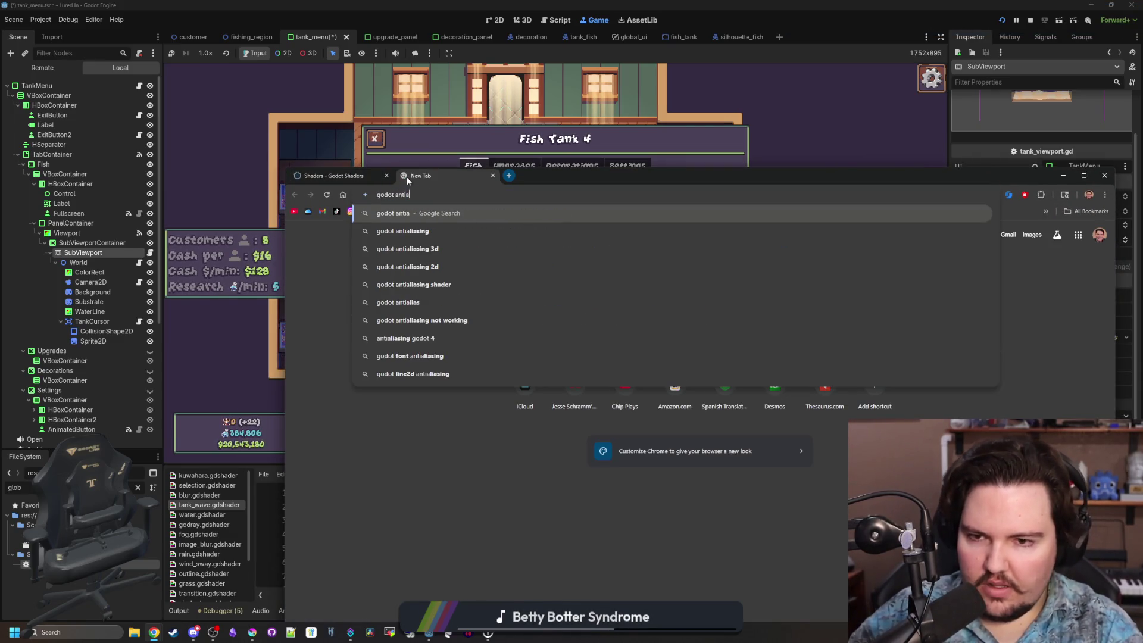
{"action": "key", "text": "Return"}
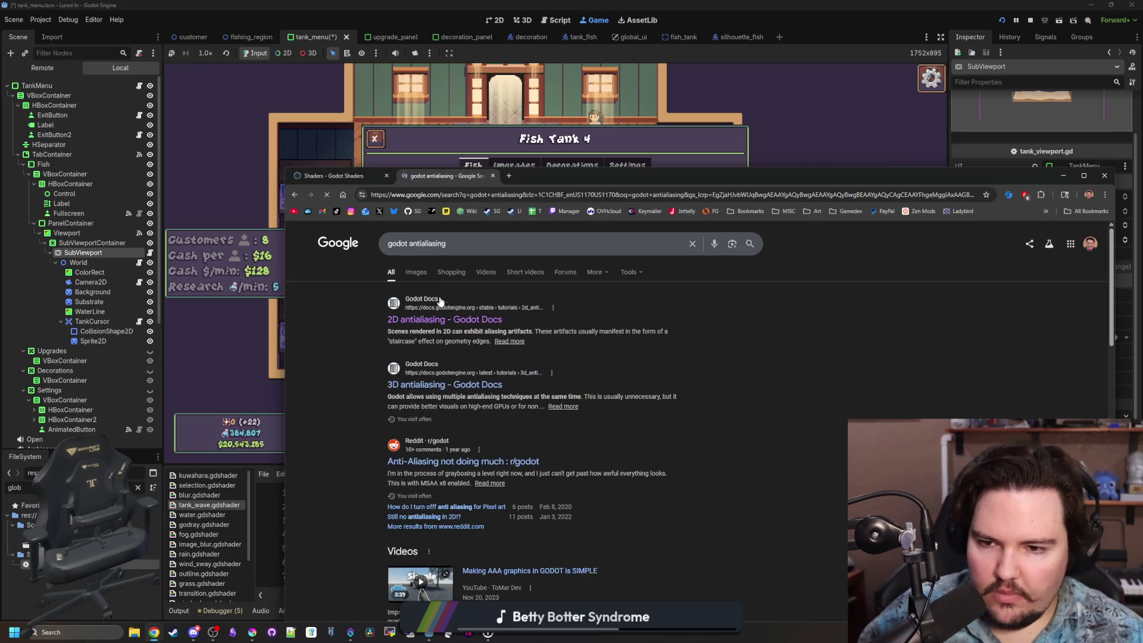
{"action": "left_click", "coordinate": [454, 320]}
{"action": "double_click", "coordinate": [594, 180]}
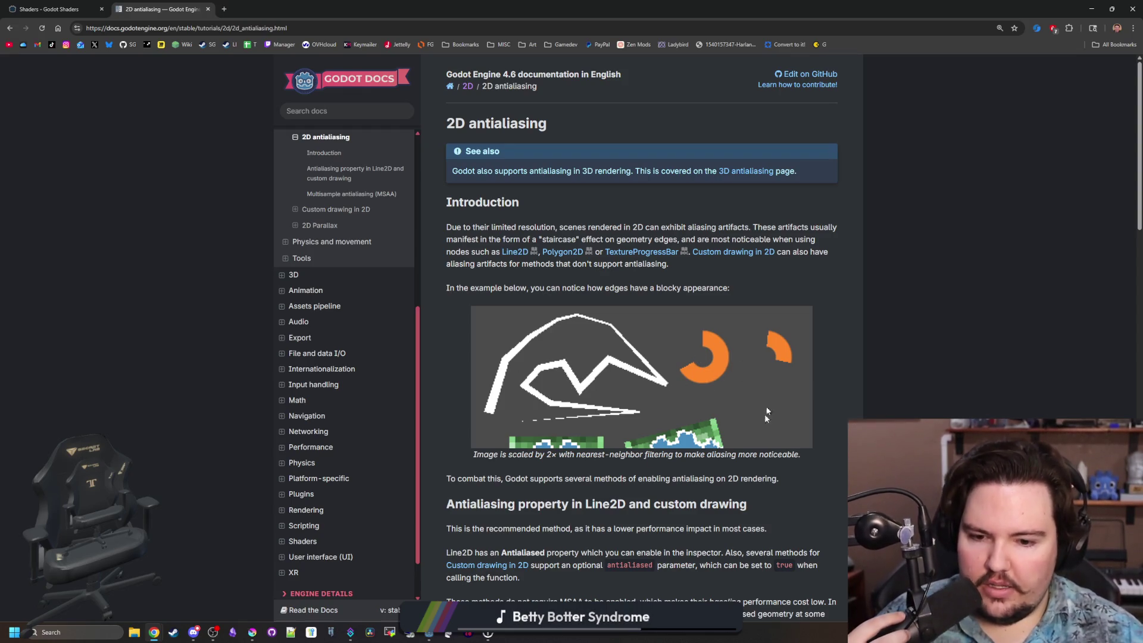
Scroll to the MSAA comparison images and open the 8x MSAA image in a new tab.
{"action": "scroll", "coordinate": [631, 382], "scroll_direction": "down", "scroll_amount": 5}
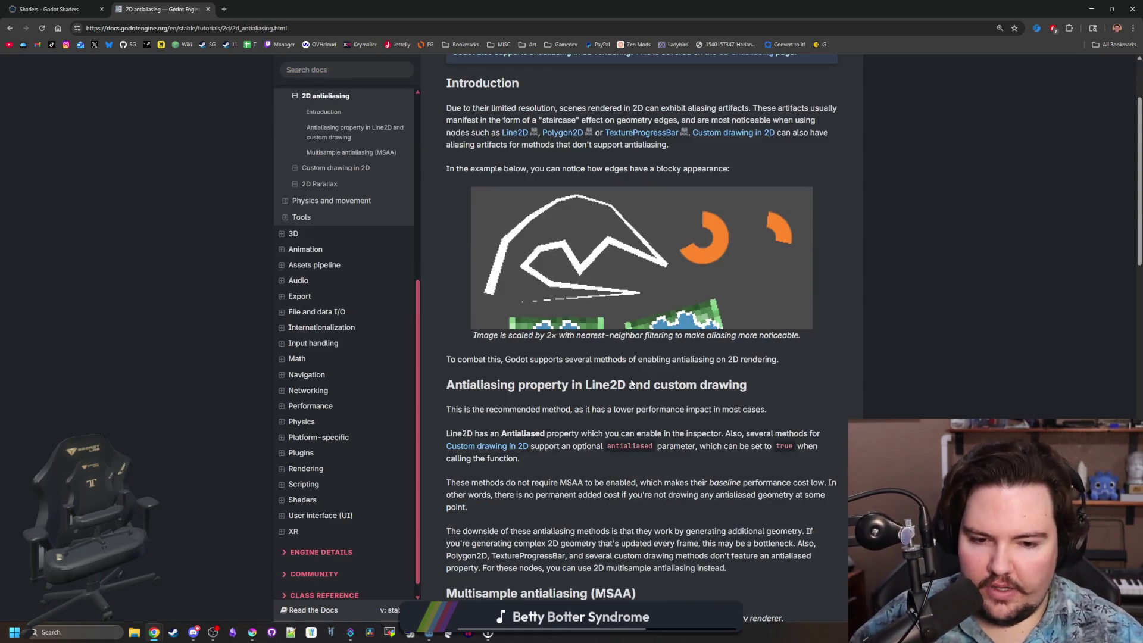
{"action": "scroll", "coordinate": [640, 302], "scroll_direction": "down", "scroll_amount": 8}
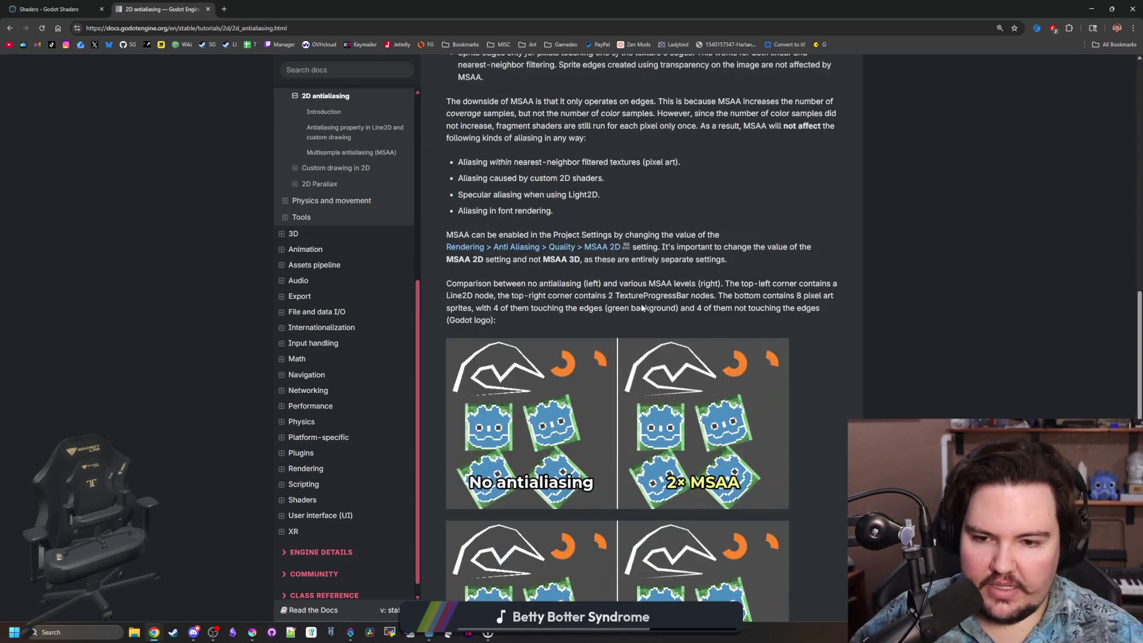
{"action": "scroll", "coordinate": [642, 305], "scroll_direction": "down", "scroll_amount": 1}
{"action": "scroll", "coordinate": [728, 353], "scroll_direction": "down", "scroll_amount": 1}
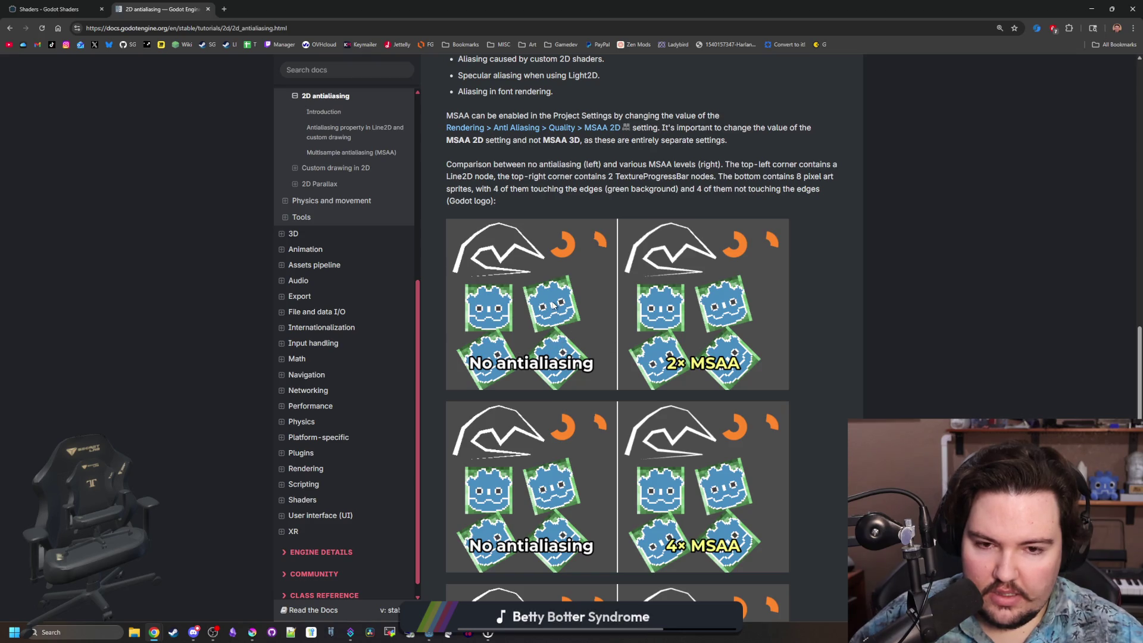
{"action": "scroll", "coordinate": [722, 303], "scroll_direction": "down", "scroll_amount": 4}
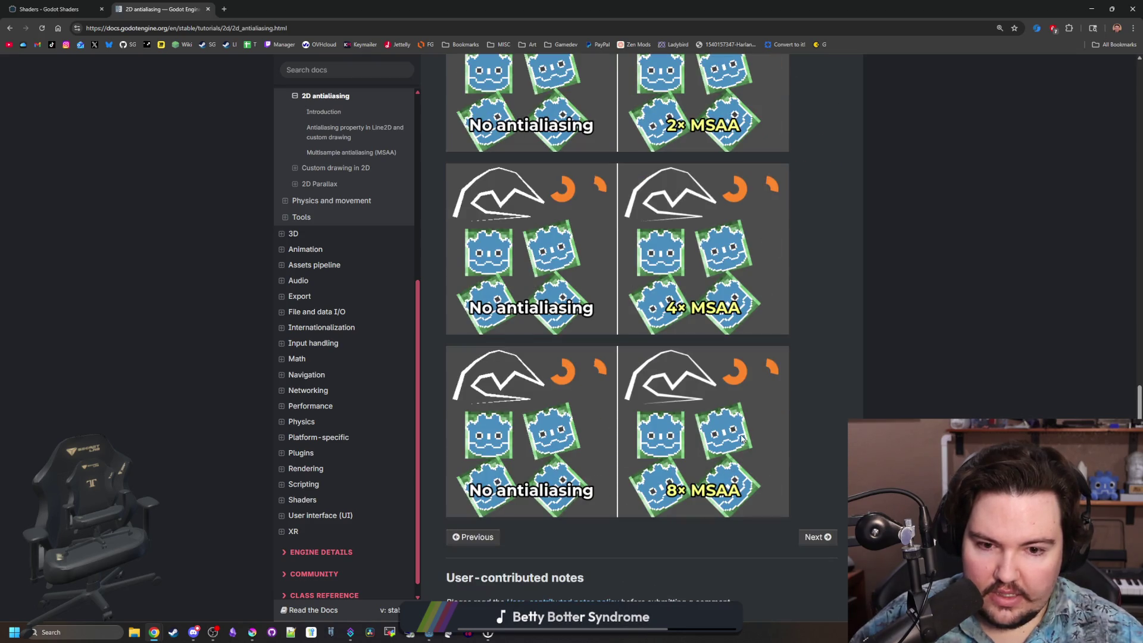
{"action": "right_click", "coordinate": [726, 424]}
{"action": "left_click", "coordinate": [775, 433]}
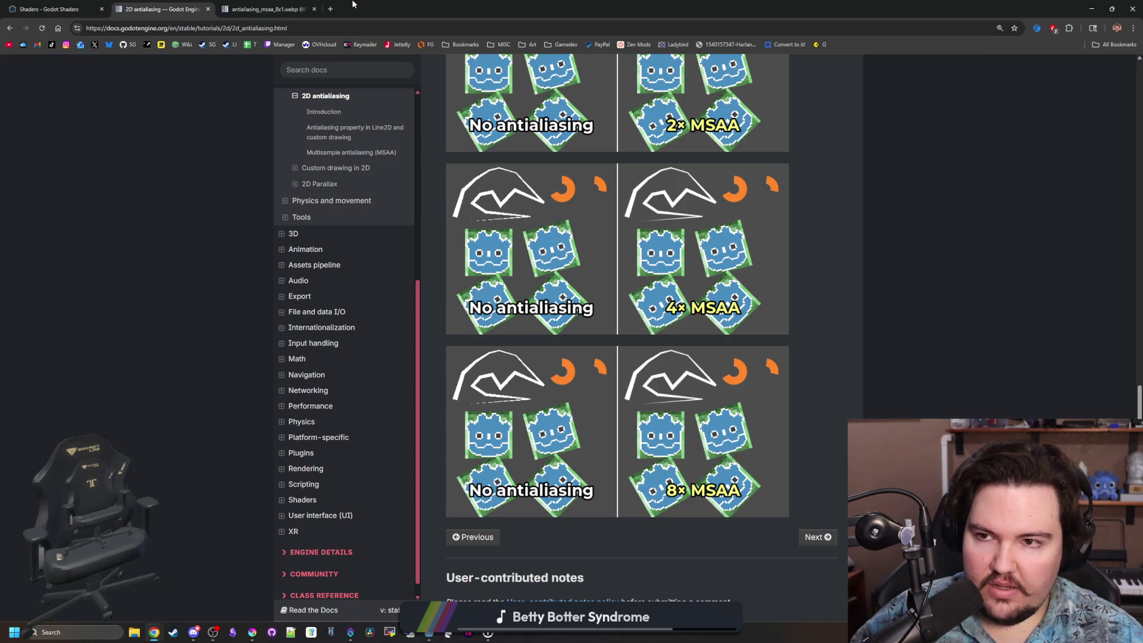
{"action": "key", "text": "ctrl+Tab"}
{"action": "scroll", "coordinate": [576, 356], "scroll_direction": "up", "scroll_amount": 9}
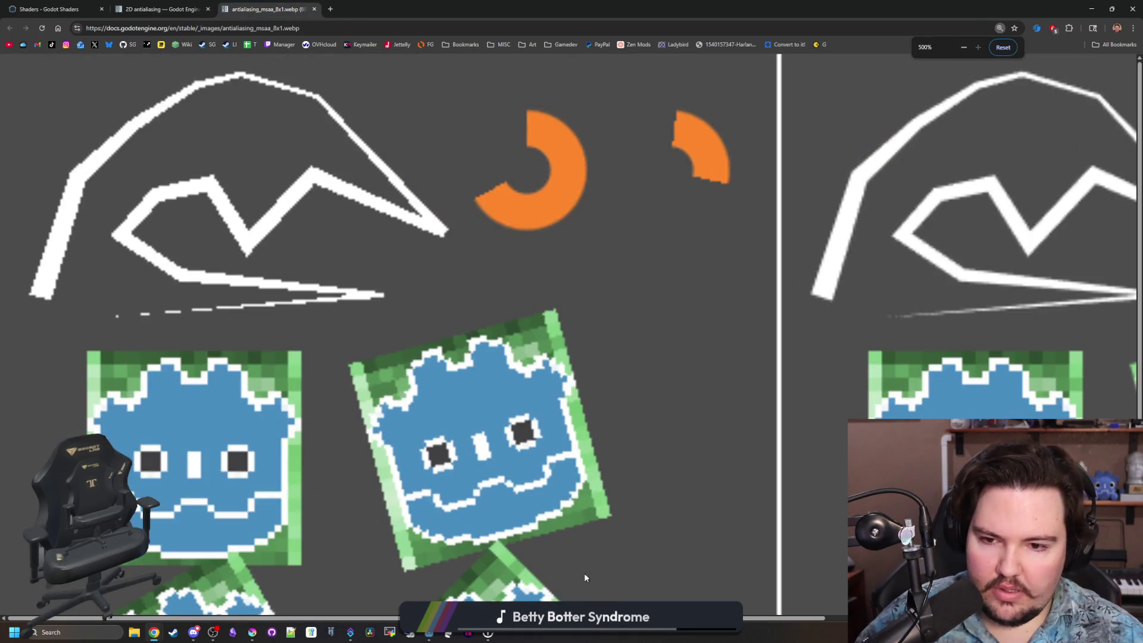
{"action": "scroll", "coordinate": [571, 333], "scroll_direction": "right", "scroll_amount": 7}
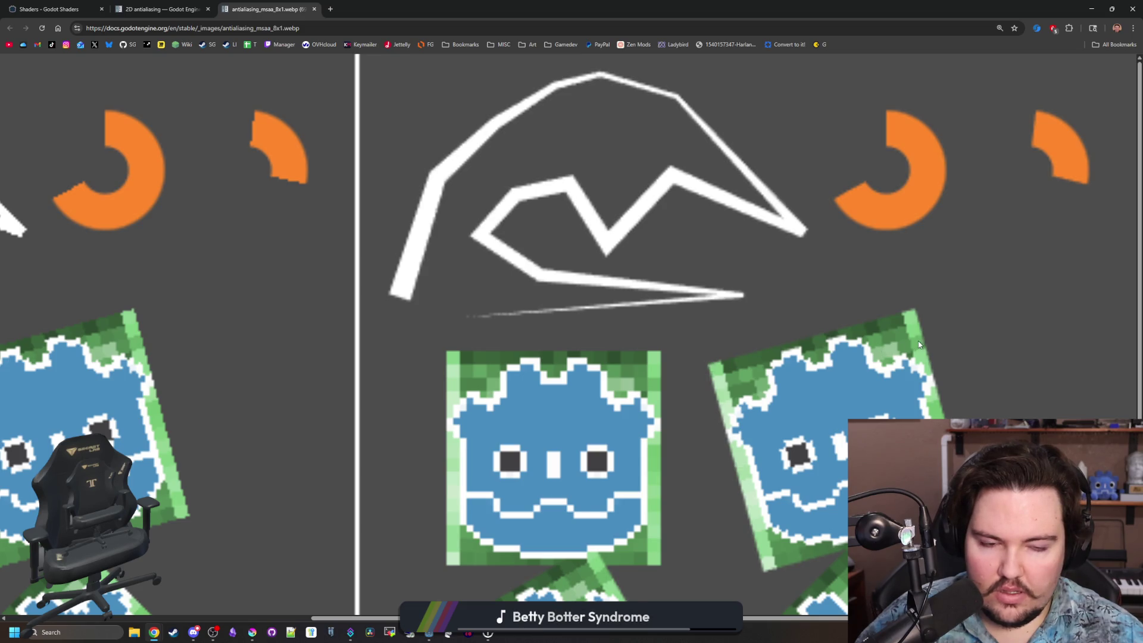
{"action": "scroll", "coordinate": [922, 336], "scroll_direction": "down", "scroll_amount": 3}
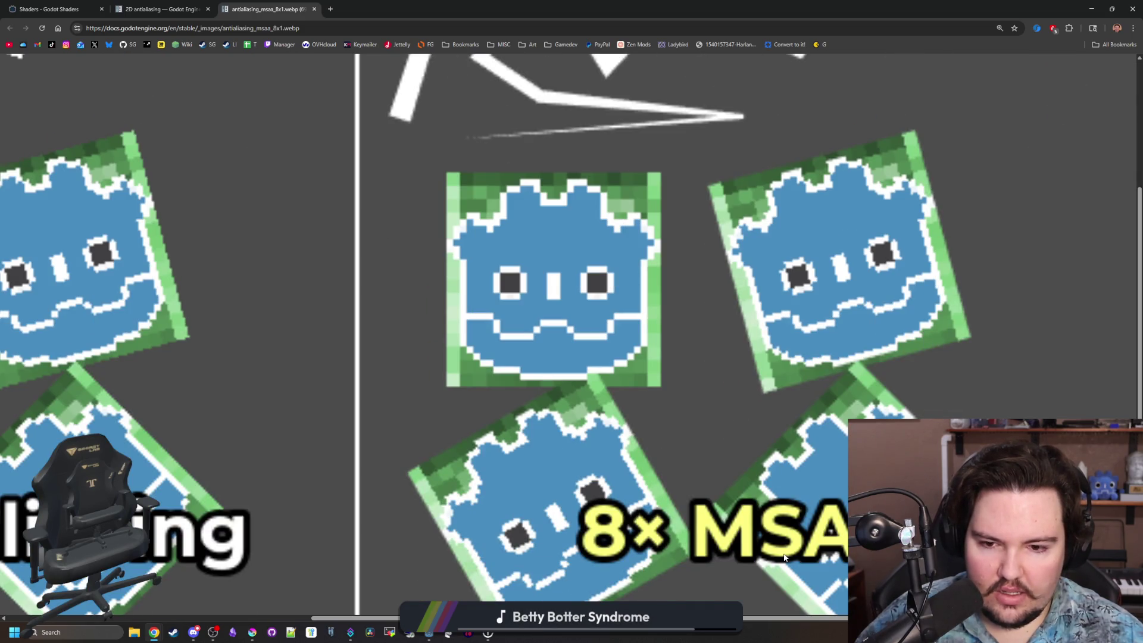
{"action": "scroll", "coordinate": [634, 582], "scroll_direction": "down", "scroll_amount": 1}
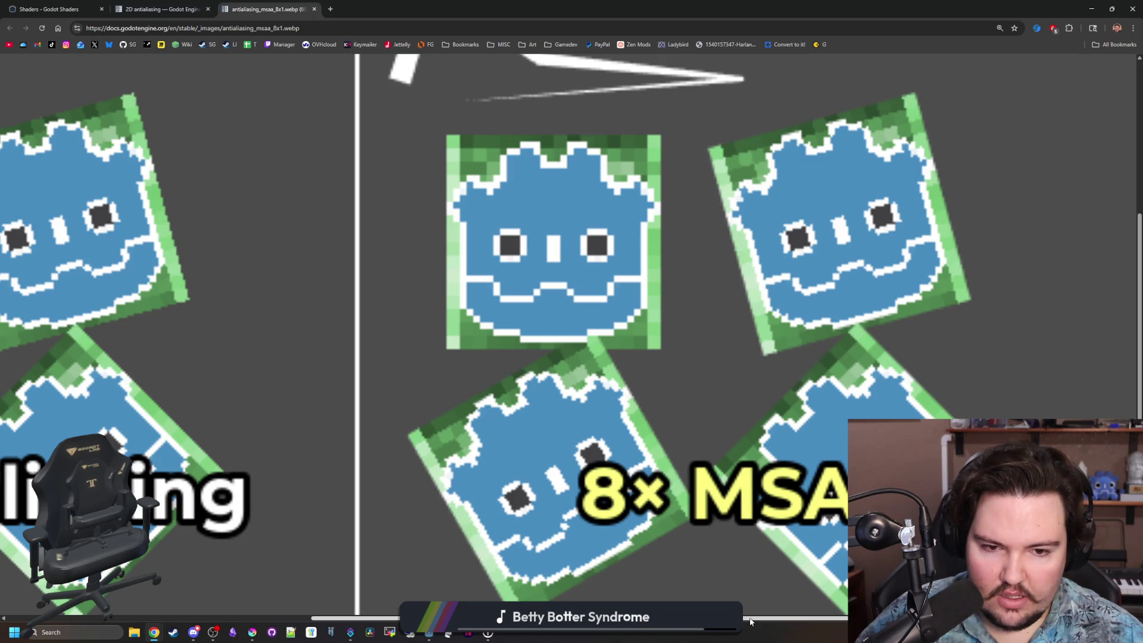
{"action": "left_click_drag", "start_coordinate": [749, 621], "coordinate": [443, 126]}
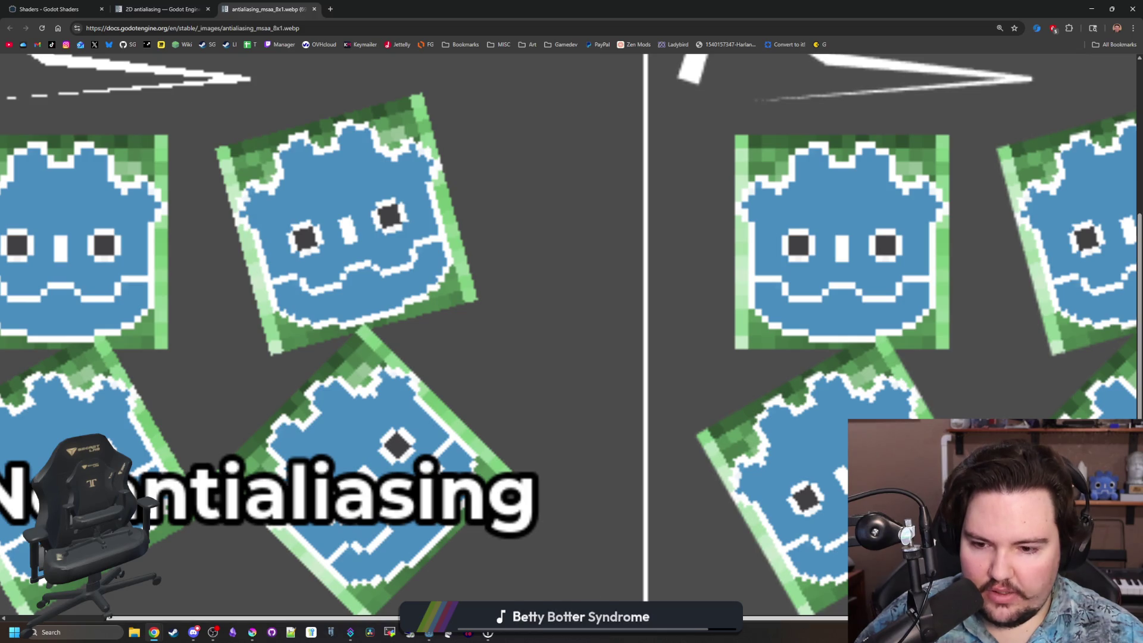
{"action": "scroll", "coordinate": [568, 338], "scroll_direction": "right", "scroll_amount": 2}
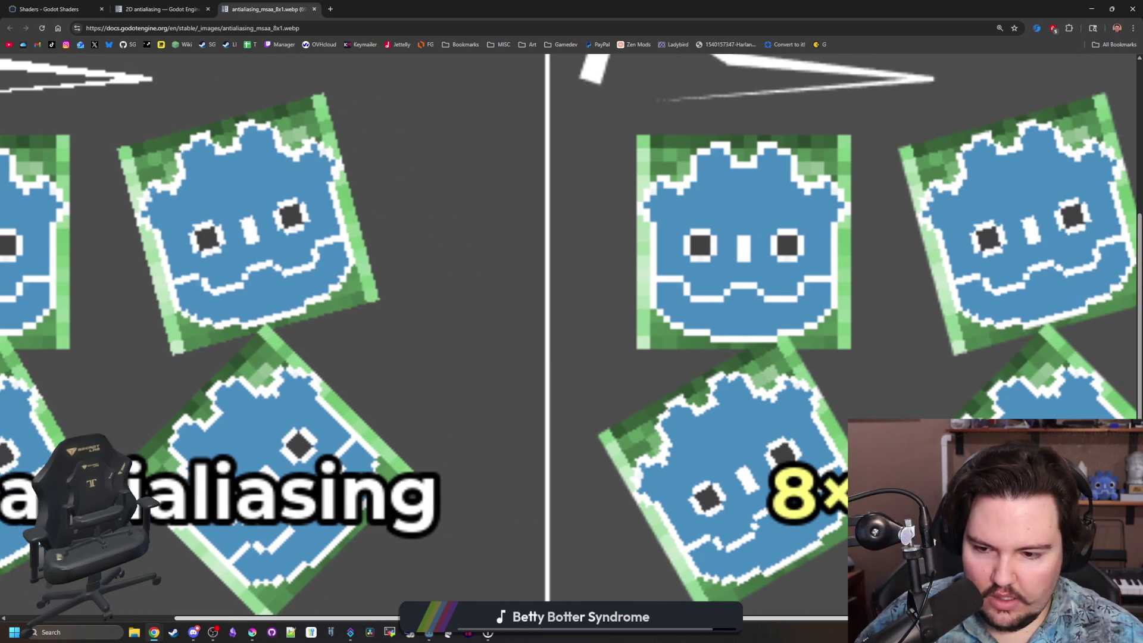
{"action": "scroll", "coordinate": [349, 391], "scroll_direction": "right", "scroll_amount": 1}
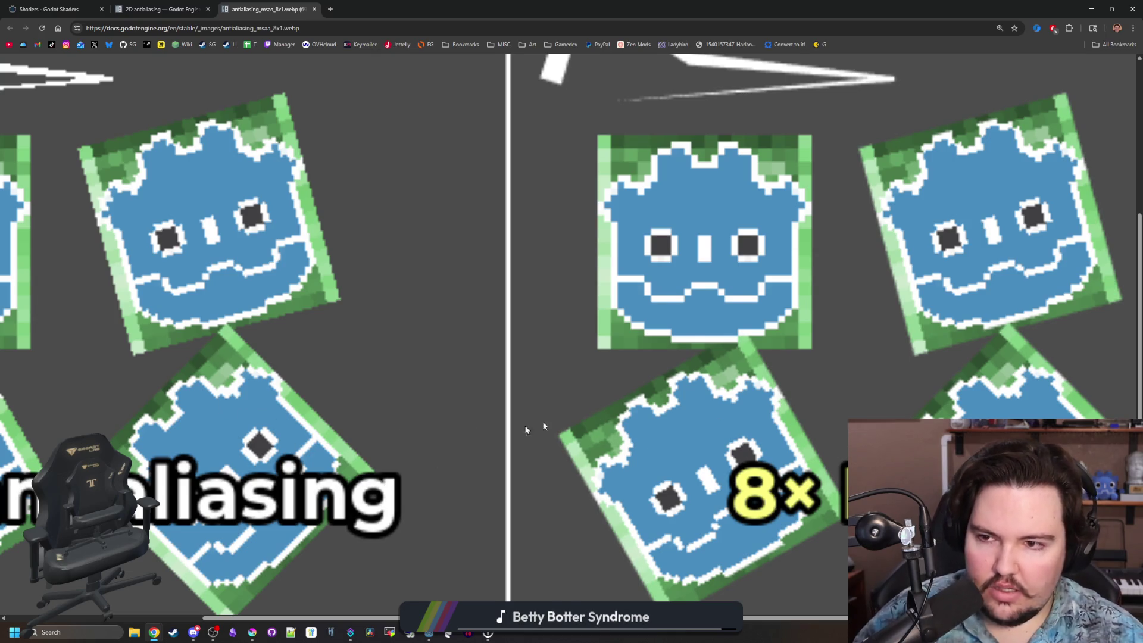
{"action": "scroll", "coordinate": [543, 425], "scroll_direction": "down", "scroll_amount": 1, "text": "ctrl"}
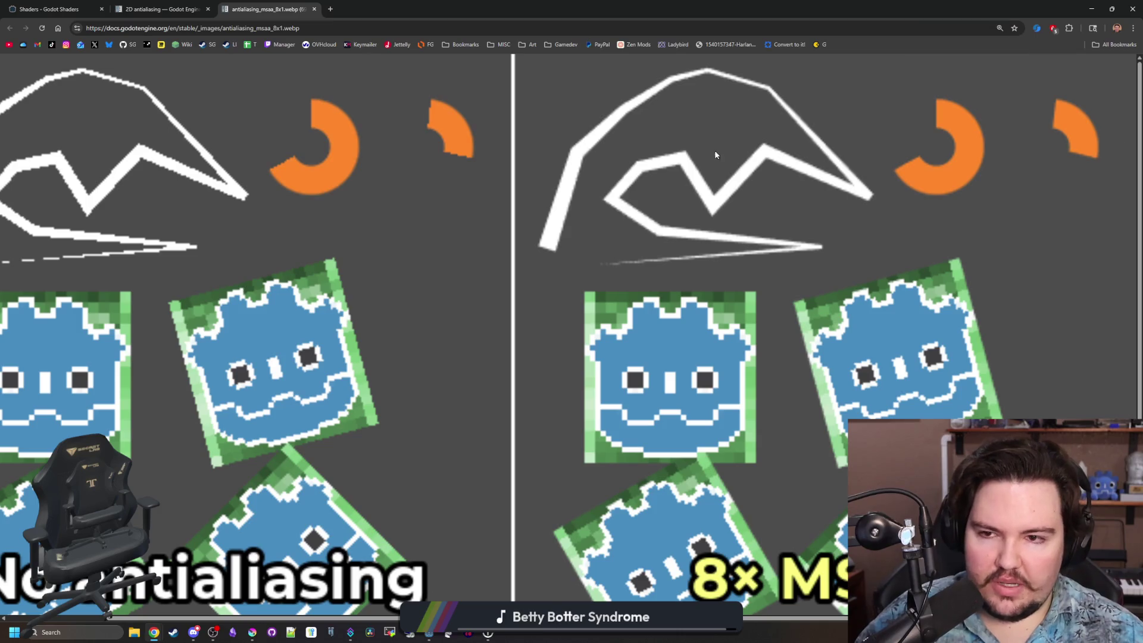
{"action": "scroll", "coordinate": [762, 188], "scroll_direction": "down", "scroll_amount": 1, "text": "ctrl"}
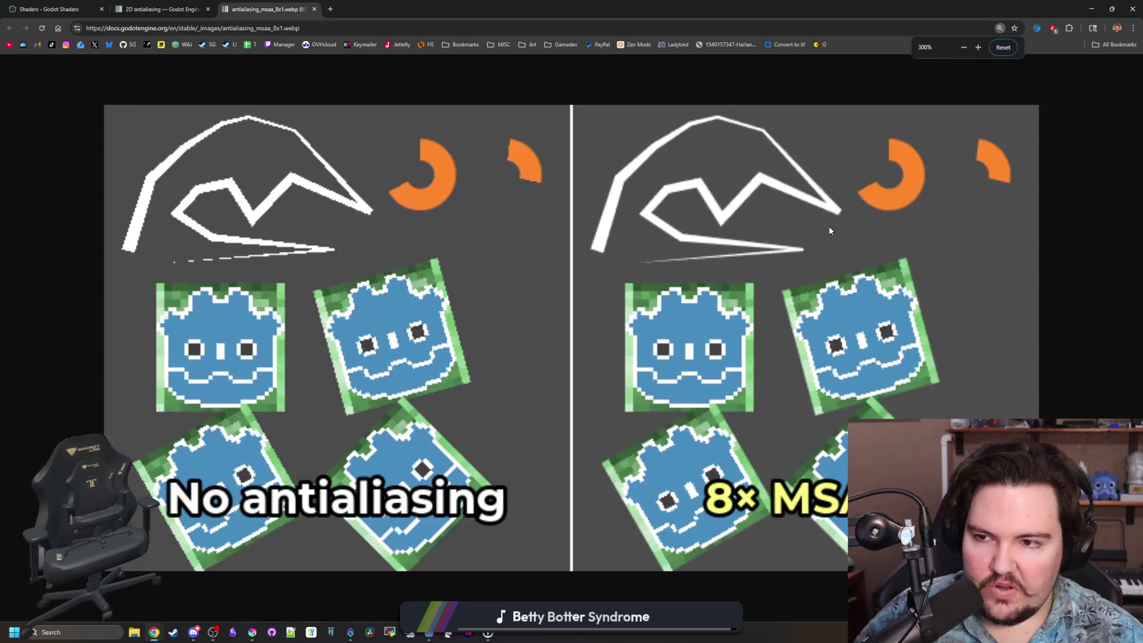
{"action": "left_click", "coordinate": [161, 9]}
{"action": "scroll", "coordinate": [592, 350], "scroll_direction": "down", "scroll_amount": 4, "text": "ctrl"}
{"action": "scroll", "coordinate": [591, 344], "scroll_direction": "down", "scroll_amount": 1, "text": "ctrl"}
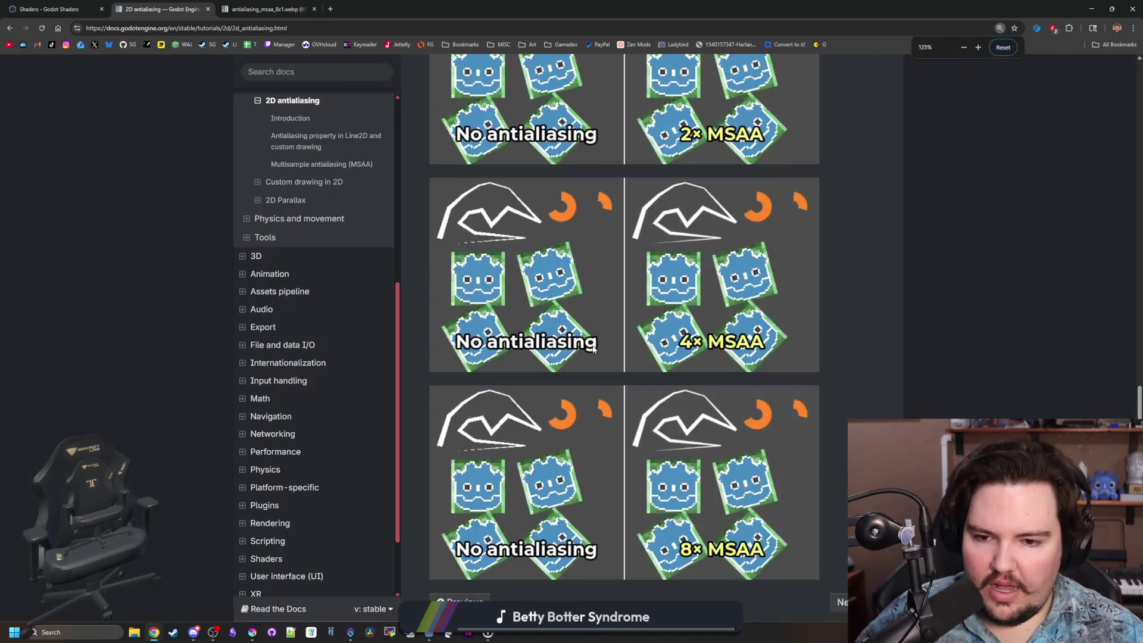
Read the MSAA section, highlighting the sprite-edges limitation, then return to the Godot editor.
{"action": "scroll", "coordinate": [579, 362], "scroll_direction": "down", "scroll_amount": 3}
{"action": "scroll", "coordinate": [580, 362], "scroll_direction": "up", "scroll_amount": 10}
{"action": "scroll", "coordinate": [580, 365], "scroll_direction": "up", "scroll_amount": 2}
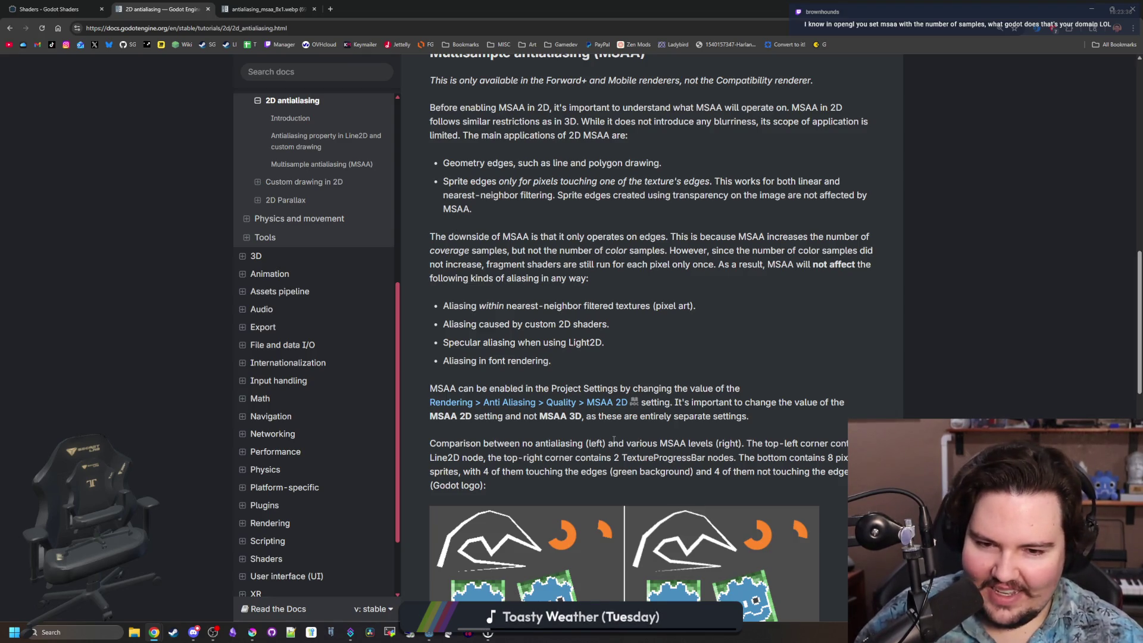
{"action": "scroll", "coordinate": [575, 295], "scroll_direction": "up", "scroll_amount": 2}
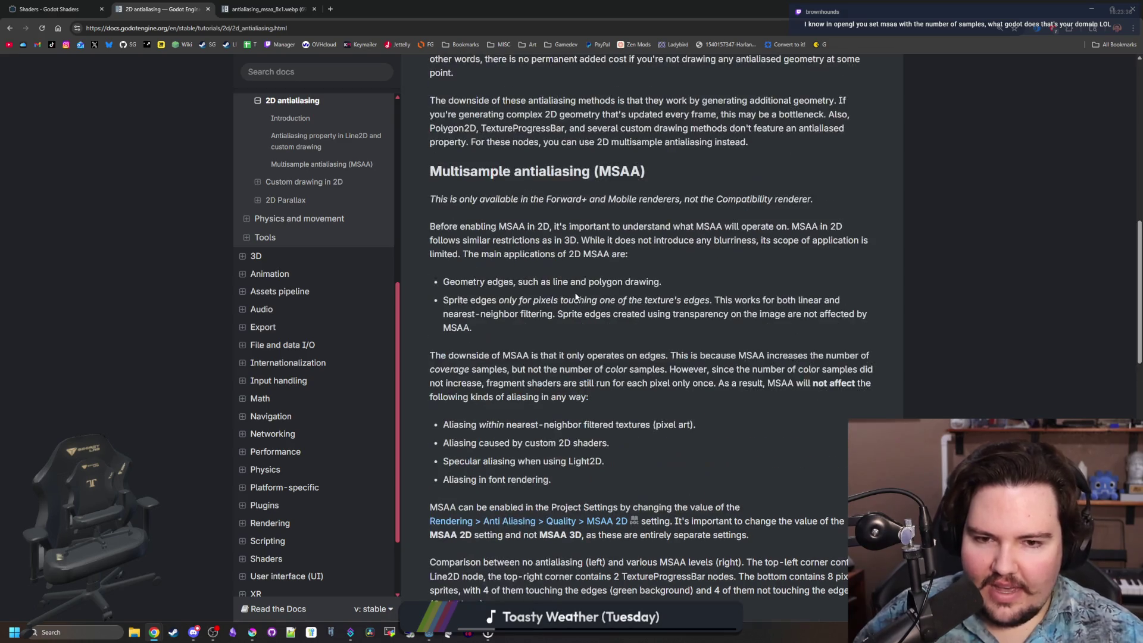
{"action": "scroll", "coordinate": [544, 309], "scroll_direction": "up", "scroll_amount": 2}
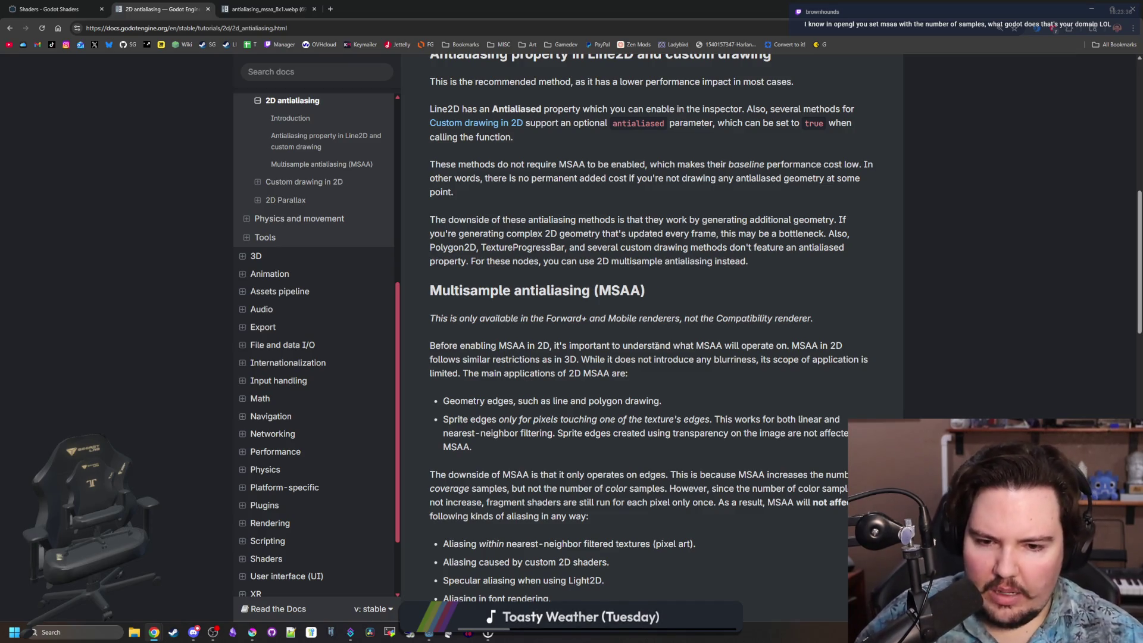
{"action": "mouse_move", "coordinate": [484, 420]}
{"action": "left_mouse_down"}
{"action": "mouse_move", "coordinate": [631, 433]}
{"action": "mouse_move", "coordinate": [755, 420]}
{"action": "mouse_move", "coordinate": [595, 434]}
{"action": "left_mouse_up"}
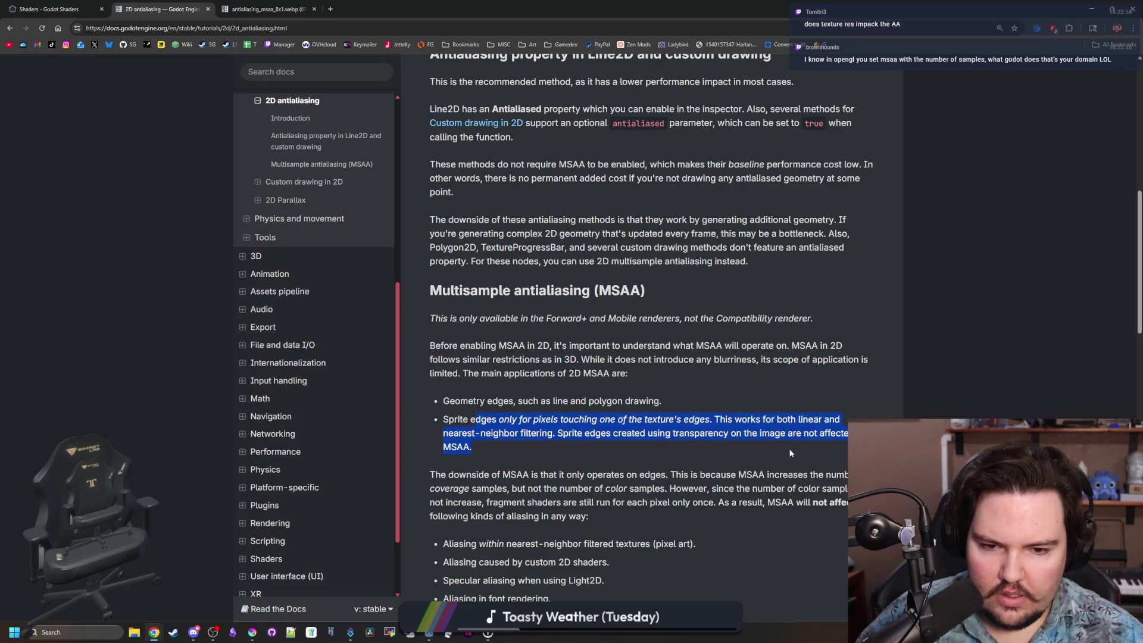
{"action": "left_click", "coordinate": [594, 445]}
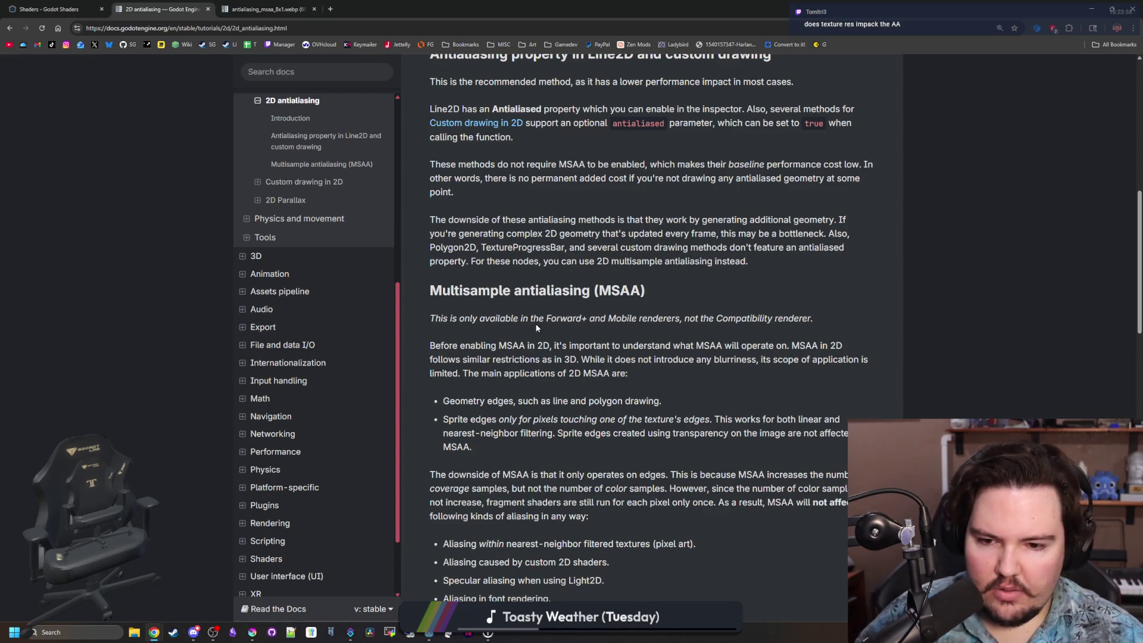
{"action": "scroll", "coordinate": [613, 351], "scroll_direction": "up", "scroll_amount": 2}
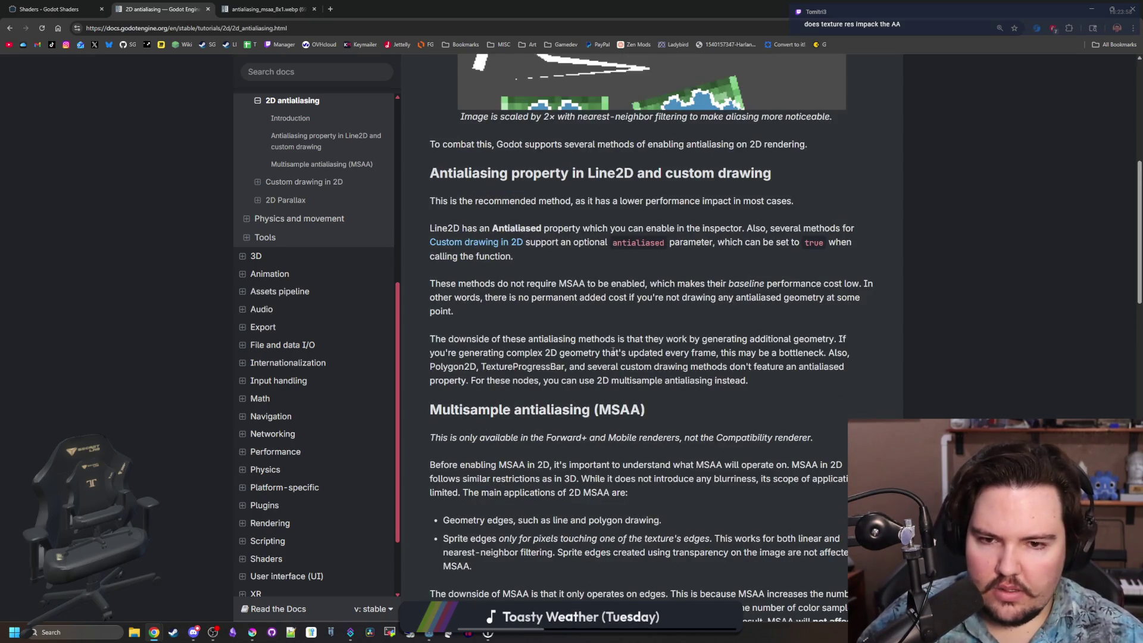
{"action": "scroll", "coordinate": [613, 351], "scroll_direction": "up", "scroll_amount": 1}
{"action": "key", "text": "alt+Tab"}
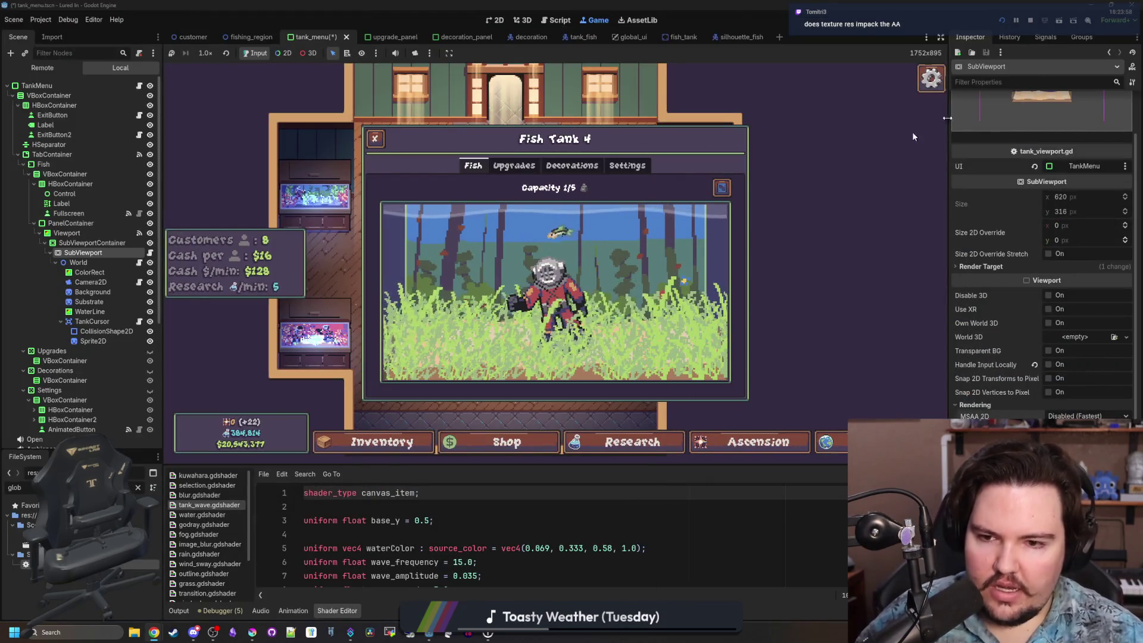
Stop the game and set the SubViewport's MSAA 2D to 8x.
{"action": "key", "text": "F8"}
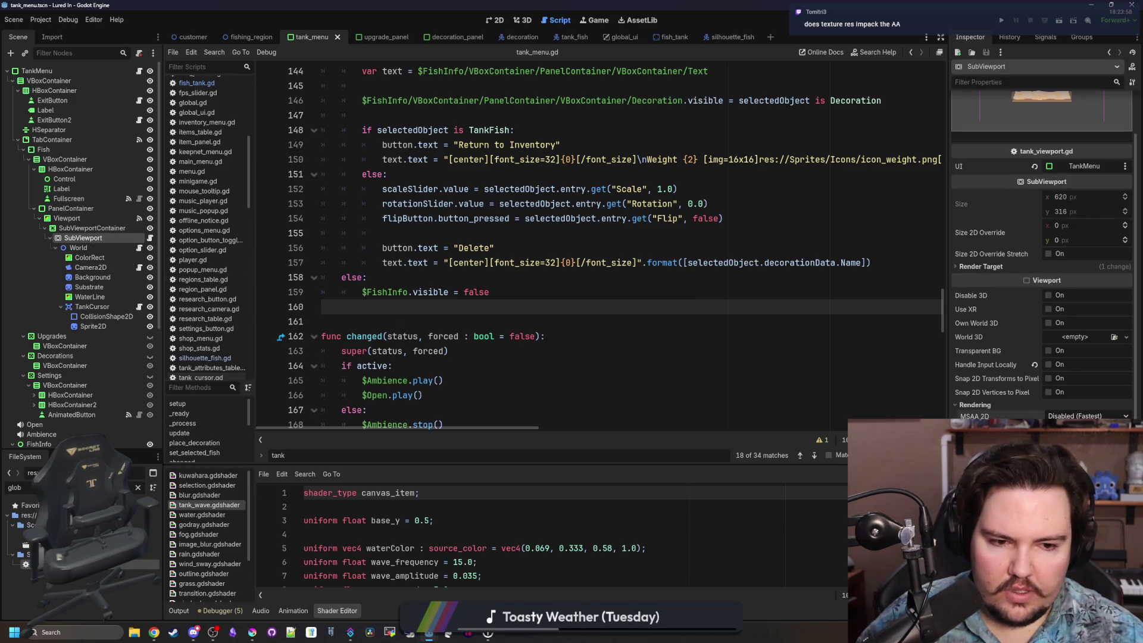
{"action": "left_click", "coordinate": [1065, 470]}
{"action": "left_click", "coordinate": [416, 233]}
In Project Settings, change the project version to 0.2.0.0.
{"action": "left_click", "coordinate": [40, 20]}
{"action": "left_click", "coordinate": [60, 34]}
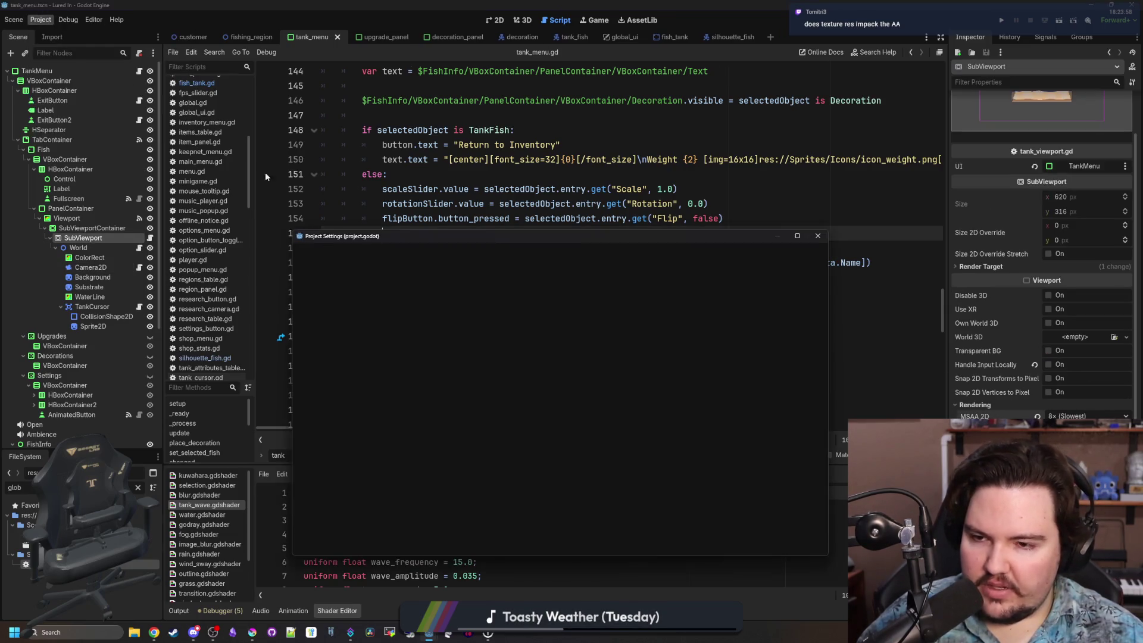
{"action": "scroll", "coordinate": [336, 451], "scroll_direction": "down", "scroll_amount": 3}
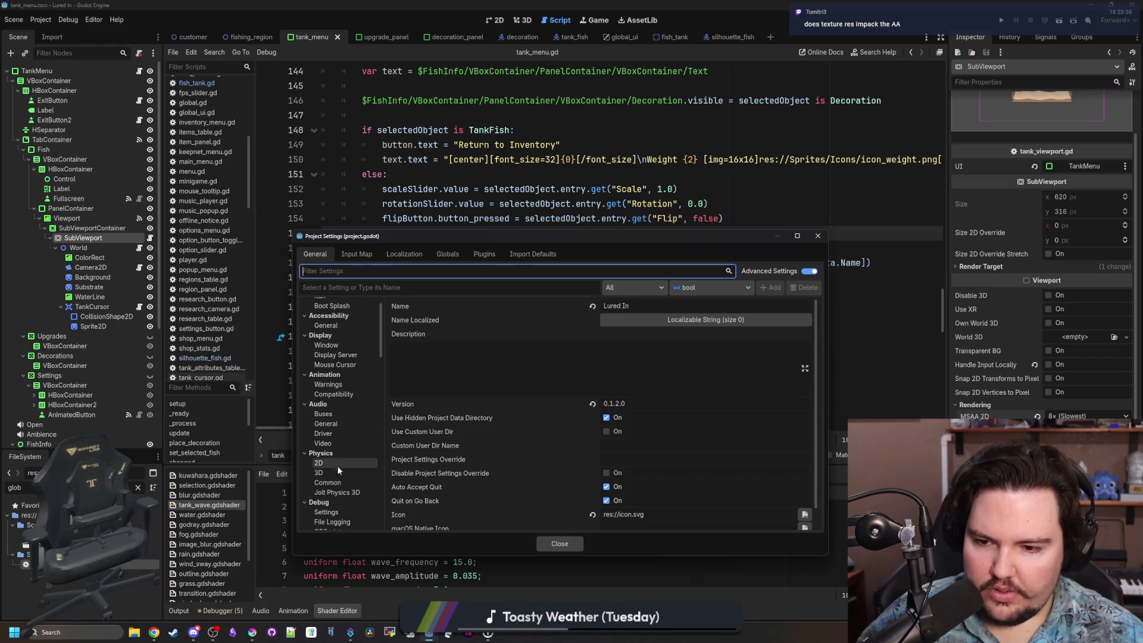
{"action": "left_click", "coordinate": [622, 403]}
{"action": "type", "text": "3"}
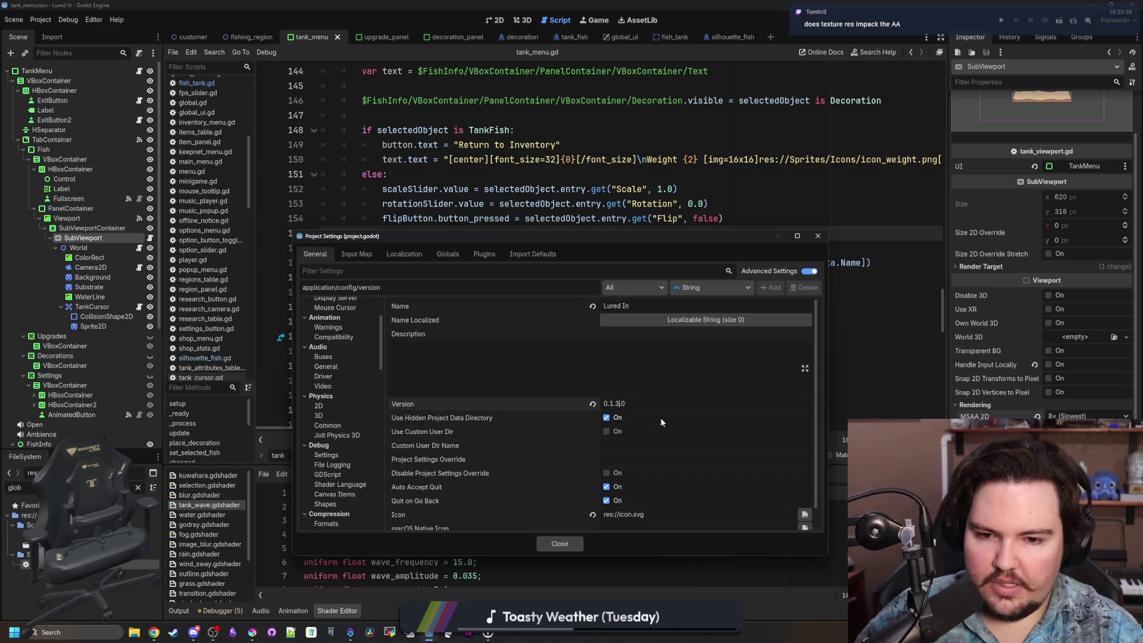
{"action": "key", "text": "BackSpace"}
{"action": "type", "text": "2"}
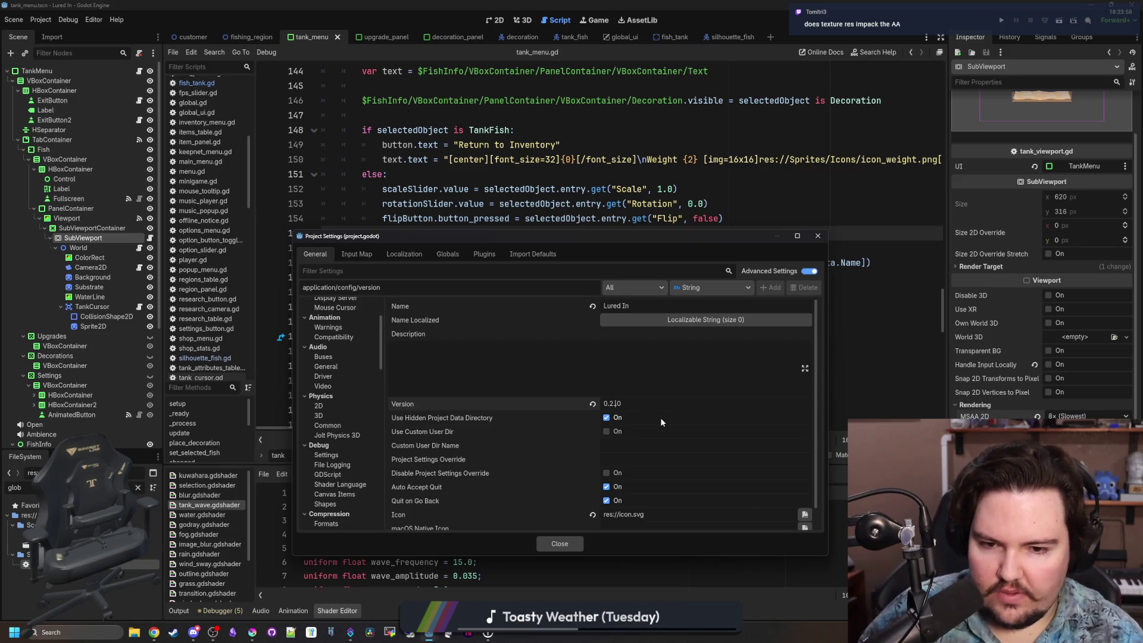
{"action": "type", "text": "0.0"}
{"action": "key", "text": "shift+Tab"}
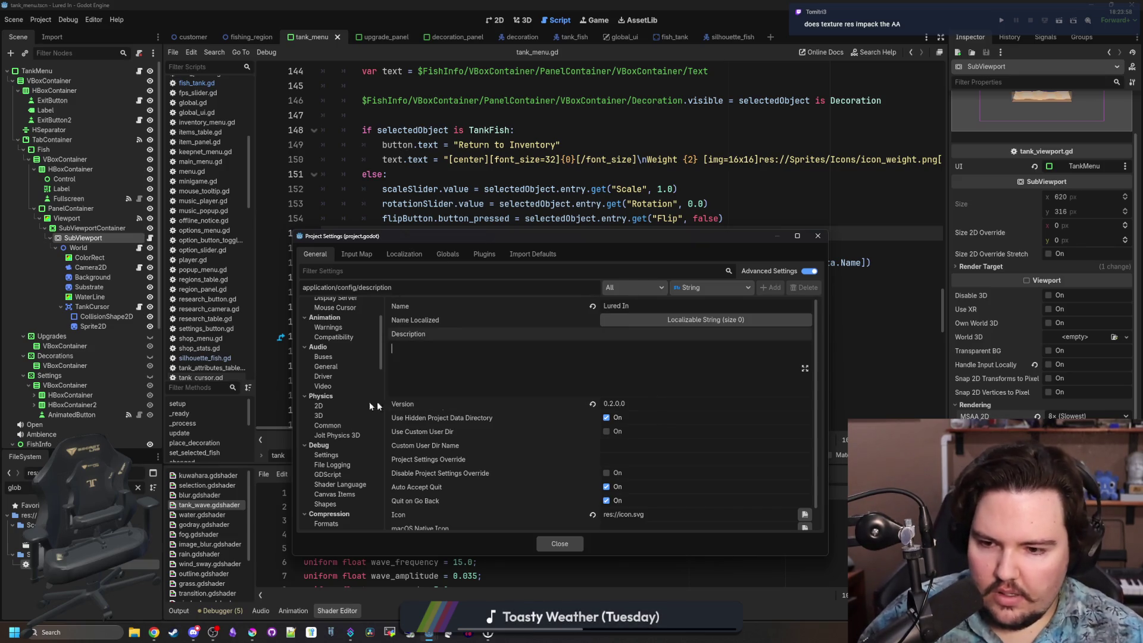
Set Rendering > Anti Aliasing MSAA 2D to 8x (Slowest) and close Project Settings.
{"action": "scroll", "coordinate": [367, 413], "scroll_direction": "down", "scroll_amount": 5}
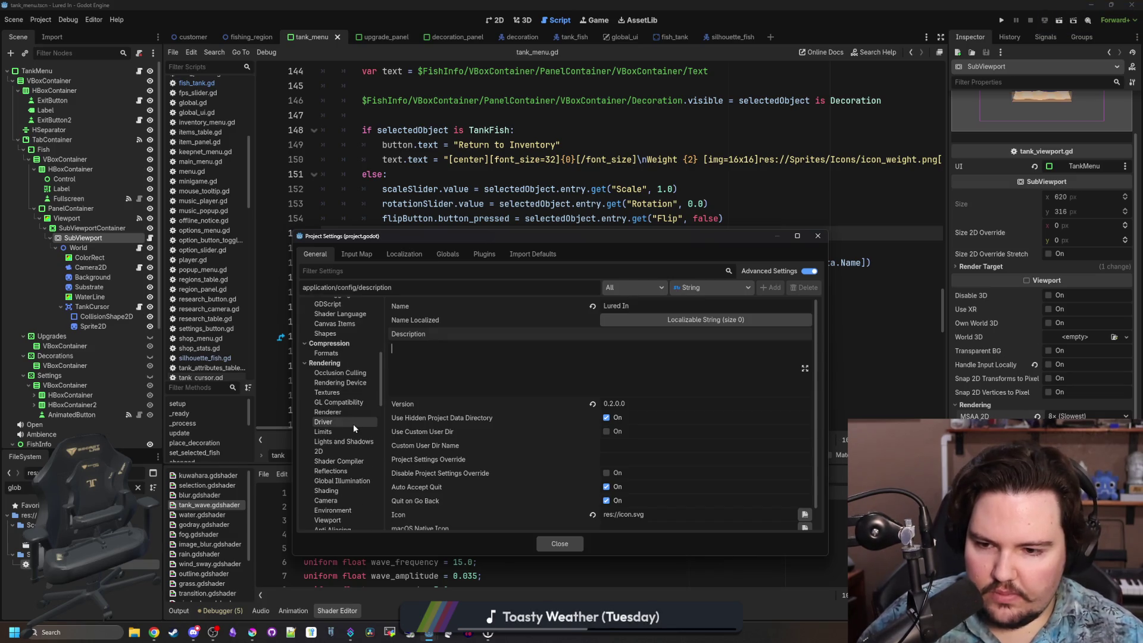
{"action": "left_click", "coordinate": [352, 424]}
{"action": "left_click", "coordinate": [355, 387]}
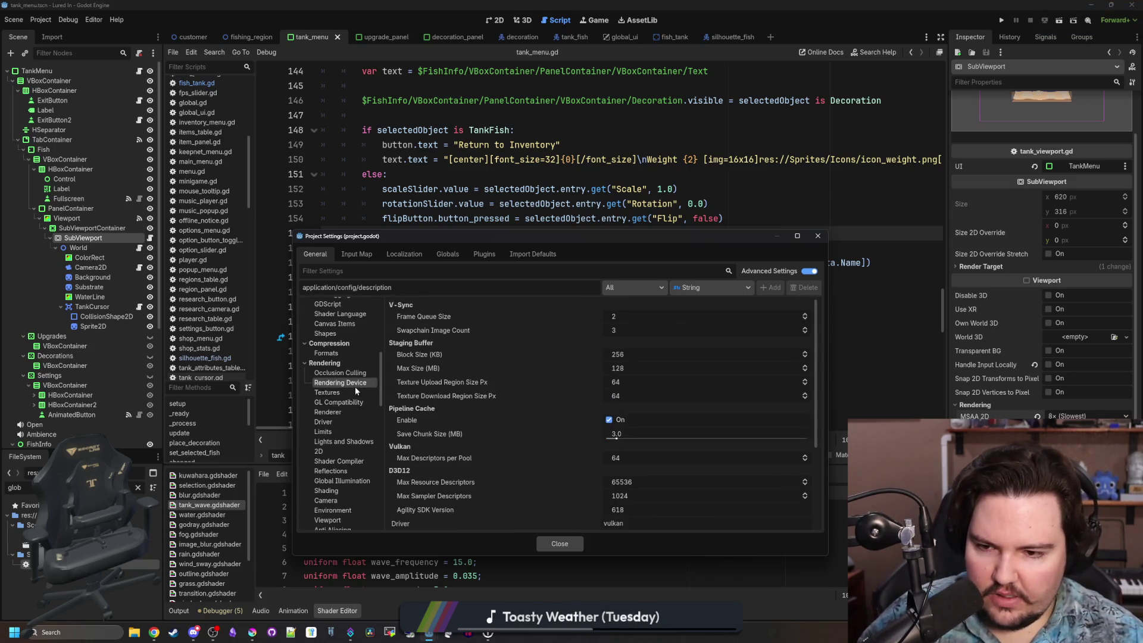
{"action": "left_click", "coordinate": [336, 450]}
{"action": "scroll", "coordinate": [338, 455], "scroll_direction": "down", "scroll_amount": 2}
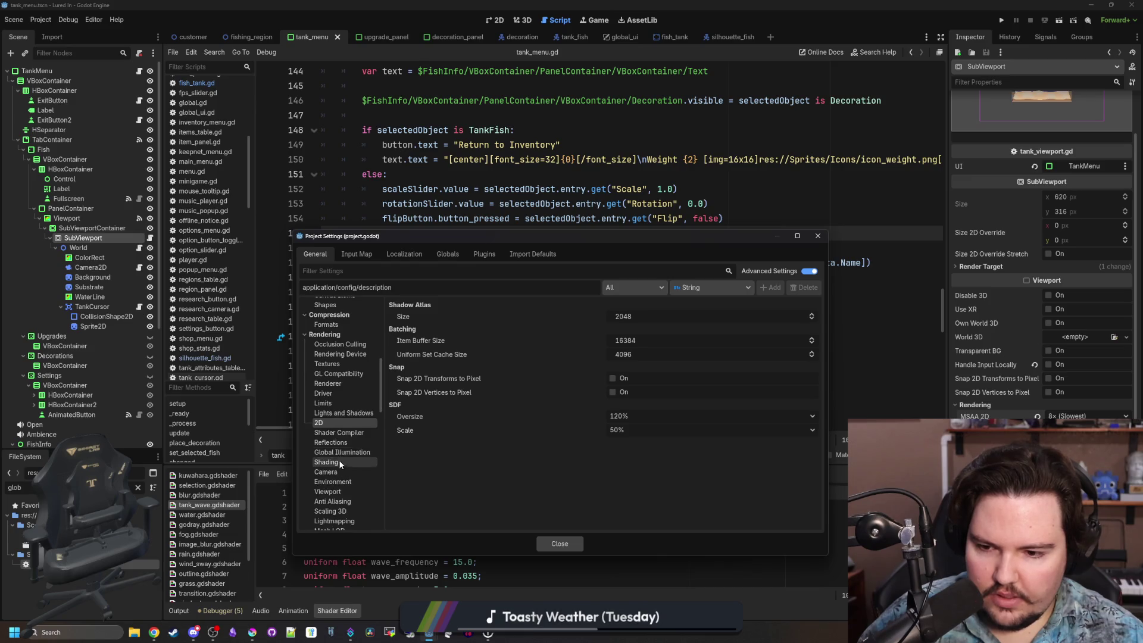
{"action": "left_click", "coordinate": [337, 472]}
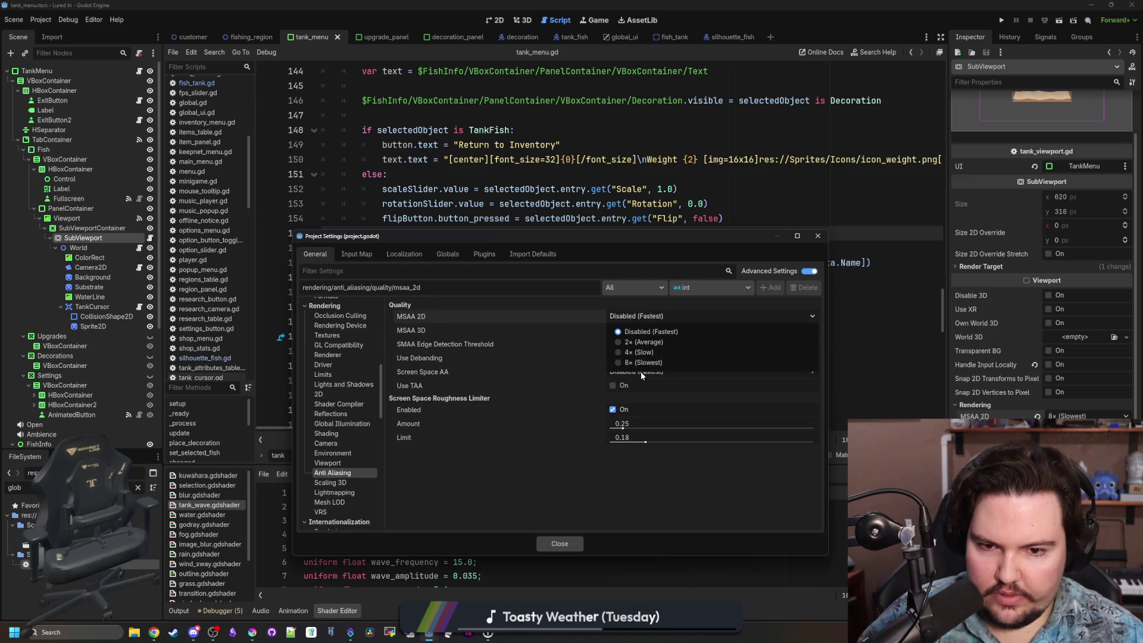
{"action": "left_click", "coordinate": [559, 543]}
{"action": "left_click", "coordinate": [1001, 19]}
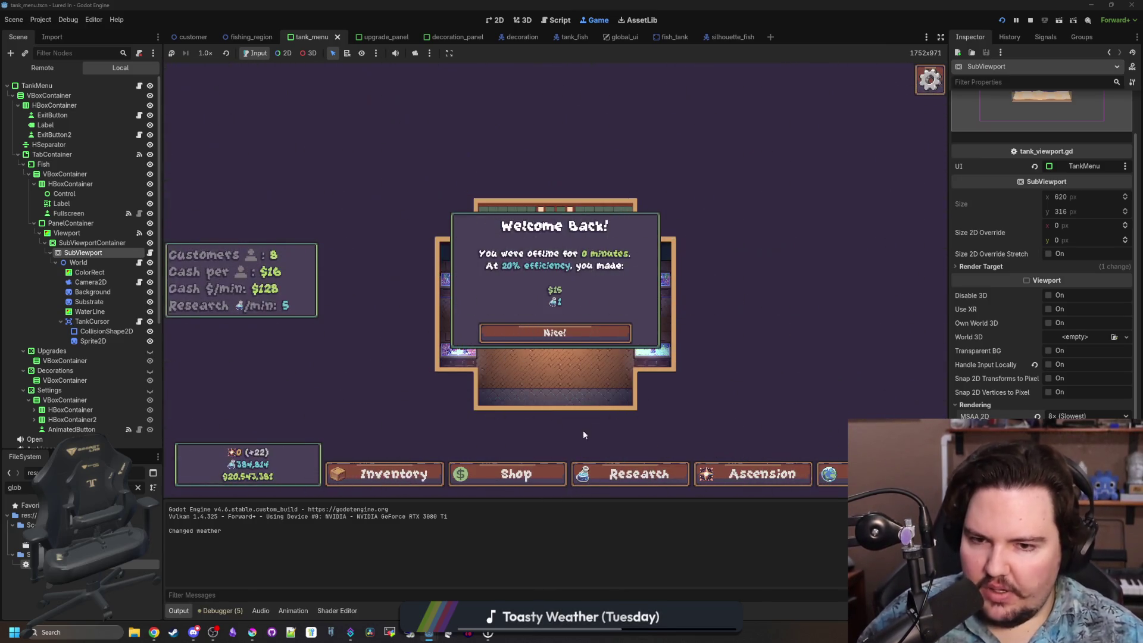
Dismiss the Welcome Back popup, peek at Fish Tanks 1 and 3, and expand Fish Tank 4 fullscreen.
{"action": "left_click", "coordinate": [560, 327]}
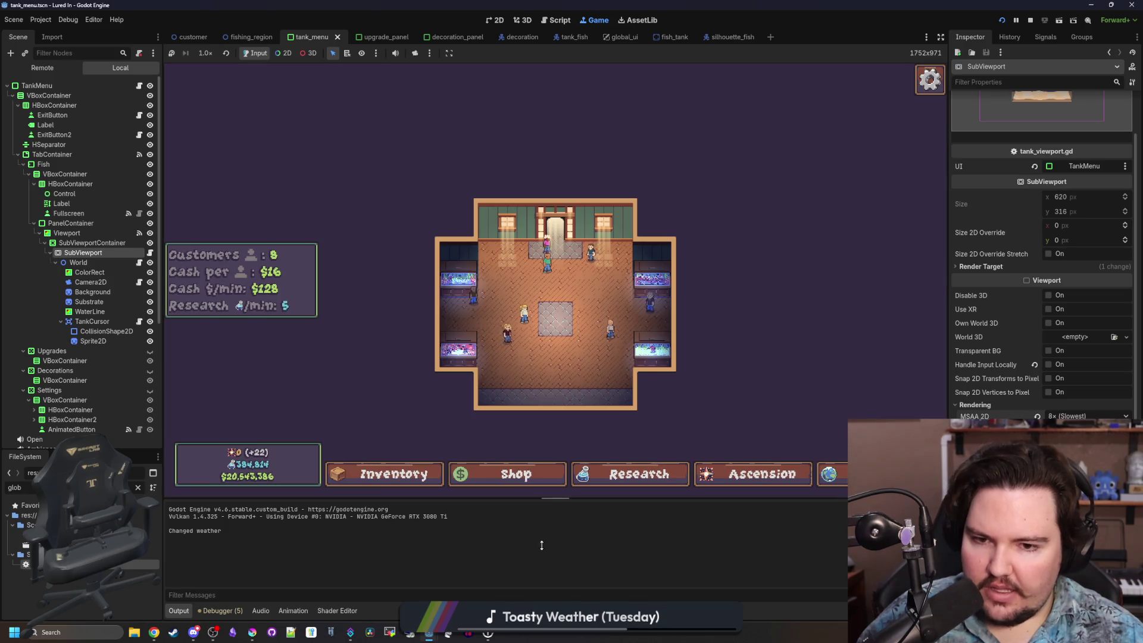
{"action": "left_click", "coordinate": [458, 279]}
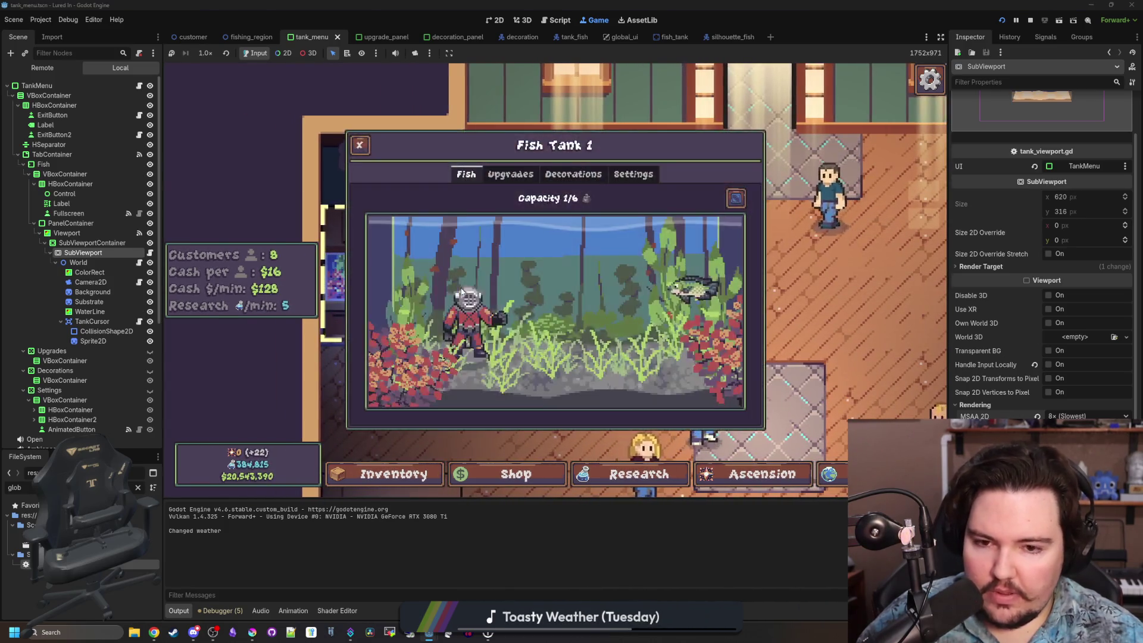
{"action": "key", "text": "Escape"}
{"action": "left_click", "coordinate": [420, 361]}
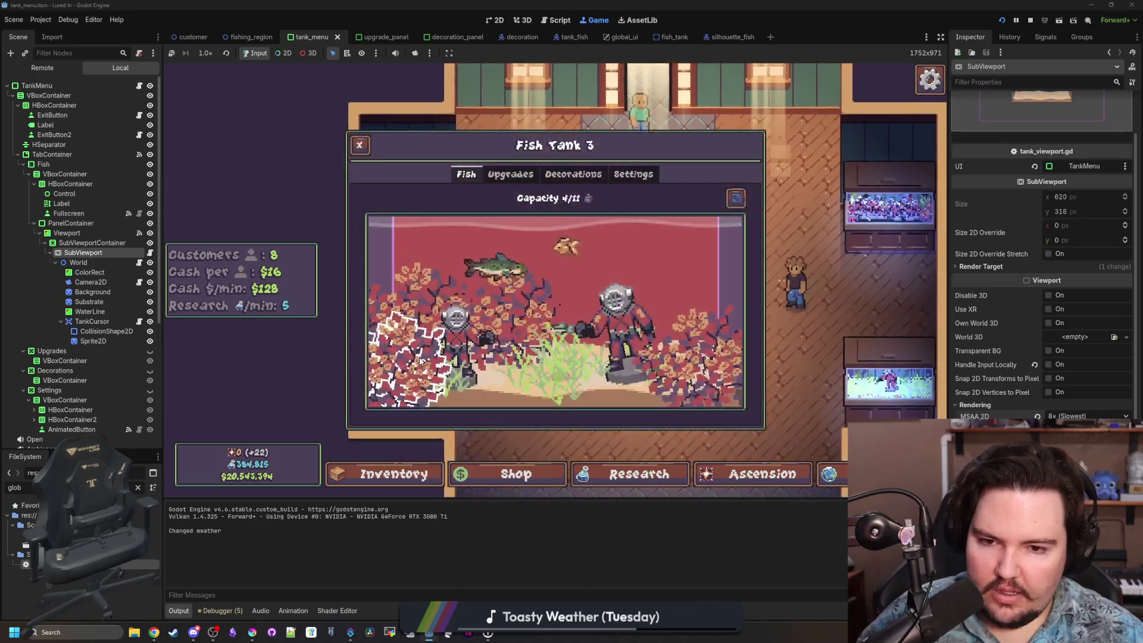
{"action": "key", "text": "Escape"}
{"action": "left_click", "coordinate": [581, 321]}
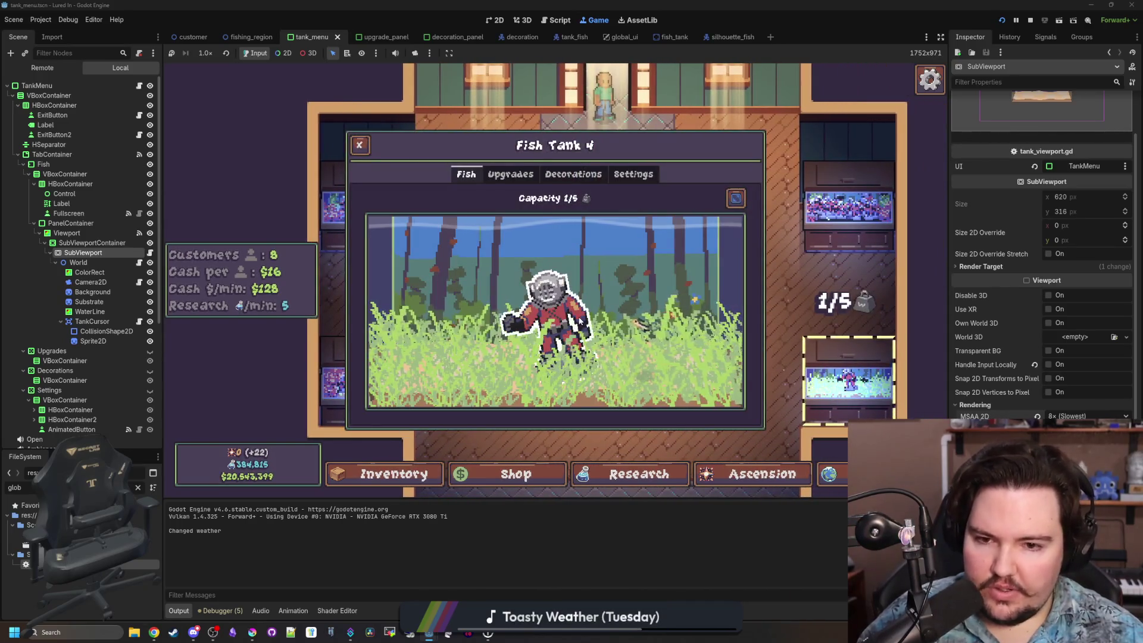
{"action": "left_click", "coordinate": [736, 198]}
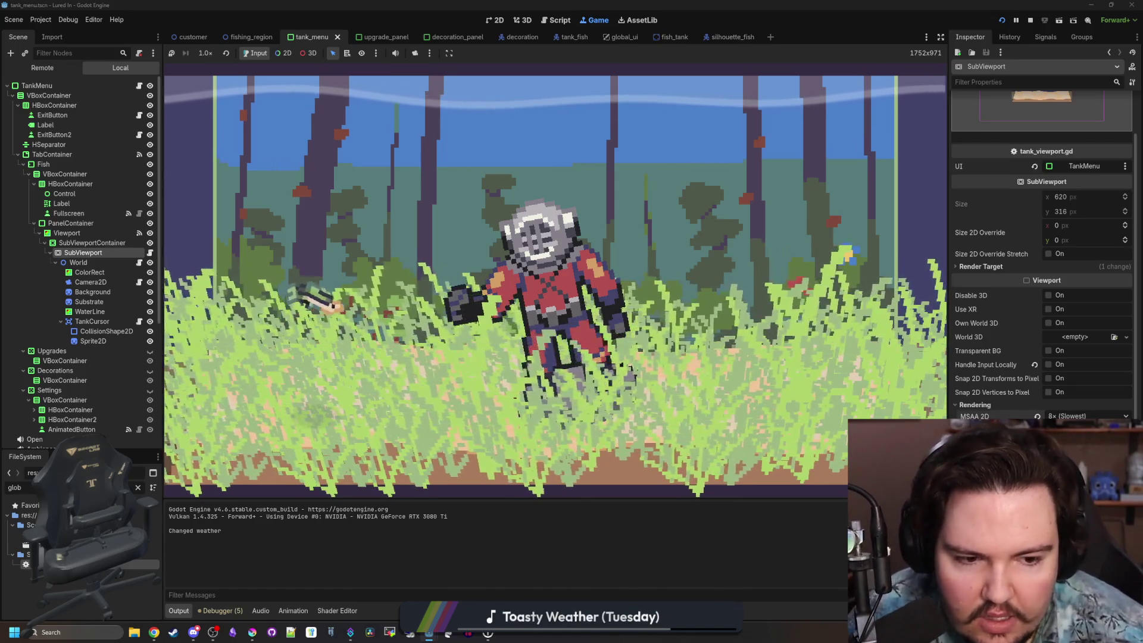
Toggle screen-space AA (F3), TAA (F4) and 2D HDR (F5) in the running game.
{"action": "key", "text": "F3"}
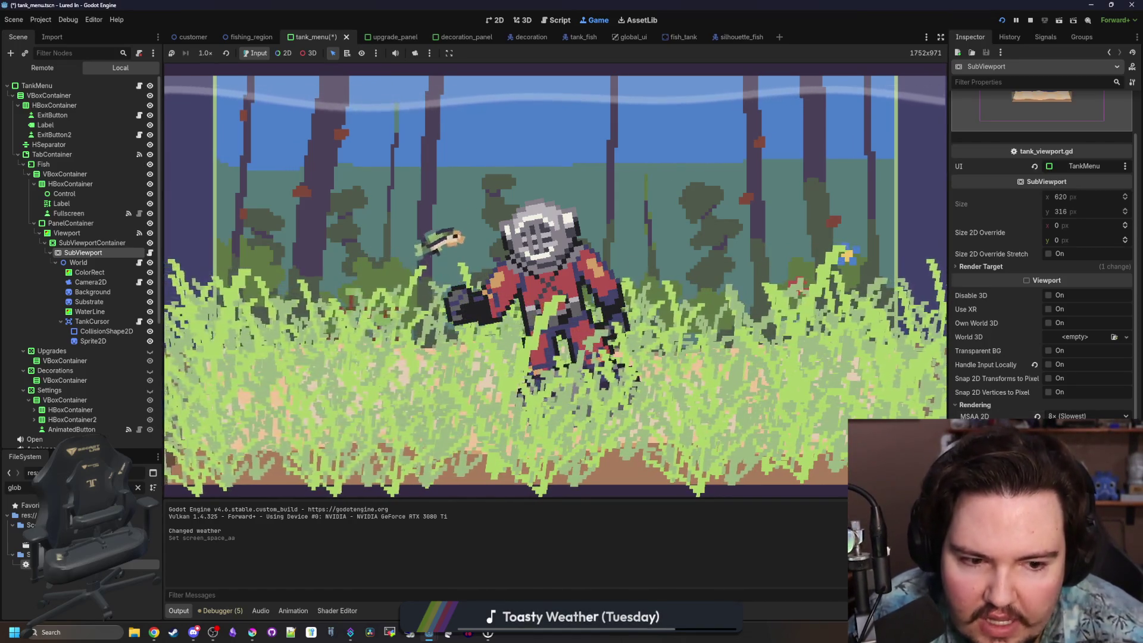
{"action": "key", "text": "F3"}
{"action": "key", "text": "F4"}
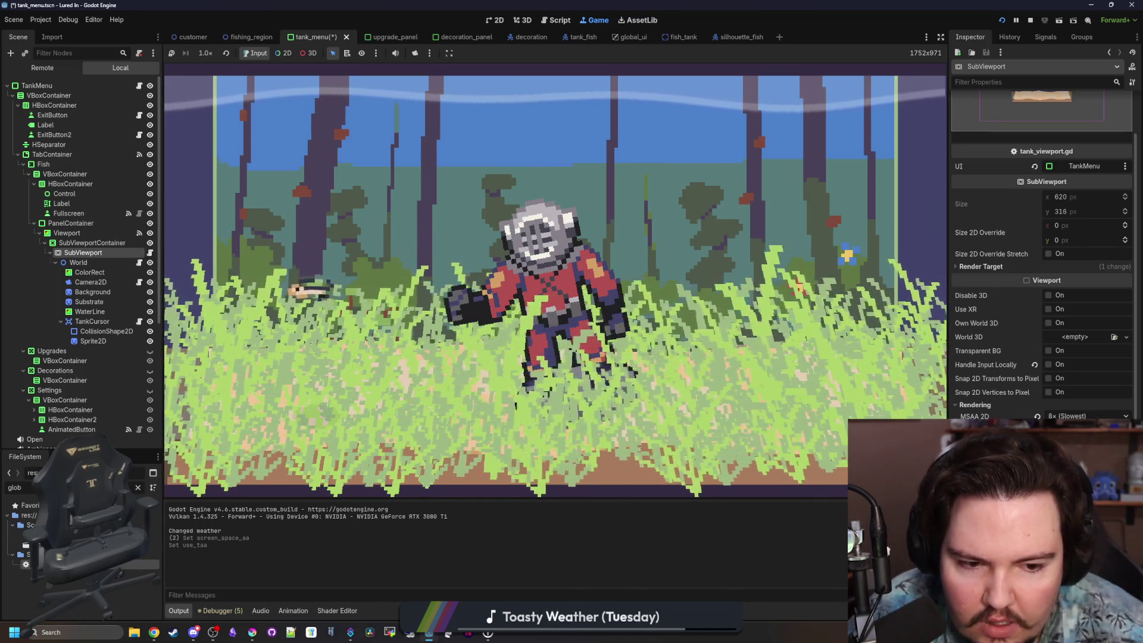
{"action": "key", "text": "F5"}
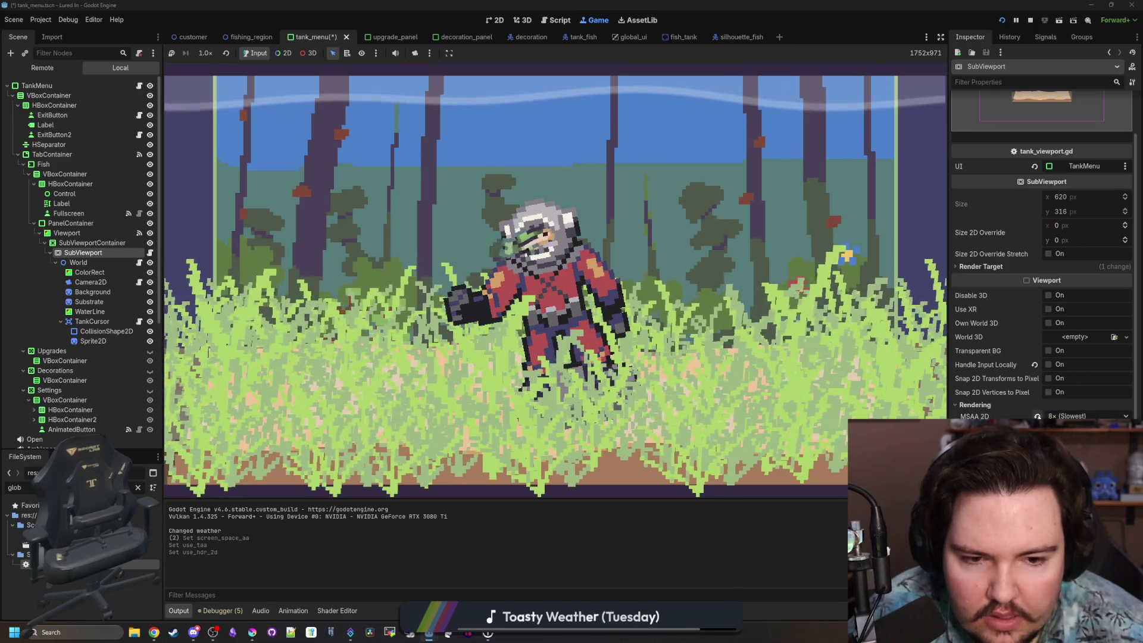
Stop the game, reset the project's MSAA 2D to Disabled, save, and return to the docs.
{"action": "key", "text": "F8"}
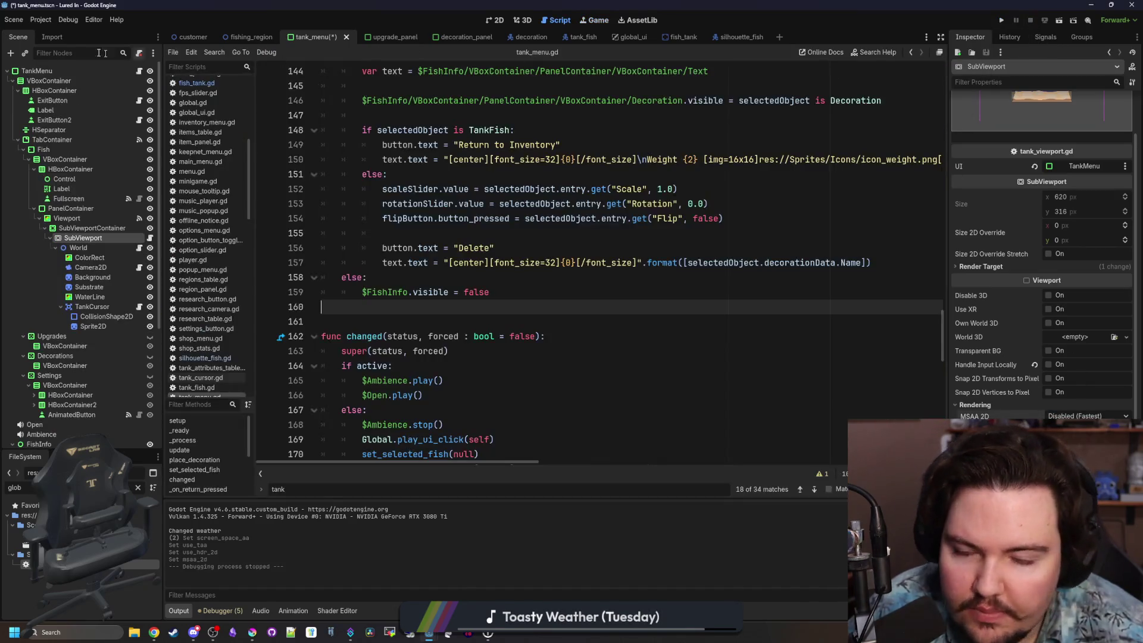
{"action": "left_click", "coordinate": [38, 19]}
{"action": "left_click", "coordinate": [63, 33]}
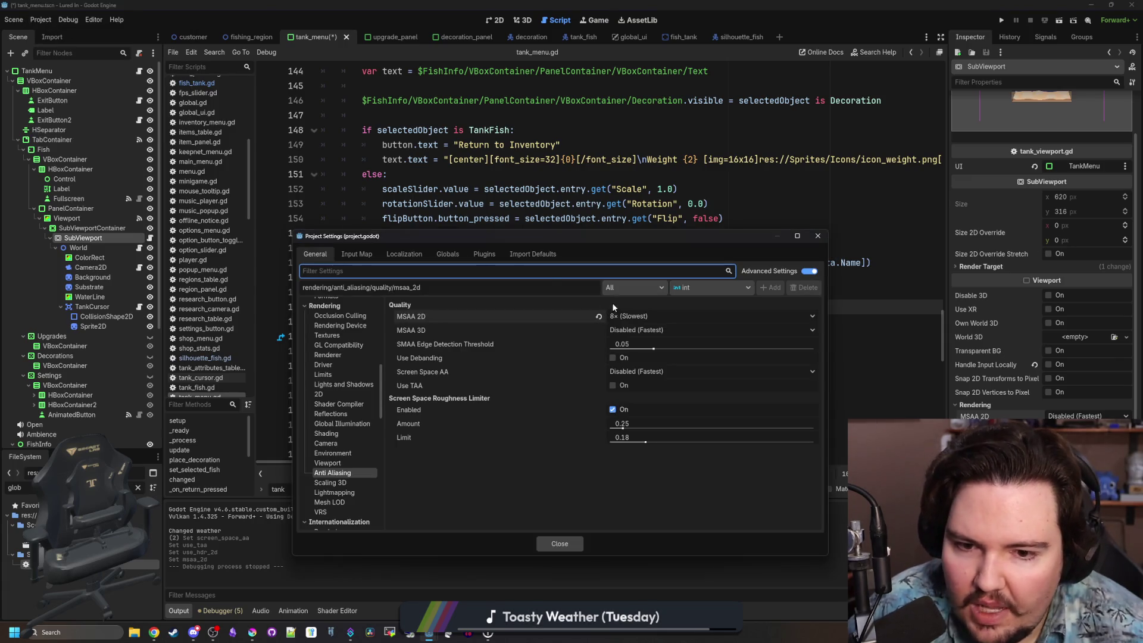
{"action": "left_click", "coordinate": [559, 543]}
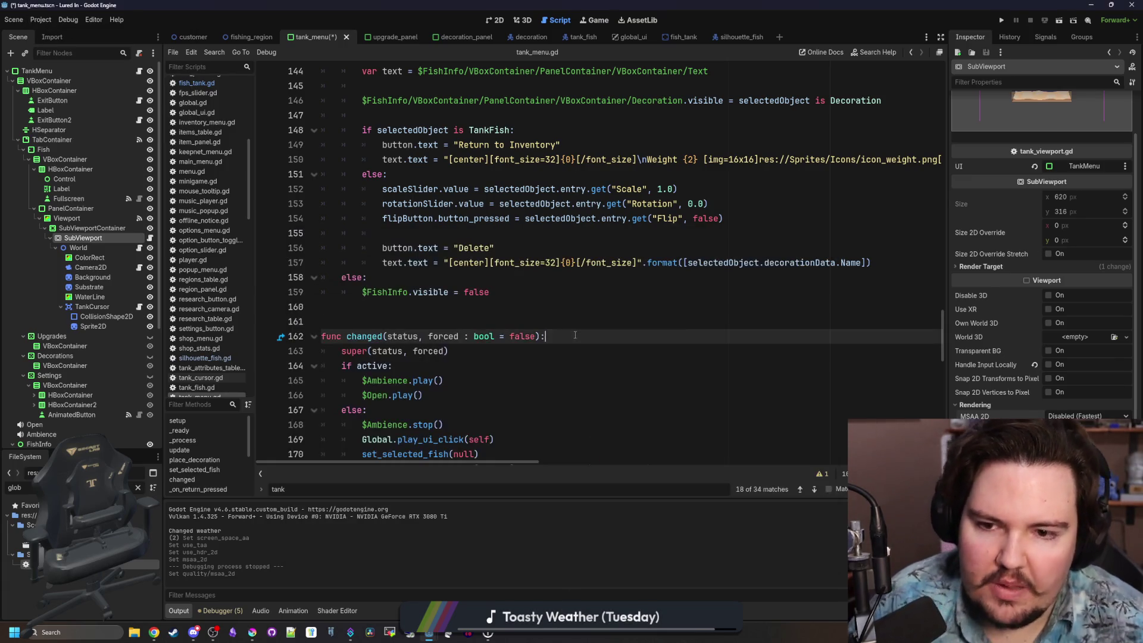
{"action": "key", "text": "ctrl+s"}
{"action": "key", "text": "alt+Tab"}
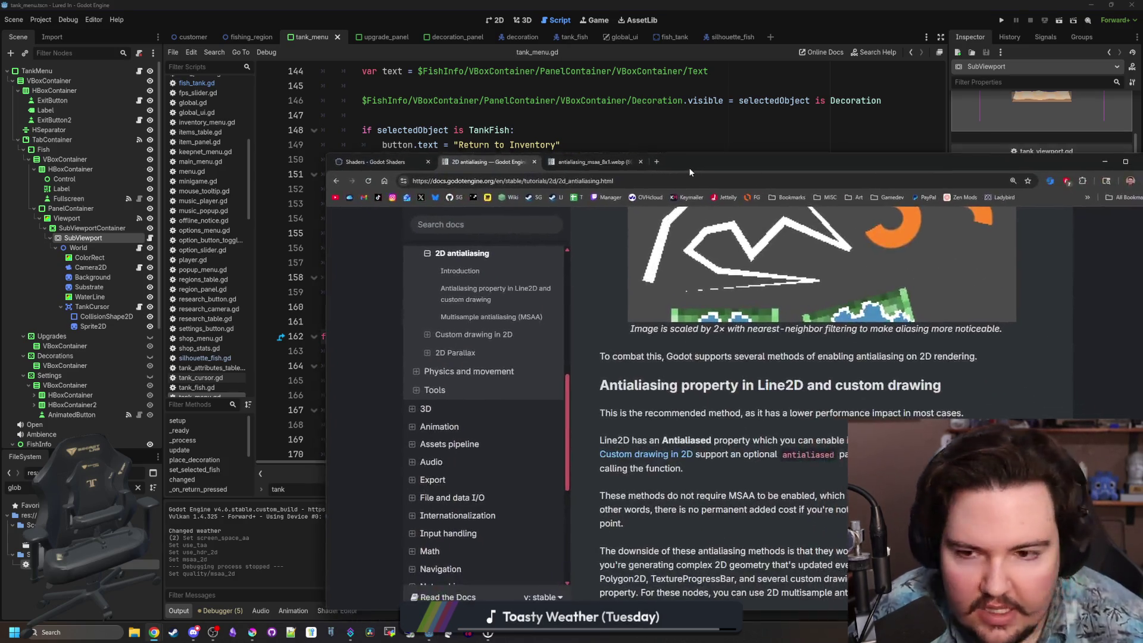
Replace the denoise search on Godot Shaders with an 'anti aliasing' search.
{"action": "left_click", "coordinate": [510, 146]}
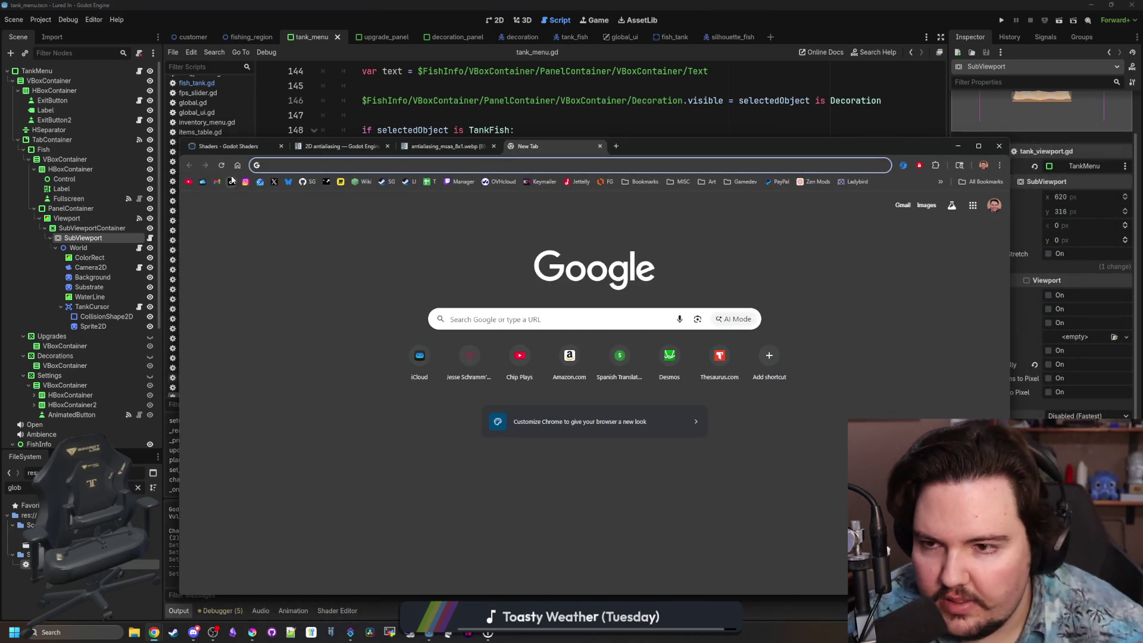
{"action": "left_click", "coordinate": [234, 149]}
{"action": "left_click_drag", "start_coordinate": [369, 300], "coordinate": [283, 295]}
{"action": "type", "text": "aa"}
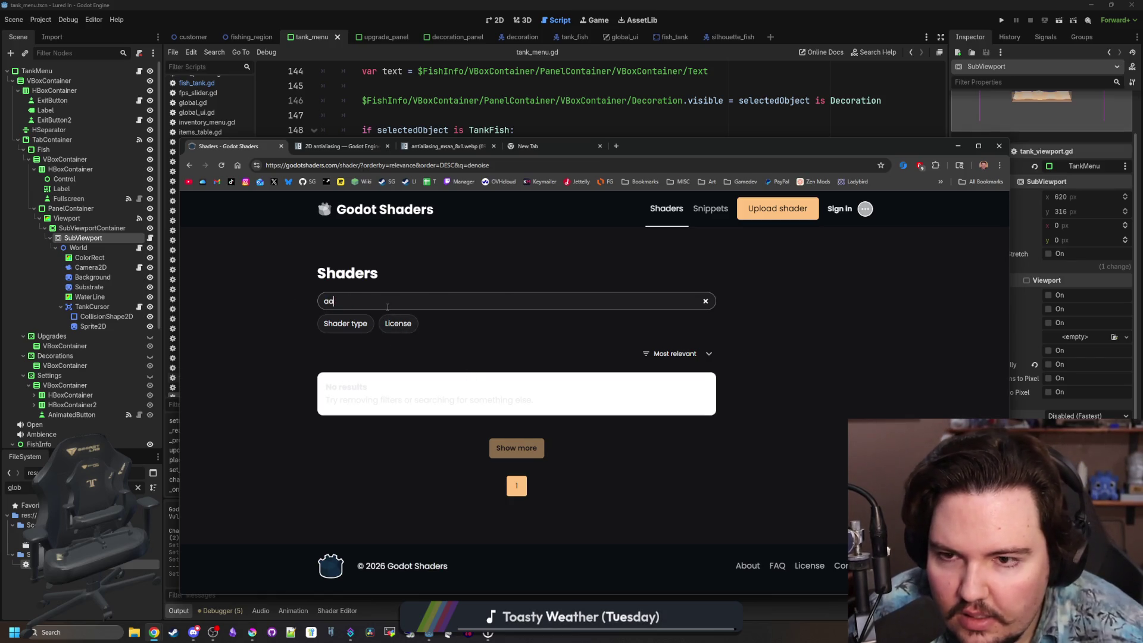
{"action": "key", "text": "BackSpace"}
{"action": "key", "text": "BackSpace"}
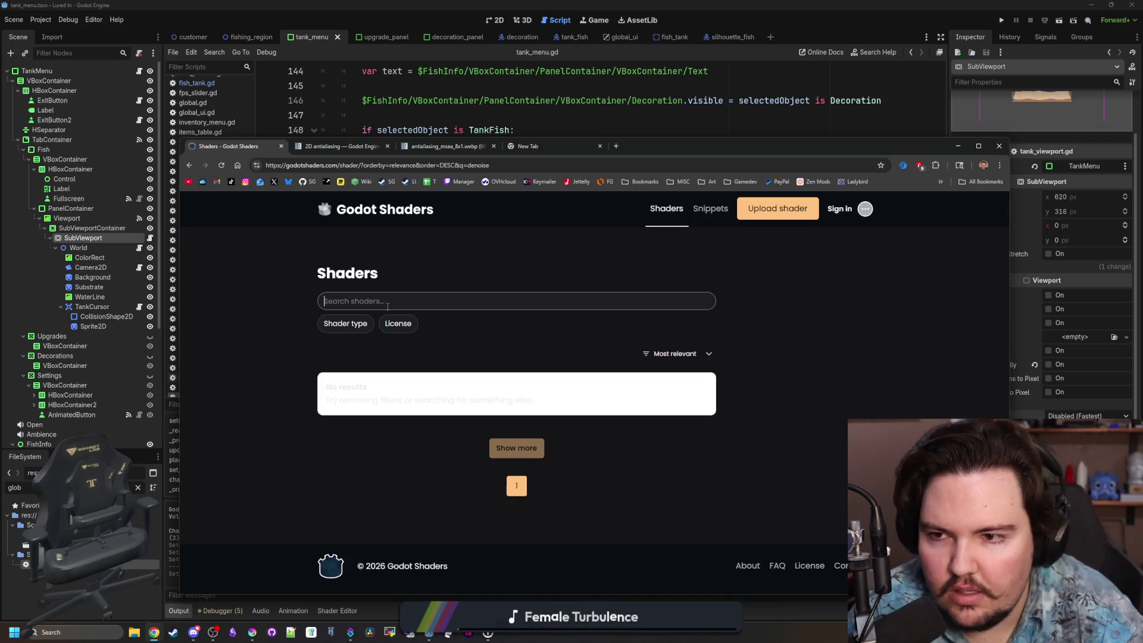
{"action": "type", "text": "antialiasing"}
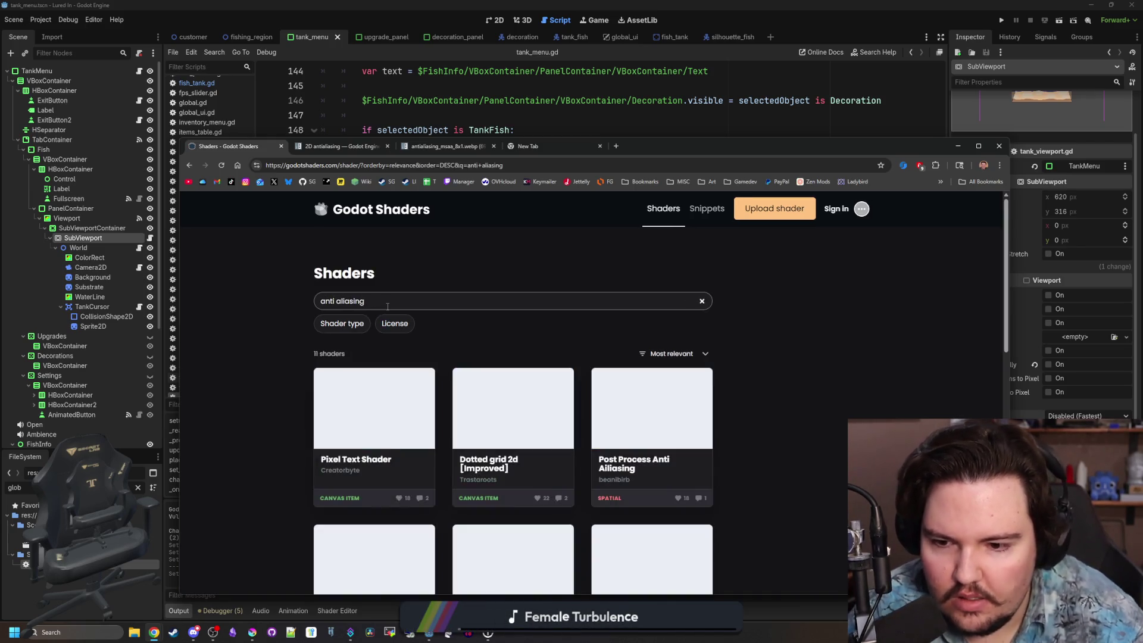
{"action": "key", "text": "ctrl+shift+Tab"}
{"action": "left_click", "coordinate": [258, 147]}
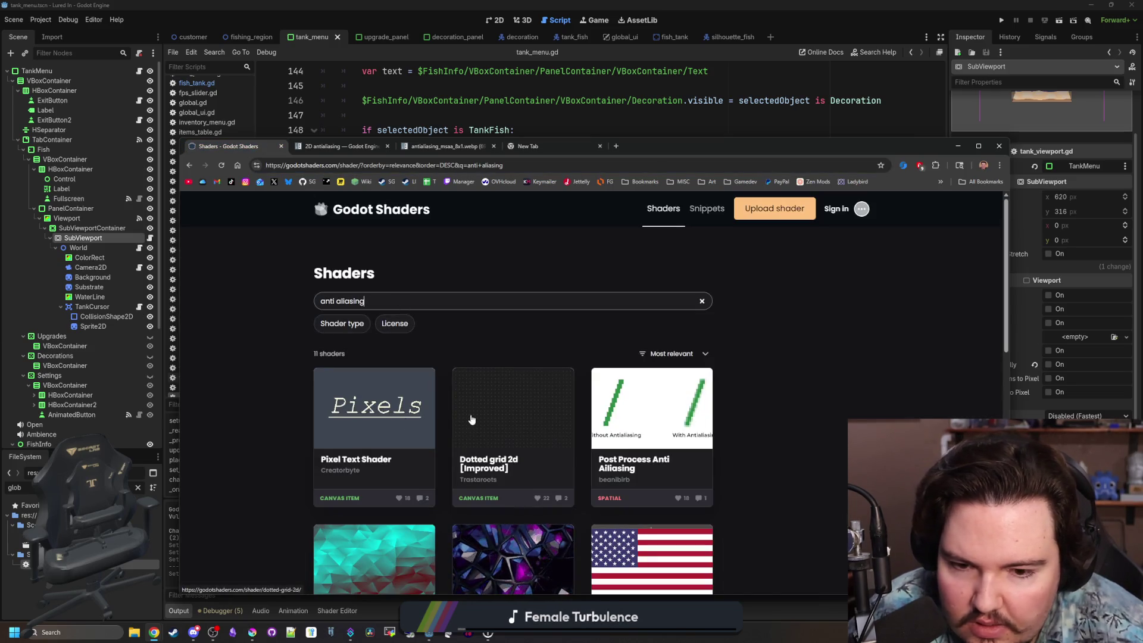
Open Post Process Anti Ailiasing from the results in a new tab and switch to it.
{"action": "middle_click", "coordinate": [662, 412]}
{"action": "scroll", "coordinate": [685, 405], "scroll_direction": "down", "scroll_amount": 2}
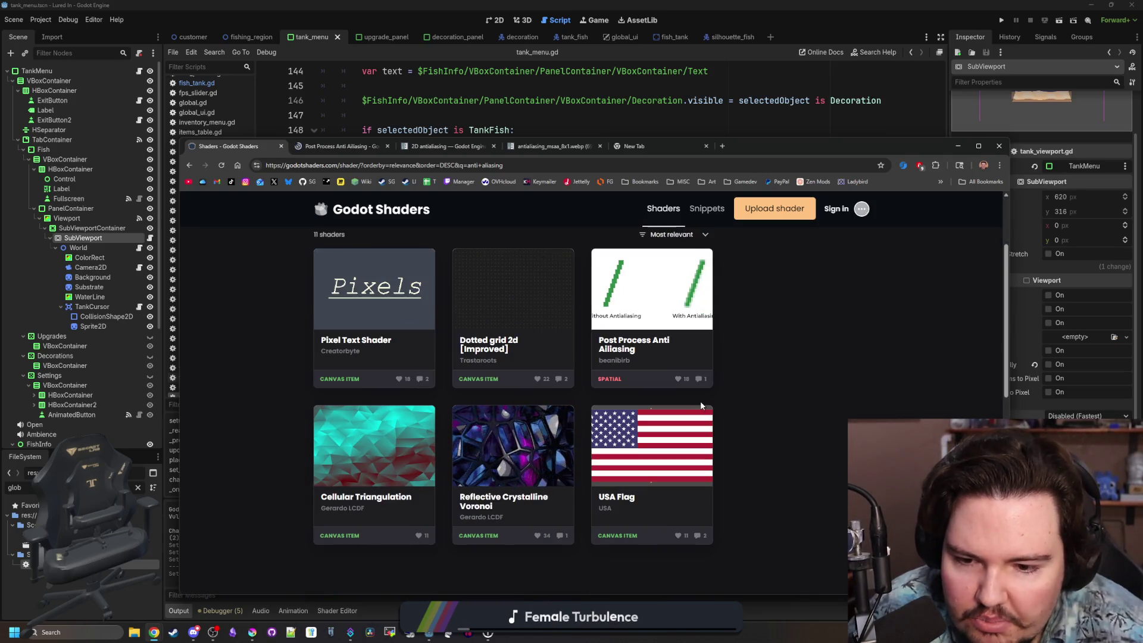
{"action": "scroll", "coordinate": [700, 401], "scroll_direction": "down", "scroll_amount": 3}
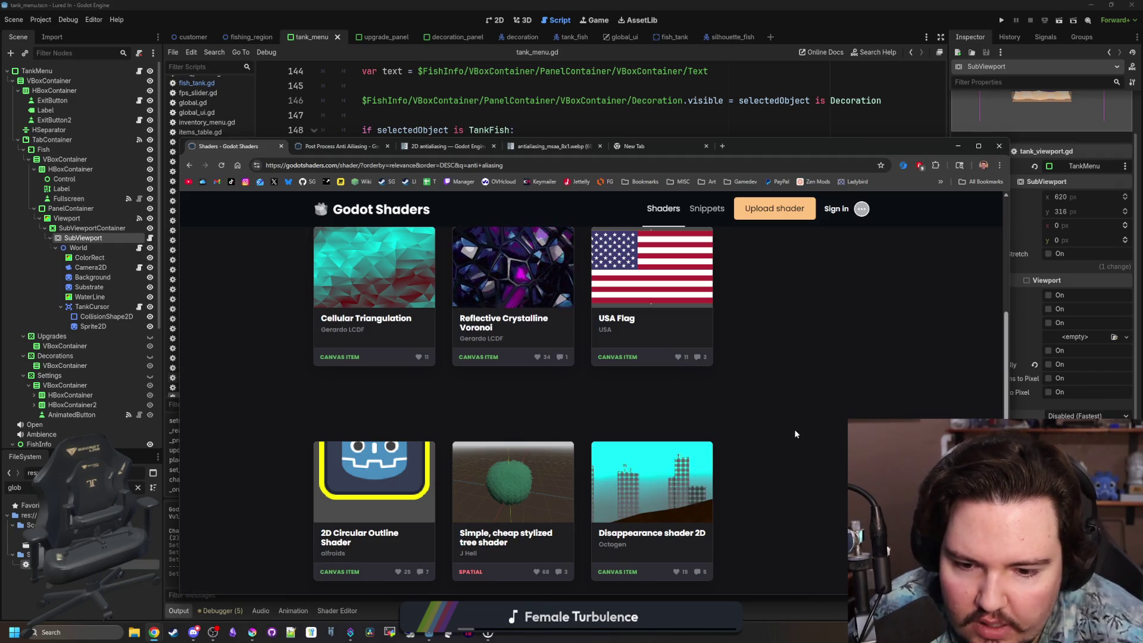
{"action": "scroll", "coordinate": [795, 434], "scroll_direction": "down", "scroll_amount": 4}
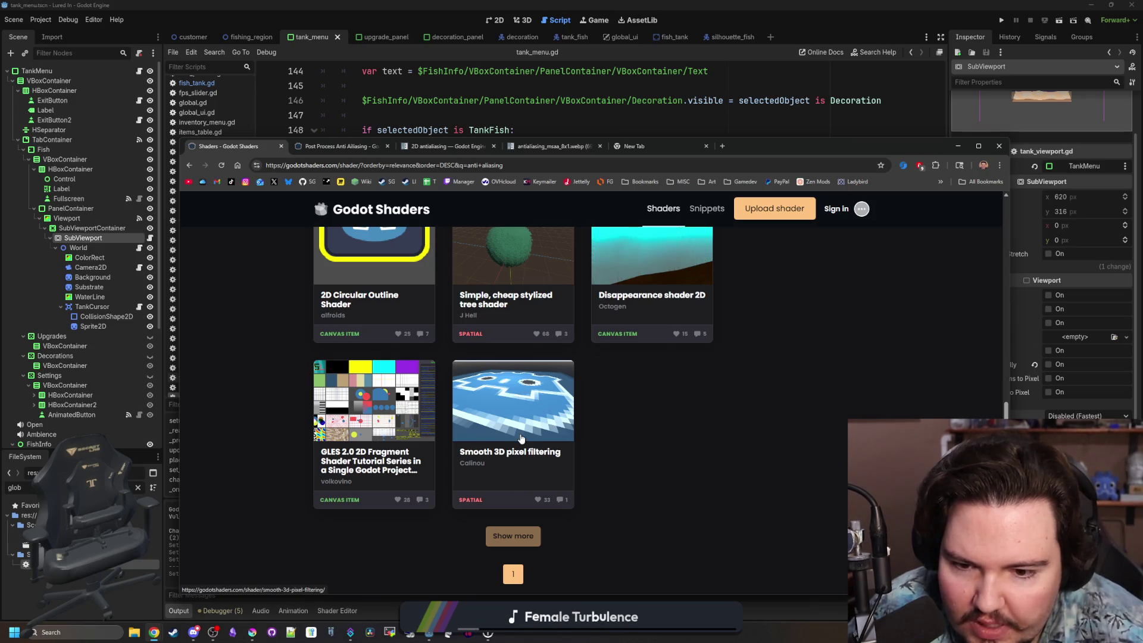
{"action": "scroll", "coordinate": [613, 418], "scroll_direction": "up", "scroll_amount": 2}
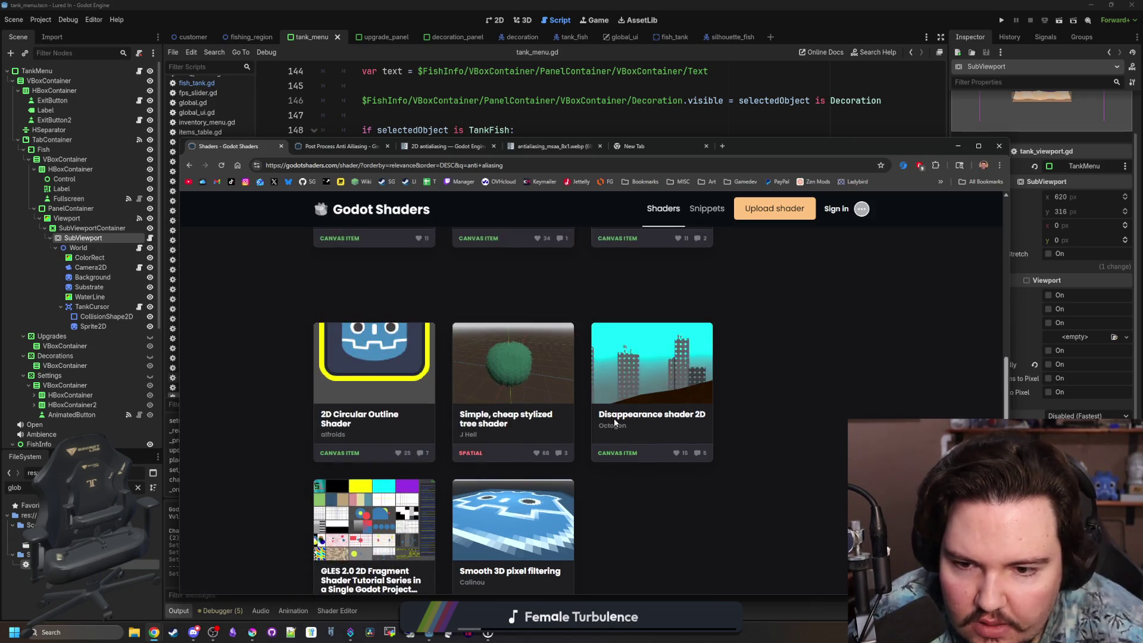
{"action": "scroll", "coordinate": [473, 299], "scroll_direction": "up", "scroll_amount": 5}
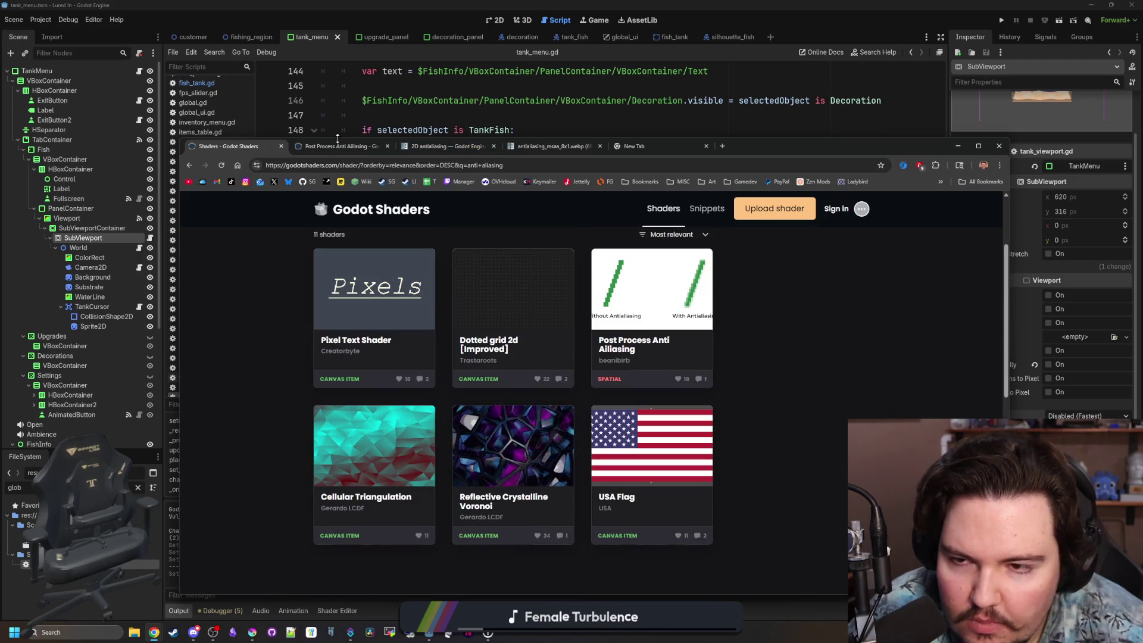
{"action": "left_click", "coordinate": [370, 146]}
Read through the shader's code, then minimize the browser and return to the tank_menu script.
{"action": "scroll", "coordinate": [518, 372], "scroll_direction": "down", "scroll_amount": 3}
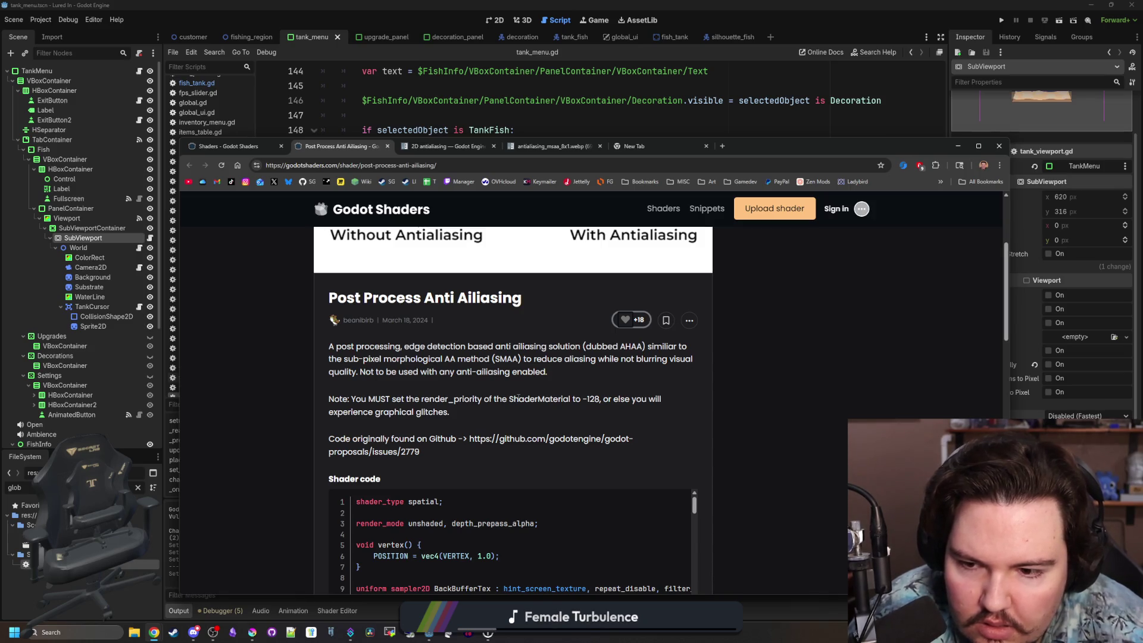
{"action": "left_click_drag", "start_coordinate": [518, 398], "coordinate": [666, 420]}
{"action": "left_click", "coordinate": [588, 418]}
{"action": "scroll", "coordinate": [566, 416], "scroll_direction": "down", "scroll_amount": 8}
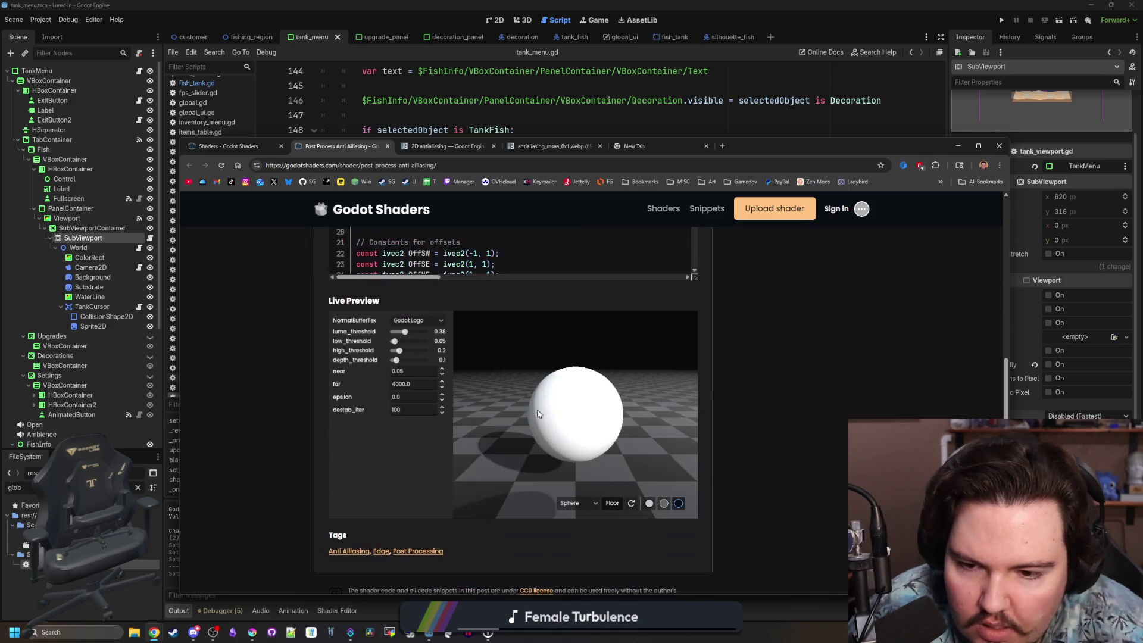
{"action": "scroll", "coordinate": [632, 415], "scroll_direction": "up", "scroll_amount": 3}
{"action": "scroll", "coordinate": [590, 369], "scroll_direction": "down", "scroll_amount": 15}
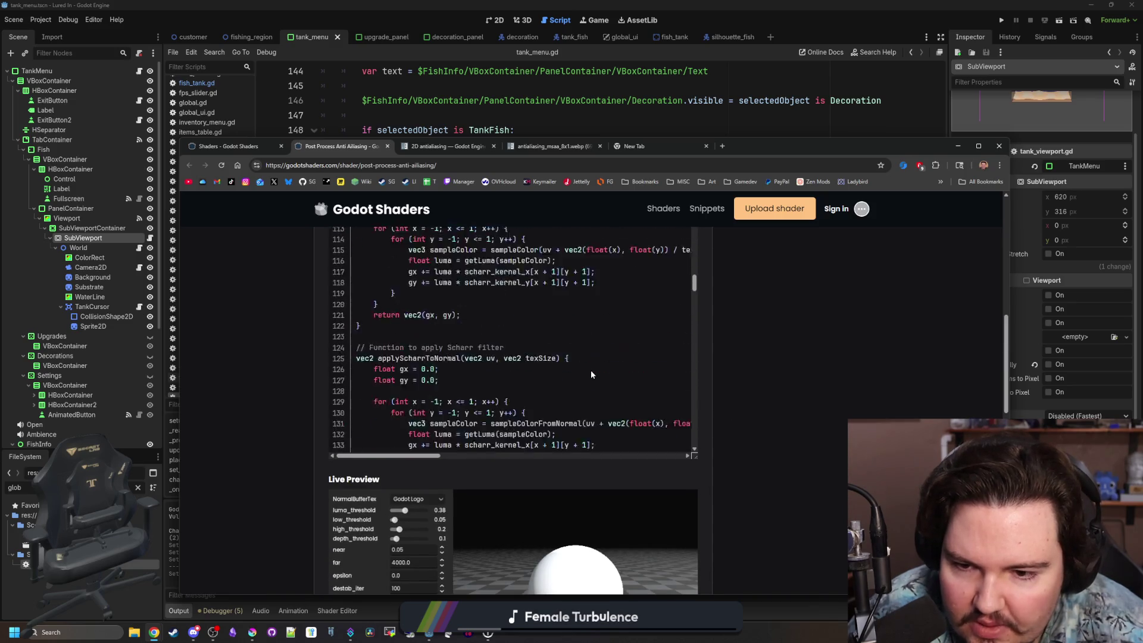
{"action": "scroll", "coordinate": [601, 371], "scroll_direction": "down", "scroll_amount": 10}
{"action": "scroll", "coordinate": [638, 377], "scroll_direction": "up", "scroll_amount": 7}
{"action": "scroll", "coordinate": [663, 417], "scroll_direction": "down", "scroll_amount": 3}
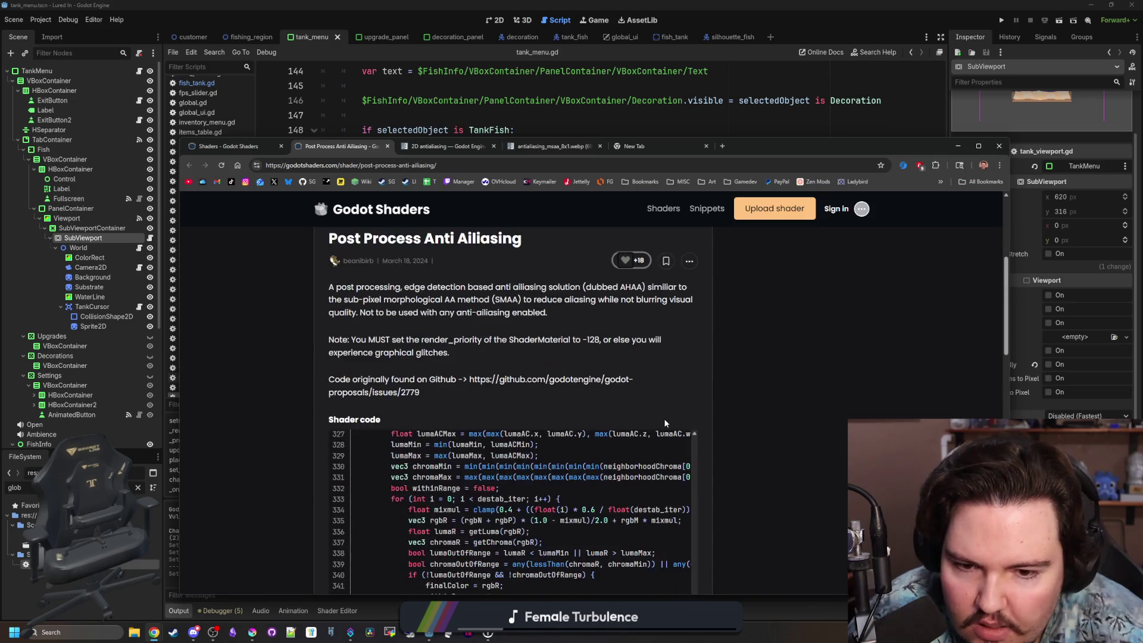
{"action": "scroll", "coordinate": [631, 456], "scroll_direction": "up", "scroll_amount": 20}
{"action": "scroll", "coordinate": [707, 420], "scroll_direction": "down", "scroll_amount": 7}
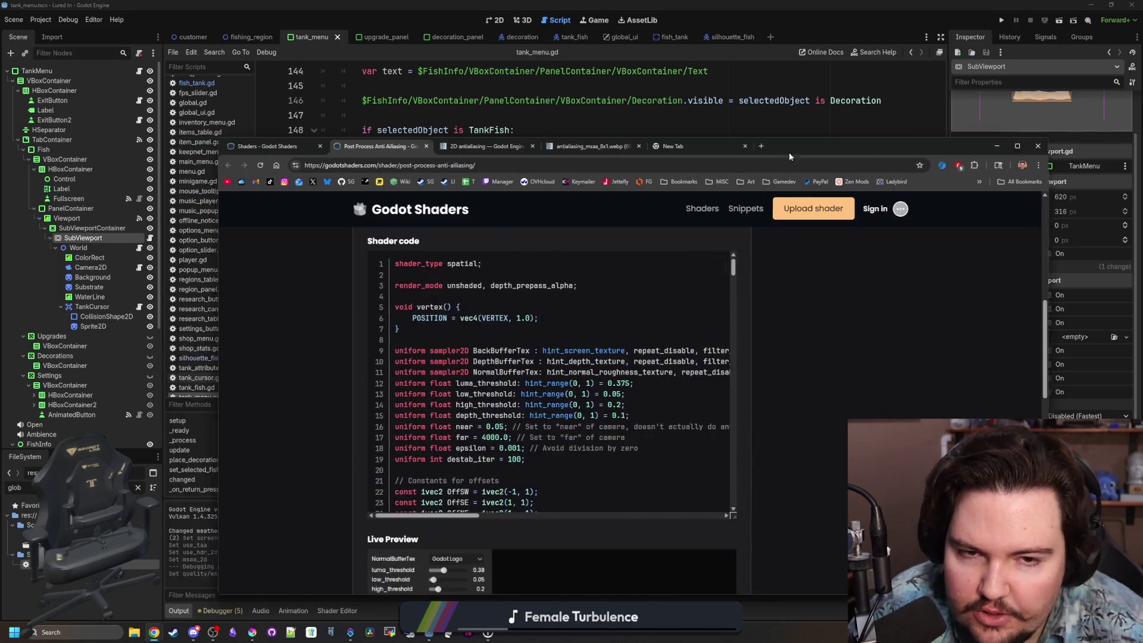
{"action": "left_click", "coordinate": [957, 146]}
{"action": "left_click", "coordinate": [553, 303]}
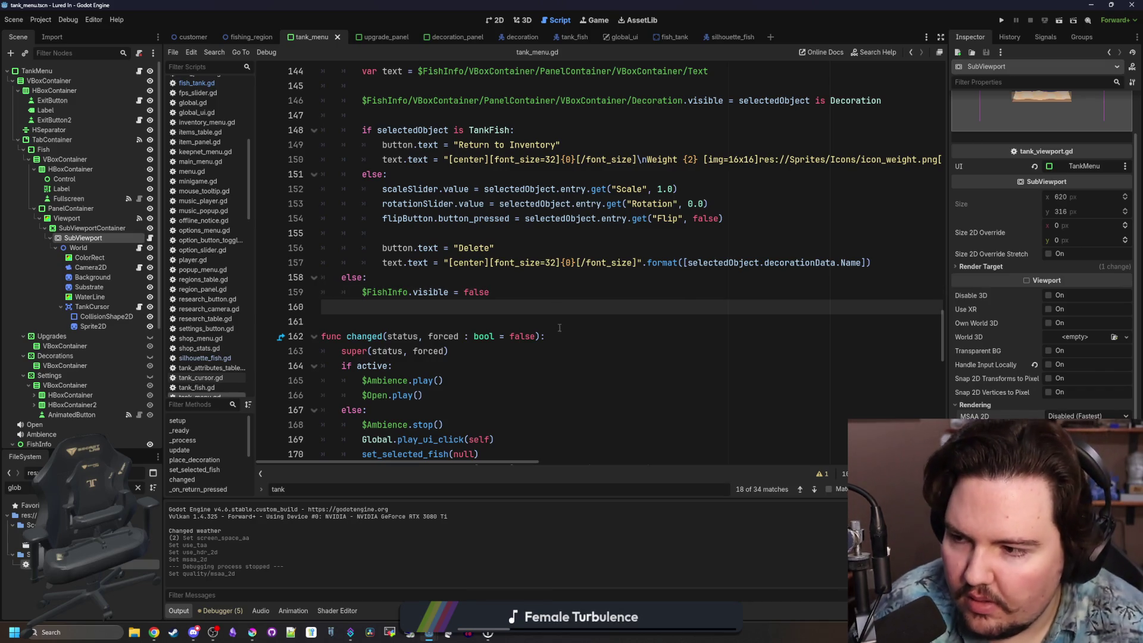
Add a ColorRect child node under the SubViewport.
{"action": "right_click", "coordinate": [81, 238]}
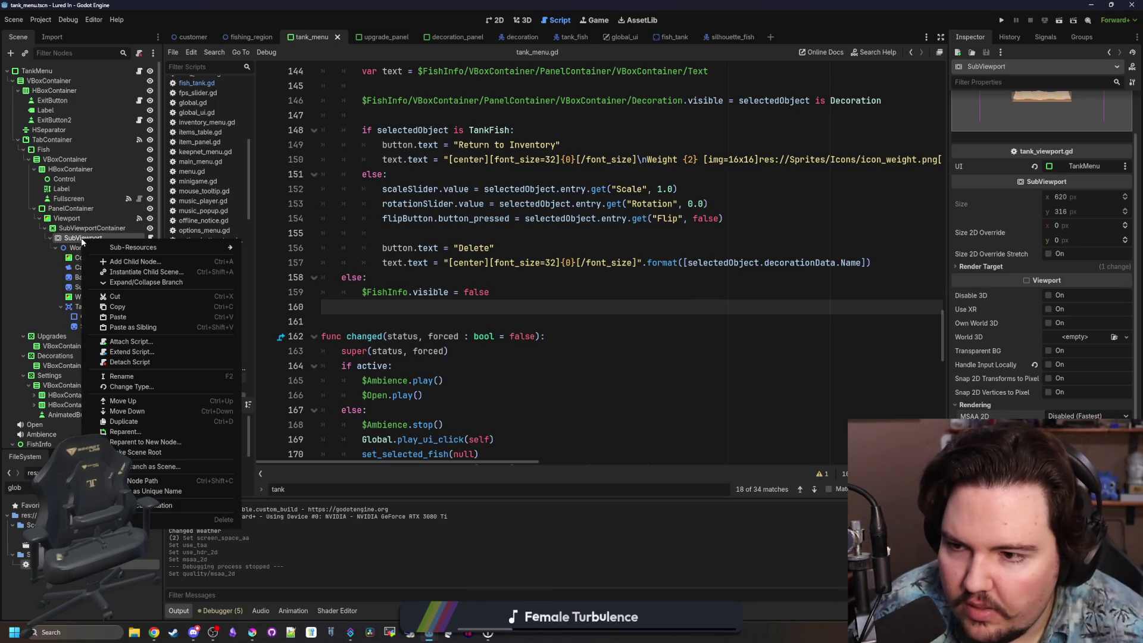
{"action": "left_click", "coordinate": [96, 261]}
{"action": "type", "text": "colorrect"}
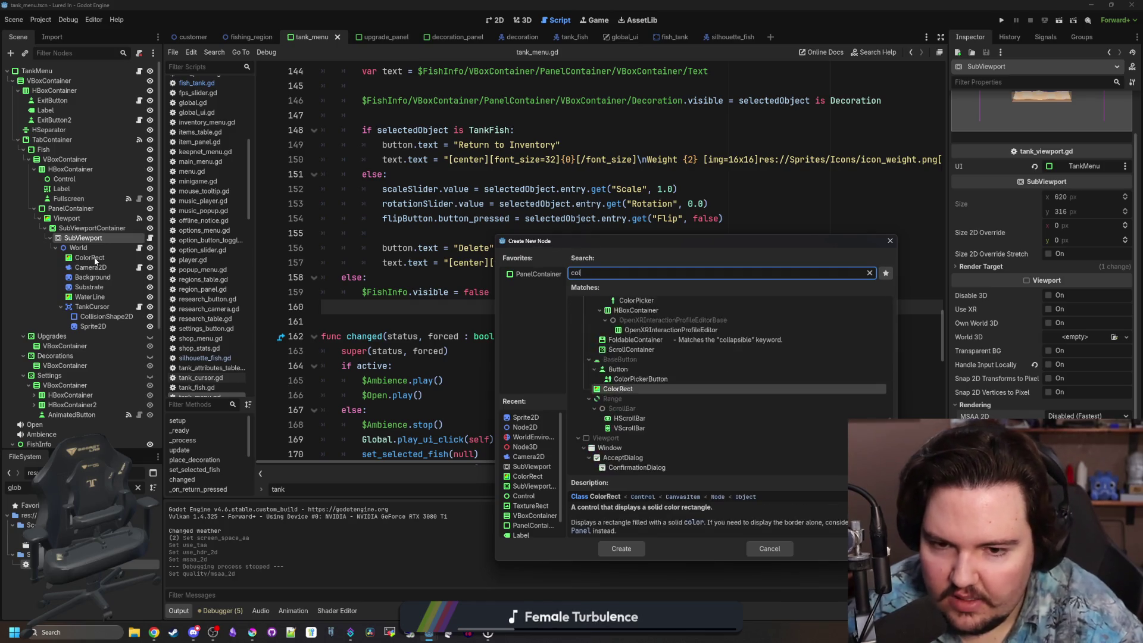
{"action": "key", "text": "Return"}
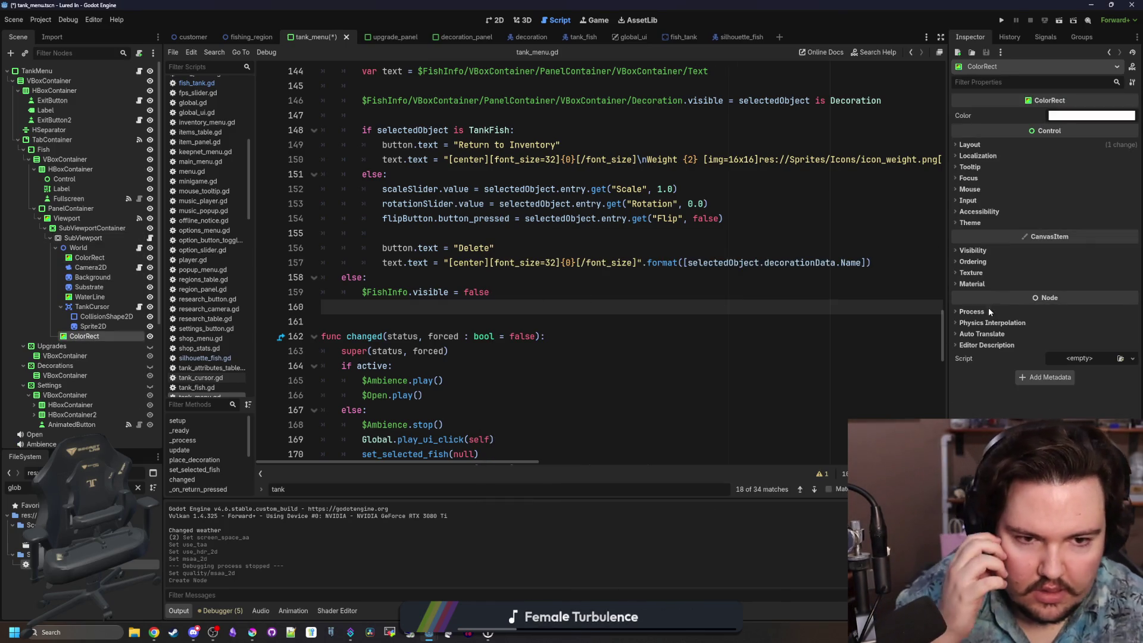
Give the ColorRect a new ShaderMaterial using a newly created aa.gdshader shader.
{"action": "left_click", "coordinate": [972, 284]}
{"action": "left_click", "coordinate": [1074, 296]}
{"action": "left_click", "coordinate": [1083, 331]}
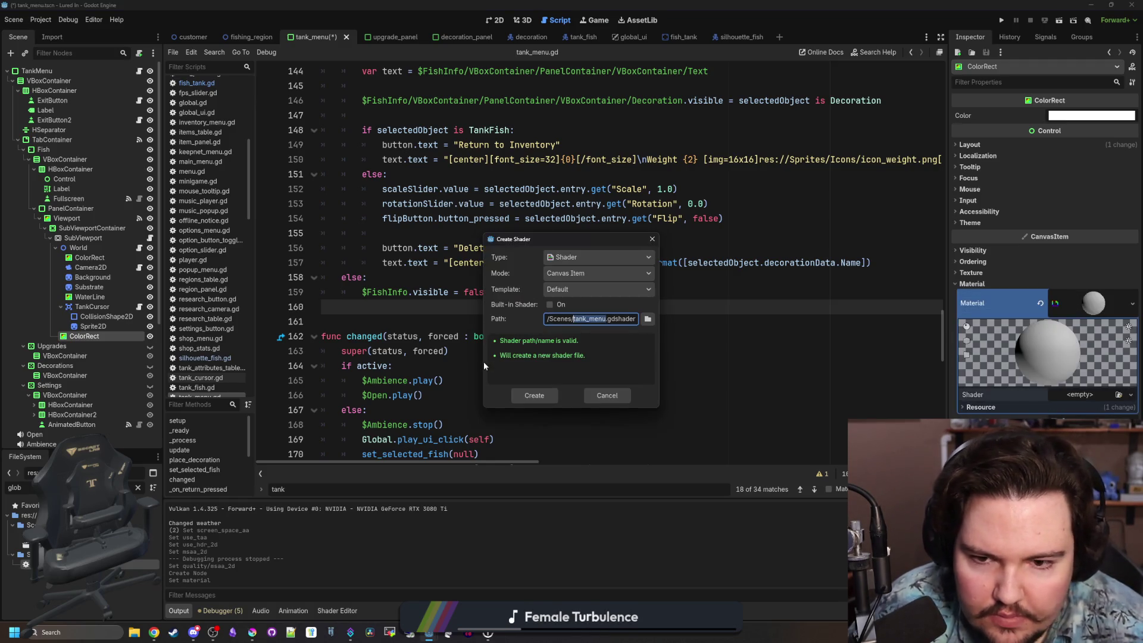
{"action": "left_click", "coordinate": [536, 395]}
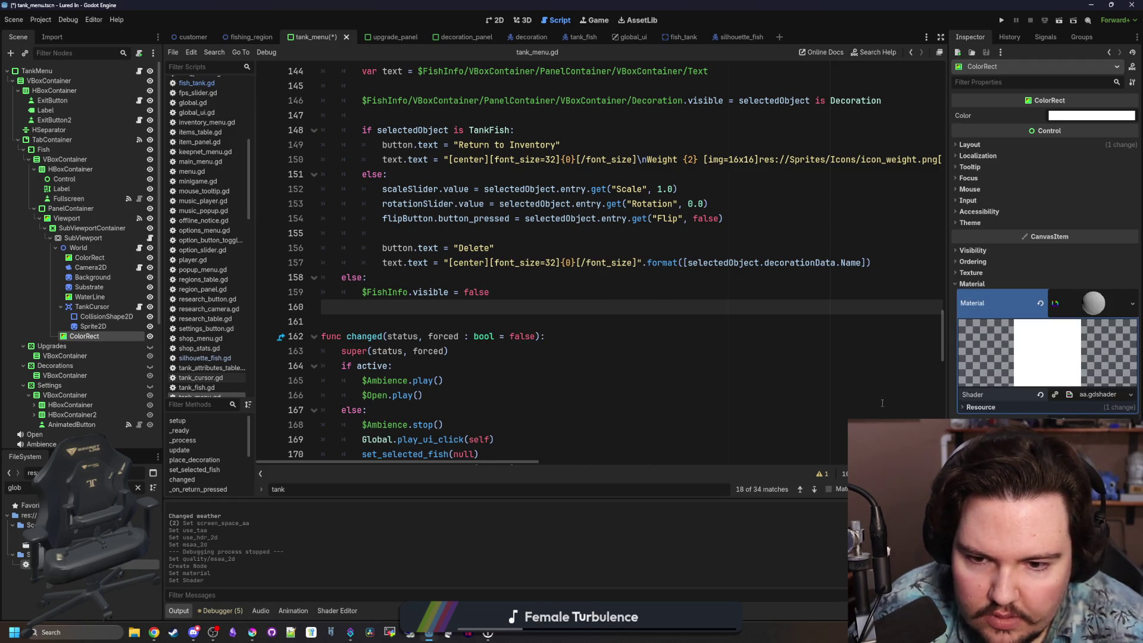
Replace aa.gdshader's default code with the copied anti-aliasing shader code.
{"action": "left_click", "coordinate": [1098, 394]}
{"action": "key", "text": "ctrl+a"}
{"action": "key", "text": "ctrl+v"}
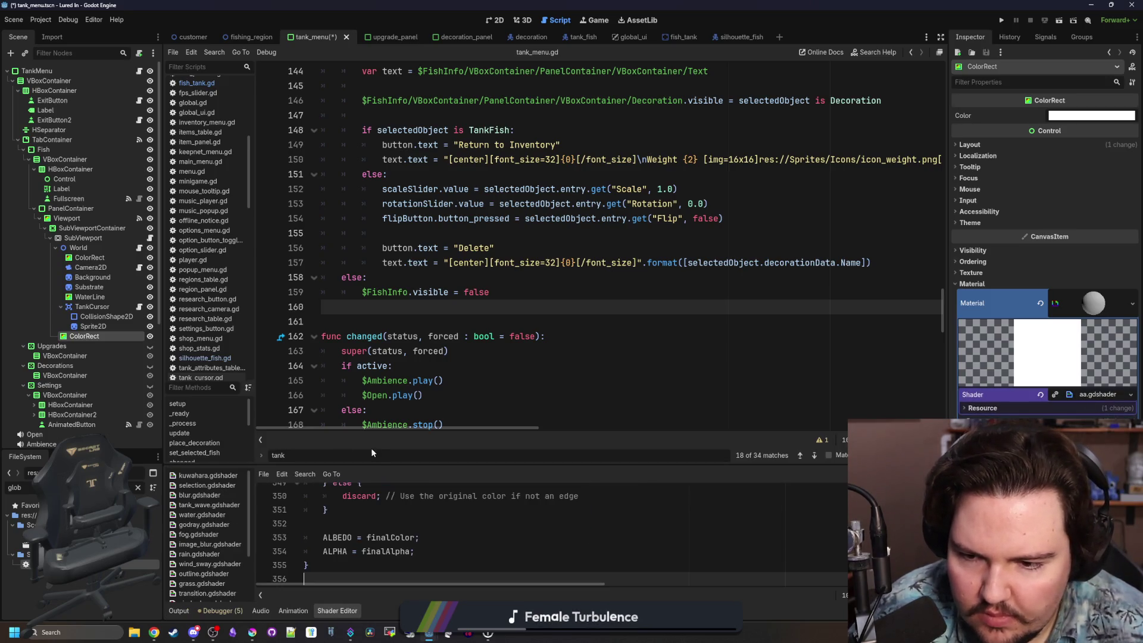
{"action": "left_click_drag", "start_coordinate": [383, 463], "coordinate": [383, 298]}
{"action": "scroll", "coordinate": [577, 457], "scroll_direction": "up", "scroll_amount": 20}
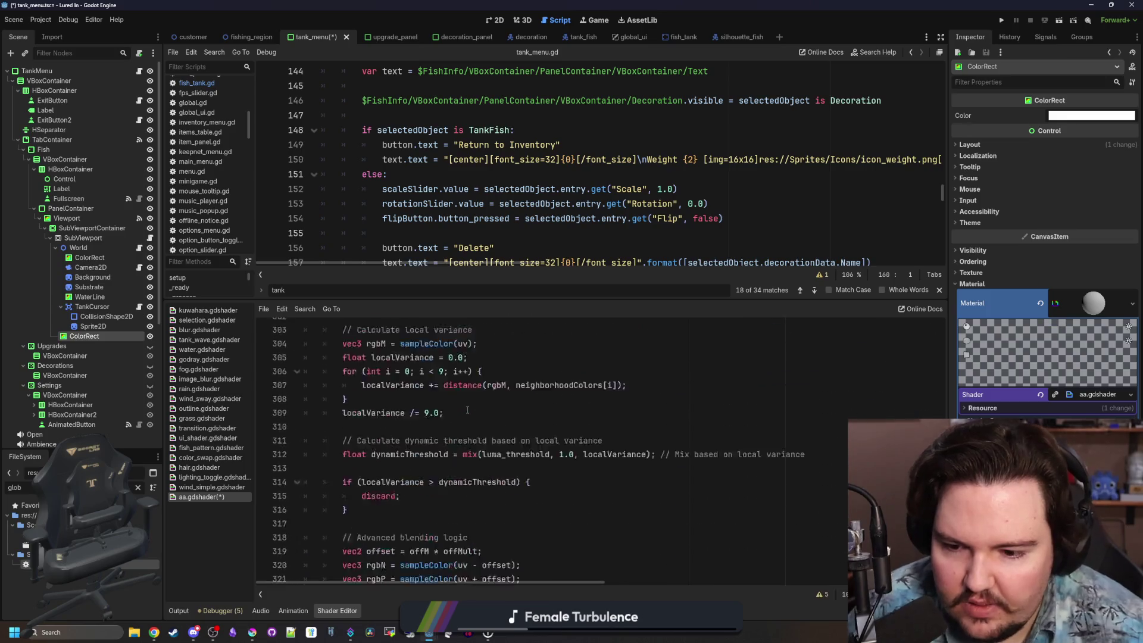
{"action": "scroll", "coordinate": [578, 457], "scroll_direction": "up", "scroll_amount": 20}
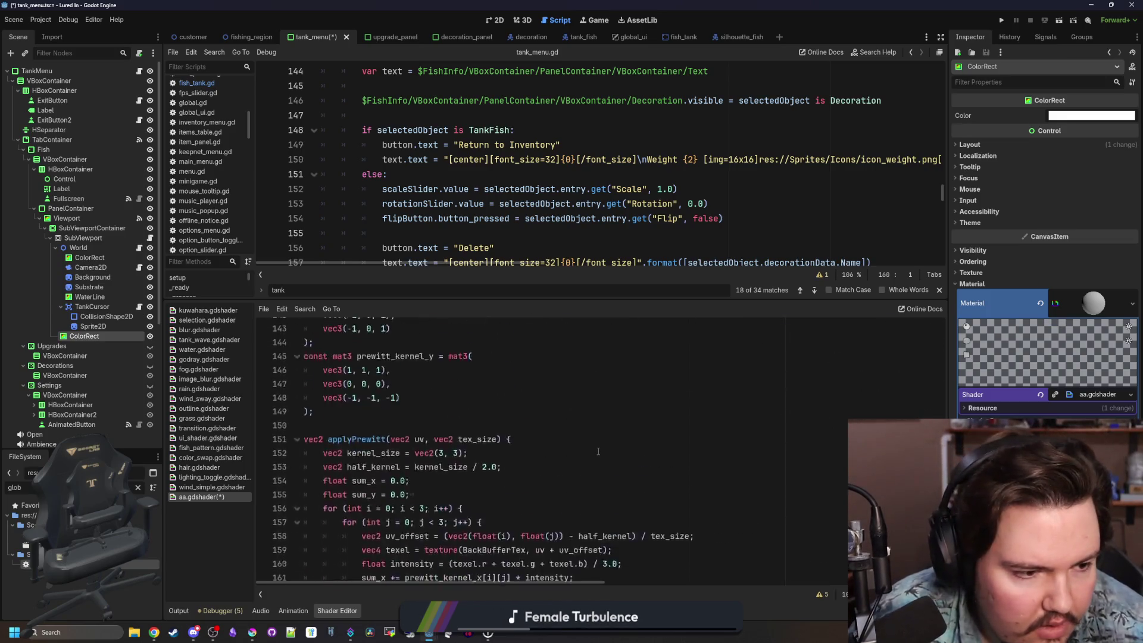
{"action": "scroll", "coordinate": [594, 452], "scroll_direction": "up", "scroll_amount": 20}
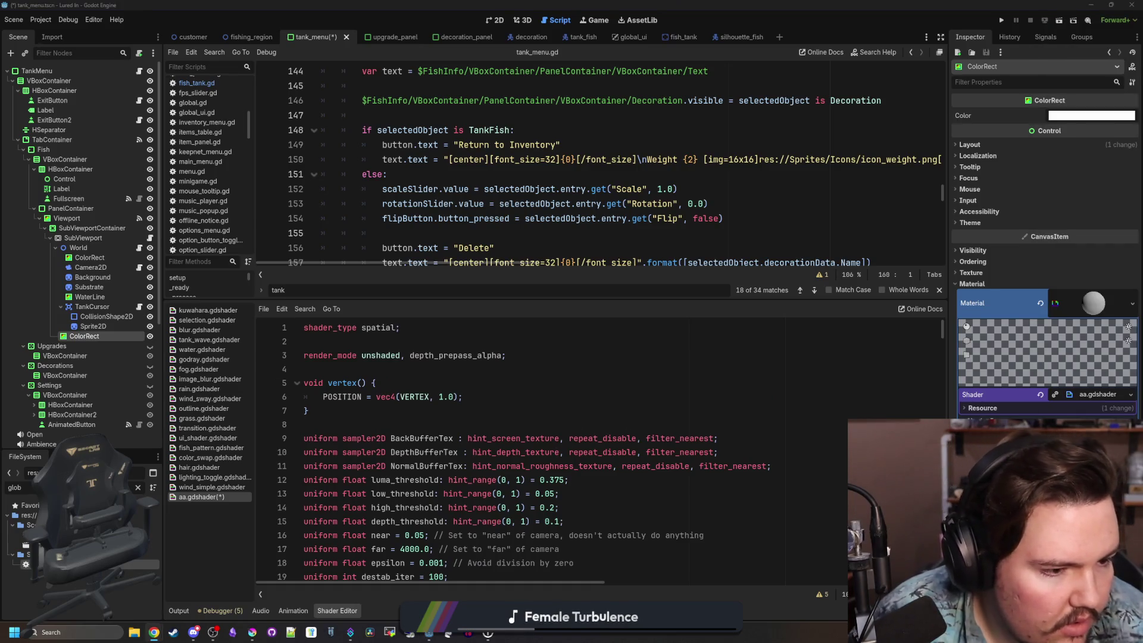
Change the shader type on line 1 from spatial to canvas_item.
{"action": "double_click", "coordinate": [380, 328]}
{"action": "type", "text": "c"}
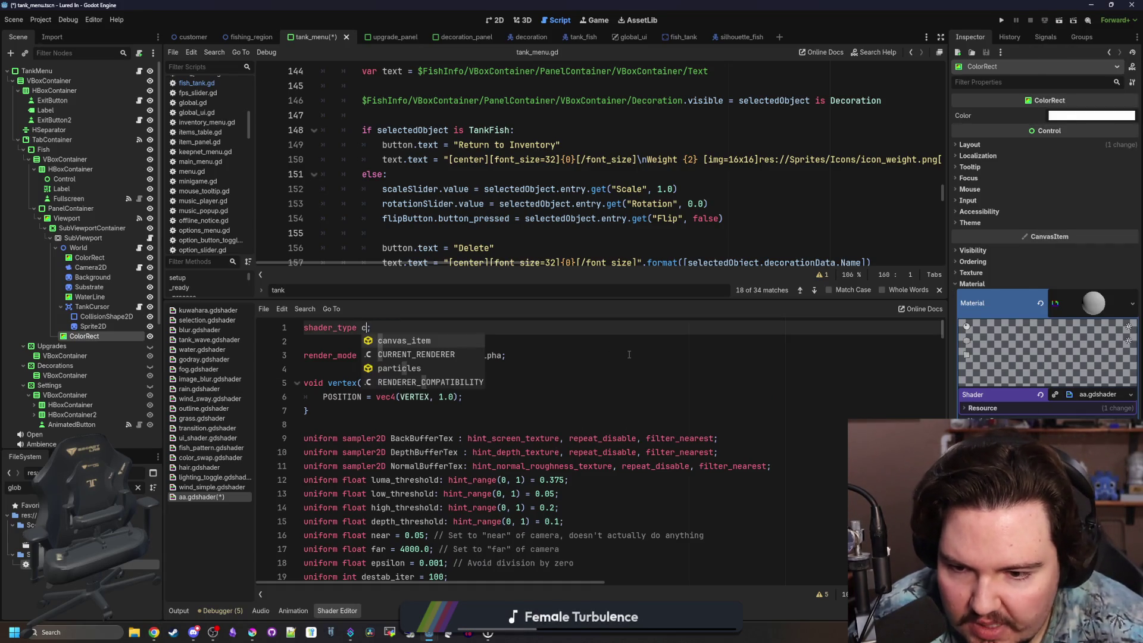
{"action": "key", "text": "Return"}
{"action": "left_click", "coordinate": [429, 339]}
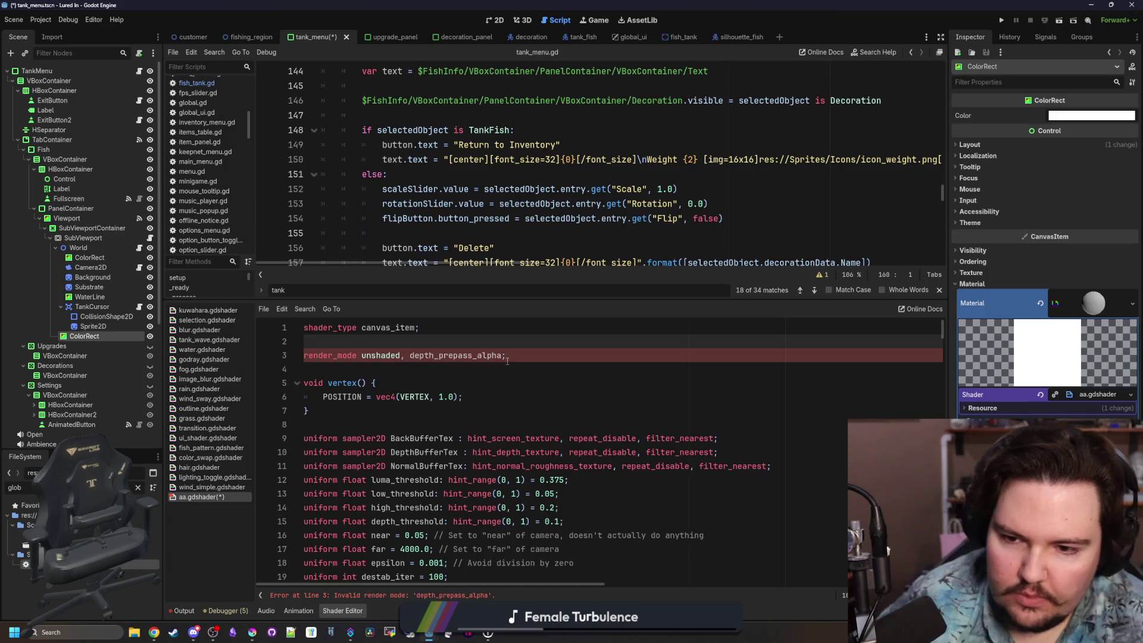
Delete depth_prepass_alpha so render_mode is only unshaded.
{"action": "left_click_drag", "start_coordinate": [507, 360], "coordinate": [434, 356]}
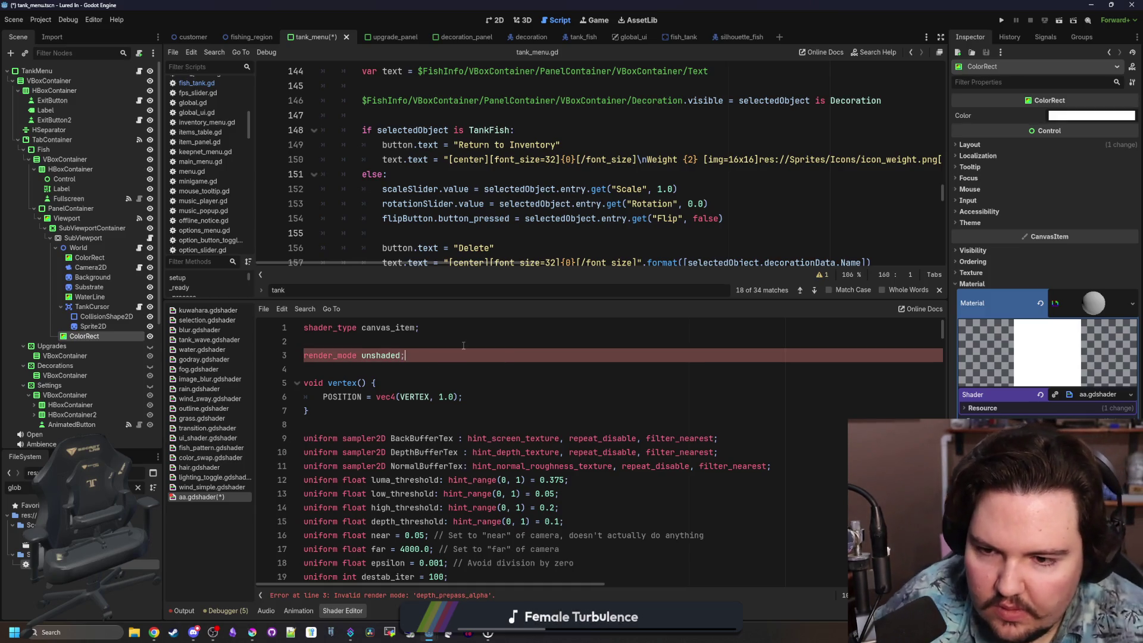
{"action": "left_click", "coordinate": [463, 345]}
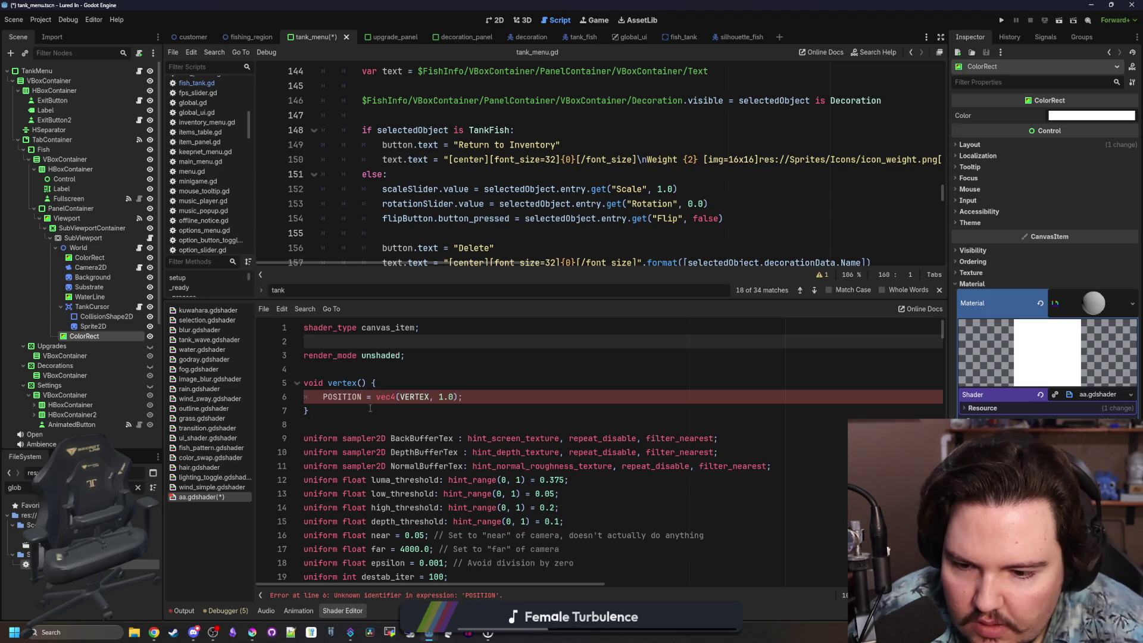
{"action": "scroll", "coordinate": [370, 408], "scroll_direction": "down", "scroll_amount": 6}
{"action": "scroll", "coordinate": [381, 408], "scroll_direction": "down", "scroll_amount": 20}
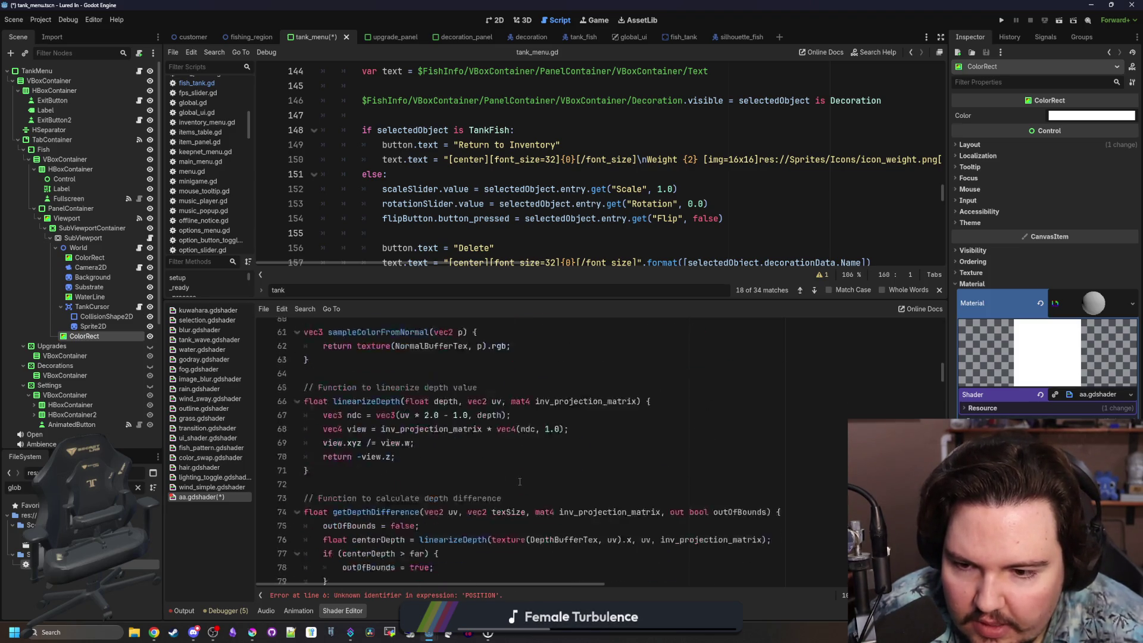
{"action": "scroll", "coordinate": [527, 477], "scroll_direction": "down", "scroll_amount": 20}
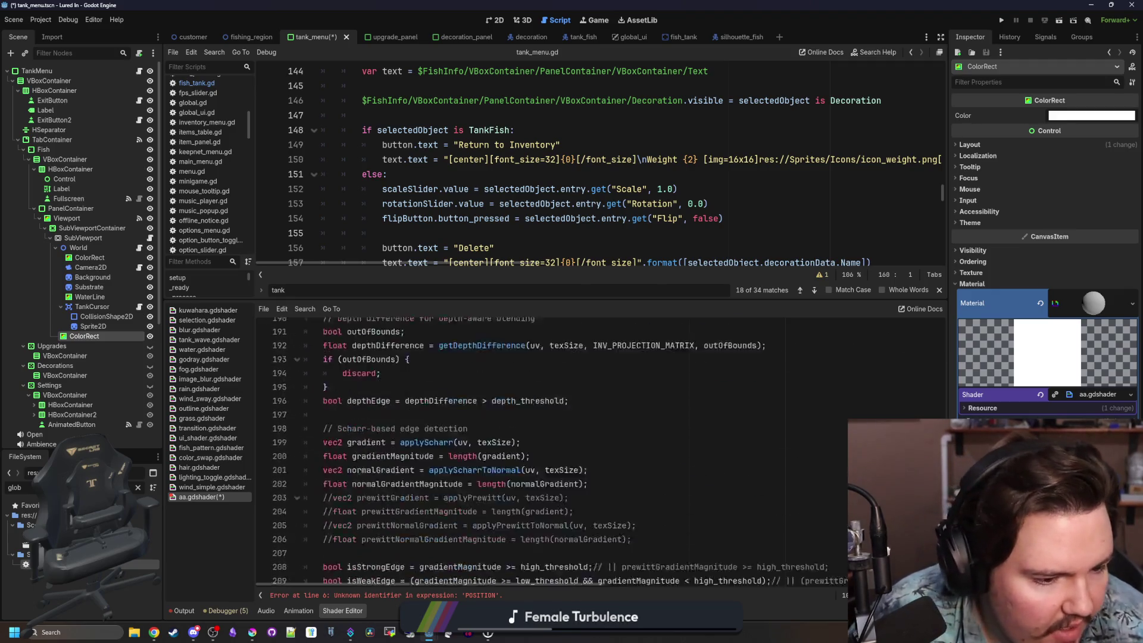
{"action": "scroll", "coordinate": [526, 478], "scroll_direction": "down", "scroll_amount": 5}
{"action": "key", "text": "alt+Tab"}
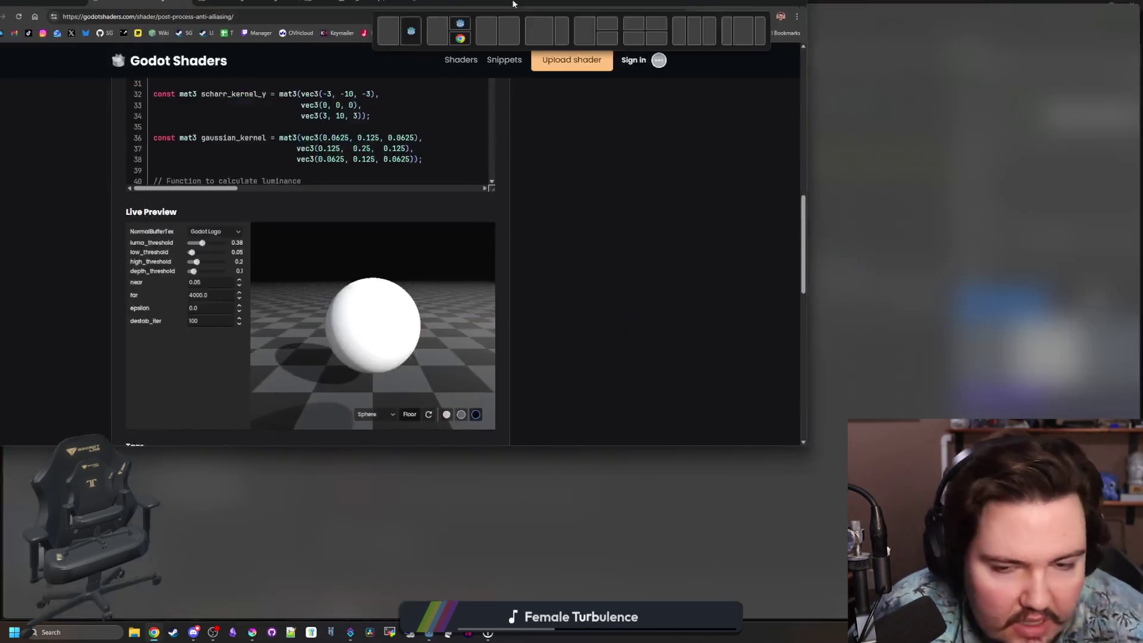
Go back to the anti aliasing search results and open the Pixel Text Shader page.
{"action": "scroll", "coordinate": [290, 324], "scroll_direction": "down", "scroll_amount": 4}
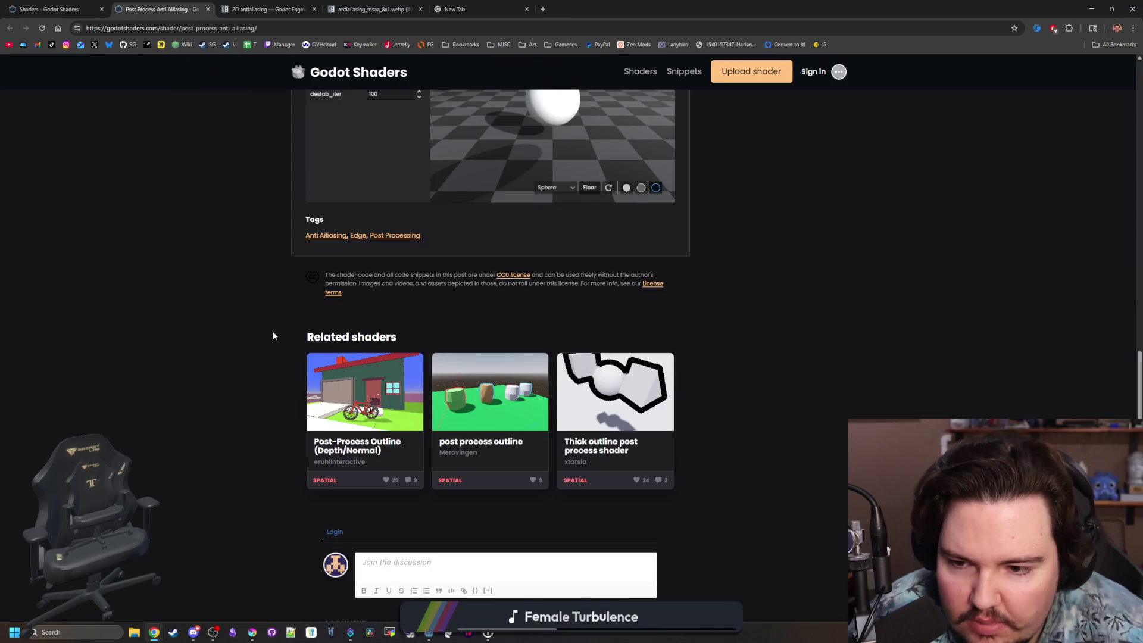
{"action": "scroll", "coordinate": [277, 288], "scroll_direction": "up", "scroll_amount": 20}
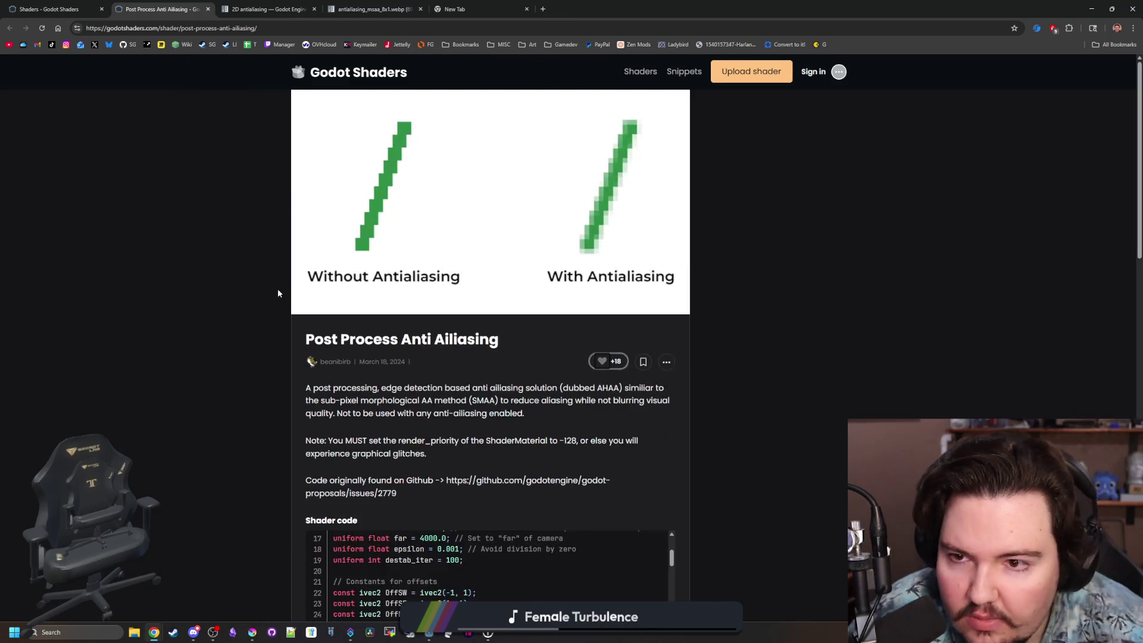
{"action": "left_click", "coordinate": [57, 9]}
{"action": "scroll", "coordinate": [666, 357], "scroll_direction": "down", "scroll_amount": 3}
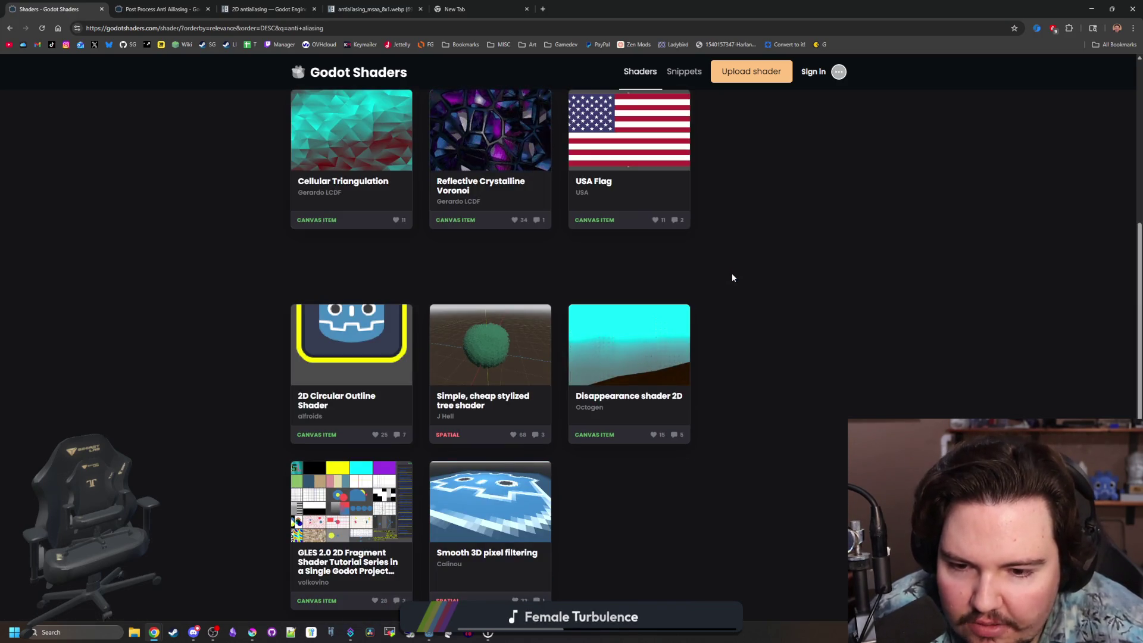
{"action": "scroll", "coordinate": [731, 273], "scroll_direction": "up", "scroll_amount": 5}
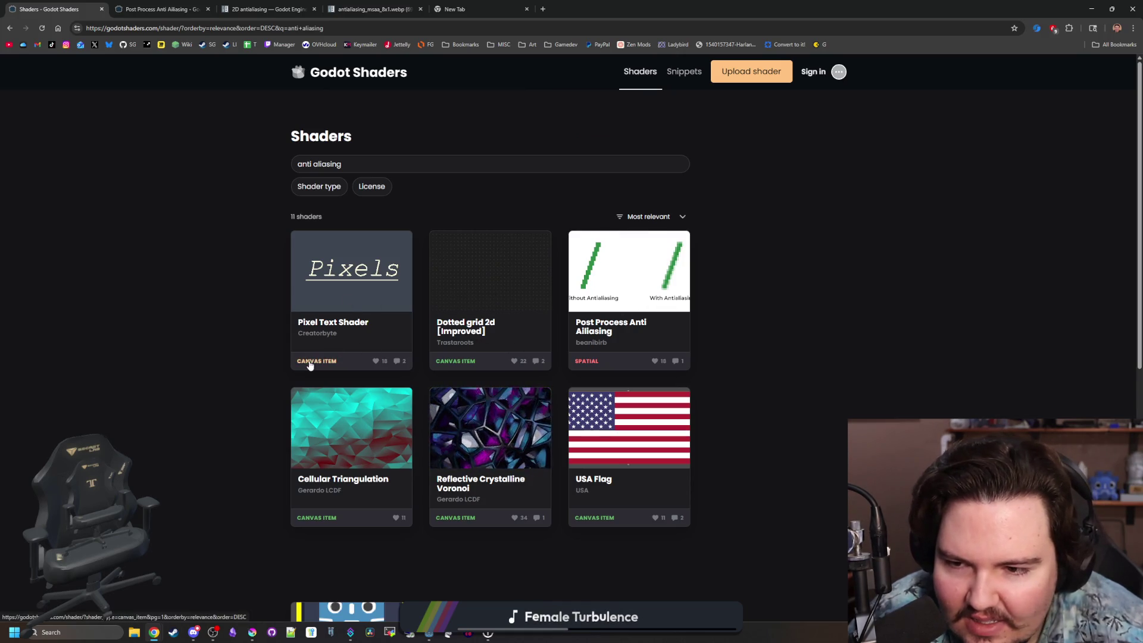
{"action": "left_click", "coordinate": [337, 281]}
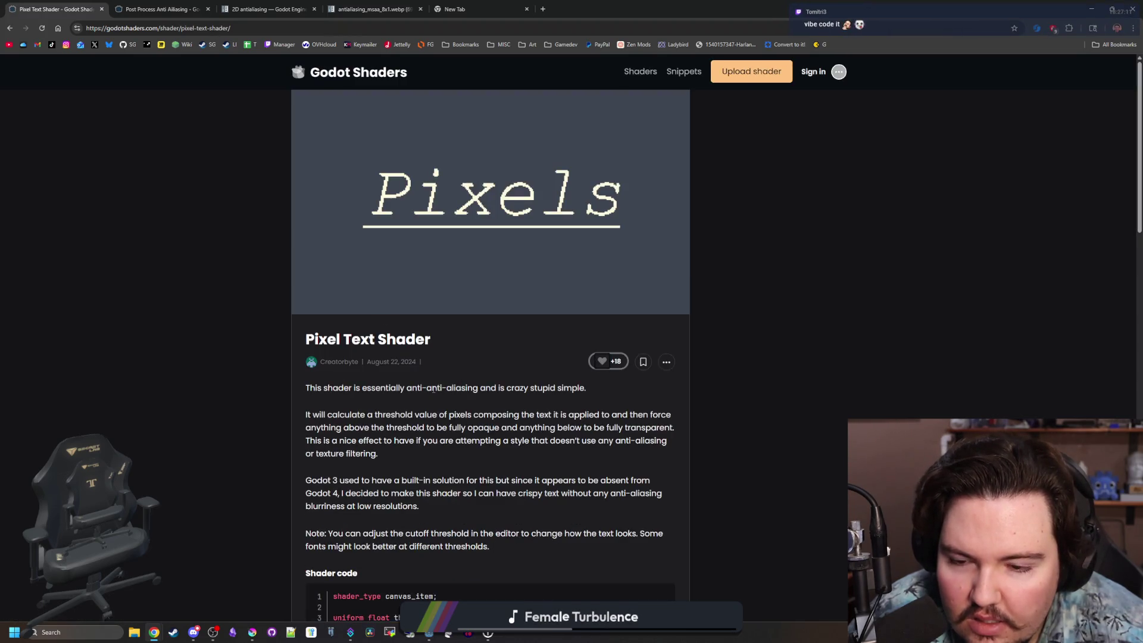
{"action": "scroll", "coordinate": [572, 391], "scroll_direction": "down", "scroll_amount": 5}
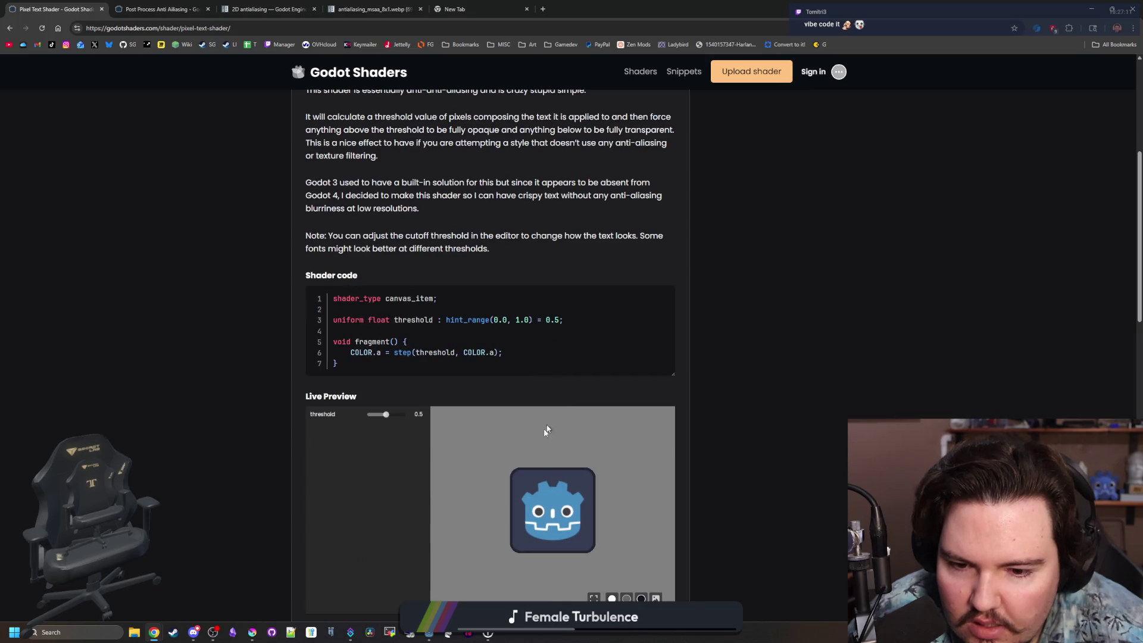
{"action": "scroll", "coordinate": [417, 357], "scroll_direction": "down", "scroll_amount": 1}
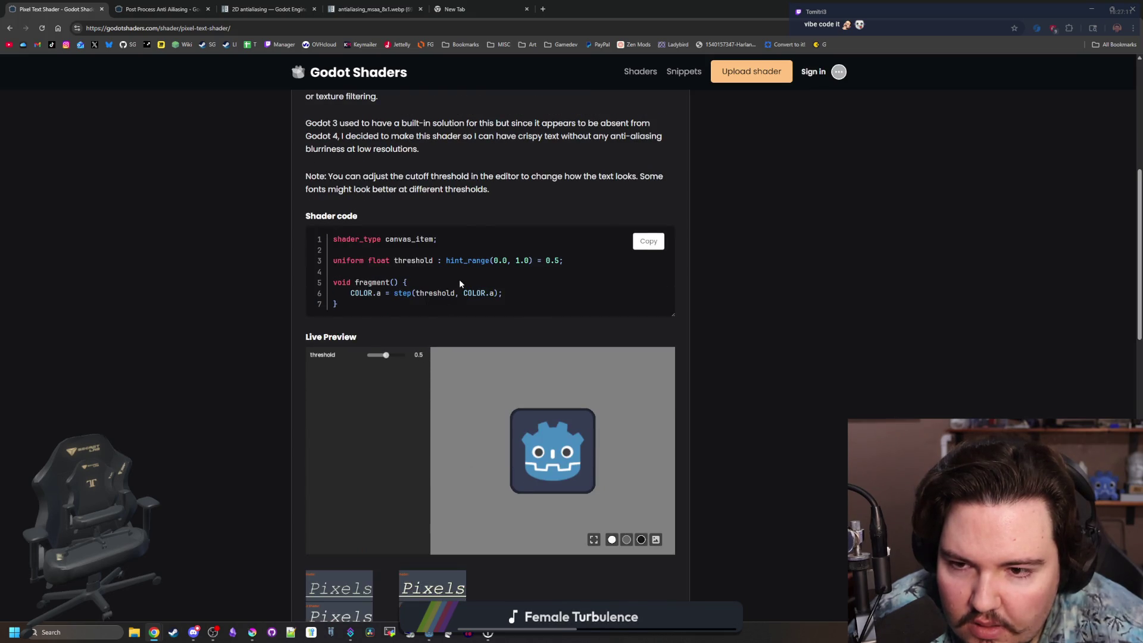
{"action": "scroll", "coordinate": [499, 284], "scroll_direction": "up", "scroll_amount": 1}
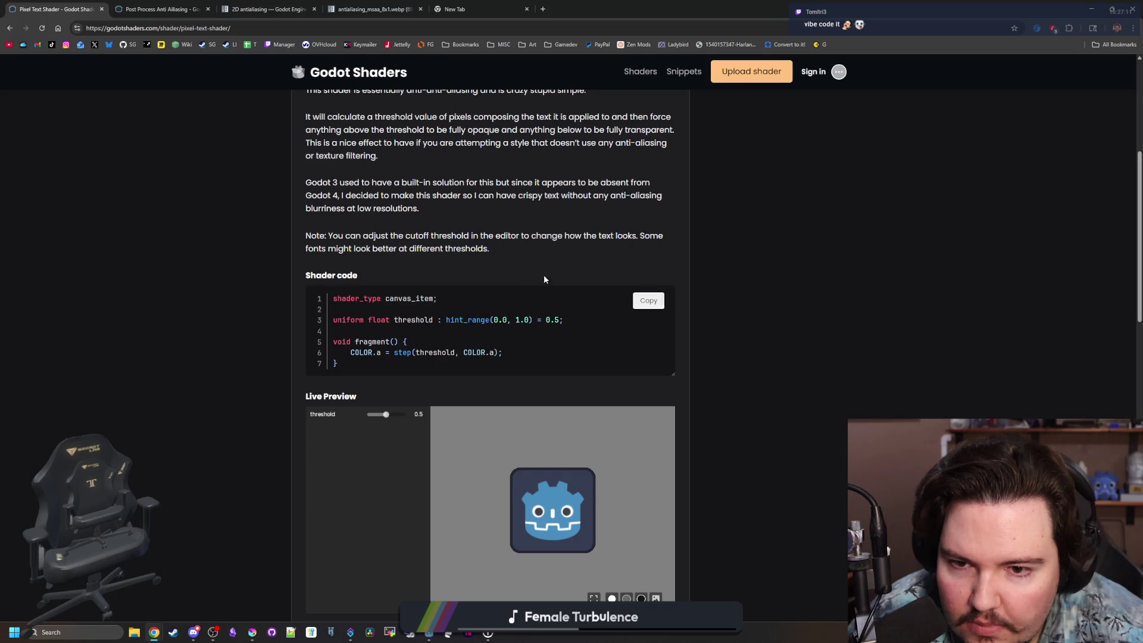
{"action": "scroll", "coordinate": [427, 245], "scroll_direction": "up", "scroll_amount": 2}
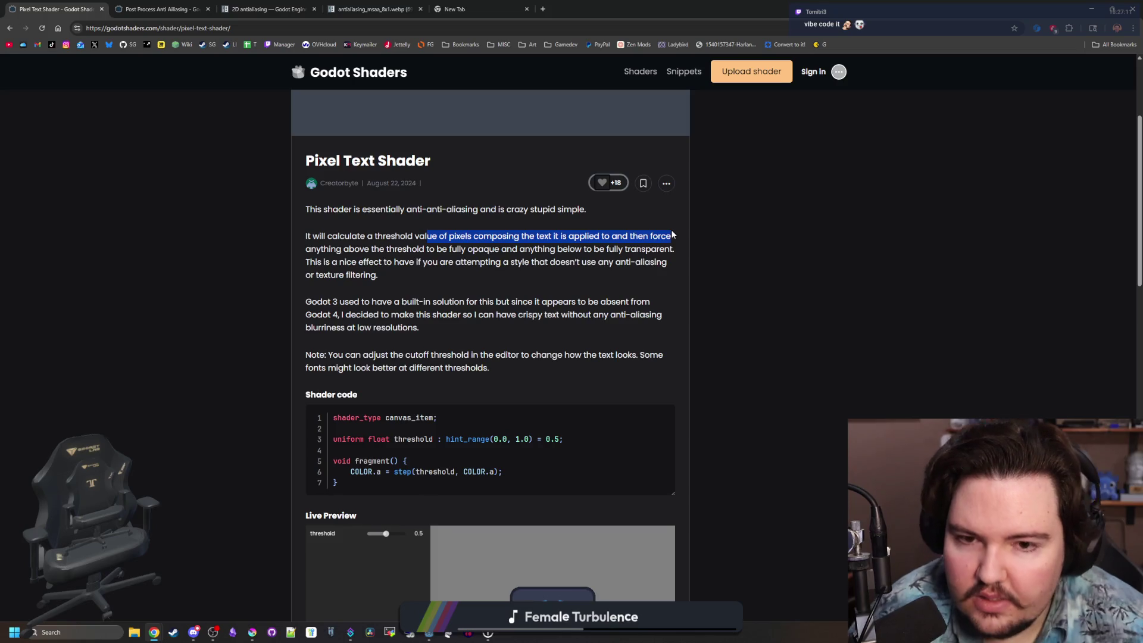
{"action": "mouse_move", "coordinate": [673, 234]}
{"action": "left_mouse_down"}
{"action": "mouse_move", "coordinate": [496, 274]}
{"action": "mouse_move", "coordinate": [481, 263]}
{"action": "left_mouse_up"}
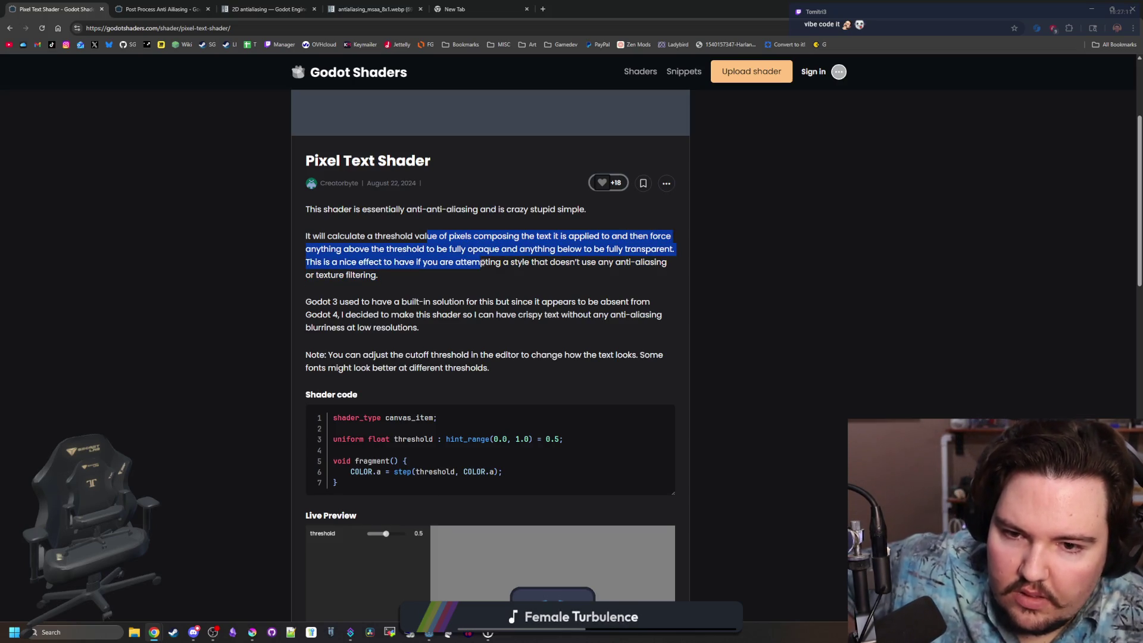
{"action": "left_click", "coordinate": [474, 233]}
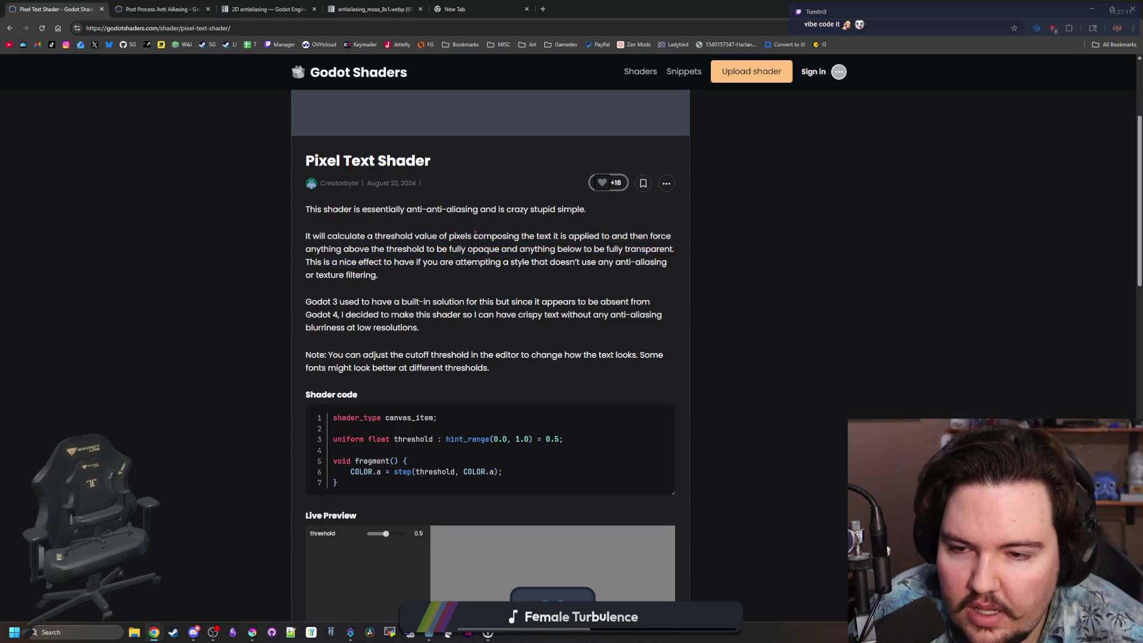
{"action": "scroll", "coordinate": [466, 285], "scroll_direction": "down", "scroll_amount": 10}
{"action": "scroll", "coordinate": [466, 286], "scroll_direction": "up", "scroll_amount": 1}
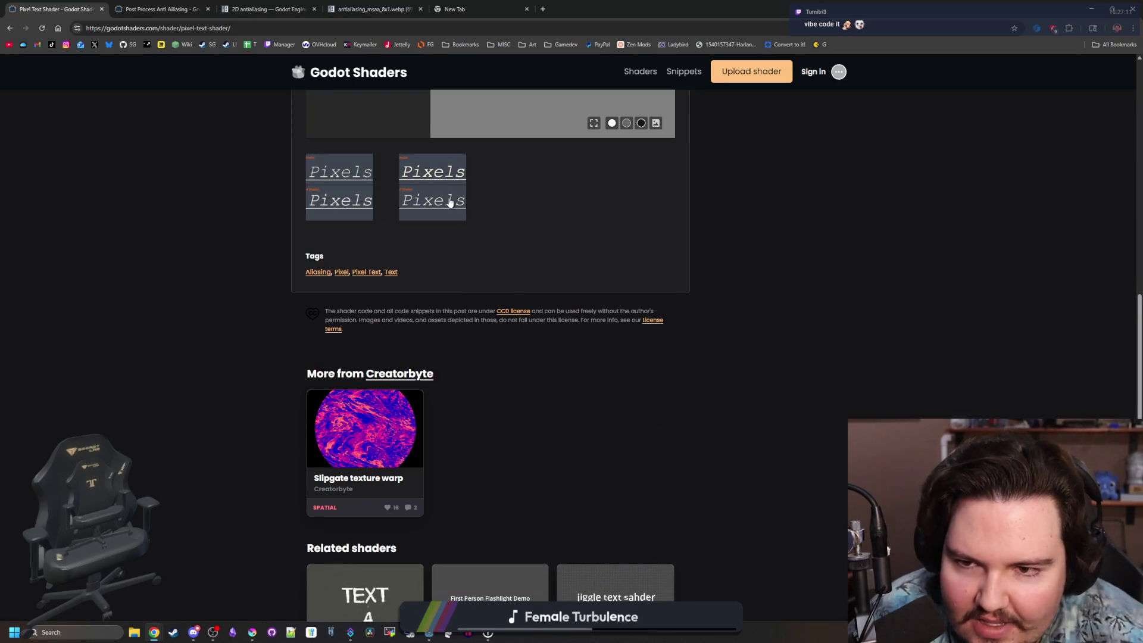
{"action": "left_click", "coordinate": [359, 211]}
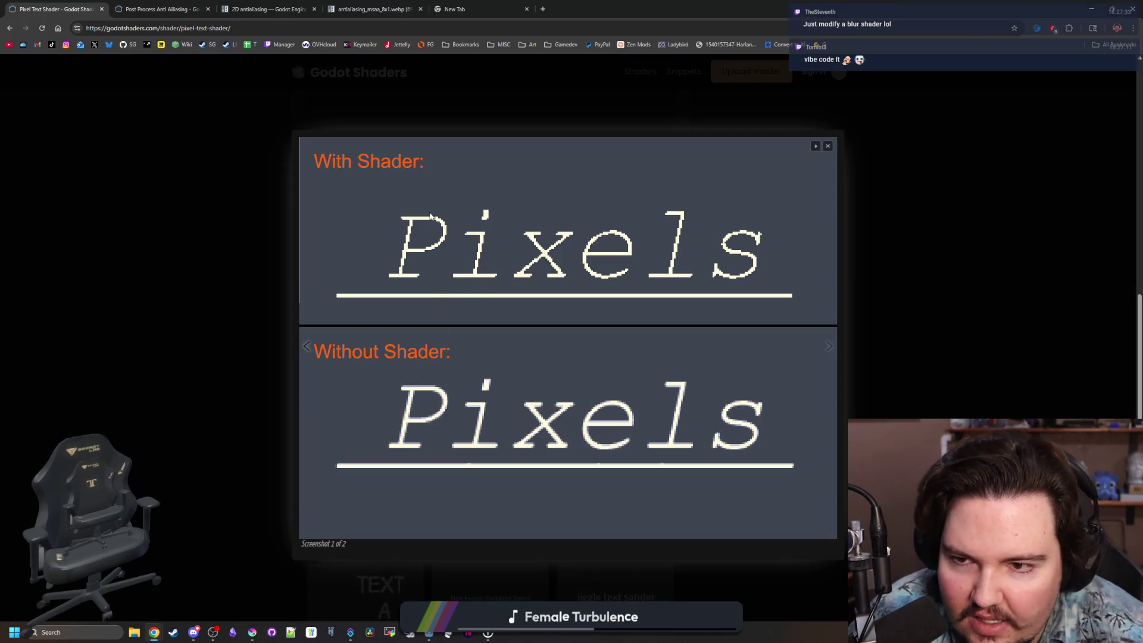
{"action": "left_click", "coordinate": [965, 296]}
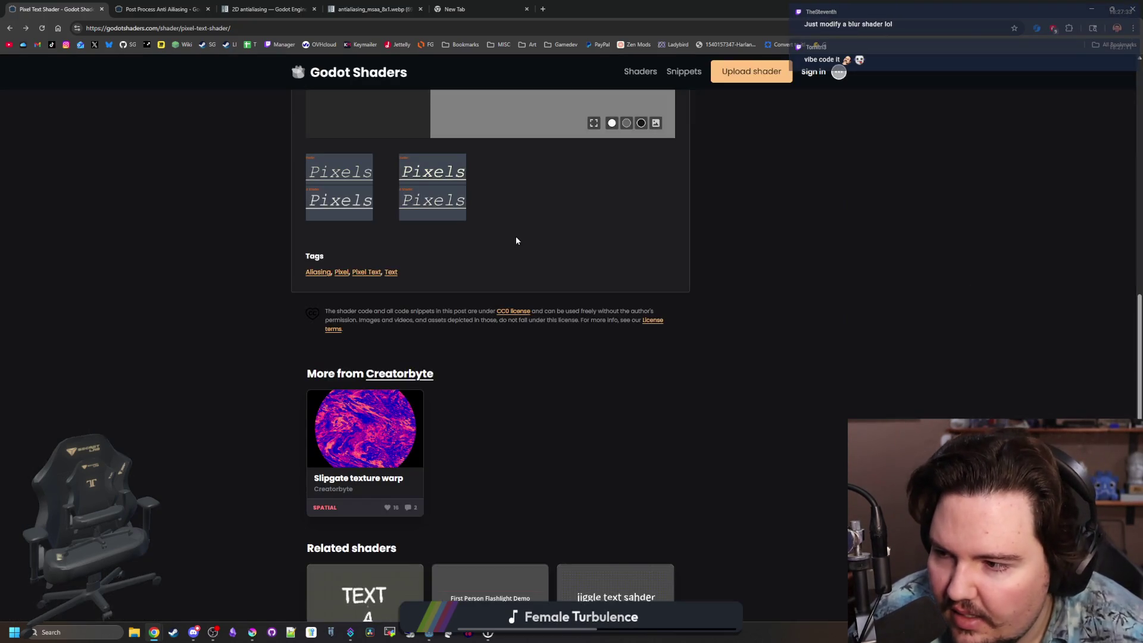
{"action": "scroll", "coordinate": [516, 240], "scroll_direction": "down", "scroll_amount": 2}
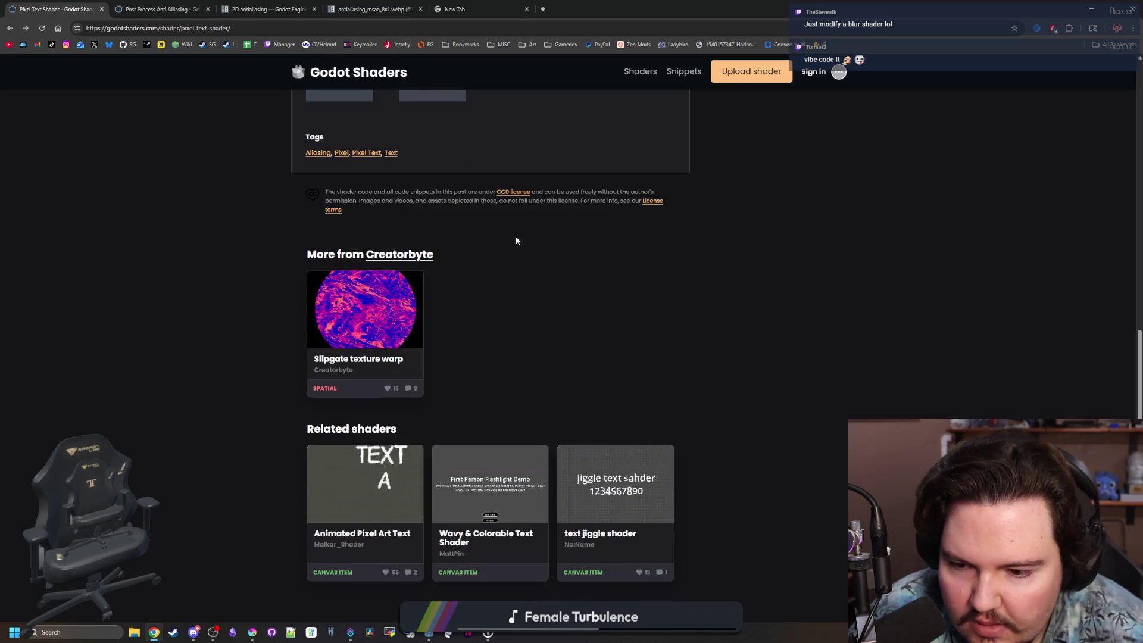
{"action": "scroll", "coordinate": [516, 240], "scroll_direction": "down", "scroll_amount": 5}
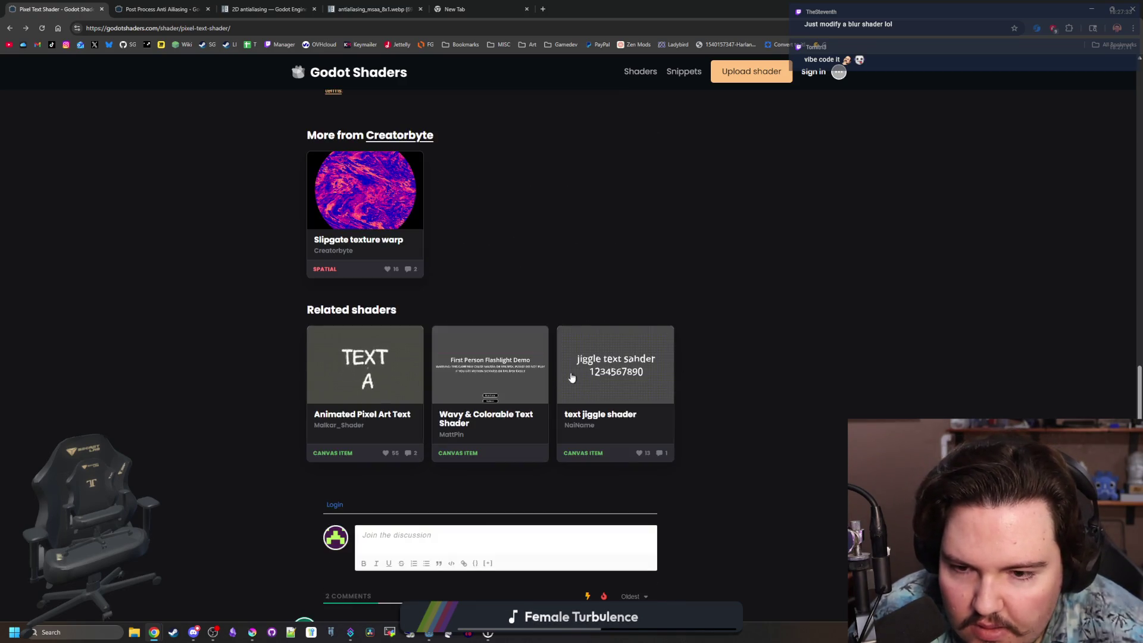
{"action": "scroll", "coordinate": [374, 346], "scroll_direction": "up", "scroll_amount": 2}
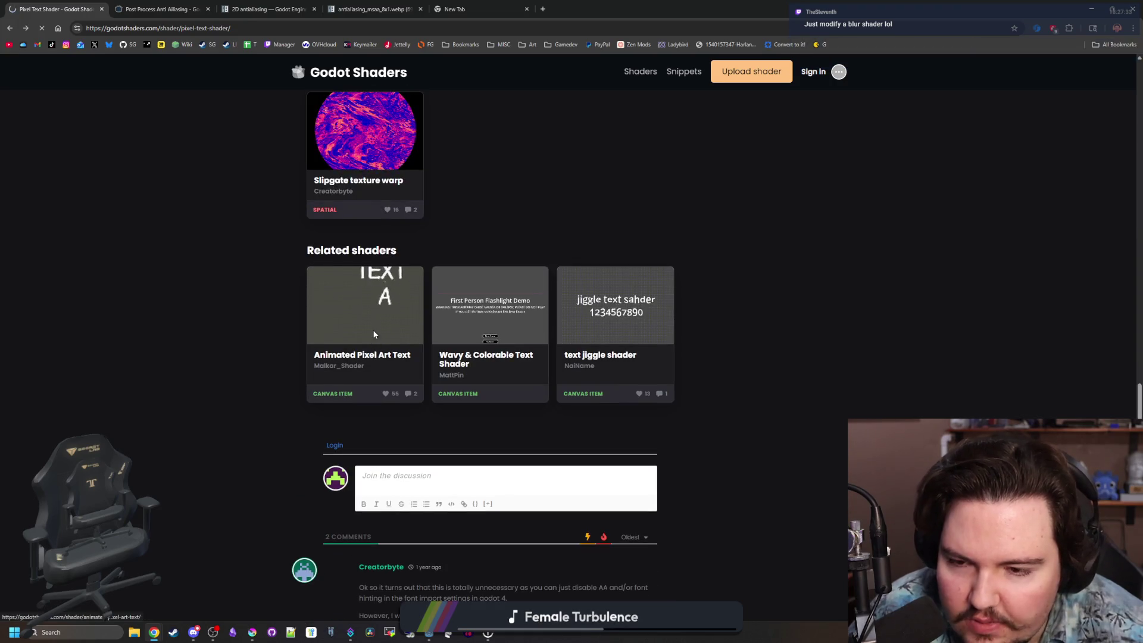
Read through the Animated Pixel Art Text shader's code and preview, then return to Godot.
{"action": "left_click", "coordinate": [373, 329]}
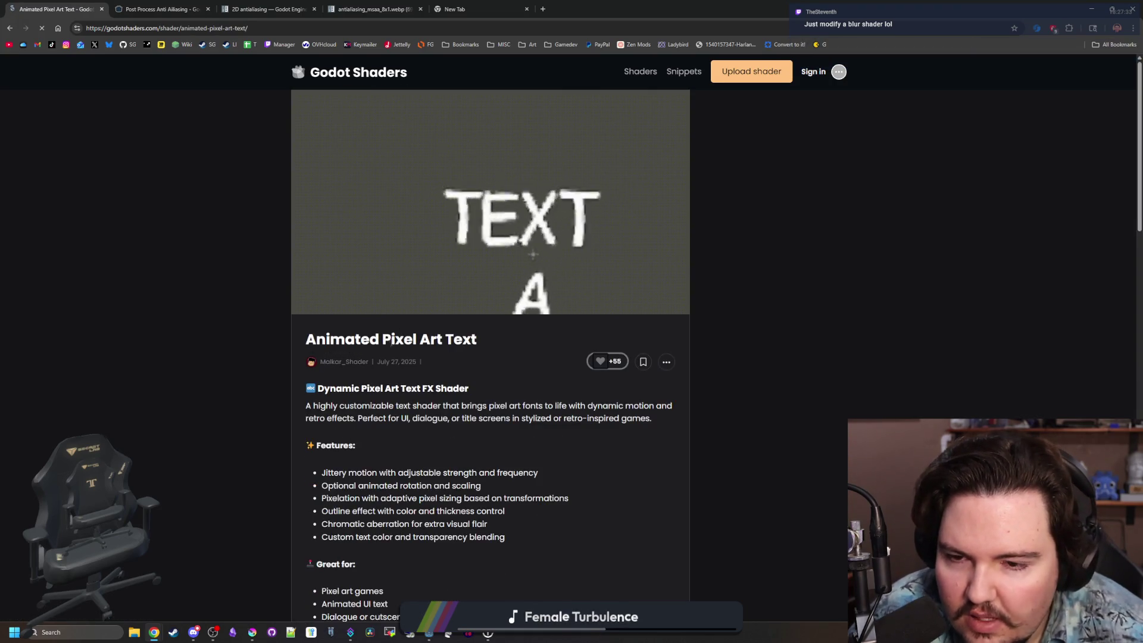
{"action": "scroll", "coordinate": [455, 333], "scroll_direction": "down", "scroll_amount": 2}
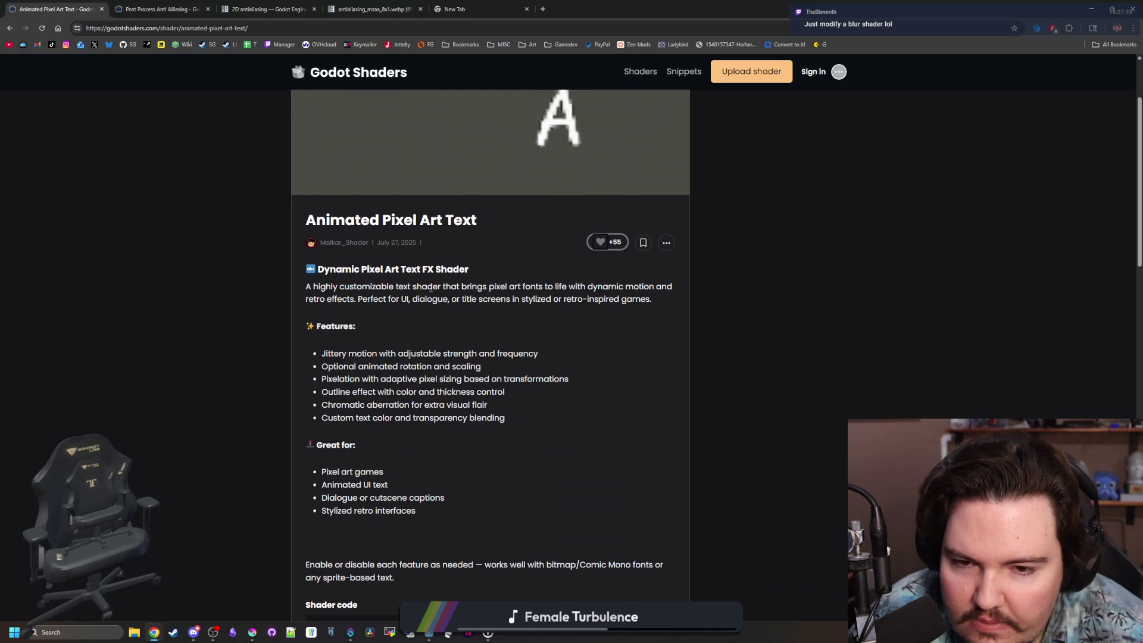
{"action": "scroll", "coordinate": [432, 321], "scroll_direction": "up", "scroll_amount": 2}
{"action": "scroll", "coordinate": [505, 243], "scroll_direction": "down", "scroll_amount": 7}
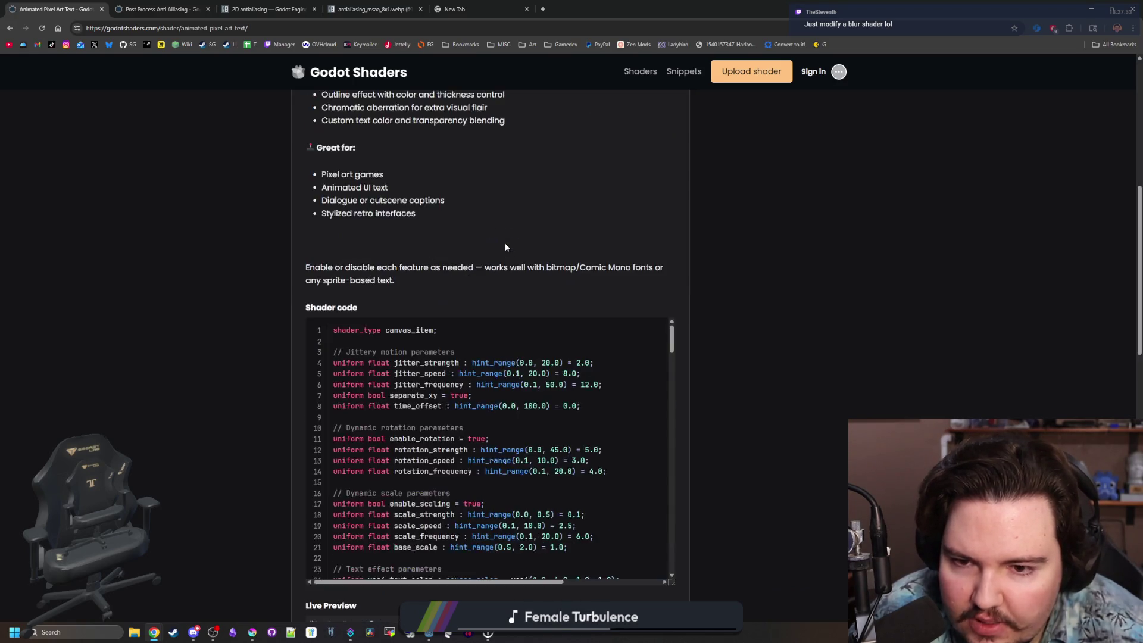
{"action": "scroll", "coordinate": [502, 245], "scroll_direction": "down", "scroll_amount": 6}
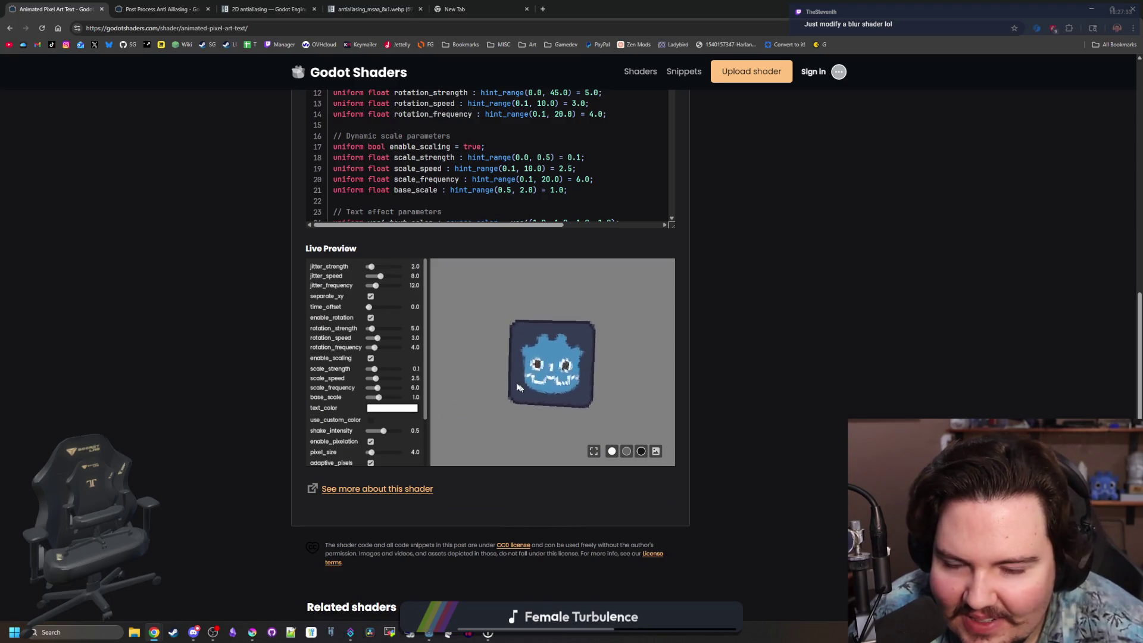
{"action": "scroll", "coordinate": [518, 387], "scroll_direction": "down", "scroll_amount": 6}
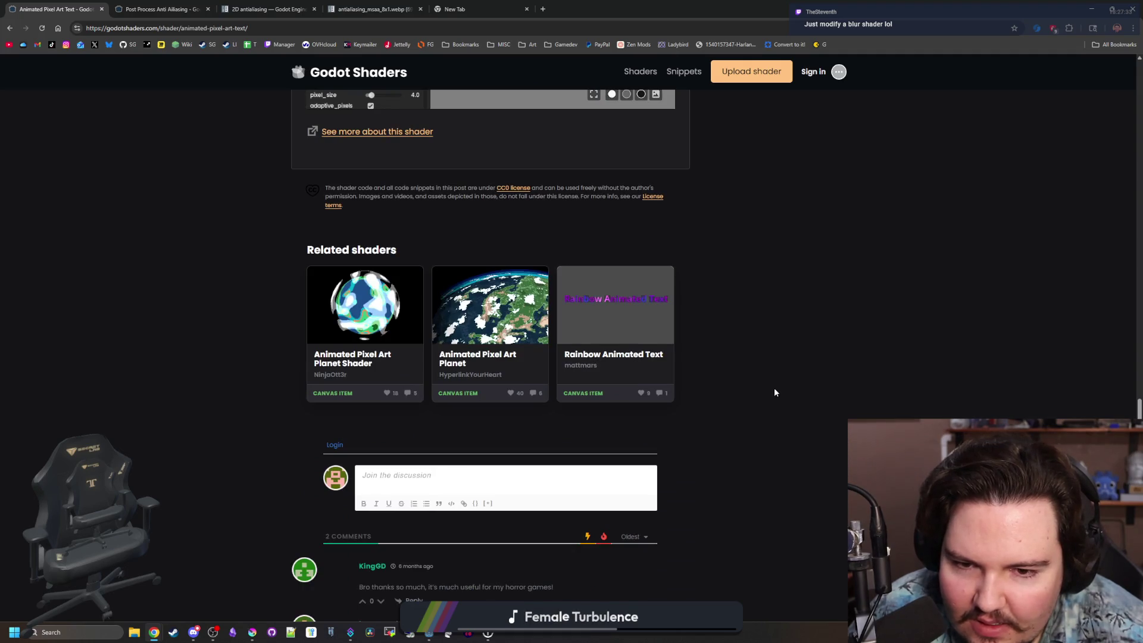
{"action": "scroll", "coordinate": [773, 388], "scroll_direction": "down", "scroll_amount": 3}
{"action": "key", "text": "Home"}
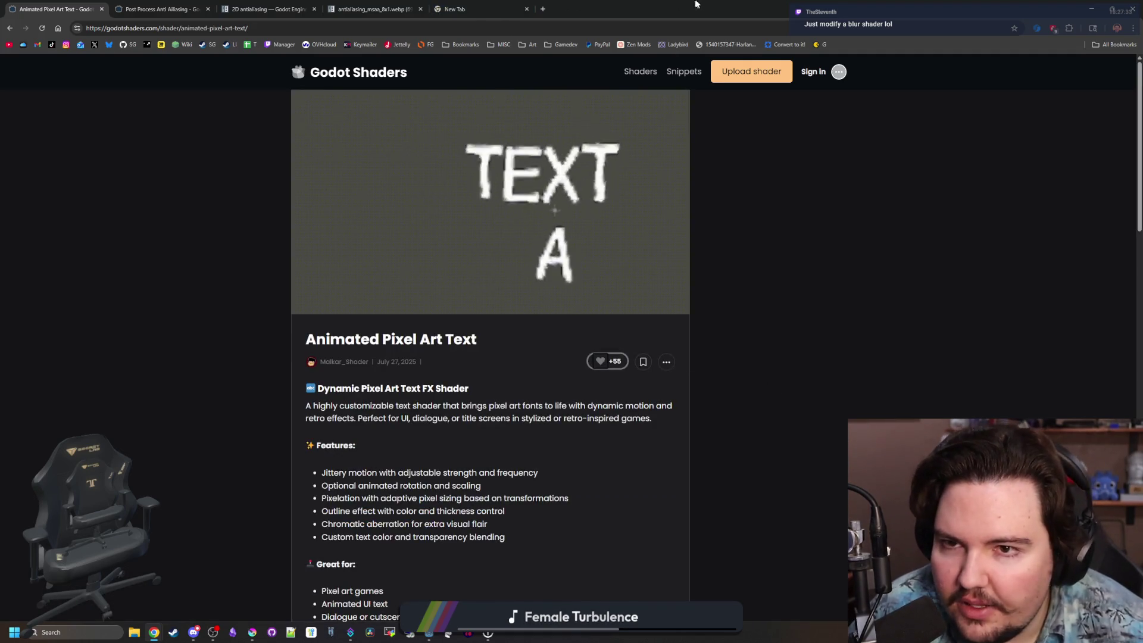
{"action": "key", "text": "alt+Tab"}
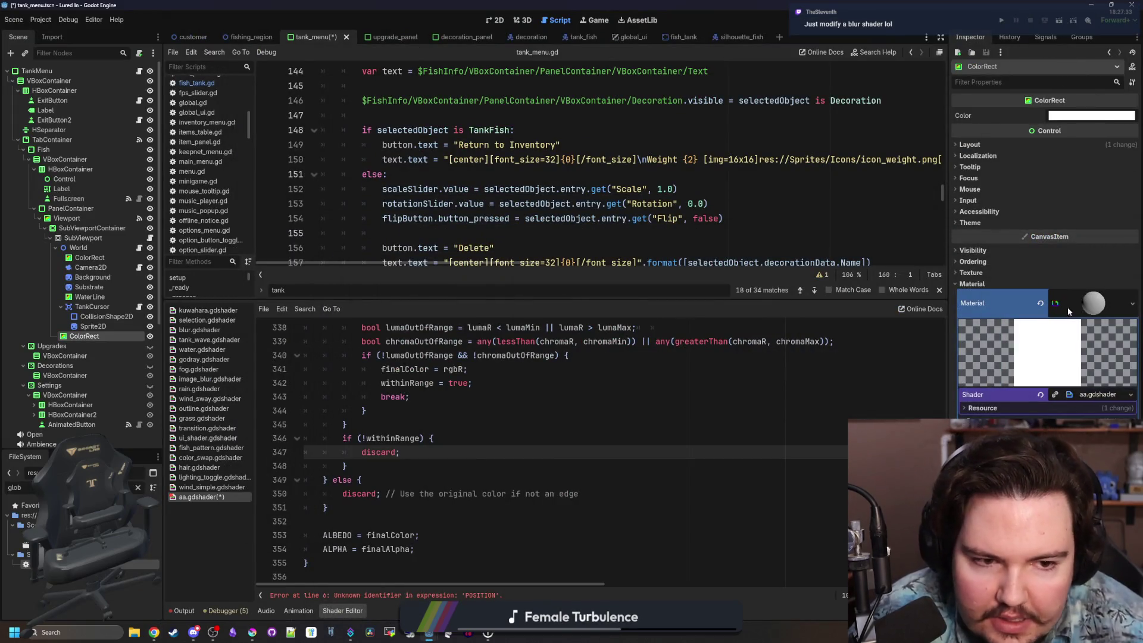
Clear the ColorRect's material, delete the ColorRect node, and save tank_menu.
{"action": "left_click", "coordinate": [1041, 305]}
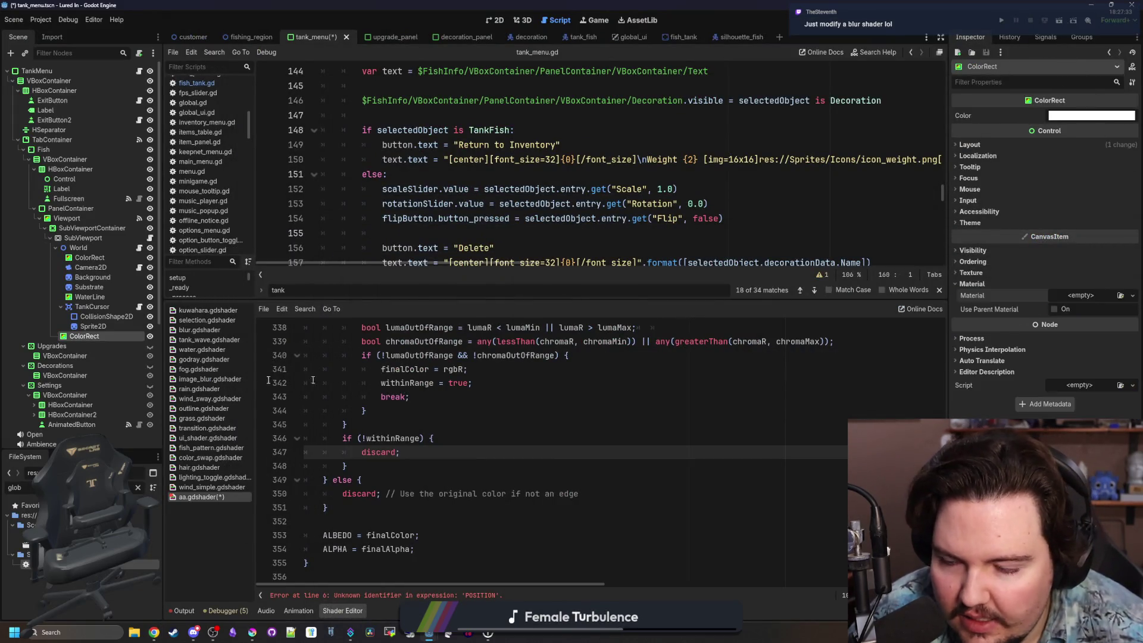
{"action": "right_click", "coordinate": [128, 339]}
{"action": "left_click", "coordinate": [177, 582]}
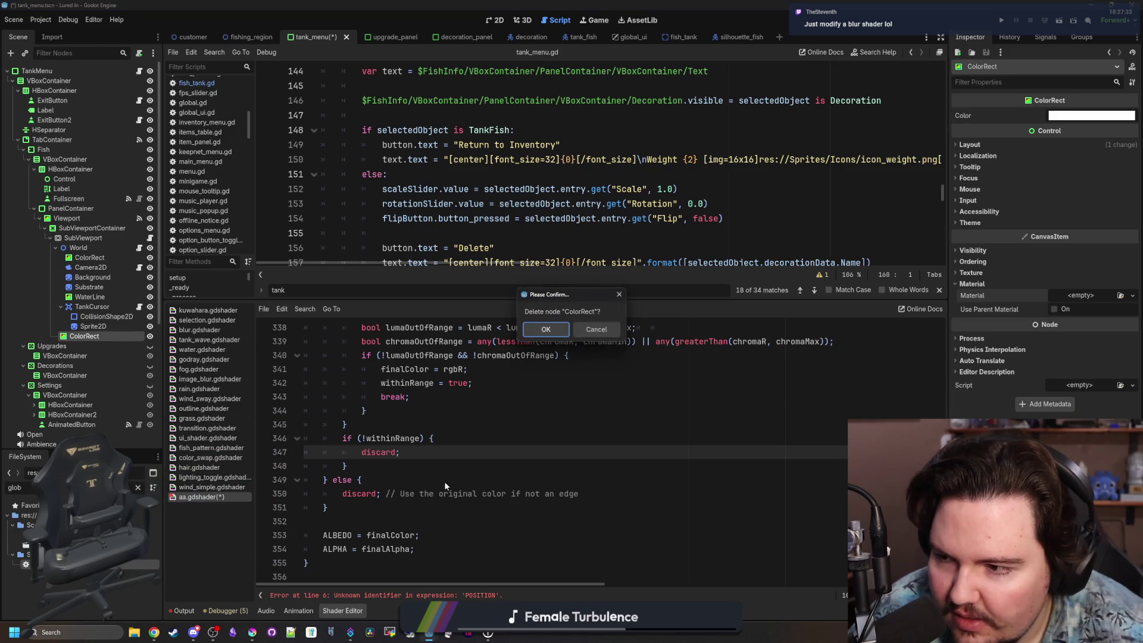
{"action": "left_click", "coordinate": [546, 329]}
{"action": "left_click", "coordinate": [500, 237]}
{"action": "key", "text": "ctrl+s"}
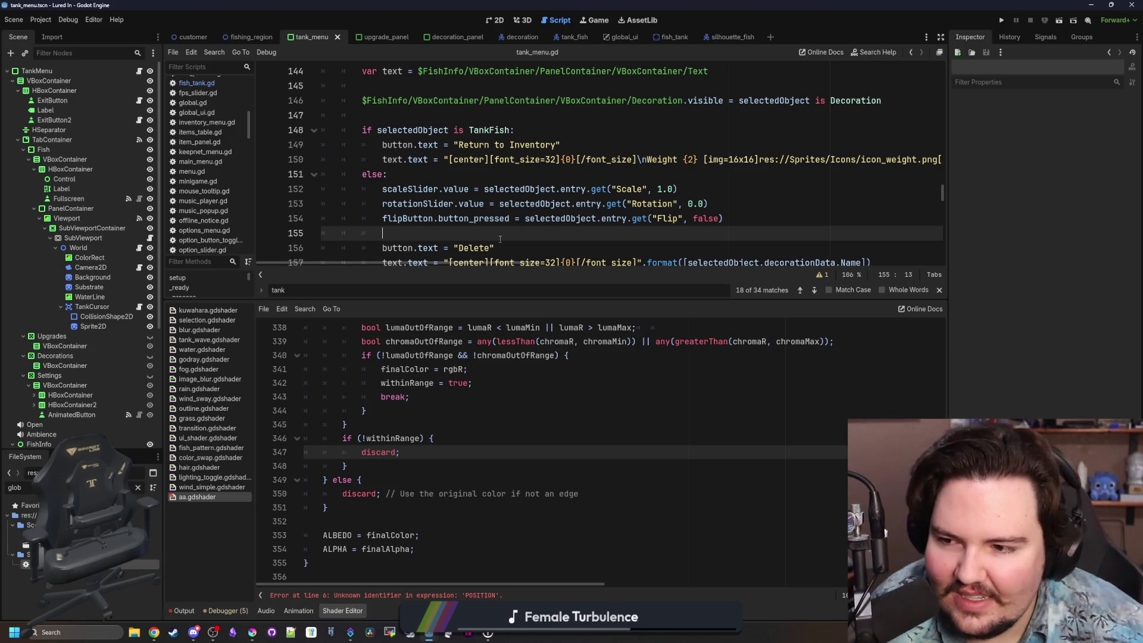
Close aa.gdshader in the script editor and save the scene again.
{"action": "left_click", "coordinate": [348, 425]}
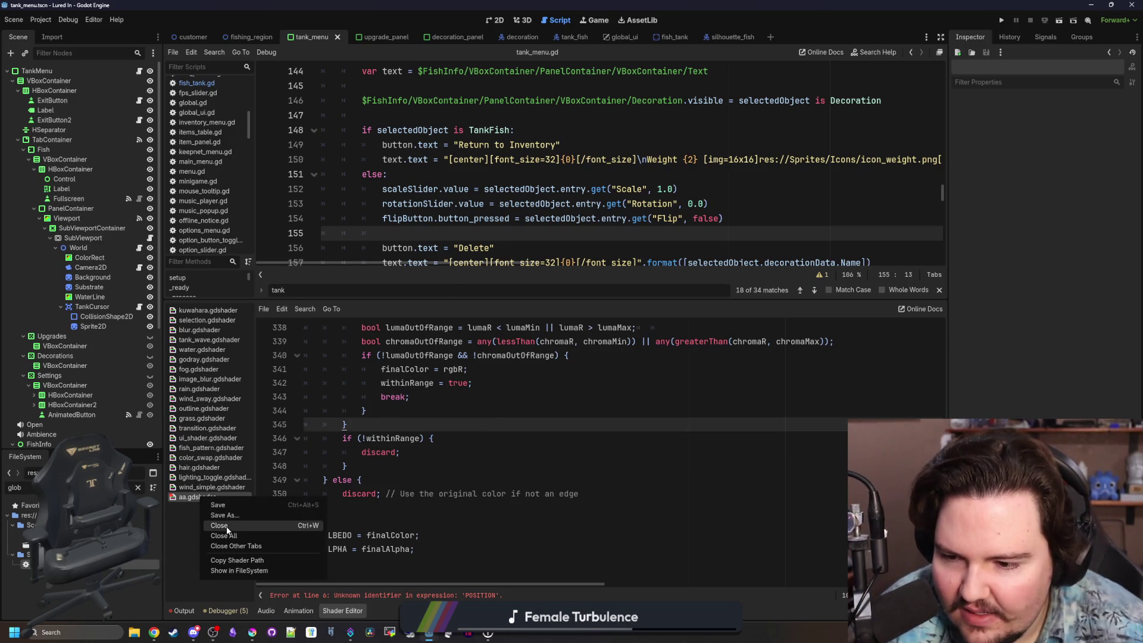
{"action": "left_click", "coordinate": [219, 525]}
{"action": "left_click", "coordinate": [523, 175]}
{"action": "key", "text": "ctrl+s"}
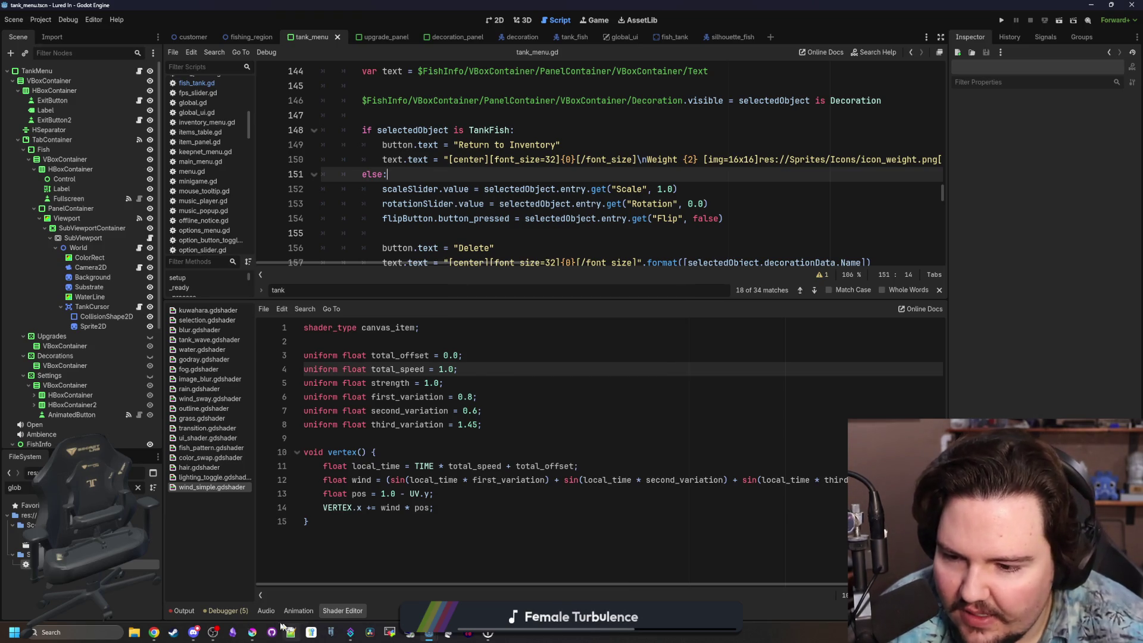
{"action": "left_click", "coordinate": [203, 610]}
{"action": "left_click", "coordinate": [181, 610]}
{"action": "left_click", "coordinate": [530, 306]}
{"action": "key", "text": "ctrl+s"}
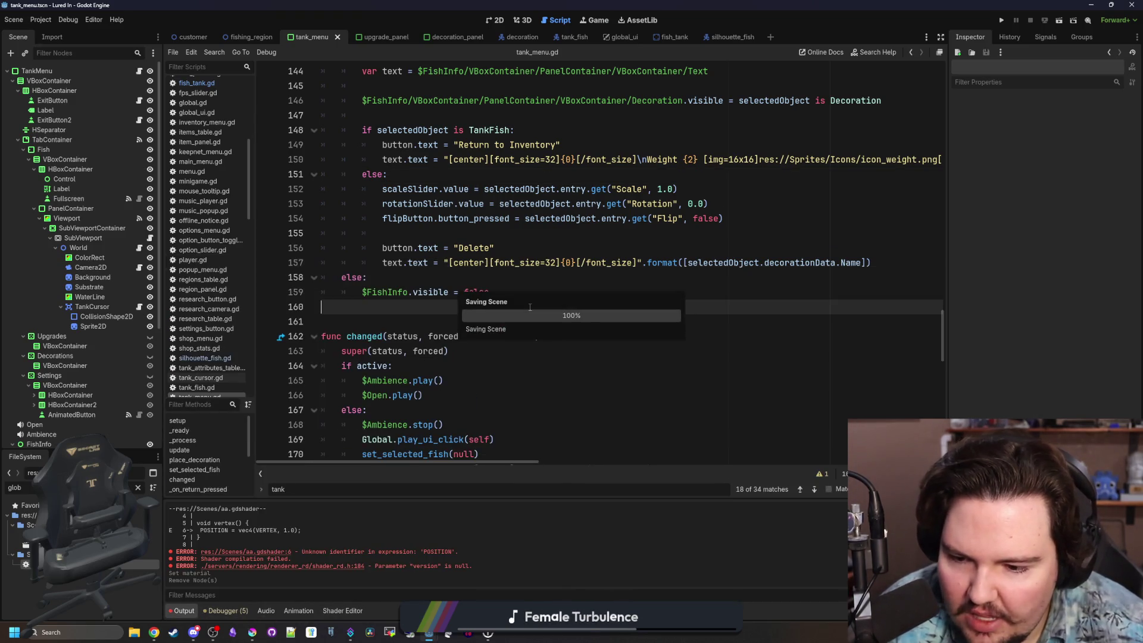
{"action": "key", "text": "ctrl+s"}
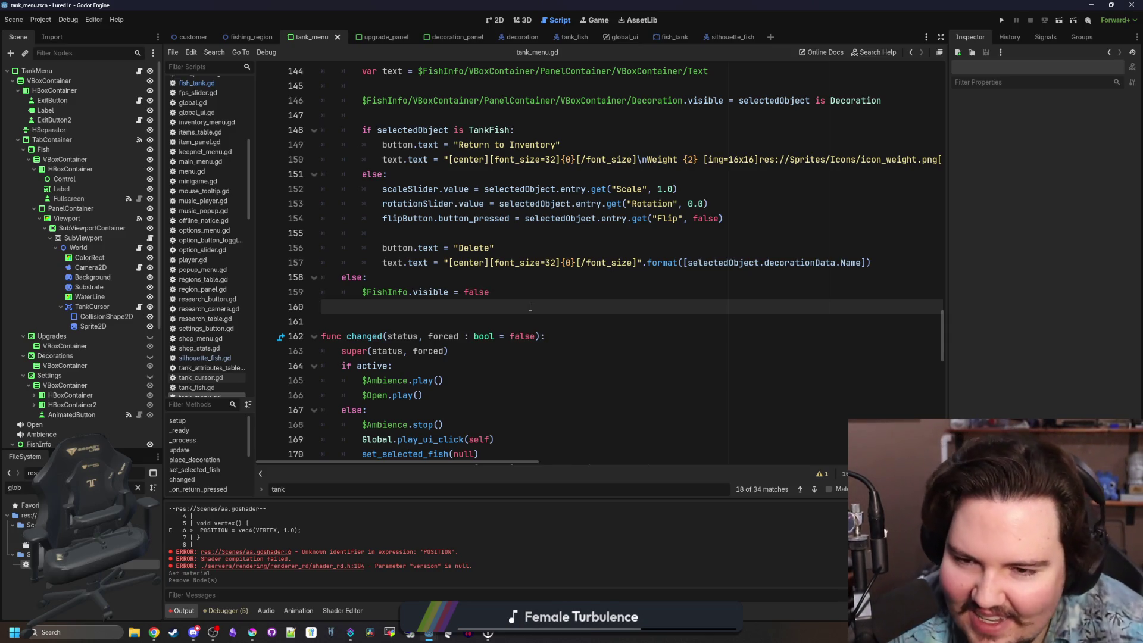
Look over tank_menu.gd, then switch to the fish_tank scene and its fish_tank.gd script.
{"action": "scroll", "coordinate": [529, 306], "scroll_direction": "down", "scroll_amount": 2}
{"action": "scroll", "coordinate": [642, 276], "scroll_direction": "up", "scroll_amount": 5}
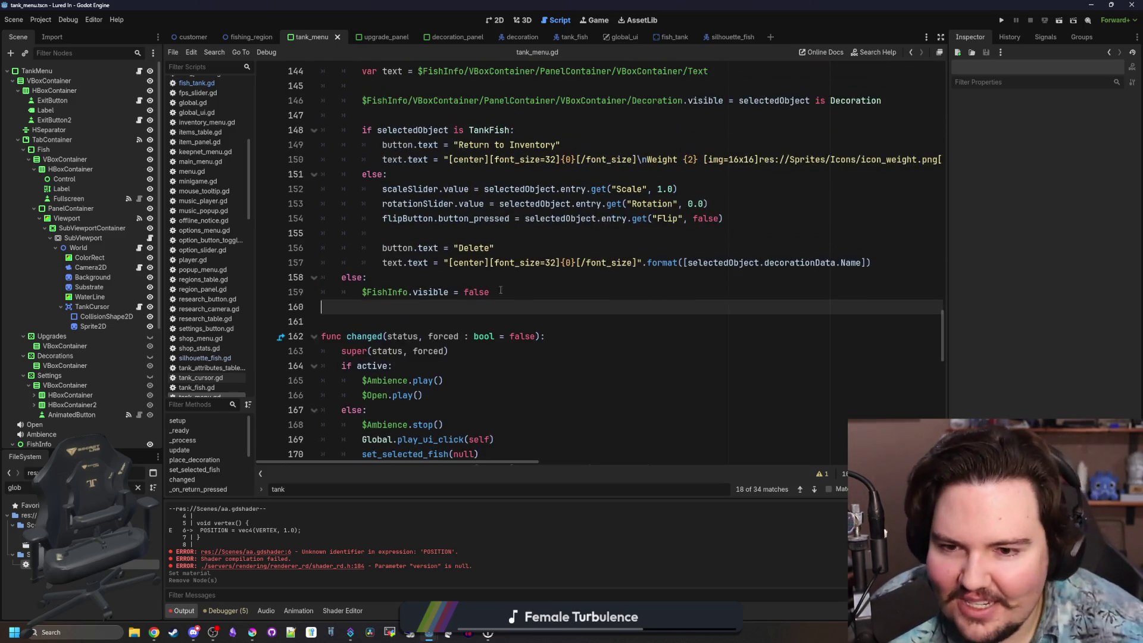
{"action": "left_click", "coordinate": [545, 370]}
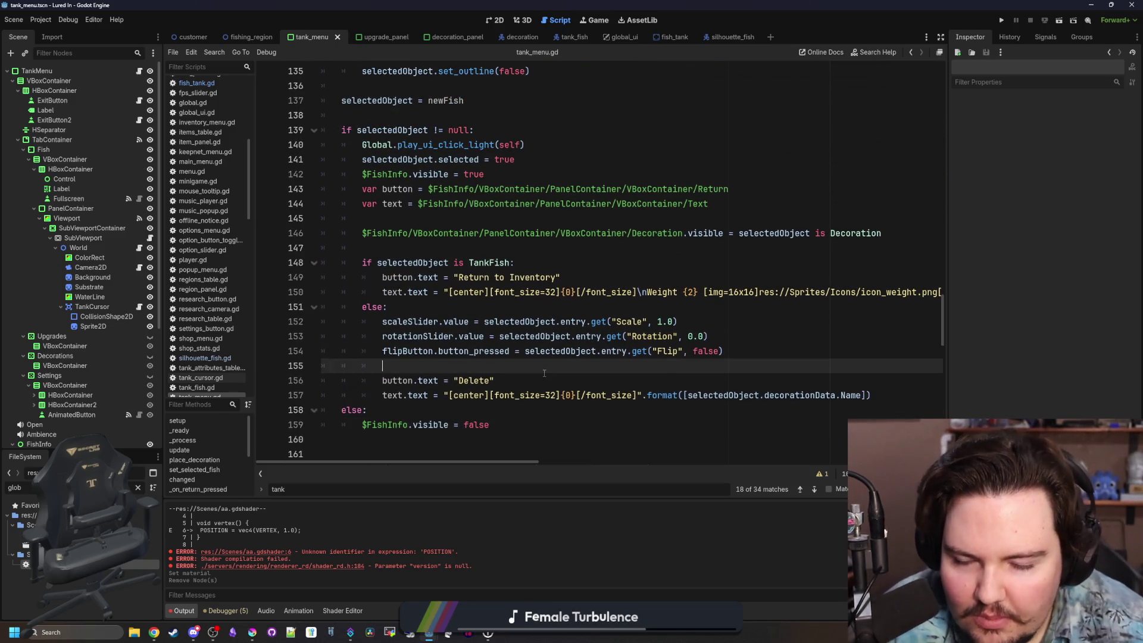
{"action": "scroll", "coordinate": [467, 299], "scroll_direction": "up", "scroll_amount": 4}
{"action": "scroll", "coordinate": [467, 299], "scroll_direction": "up", "scroll_amount": 2}
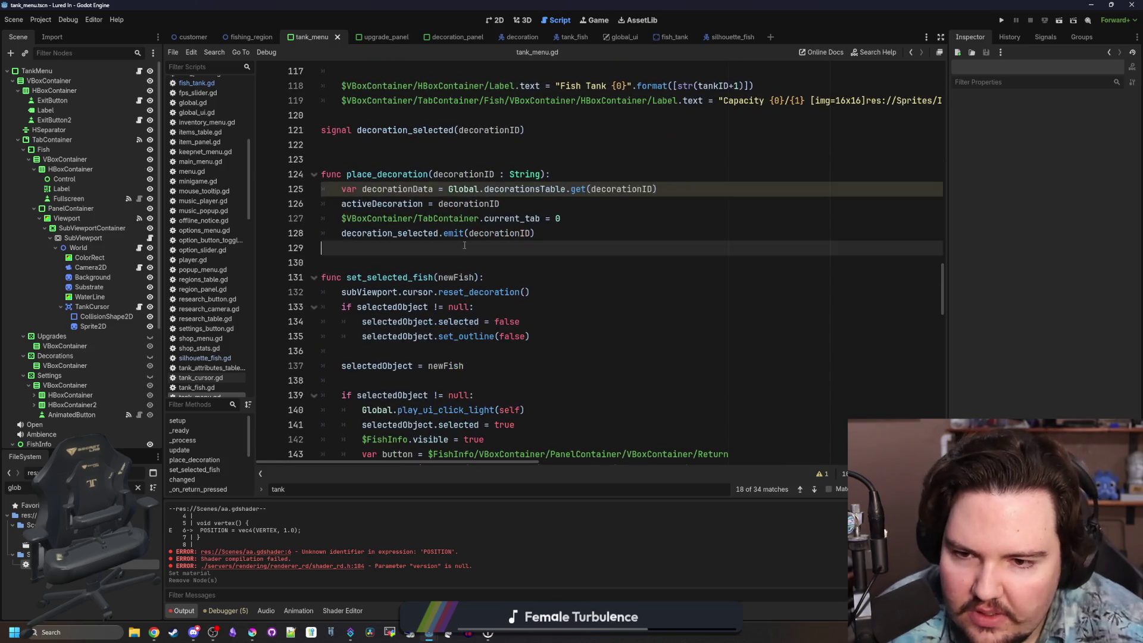
{"action": "left_click", "coordinate": [467, 262]}
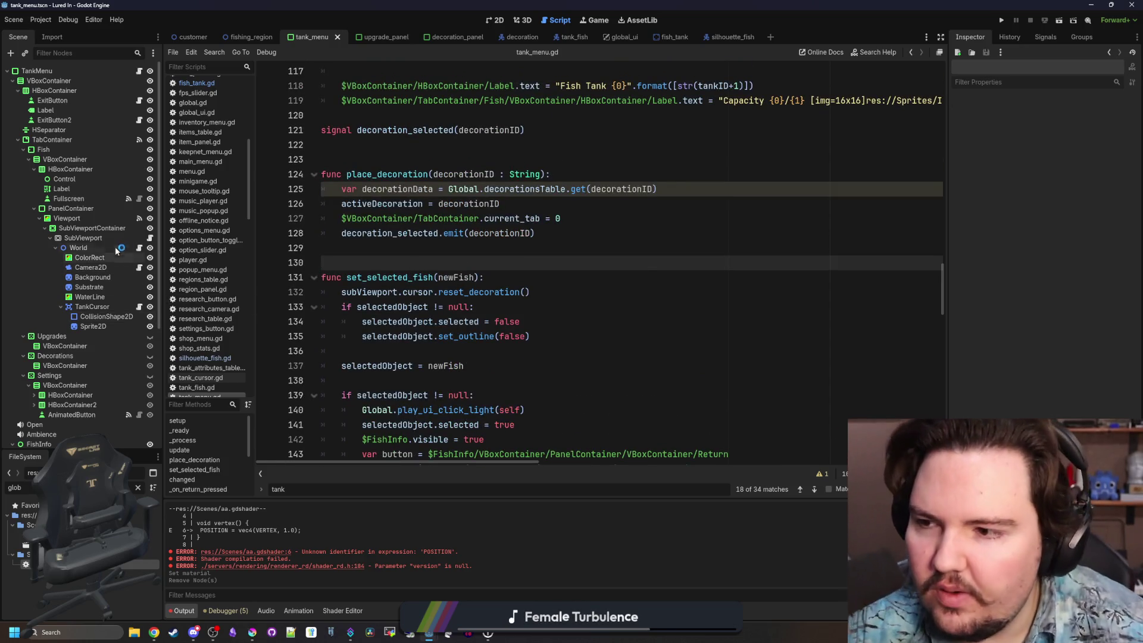
{"action": "left_click", "coordinate": [522, 243]}
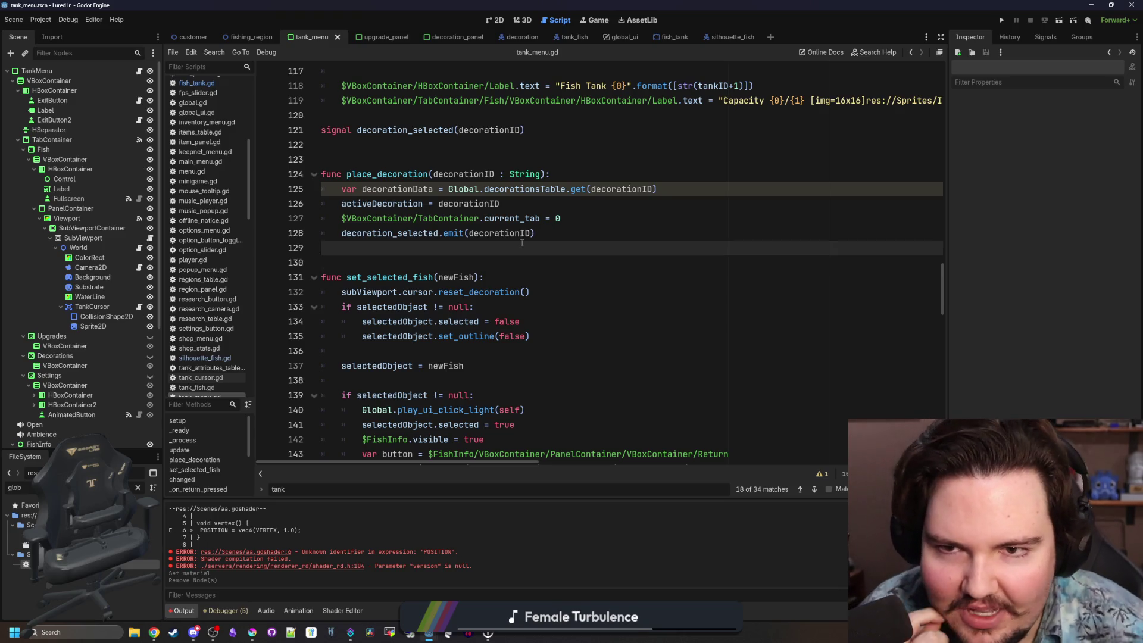
{"action": "left_click", "coordinate": [683, 37]}
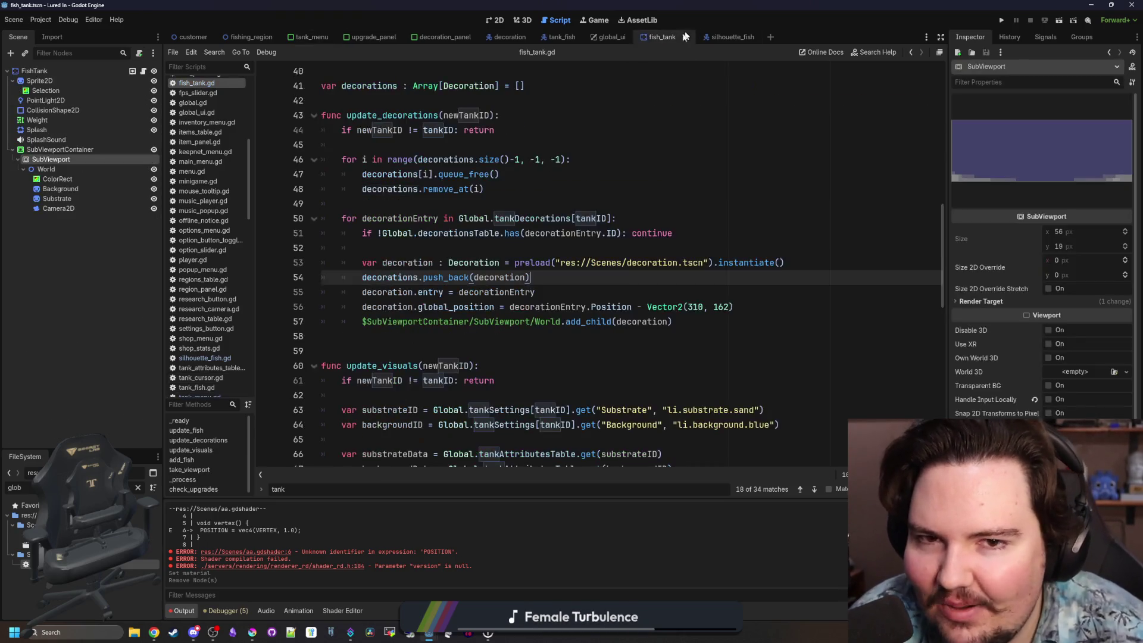
Add a ColorRect2 child under World and set its anchors preset to Full Rect.
{"action": "left_click", "coordinate": [416, 247]}
{"action": "right_click", "coordinate": [49, 170]}
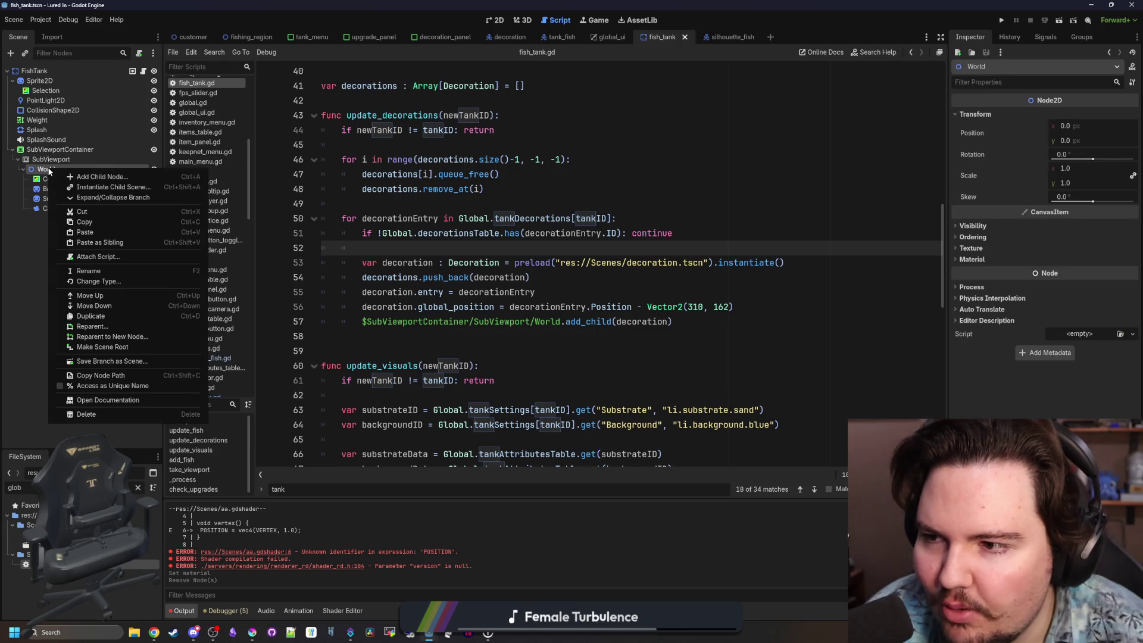
{"action": "left_click", "coordinate": [74, 176]}
{"action": "type", "text": "color"}
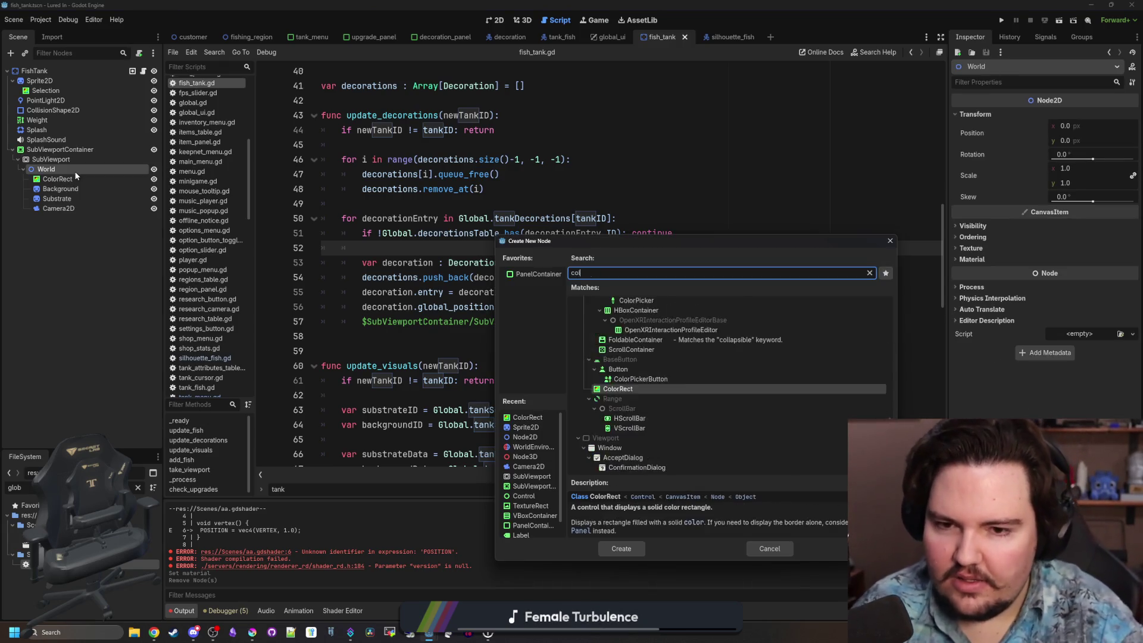
{"action": "key", "text": "Return"}
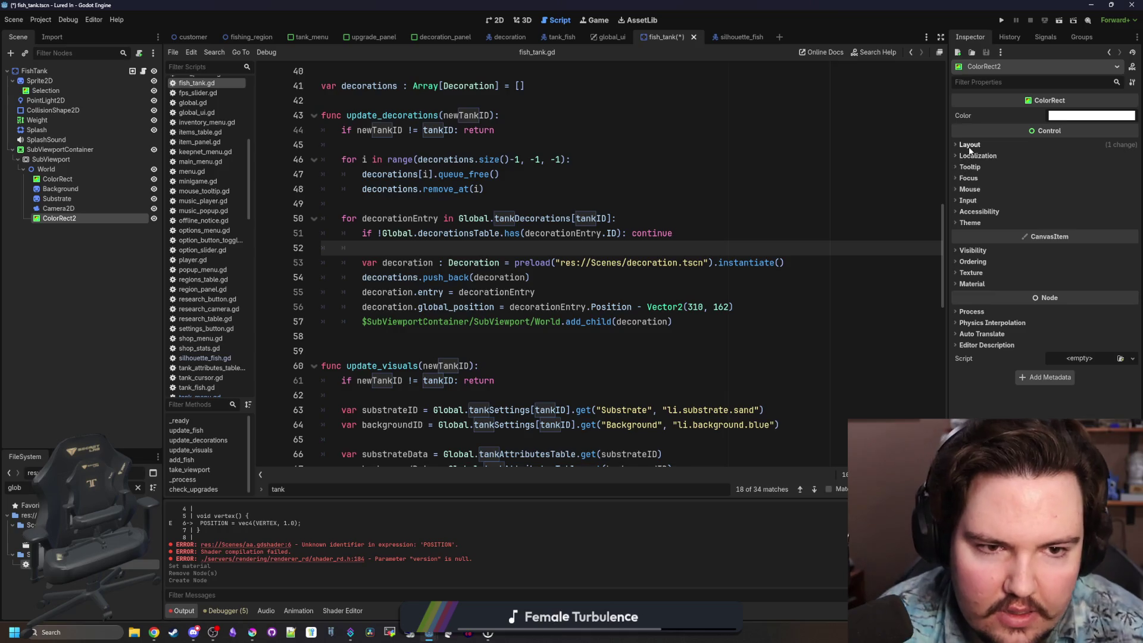
{"action": "left_click", "coordinate": [969, 144]}
{"action": "left_click", "coordinate": [1094, 245]}
{"action": "left_click", "coordinate": [1071, 410]}
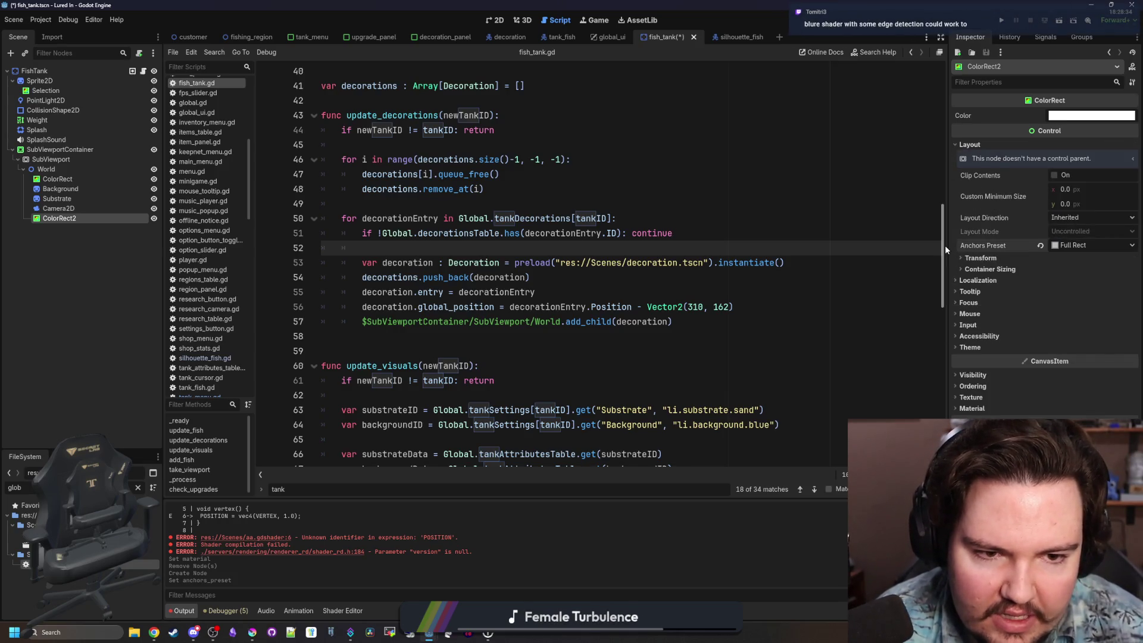
Give ColorRect2 a new ShaderMaterial with a newly created shader file.
{"action": "left_click_drag", "start_coordinate": [946, 250], "coordinate": [797, 250]}
{"action": "left_click", "coordinate": [821, 408]}
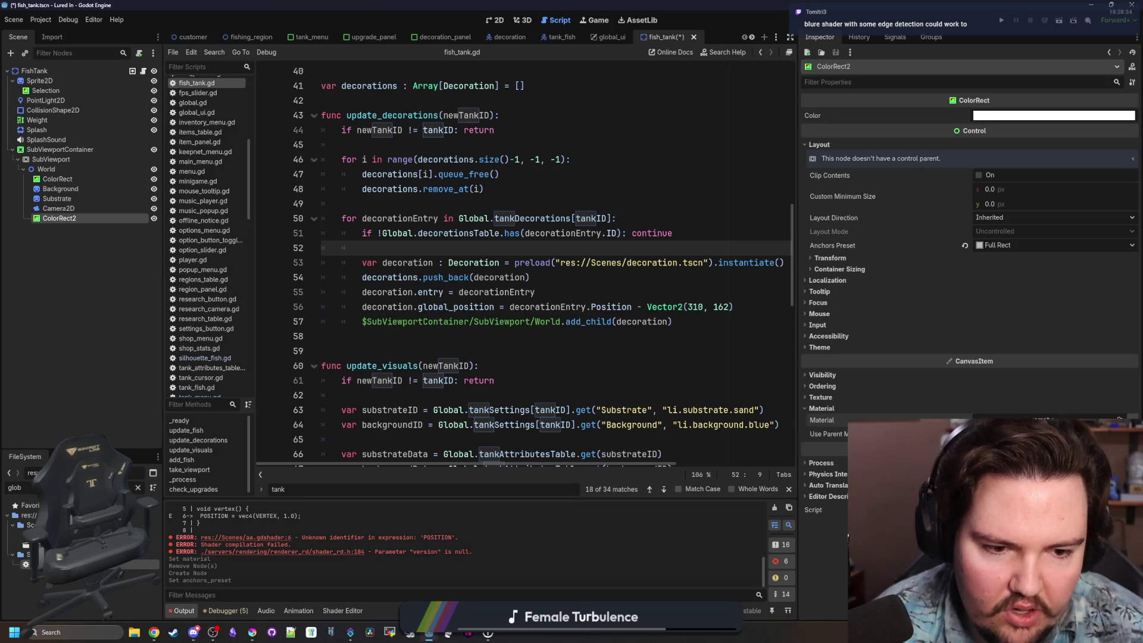
{"action": "left_click", "coordinate": [848, 534]}
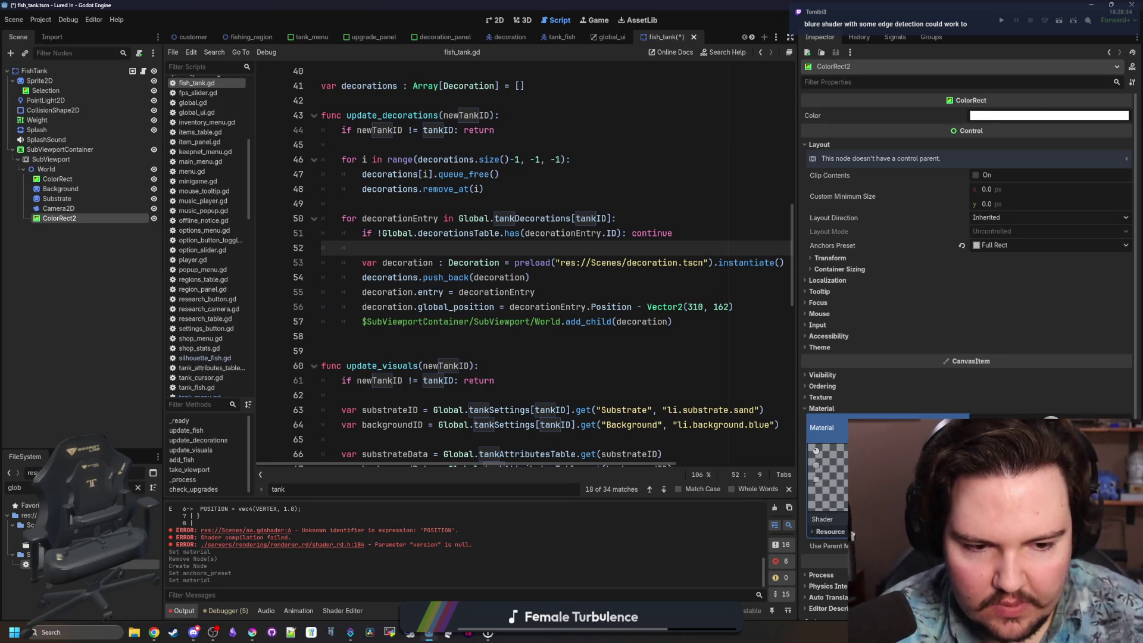
{"action": "left_click", "coordinate": [859, 538]}
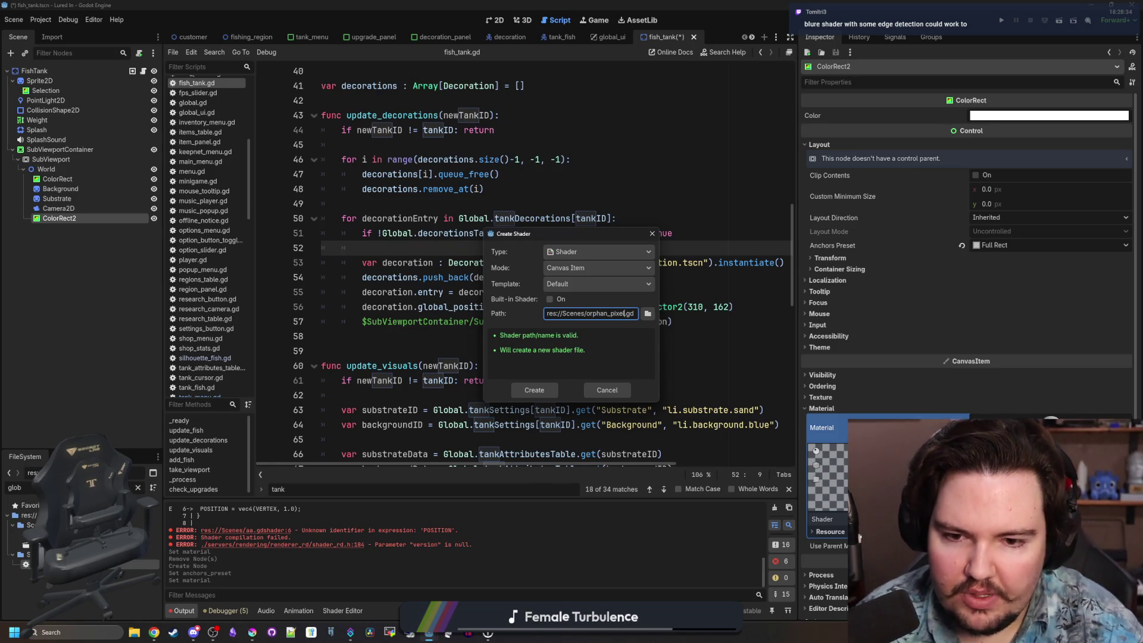
{"action": "key", "text": "Return"}
{"action": "key", "text": "alt+Tab"}
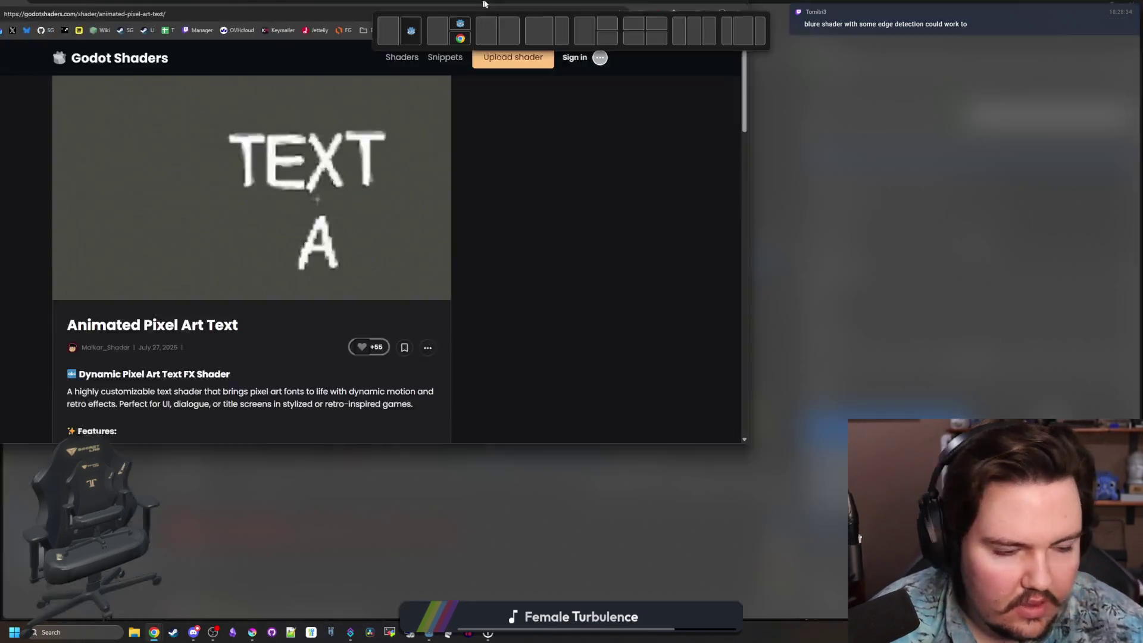
Replace the shader search query with 'pixel'.
{"action": "left_click", "coordinate": [624, 69]}
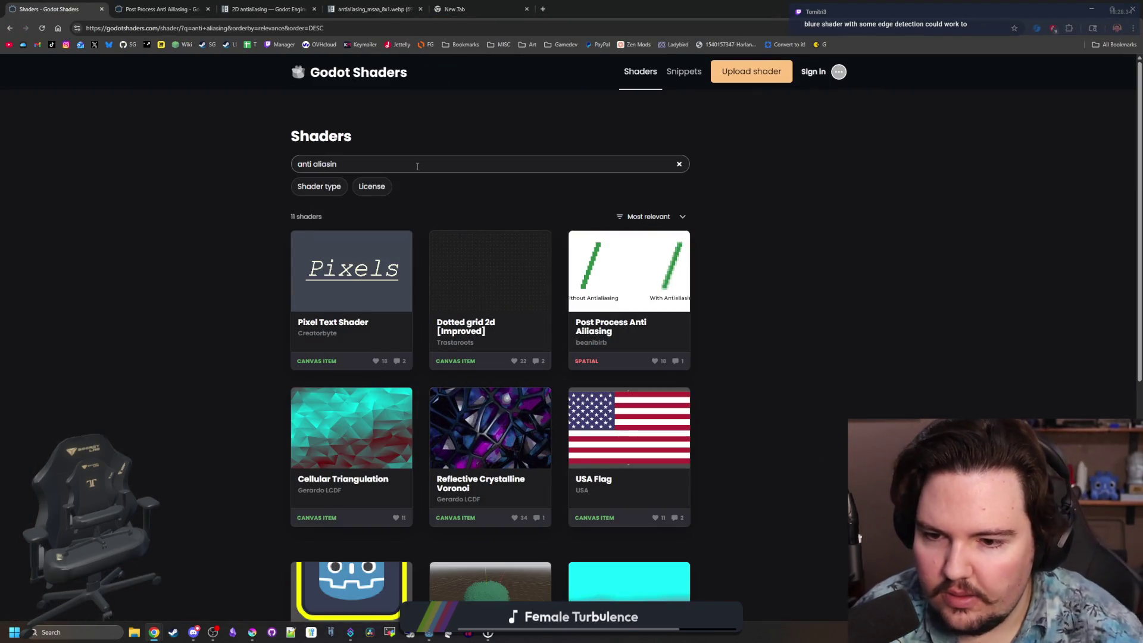
{"action": "key", "text": "ctrl+a"}
{"action": "key", "text": "BackSpace"}
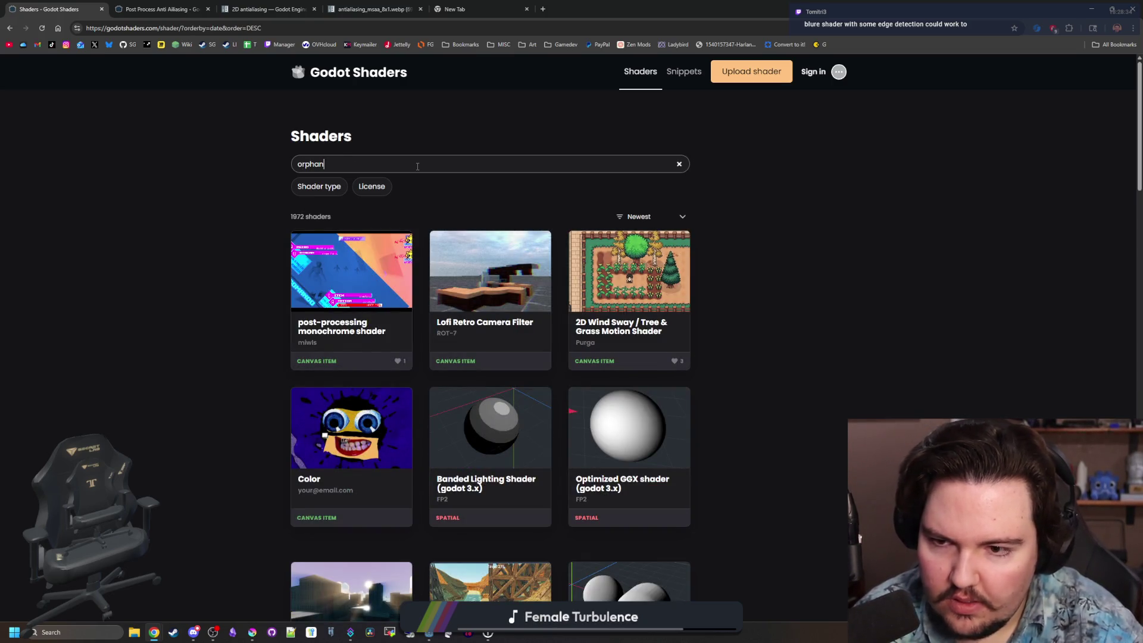
{"action": "type", "text": "pixel"}
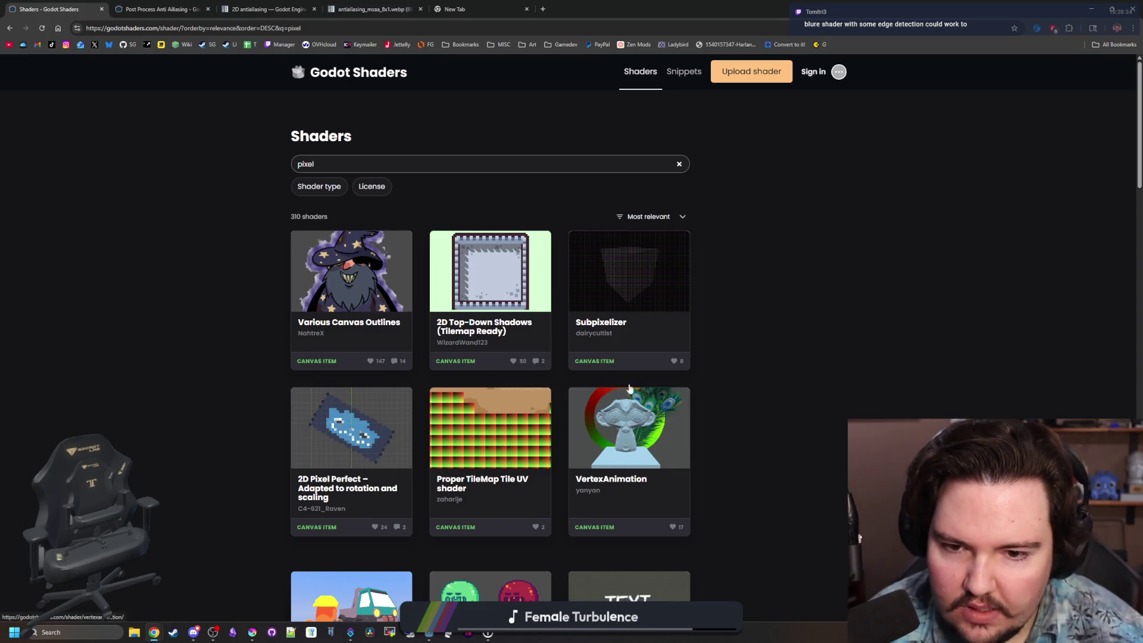
Browse the pixel results and open Pixel Quantization in a new tab.
{"action": "scroll", "coordinate": [640, 278], "scroll_direction": "down", "scroll_amount": 3}
{"action": "scroll", "coordinate": [640, 279], "scroll_direction": "down", "scroll_amount": 2}
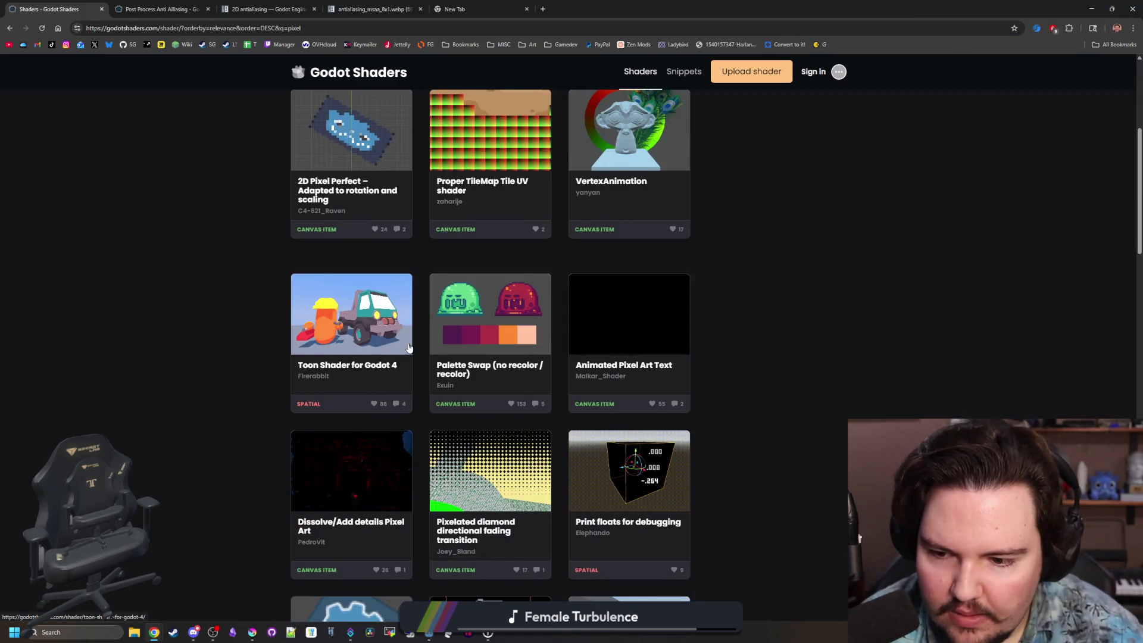
{"action": "scroll", "coordinate": [626, 324], "scroll_direction": "down", "scroll_amount": 3}
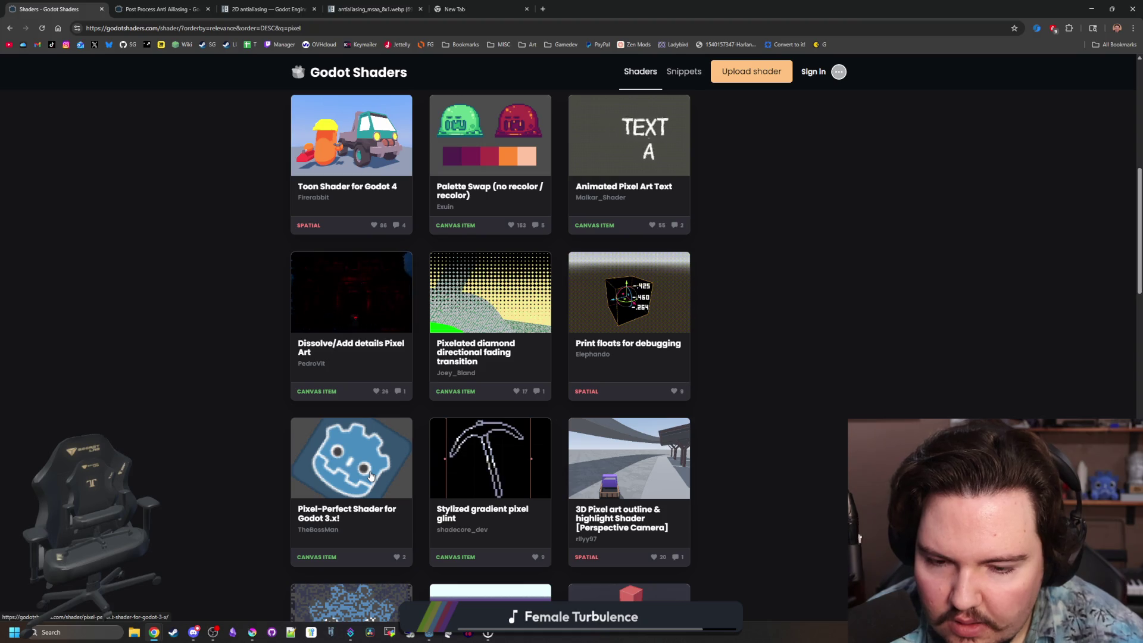
{"action": "scroll", "coordinate": [370, 475], "scroll_direction": "down", "scroll_amount": 4}
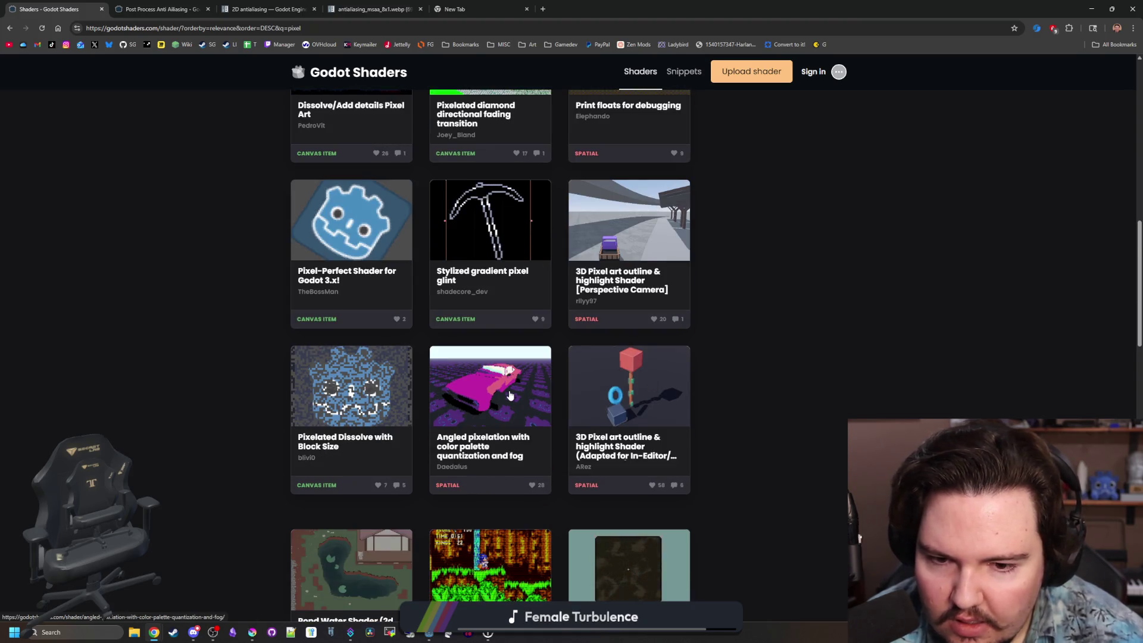
{"action": "scroll", "coordinate": [510, 395], "scroll_direction": "down", "scroll_amount": 3}
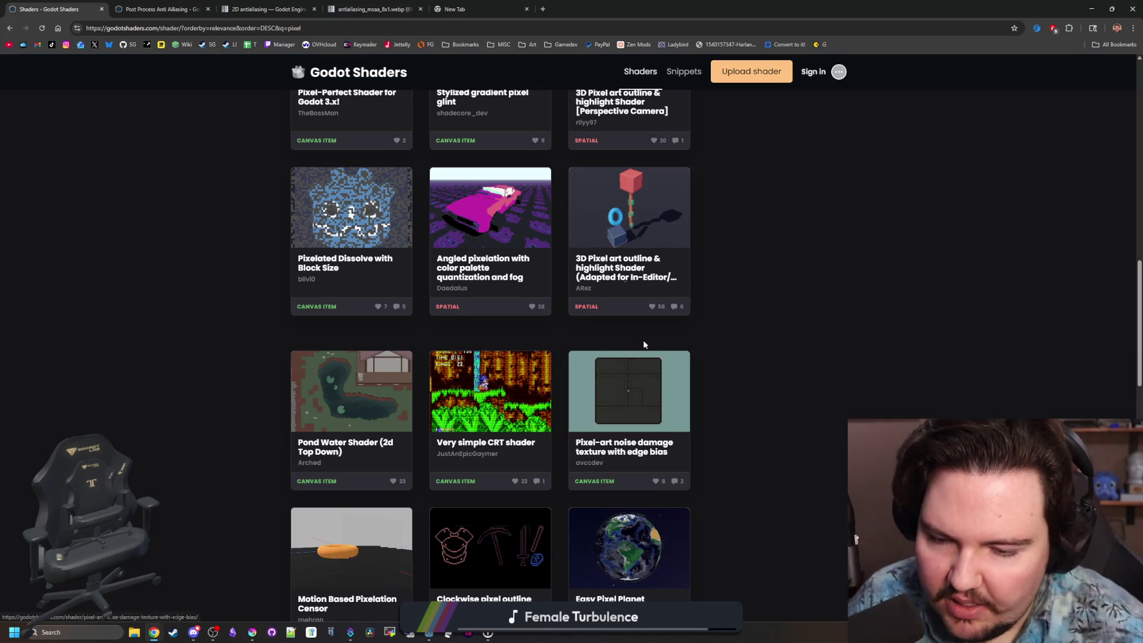
{"action": "scroll", "coordinate": [576, 340], "scroll_direction": "down", "scroll_amount": 2}
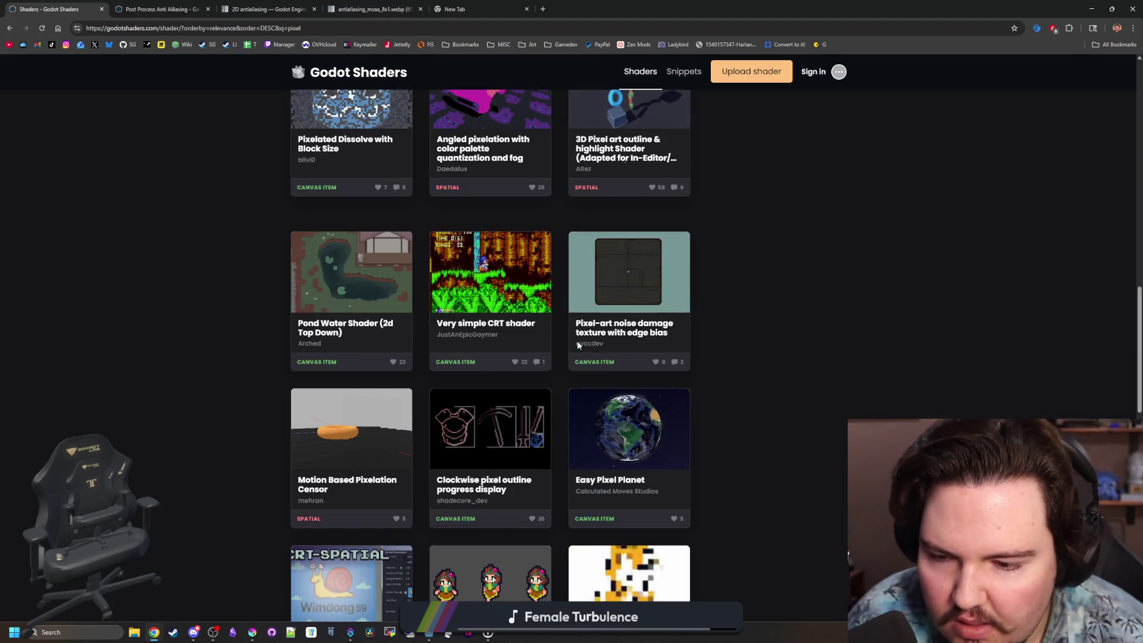
{"action": "scroll", "coordinate": [564, 340], "scroll_direction": "down", "scroll_amount": 3}
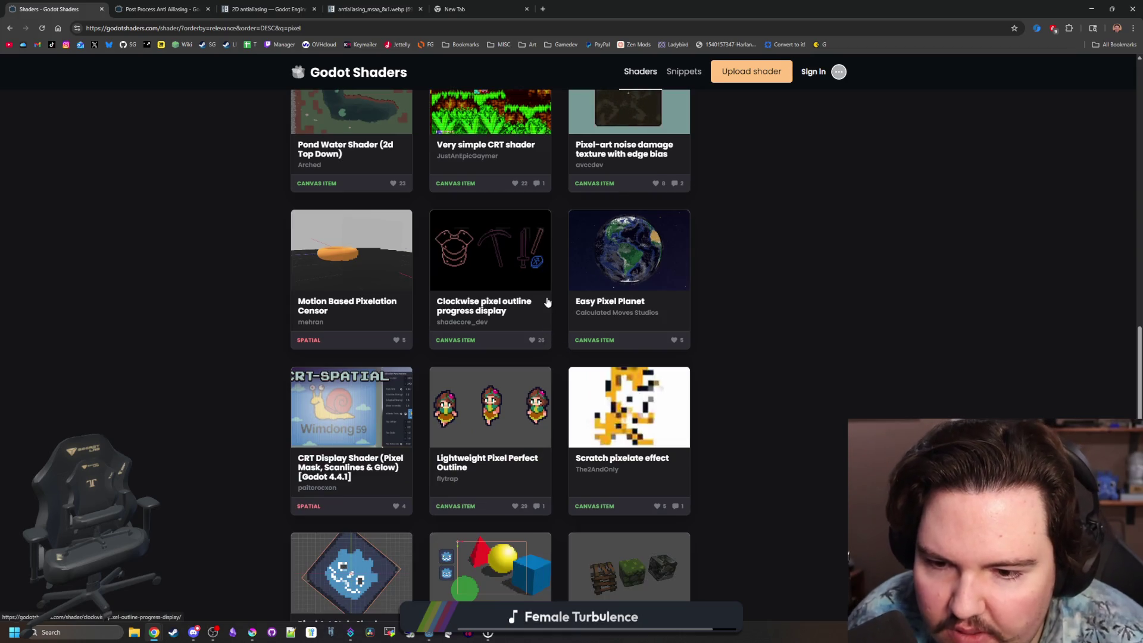
{"action": "scroll", "coordinate": [547, 303], "scroll_direction": "down", "scroll_amount": 3}
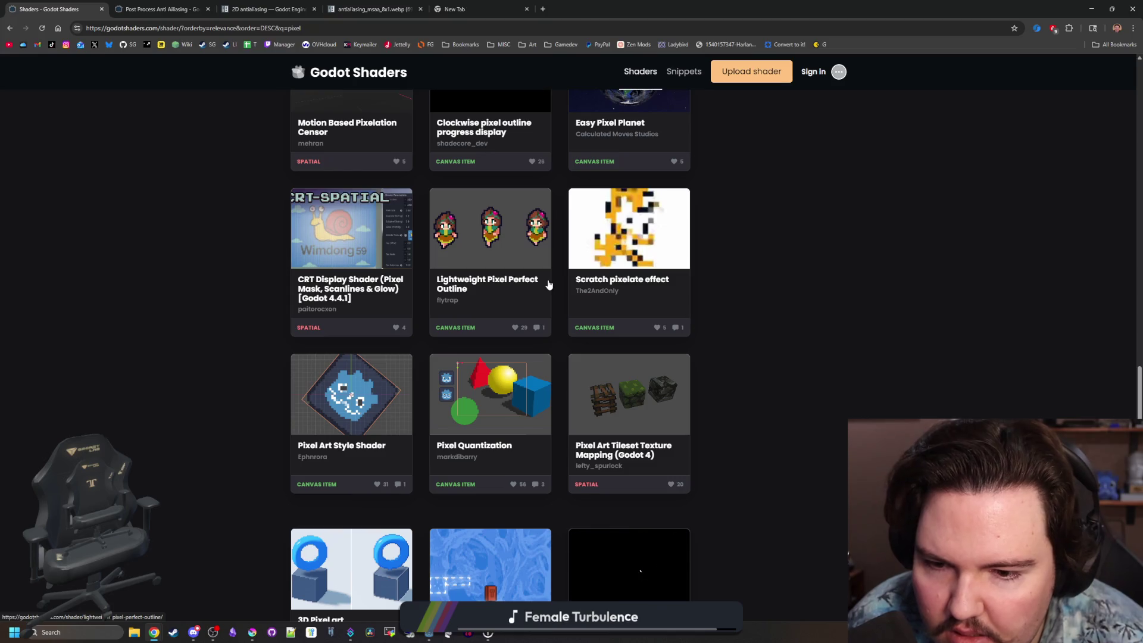
{"action": "middle_click", "coordinate": [526, 411]}
{"action": "left_click", "coordinate": [119, 5]}
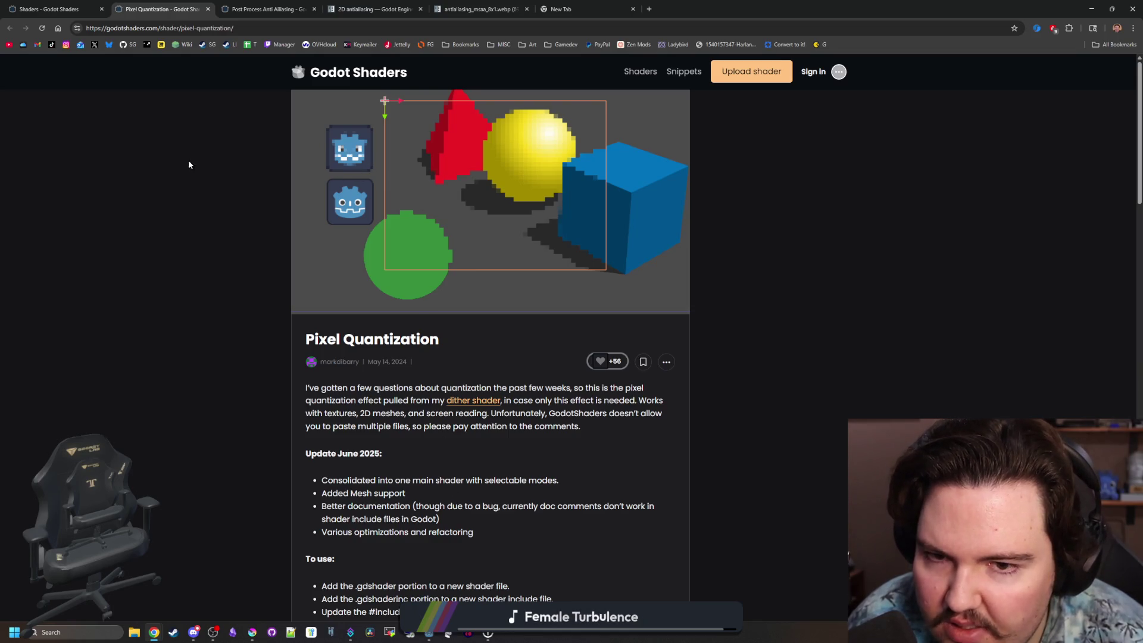
From the pixel results, open N64 RDP Texture Filtering Operations in a new tab.
{"action": "left_click", "coordinate": [50, 4]}
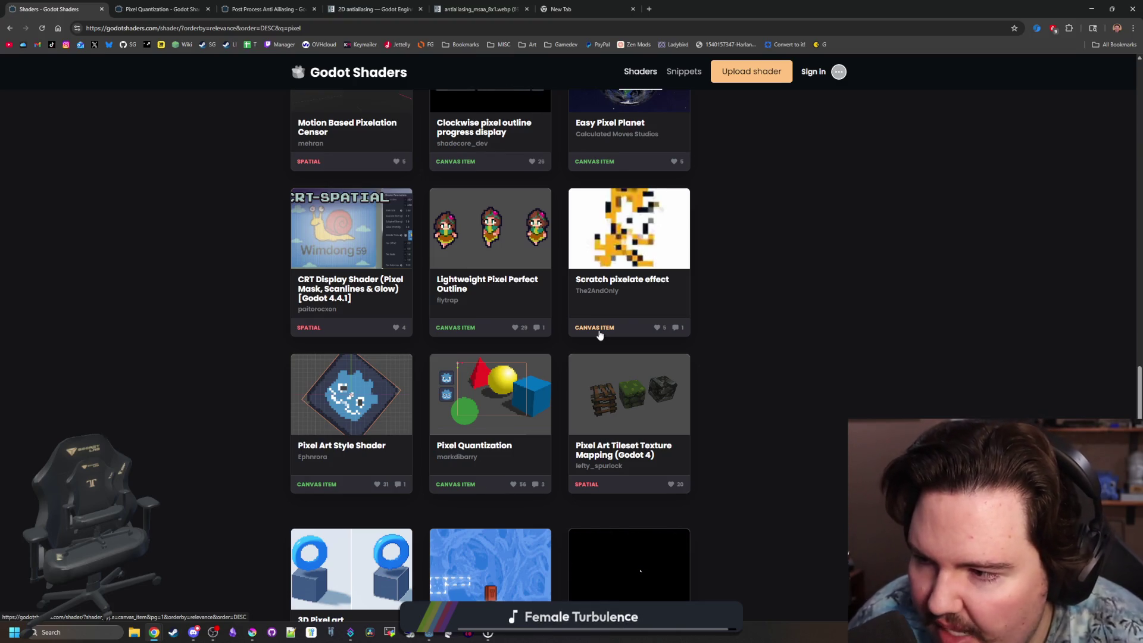
{"action": "scroll", "coordinate": [598, 402], "scroll_direction": "down", "scroll_amount": 4}
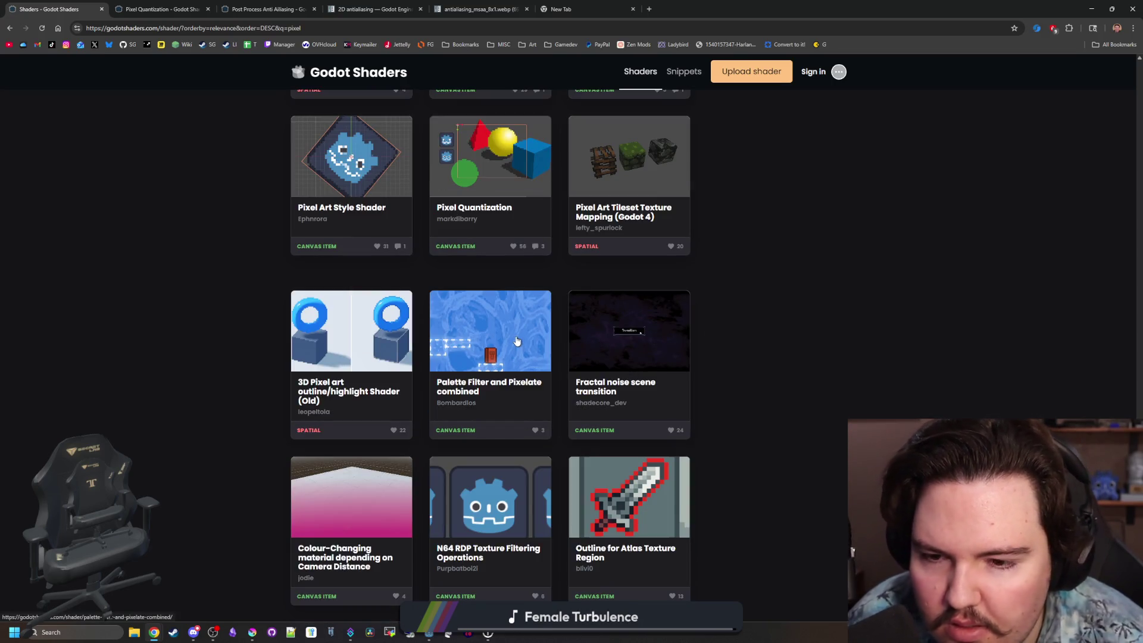
{"action": "scroll", "coordinate": [535, 352], "scroll_direction": "down", "scroll_amount": 3}
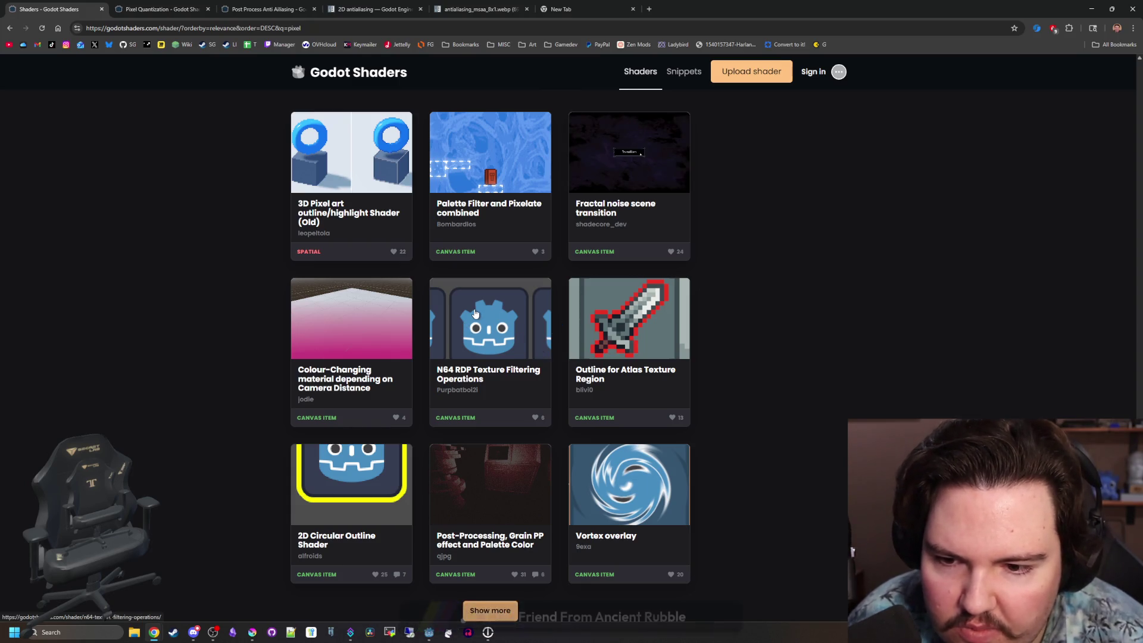
{"action": "middle_click", "coordinate": [351, 154]}
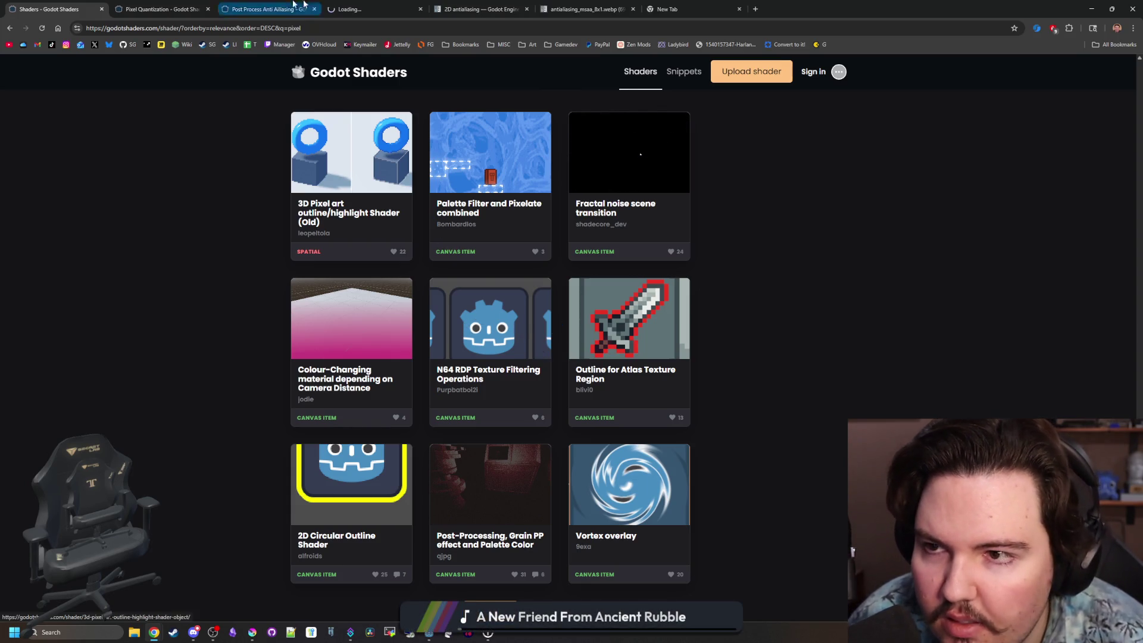
{"action": "left_click", "coordinate": [351, 8]}
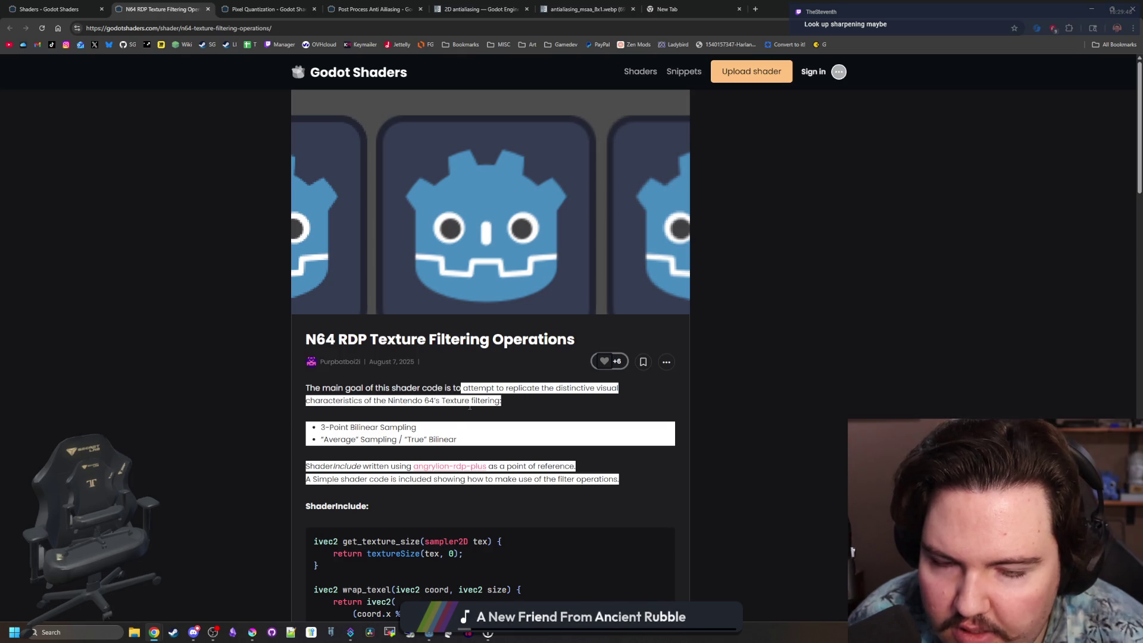
Enlarge and close its second preview image, then return to the pixel results tab.
{"action": "scroll", "coordinate": [474, 407], "scroll_direction": "down", "scroll_amount": 15}
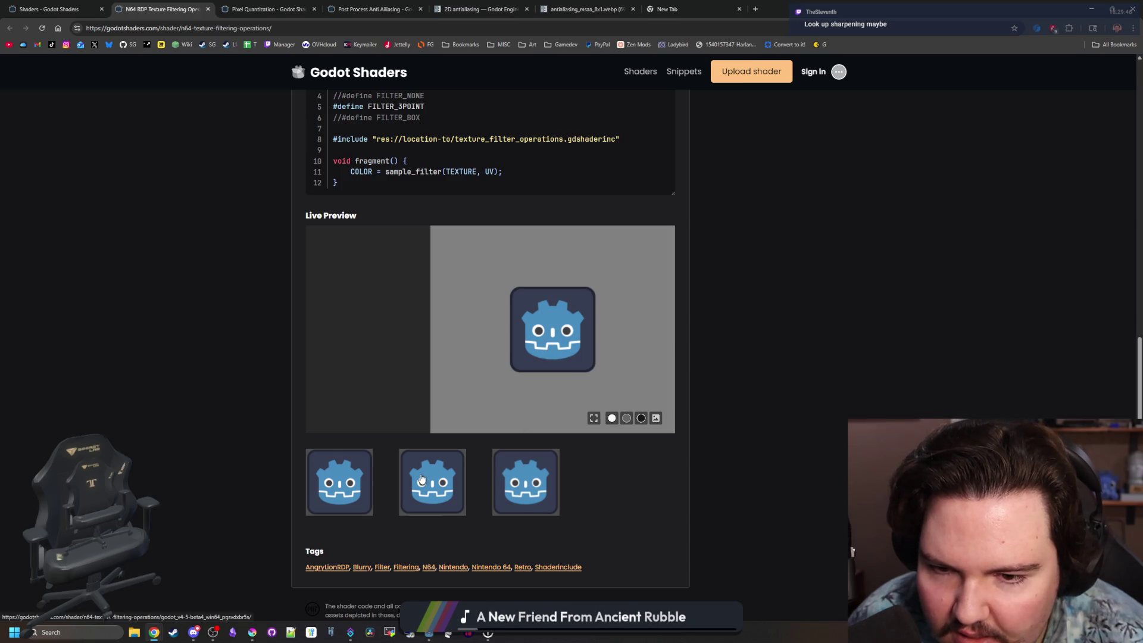
{"action": "left_click", "coordinate": [421, 479]}
{"action": "left_click", "coordinate": [251, 353]}
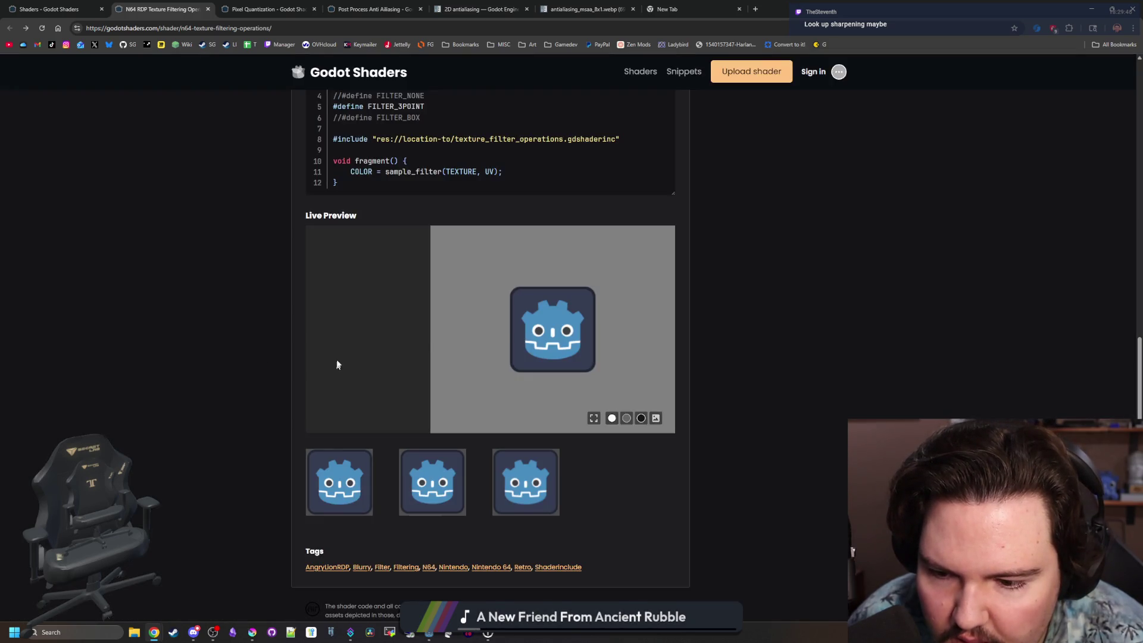
{"action": "key", "text": "alt+Left"}
{"action": "key", "text": "ctrl+shift+Tab"}
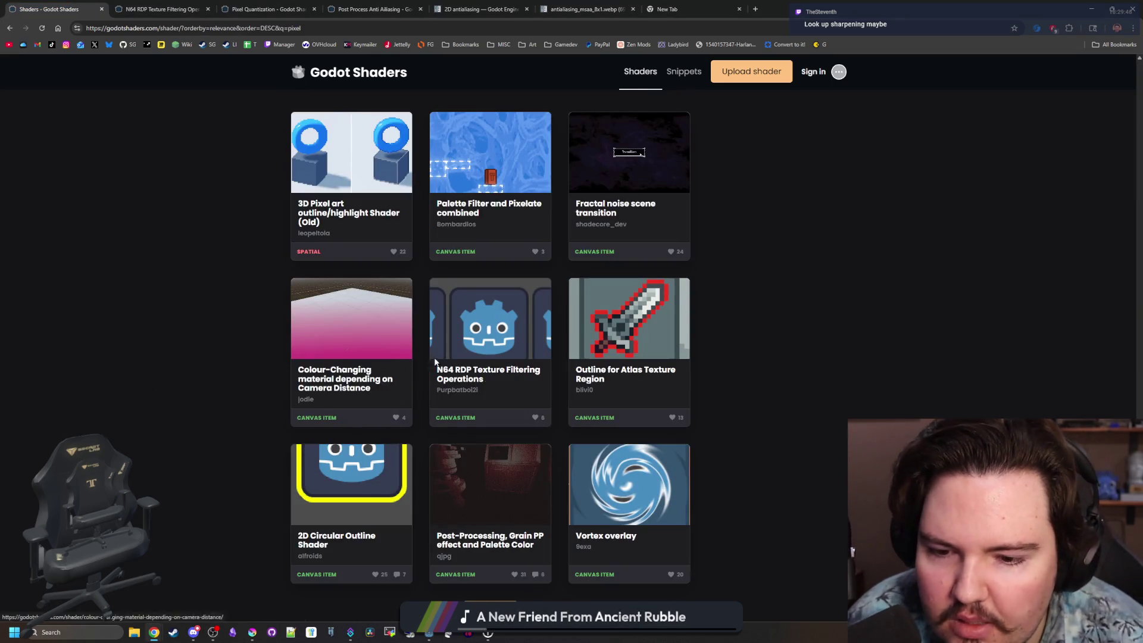
Browse page 2 of the pixel search results.
{"action": "scroll", "coordinate": [534, 381], "scroll_direction": "down", "scroll_amount": 2}
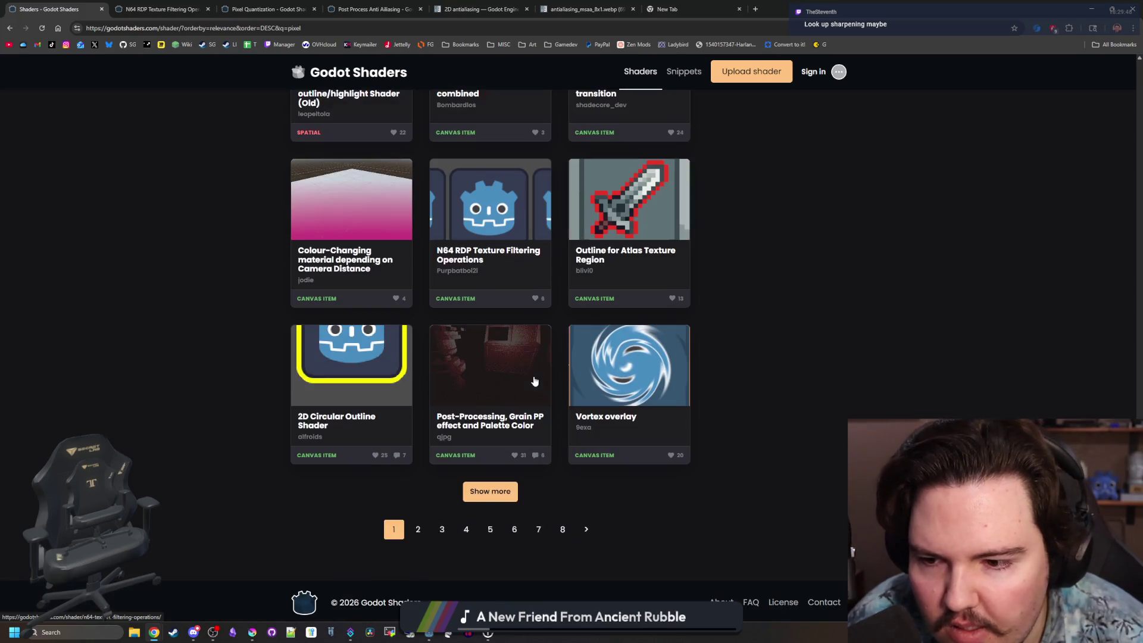
{"action": "left_click", "coordinate": [418, 528]}
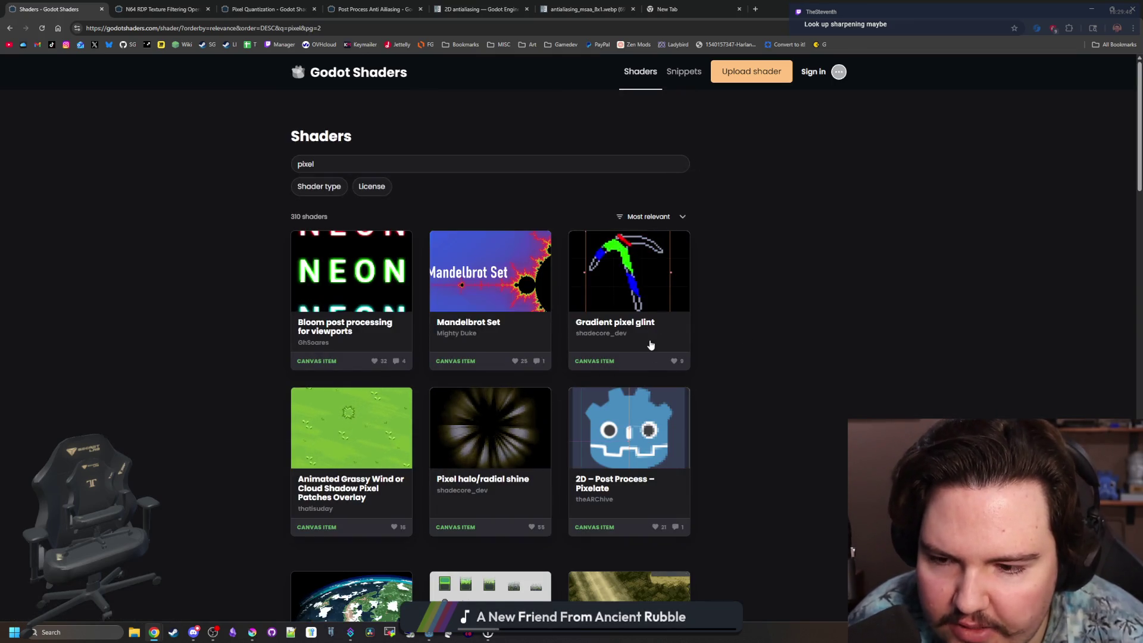
{"action": "scroll", "coordinate": [649, 327], "scroll_direction": "down", "scroll_amount": 3}
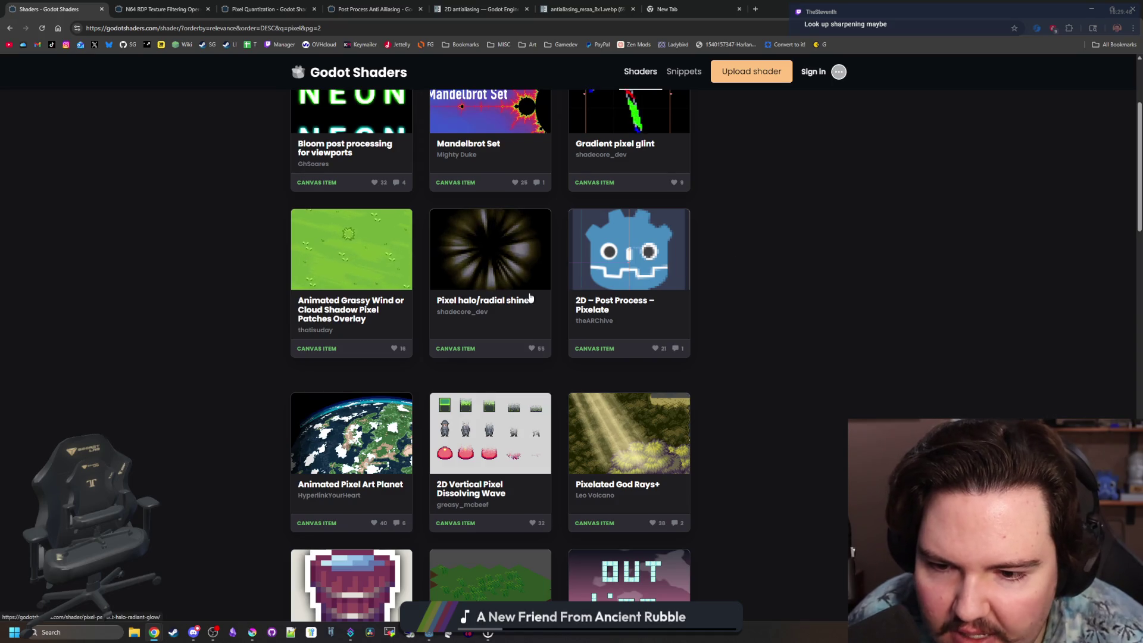
{"action": "scroll", "coordinate": [531, 297], "scroll_direction": "down", "scroll_amount": 2}
{"action": "scroll", "coordinate": [530, 297], "scroll_direction": "down", "scroll_amount": 4}
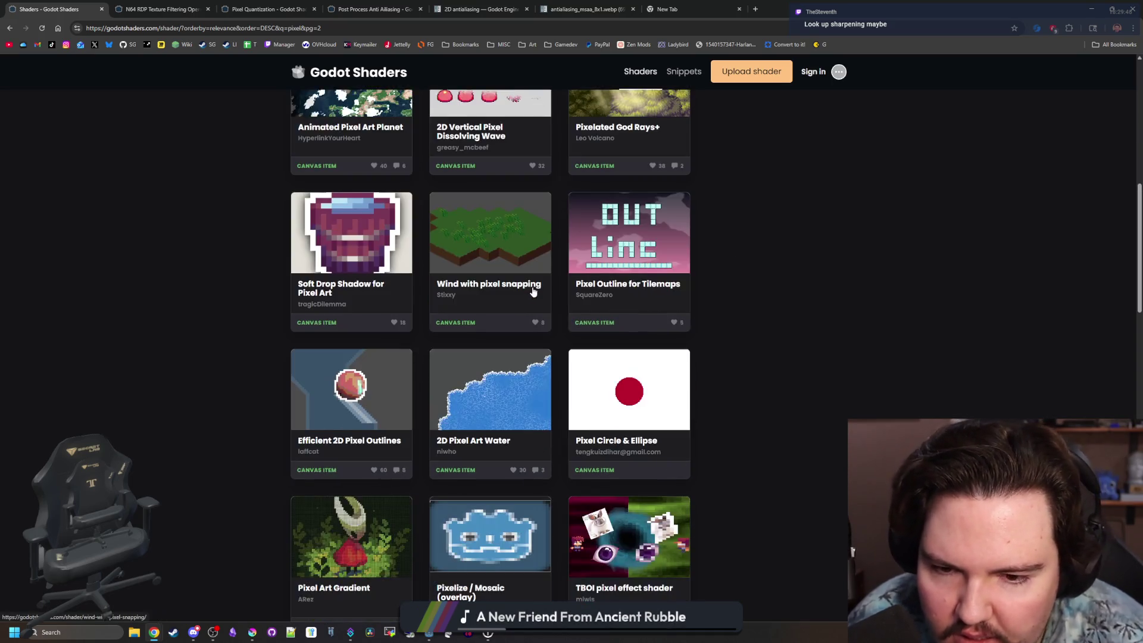
{"action": "scroll", "coordinate": [533, 289], "scroll_direction": "down", "scroll_amount": 6}
{"action": "scroll", "coordinate": [534, 289], "scroll_direction": "up", "scroll_amount": 3}
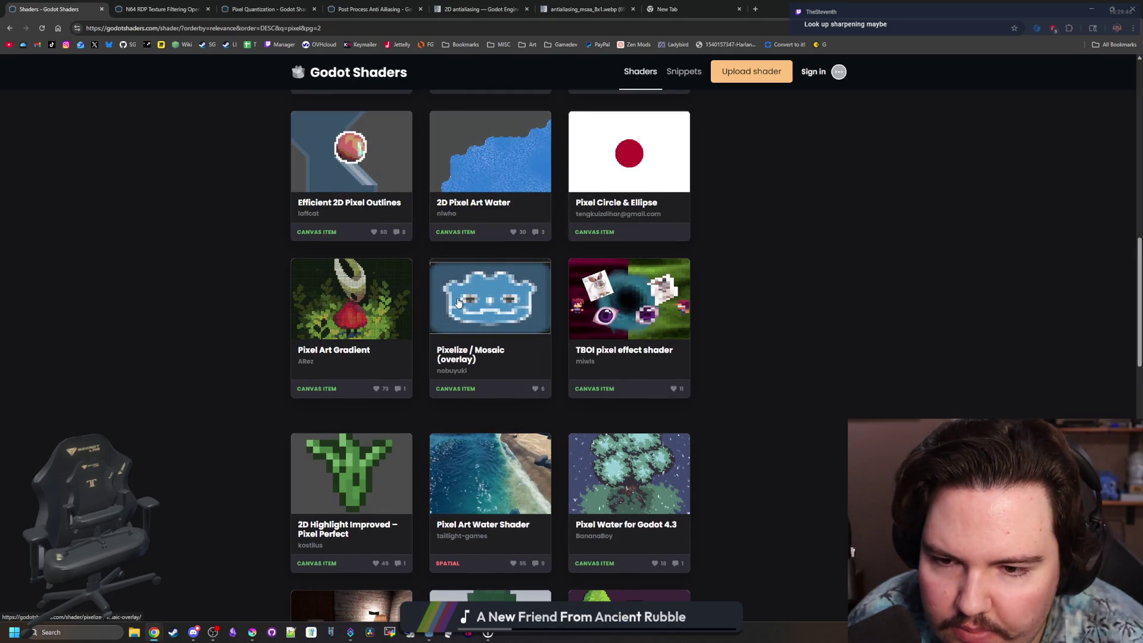
{"action": "scroll", "coordinate": [457, 285], "scroll_direction": "down", "scroll_amount": 6}
{"action": "scroll", "coordinate": [458, 304], "scroll_direction": "down", "scroll_amount": 10}
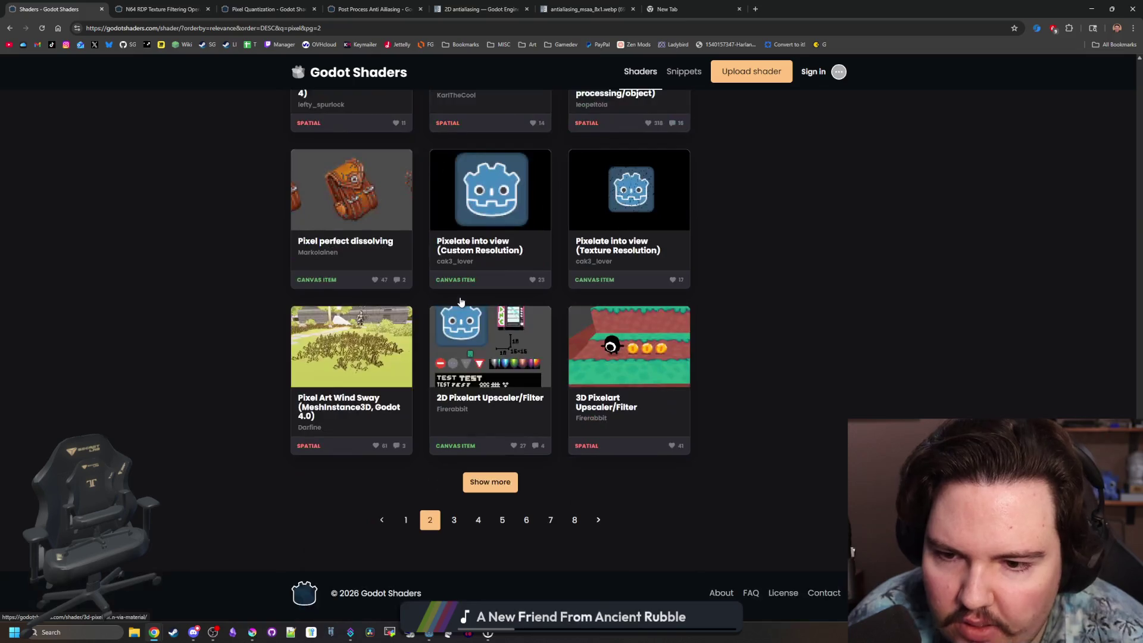
{"action": "scroll", "coordinate": [452, 204], "scroll_direction": "up", "scroll_amount": 15}
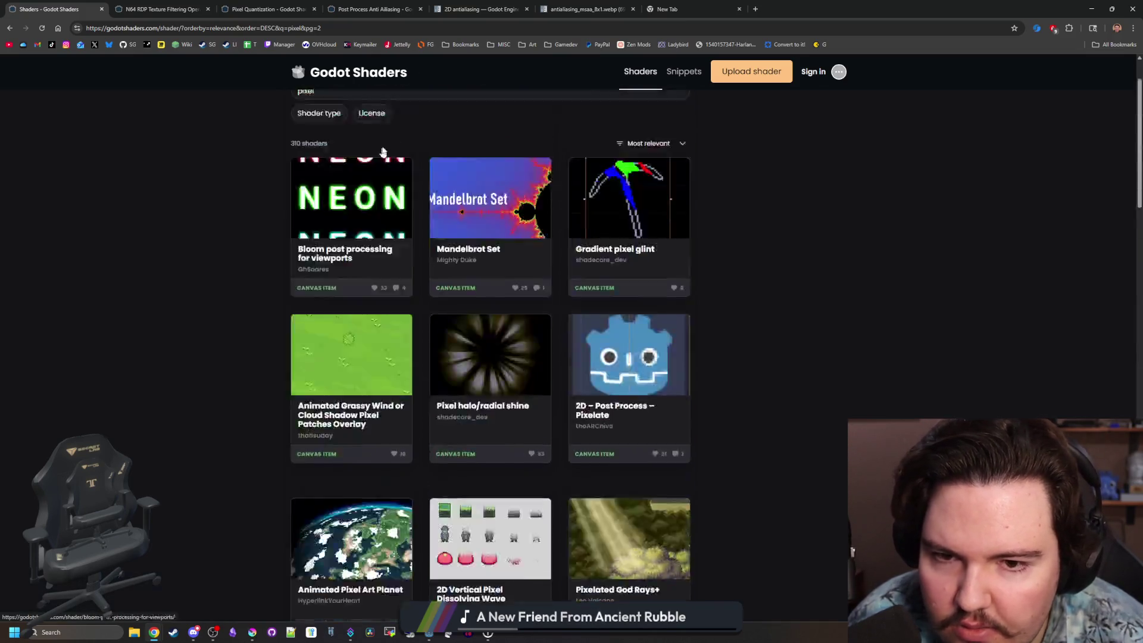
Replace the search query with 'denoise' and run the search.
{"action": "double_click", "coordinate": [302, 164]}
{"action": "type", "text": "dcen"}
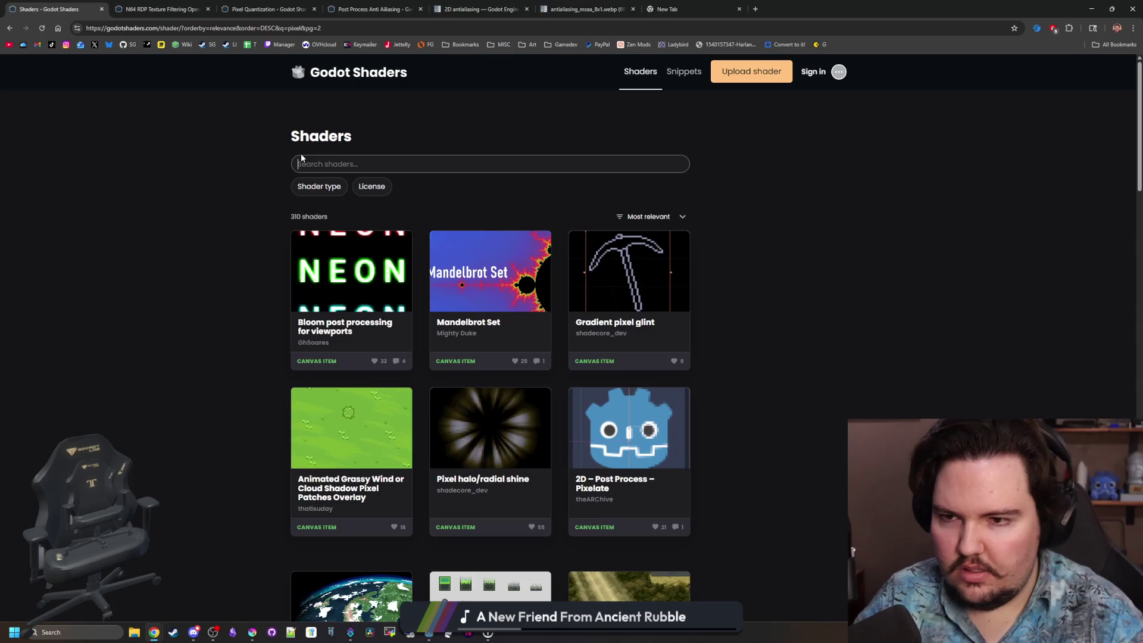
{"action": "key", "text": "BackSpace"}
{"action": "key", "text": "BackSpace"}
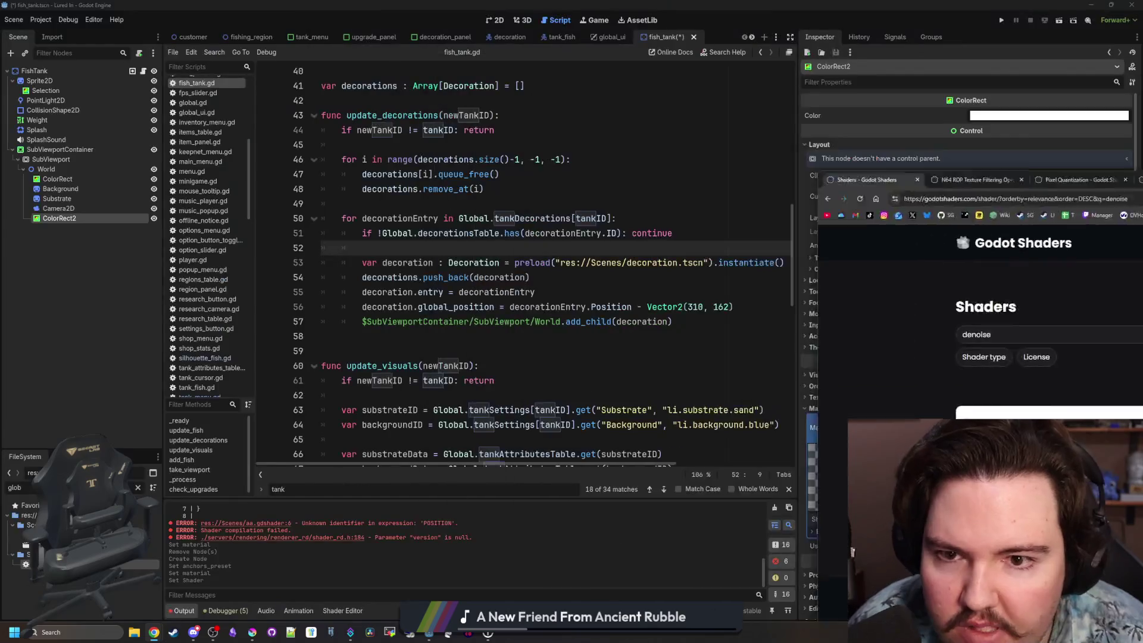
Return to Godot and bring up the new orphan_pixels shader in the shader editor.
{"action": "key", "text": "alt+Tab"}
{"action": "left_click", "coordinate": [413, 307]}
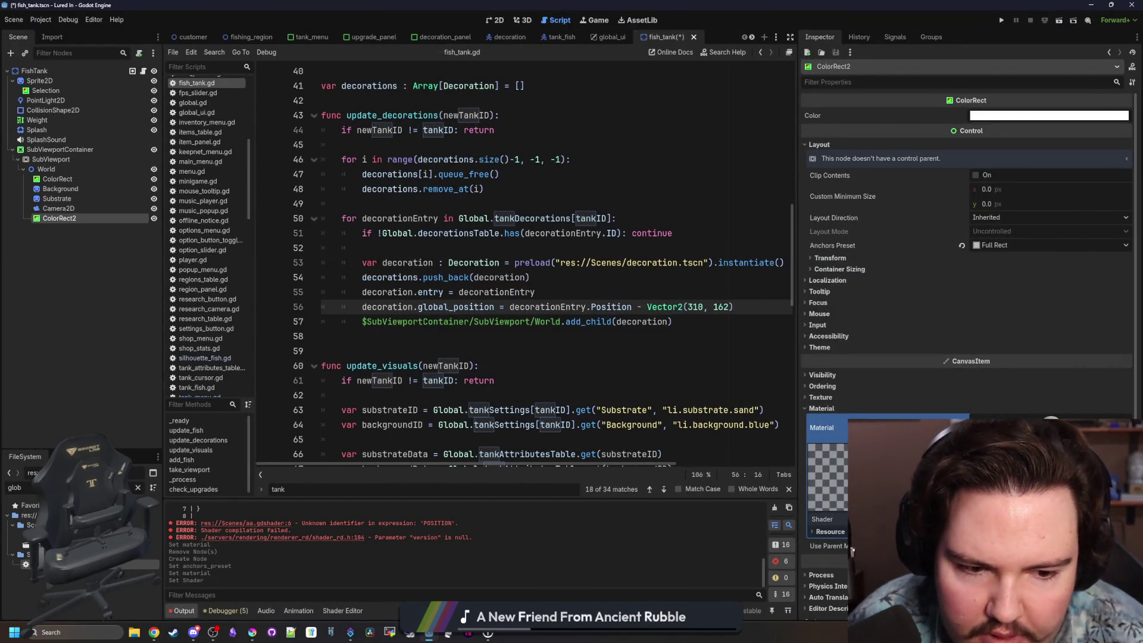
{"action": "left_click", "coordinate": [827, 518]}
{"action": "left_click", "coordinate": [393, 403]}
{"action": "left_click", "coordinate": [384, 419]}
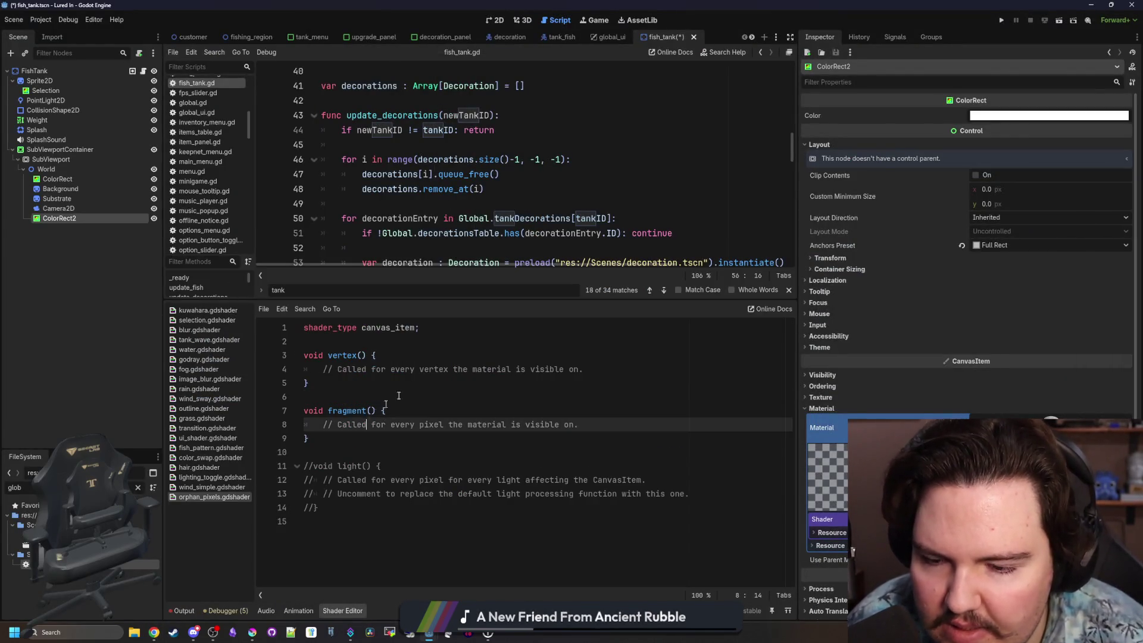
{"action": "left_click", "coordinate": [409, 341]}
Show the fish tank scene in the 2D view, zoomed in on the tank.
{"action": "left_click", "coordinate": [494, 20]}
{"action": "scroll", "coordinate": [486, 200], "scroll_direction": "down", "scroll_amount": 4}
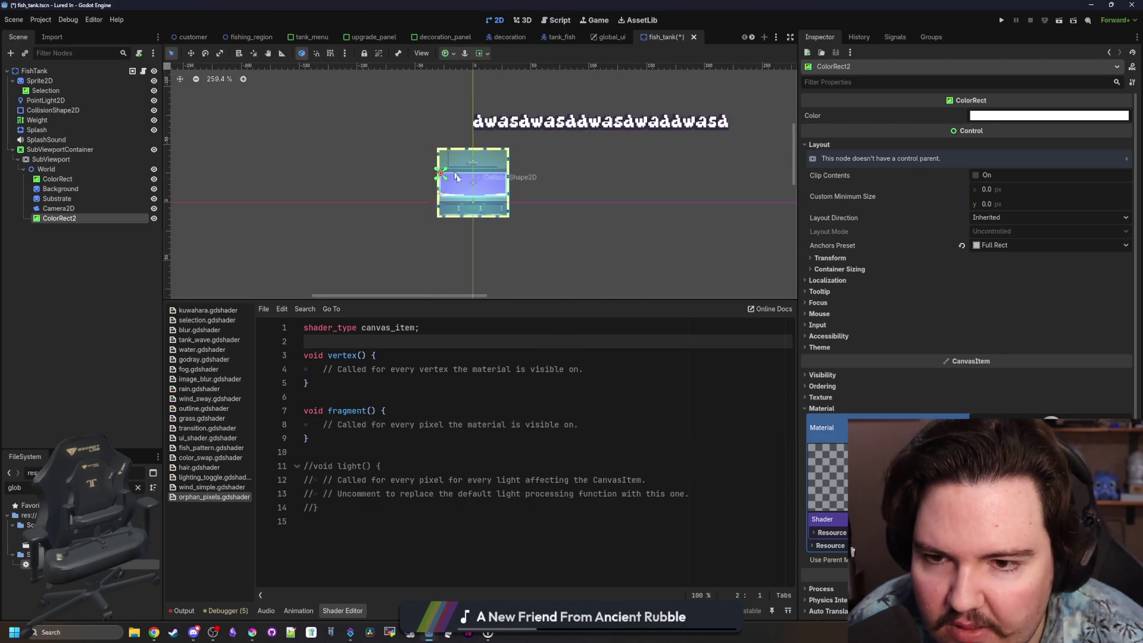
{"action": "scroll", "coordinate": [486, 200], "scroll_direction": "up", "scroll_amount": 2}
{"action": "scroll", "coordinate": [458, 161], "scroll_direction": "up", "scroll_amount": 3}
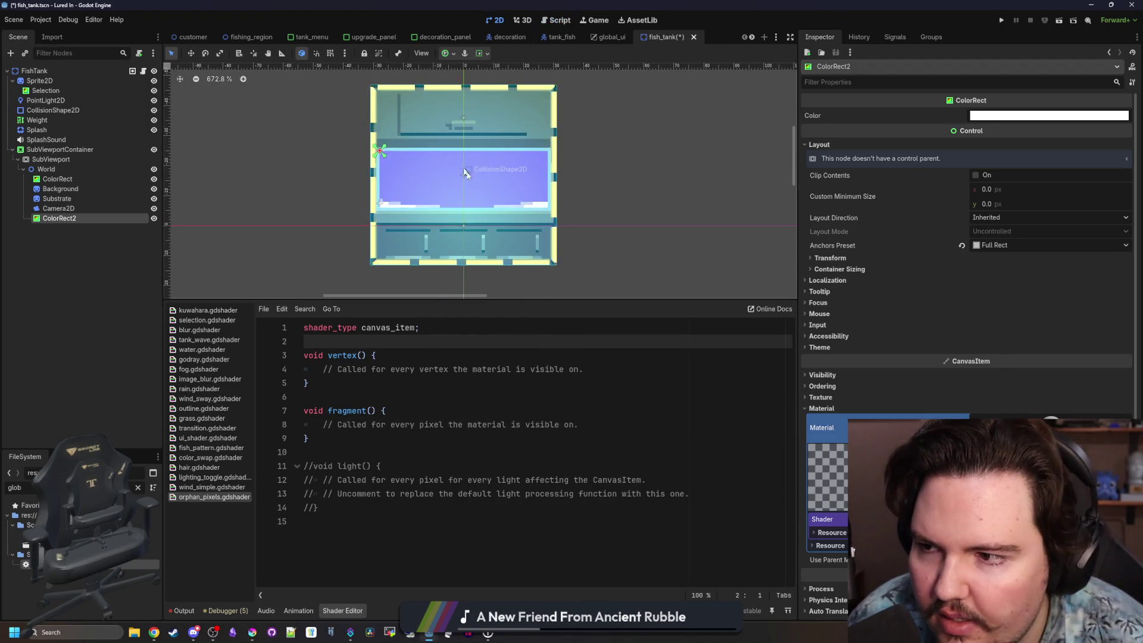
{"action": "right_click", "coordinate": [70, 169]}
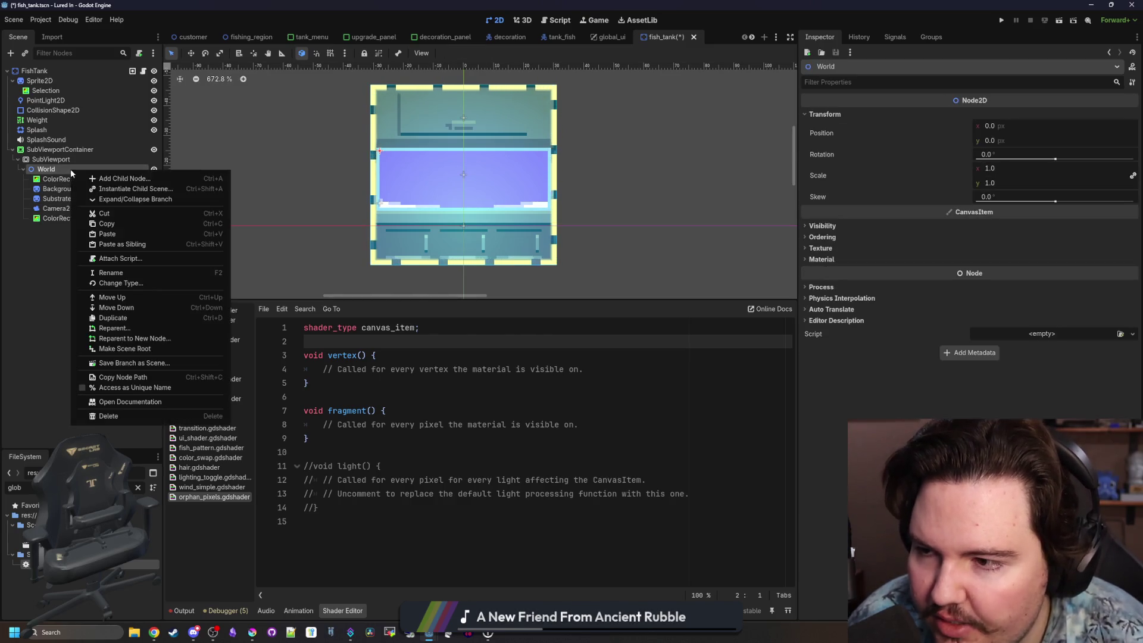
Add a Sprite2D child under World with the birch_tree.png texture quick-loaded.
{"action": "left_click", "coordinate": [131, 180]}
{"action": "key", "text": "Return"}
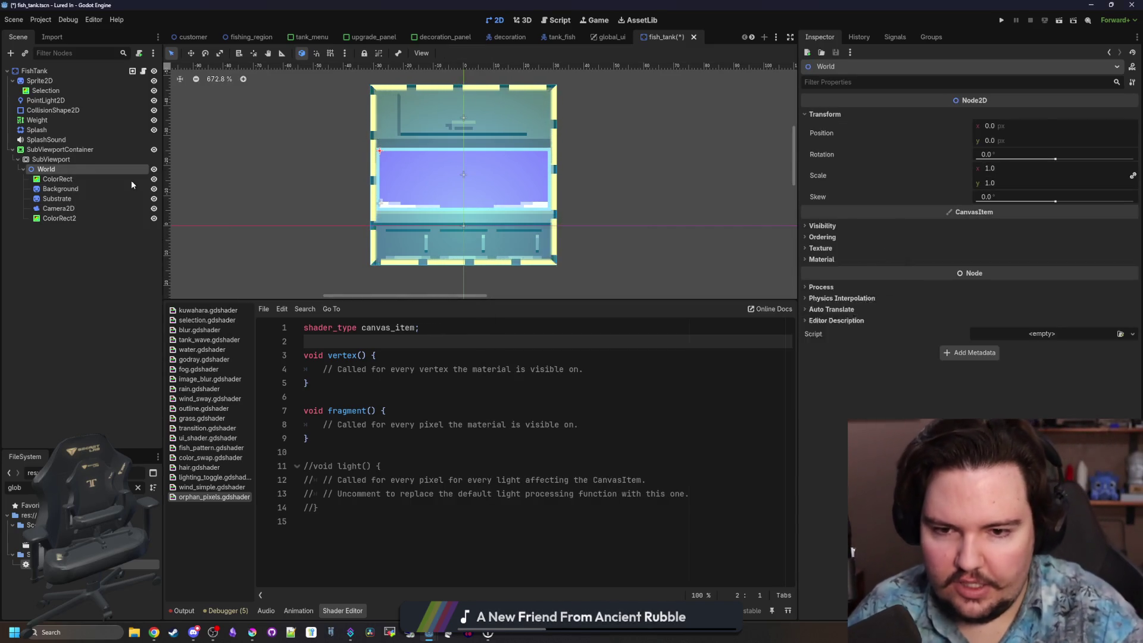
{"action": "left_click", "coordinate": [1002, 113]}
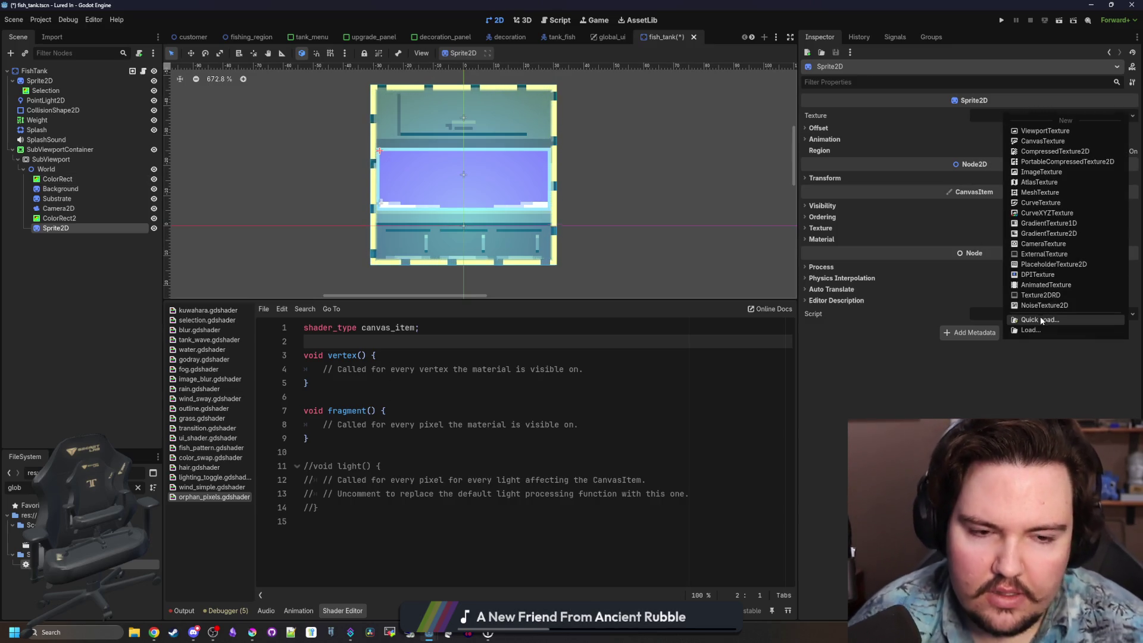
{"action": "left_click", "coordinate": [1040, 319]}
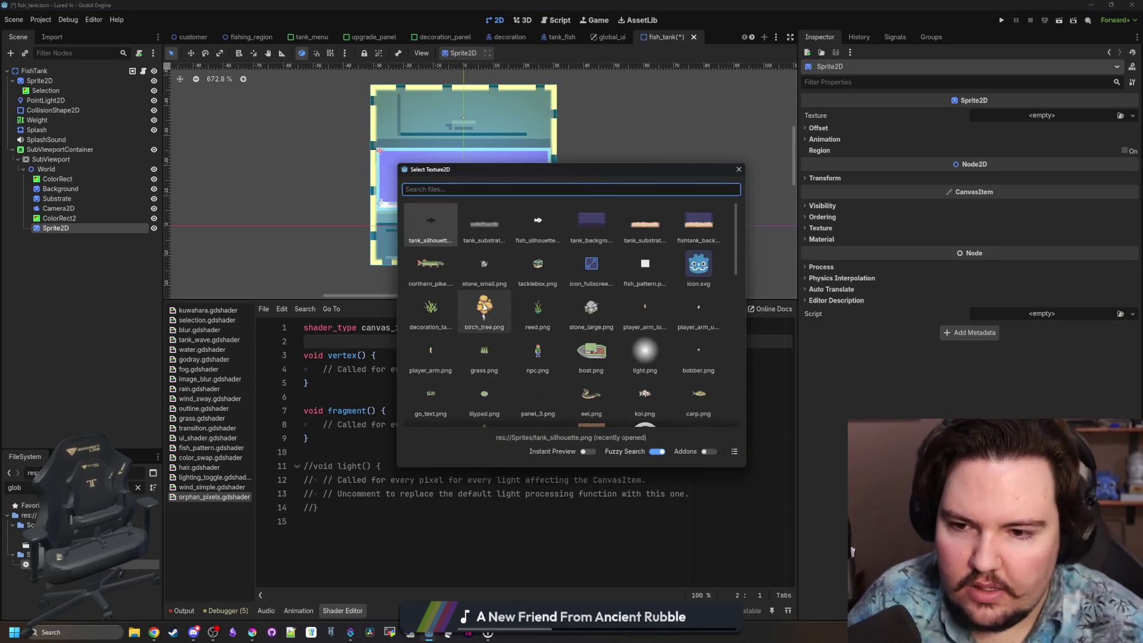
{"action": "double_click", "coordinate": [481, 303]}
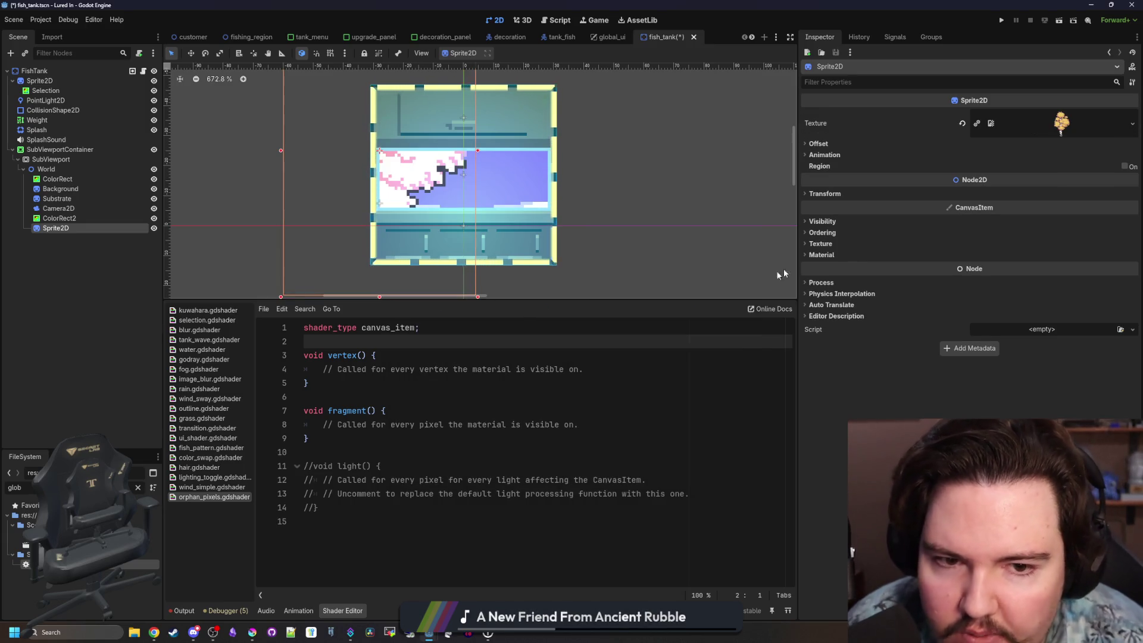
Set the sprite's scale to 0.02, move it into the tank, then enlarge it to 0.21.
{"action": "left_click", "coordinate": [821, 194]}
{"action": "left_click", "coordinate": [995, 247]}
{"action": "type", "text": "0.02"}
{"action": "key", "text": "Return"}
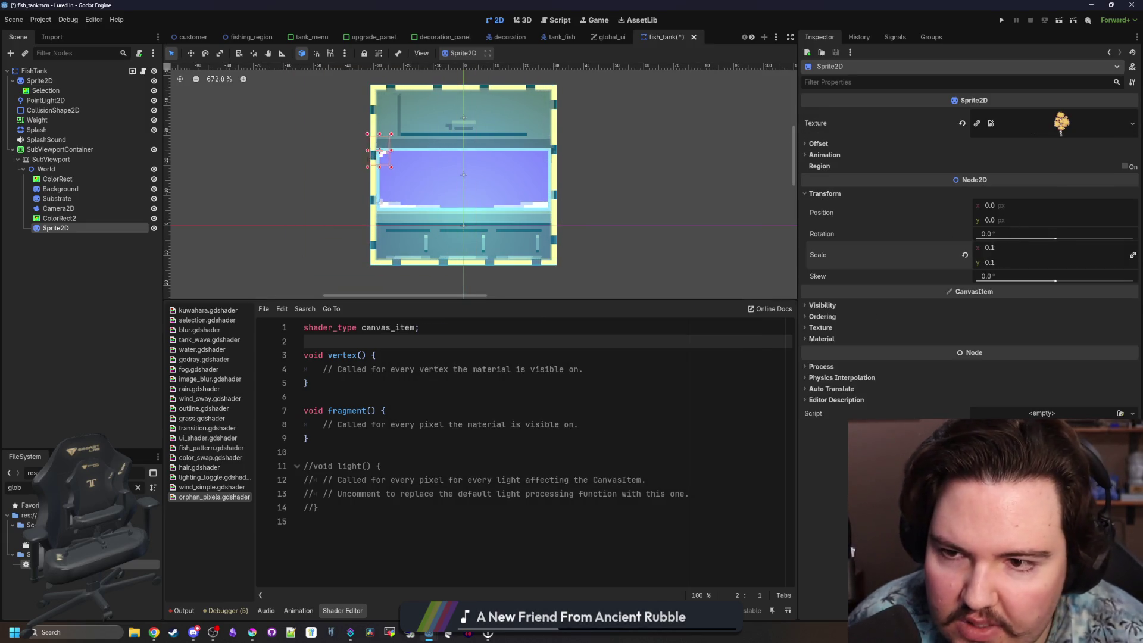
{"action": "left_click", "coordinate": [191, 53]}
{"action": "left_click_drag", "start_coordinate": [379, 151], "coordinate": [436, 175]}
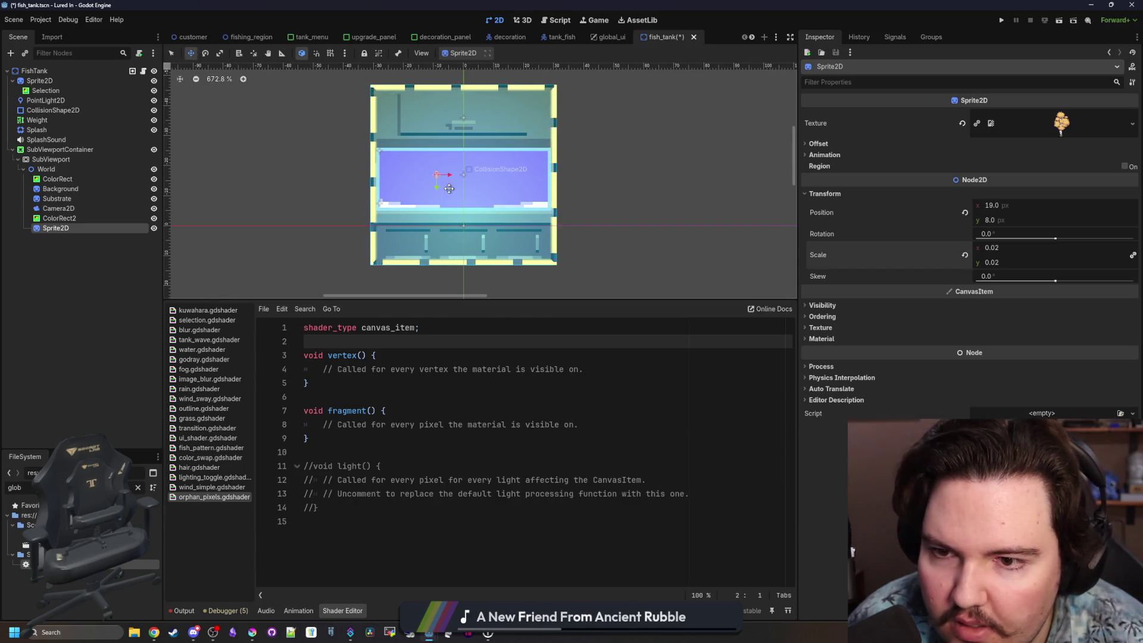
{"action": "mouse_move", "coordinate": [1000, 249]}
{"action": "left_mouse_down"}
{"action": "mouse_move", "coordinate": [1035, 248]}
{"action": "mouse_move", "coordinate": [976, 250]}
{"action": "left_mouse_up"}
Reorder the Scene dock so ColorRect2 comes after Sprite2D.
{"action": "scroll", "coordinate": [438, 180], "scroll_direction": "up", "scroll_amount": 5}
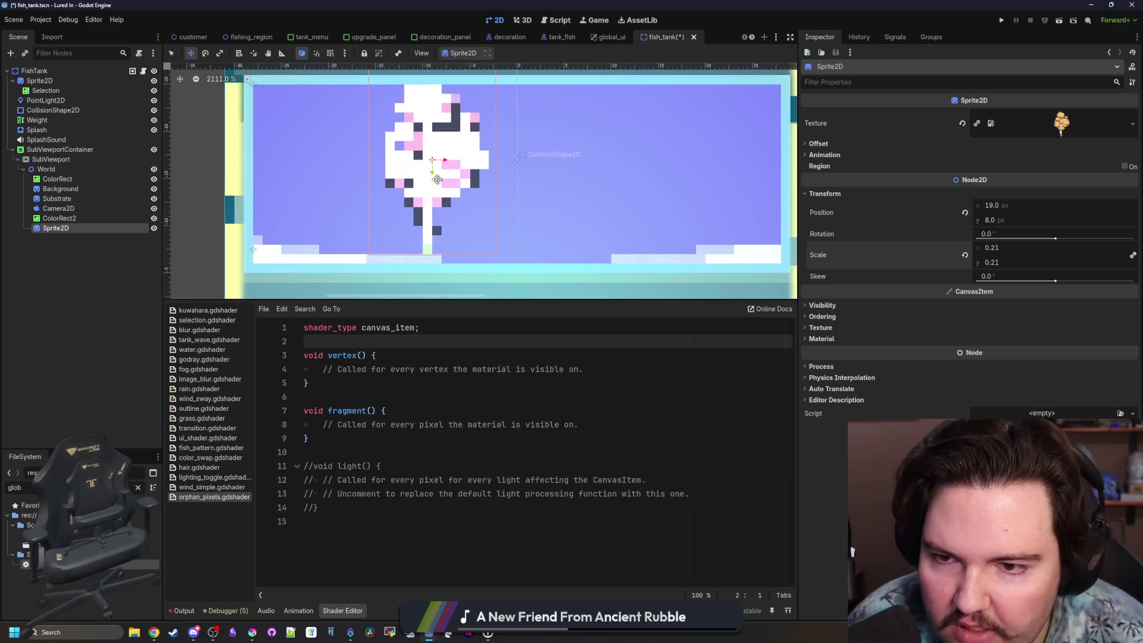
{"action": "left_click", "coordinate": [393, 465]}
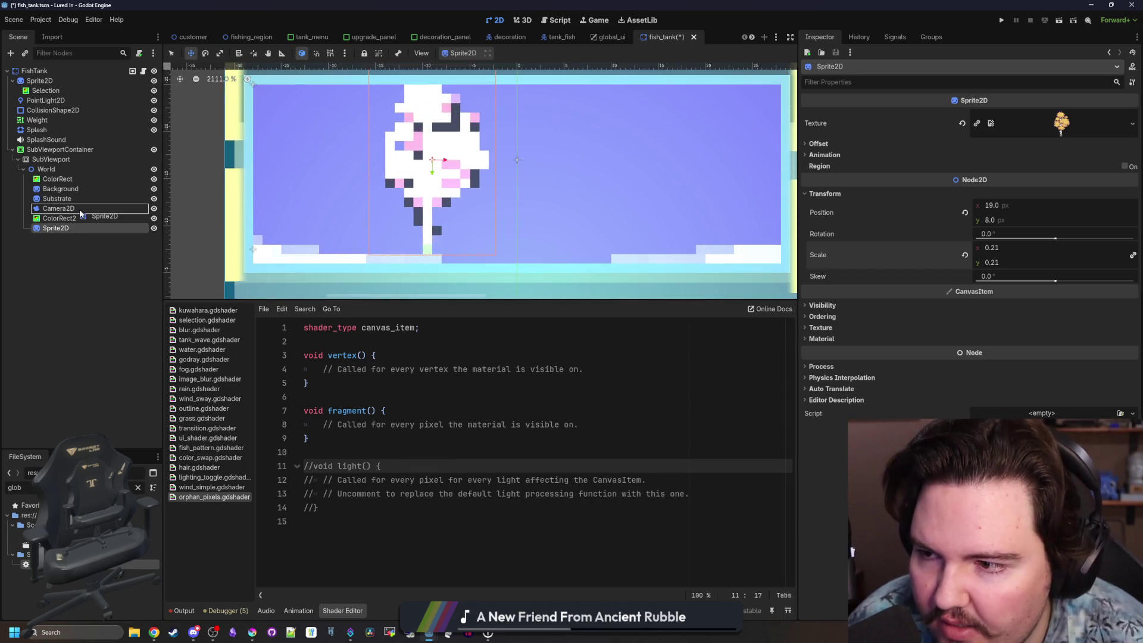
{"action": "left_click_drag", "start_coordinate": [73, 219], "coordinate": [138, 251]}
Look over the orphan_pixels shader code and the FileSystem file actions menu.
{"action": "left_click", "coordinate": [428, 365]}
{"action": "left_click", "coordinate": [428, 360]}
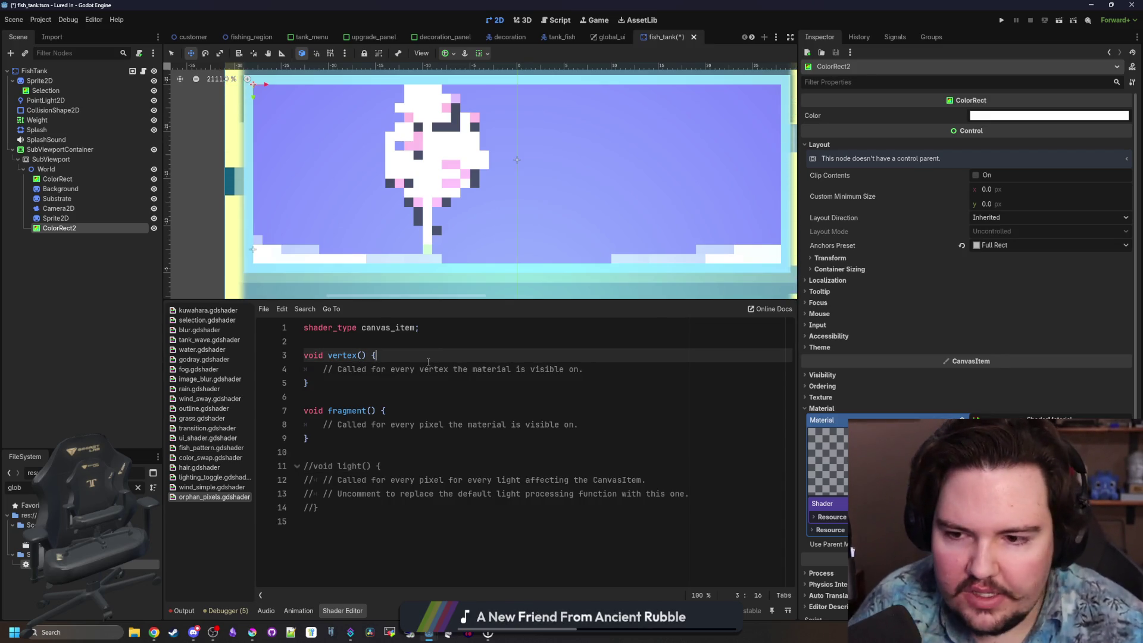
{"action": "left_click", "coordinate": [434, 344]}
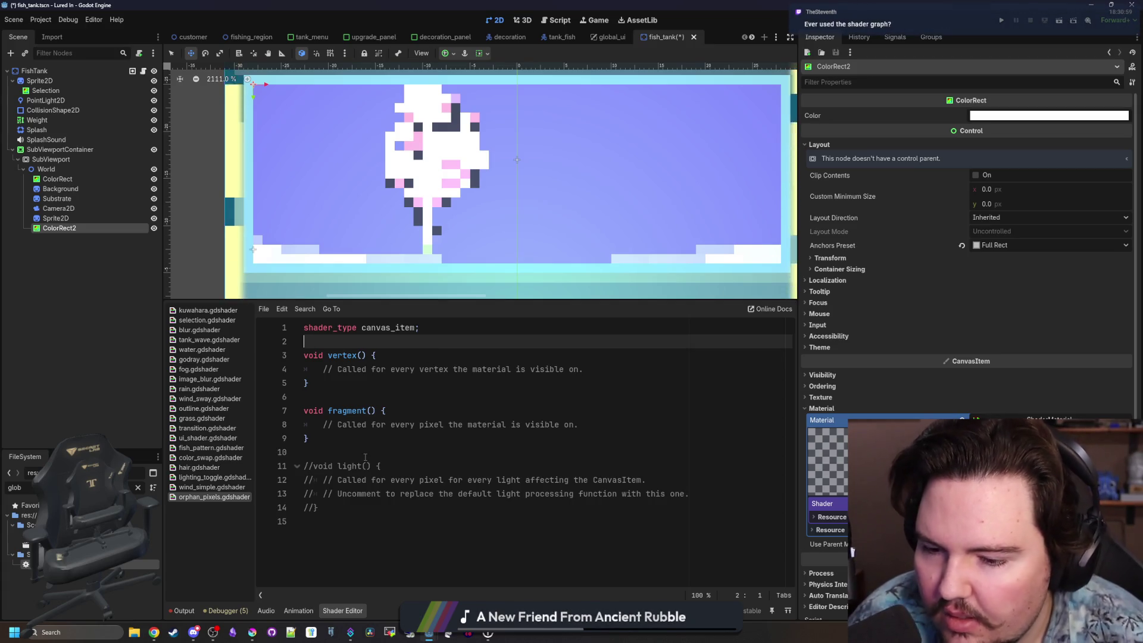
{"action": "left_click", "coordinate": [334, 527]}
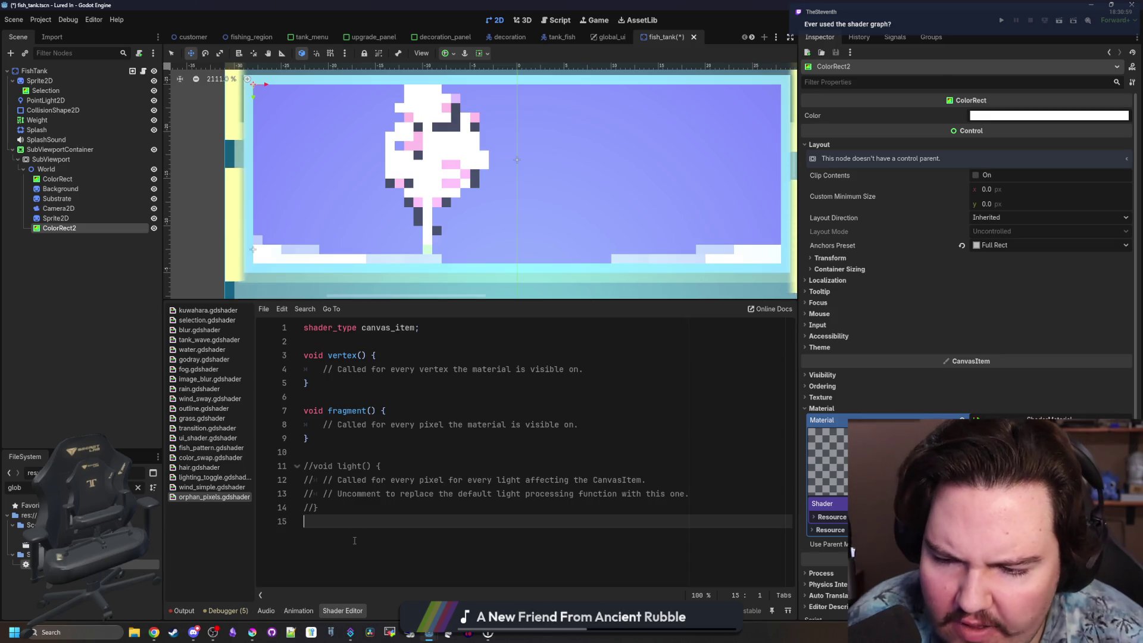
{"action": "left_click", "coordinate": [373, 466]}
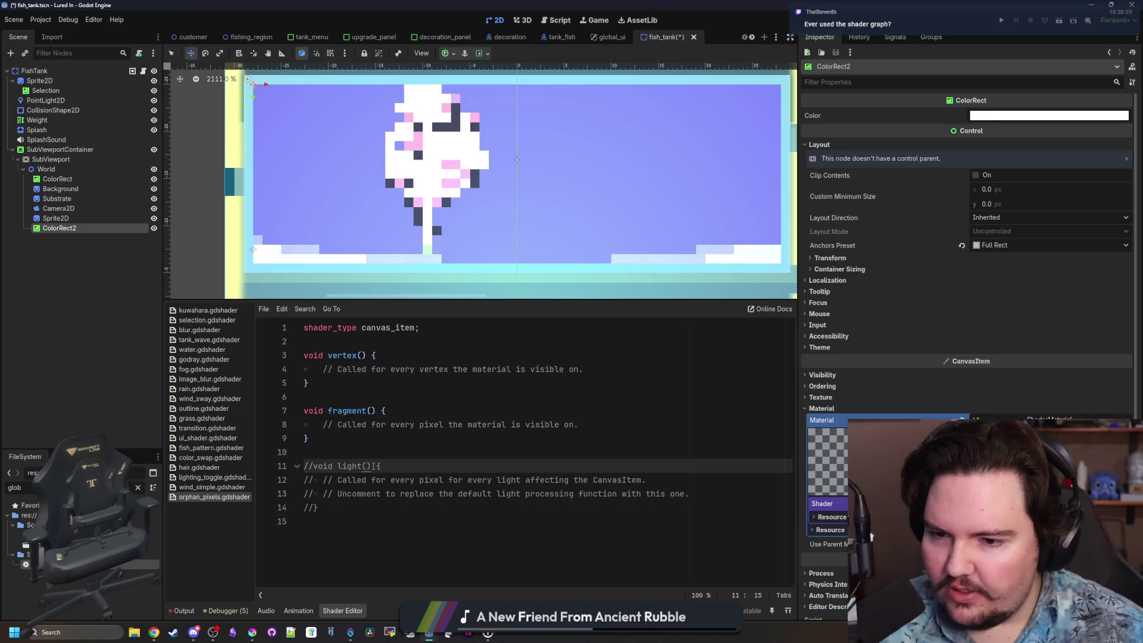
{"action": "key", "text": "Up"}
{"action": "key", "text": "Up"}
{"action": "key", "text": "Down"}
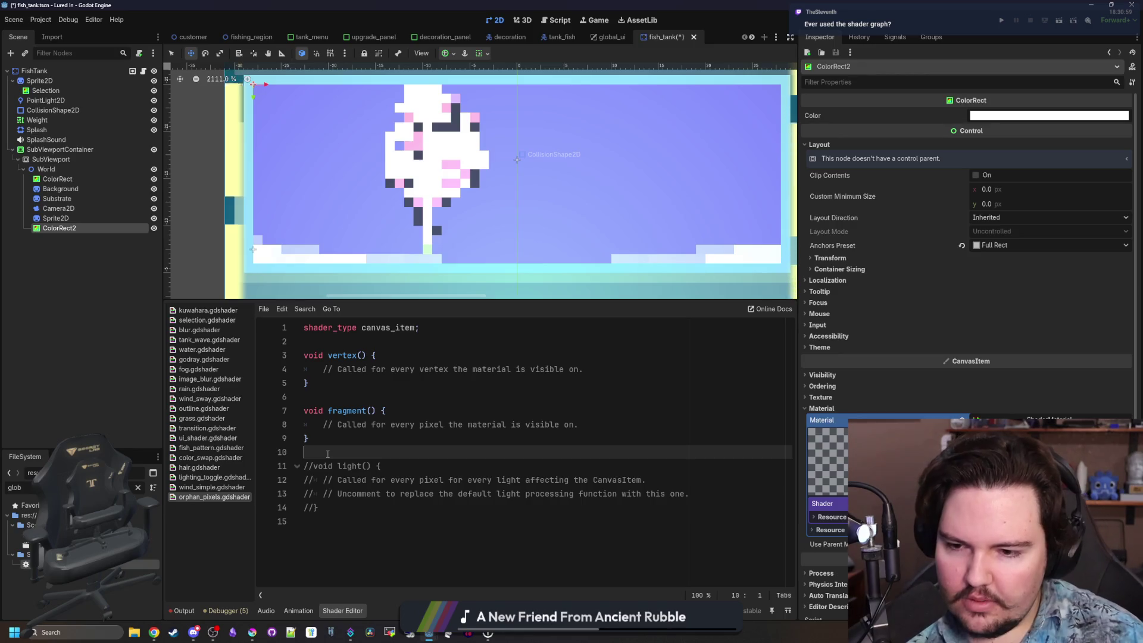
{"action": "right_click", "coordinate": [50, 554]}
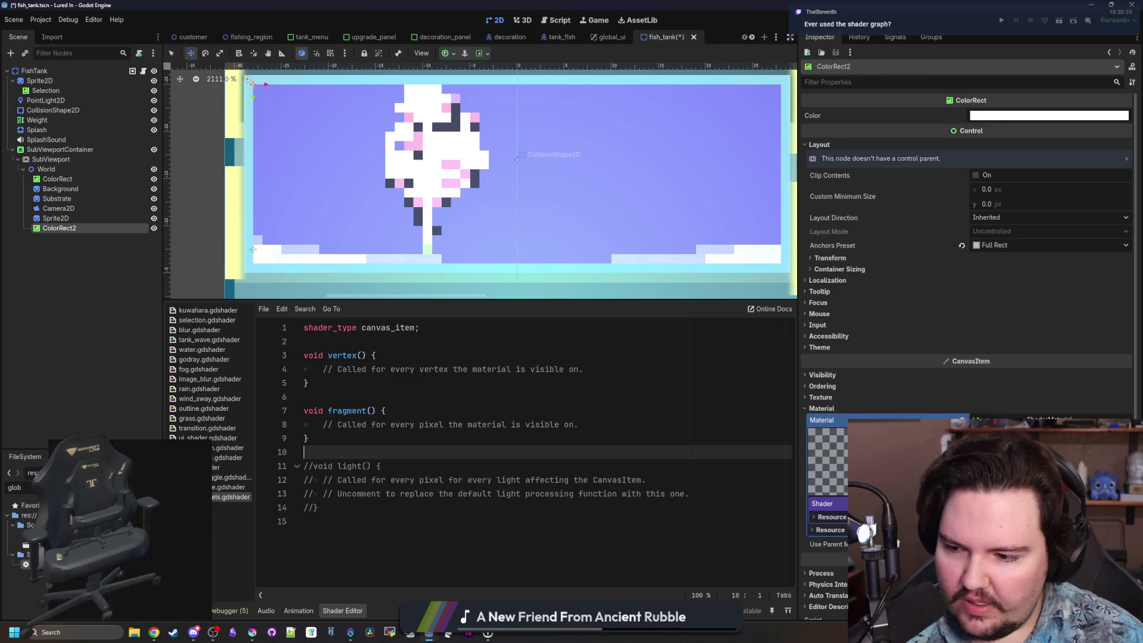
{"action": "mouse_move", "coordinate": [131, 489]}
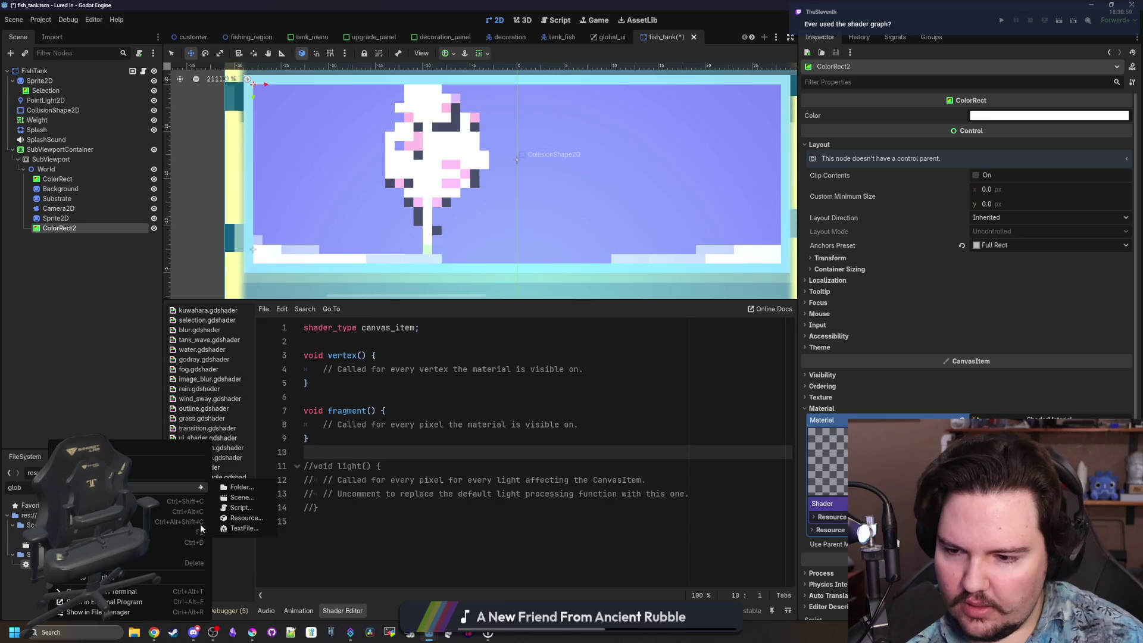
{"action": "left_click", "coordinate": [378, 397]}
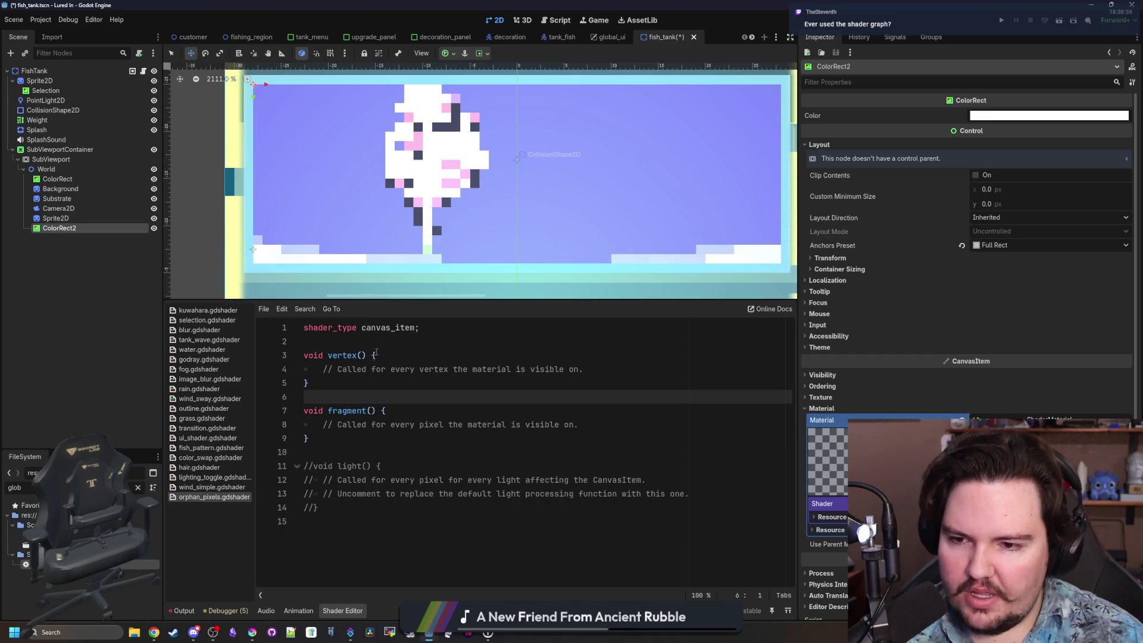
Delete the placeholder comment inside the shader's fragment() function.
{"action": "left_click", "coordinate": [550, 424]}
{"action": "key", "text": "shift+End"}
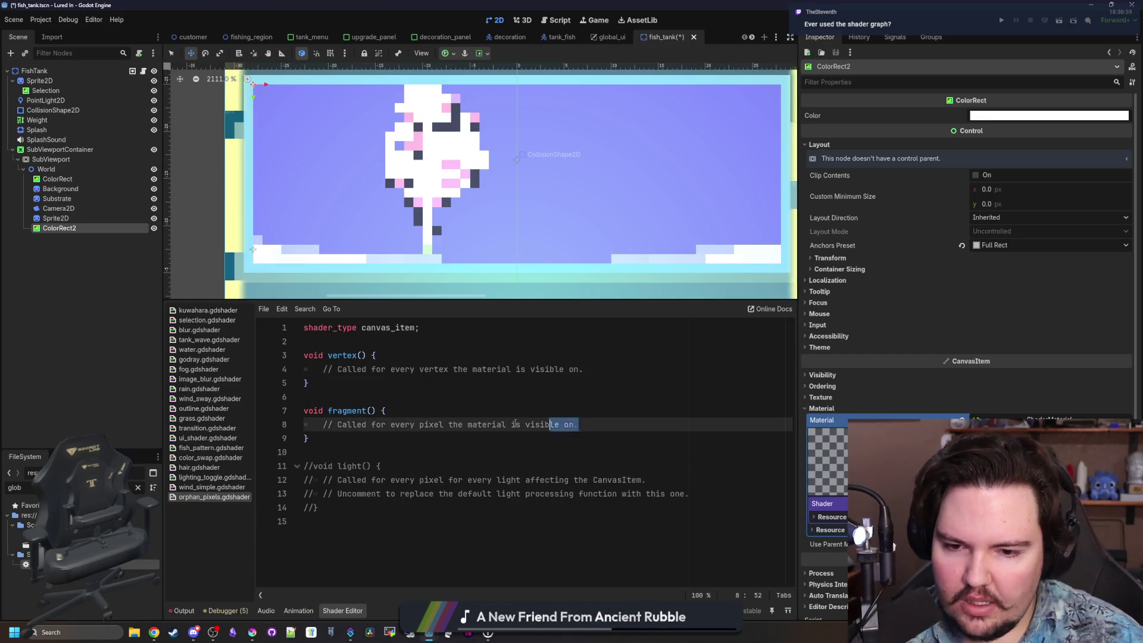
{"action": "mouse_move", "coordinate": [516, 424]}
{"action": "left_mouse_down"}
{"action": "mouse_move", "coordinate": [319, 411]}
{"action": "mouse_move", "coordinate": [324, 425]}
{"action": "left_mouse_up"}
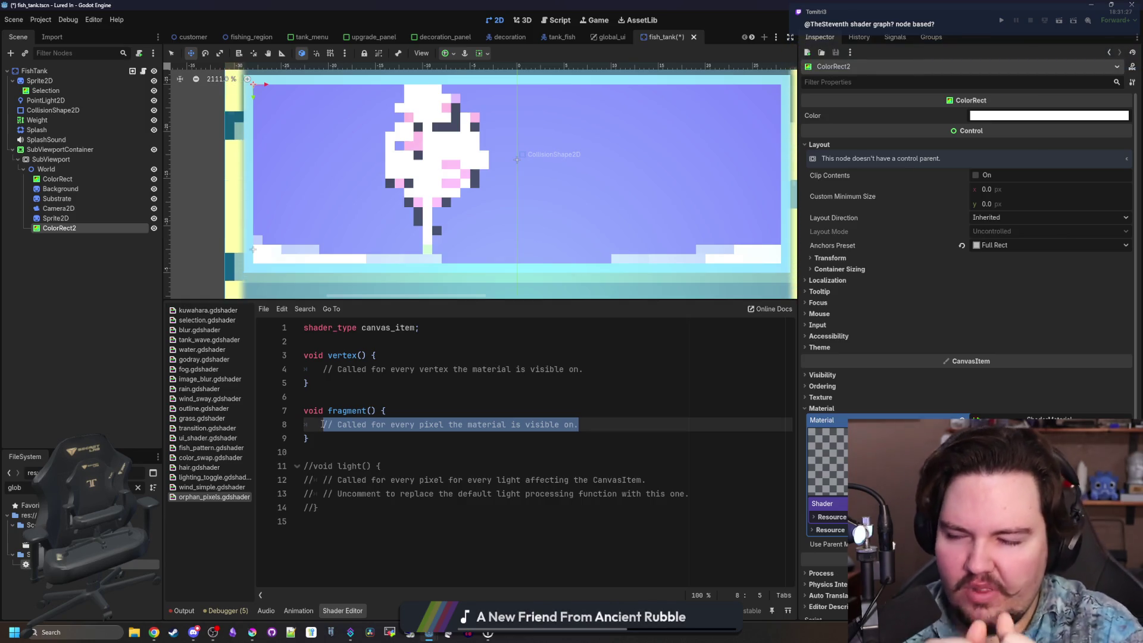
{"action": "left_click", "coordinate": [366, 410]}
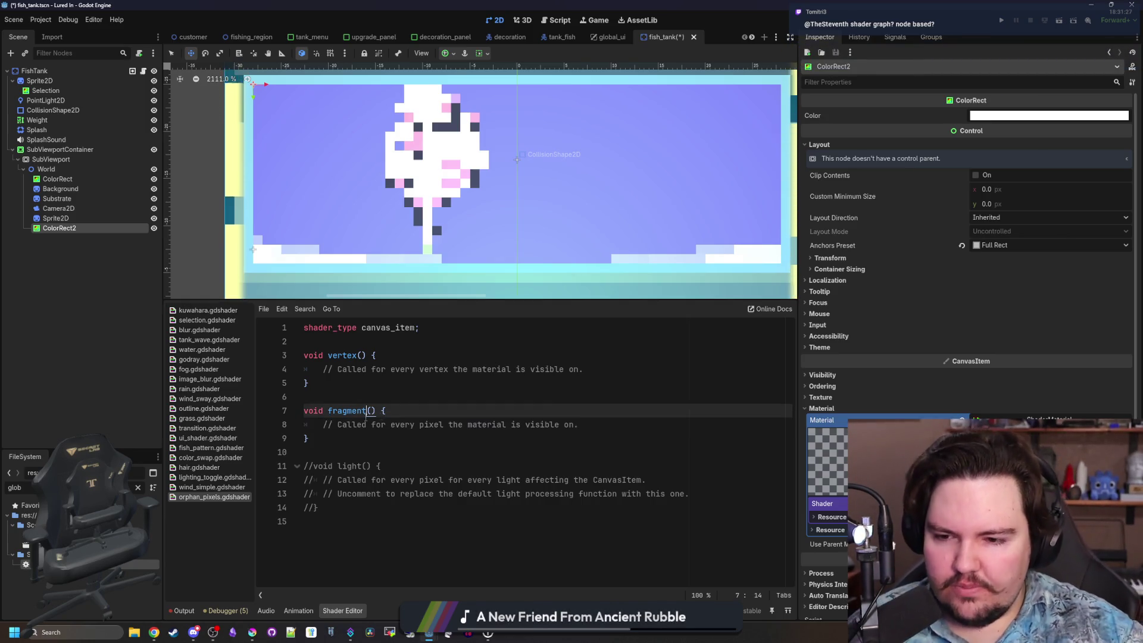
{"action": "left_click_drag", "start_coordinate": [578, 424], "coordinate": [323, 425]}
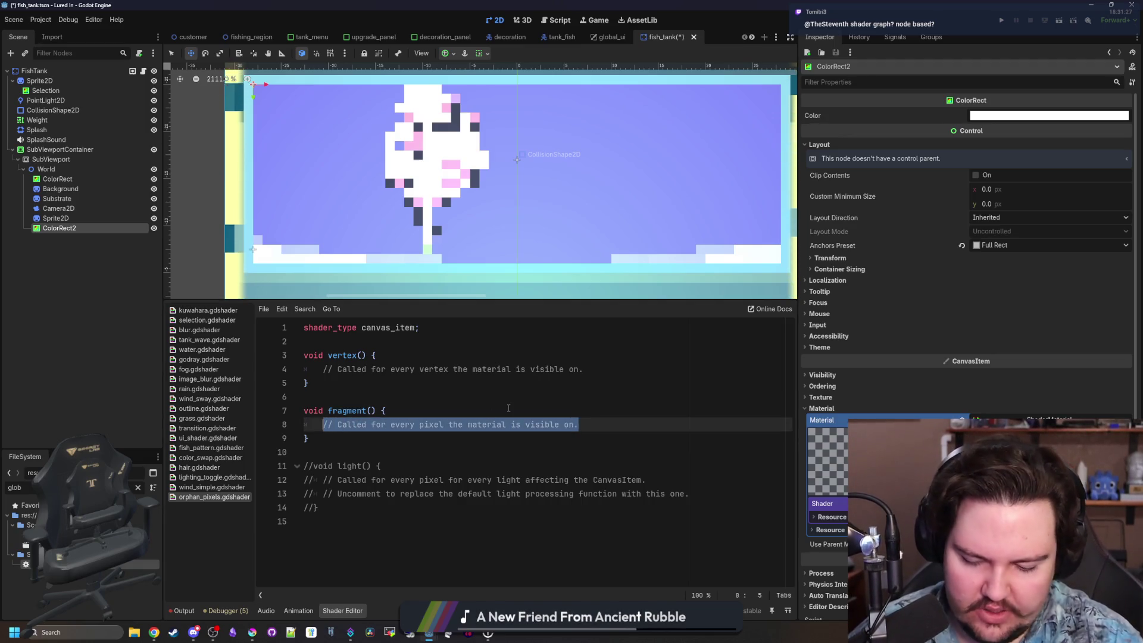
{"action": "key", "text": "BackSpace"}
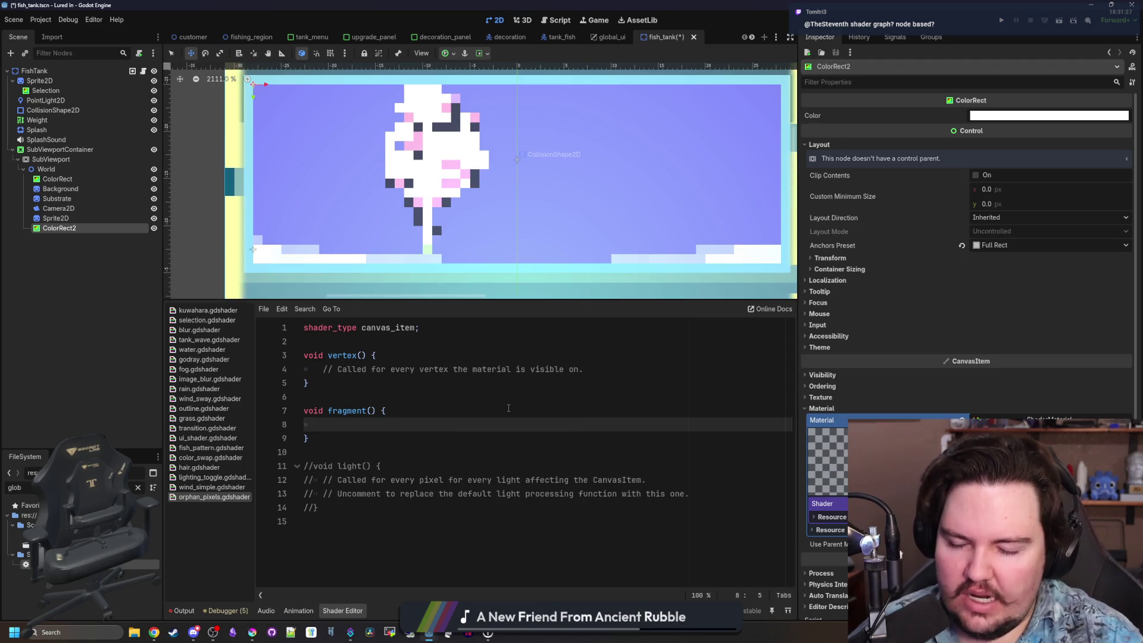
{"action": "type", "text": "f"}
{"action": "key", "text": "BackSpace"}
Autocomplete POINT_COORD into fragment(), then start a browser search 'godot shader get au'.
{"action": "type", "text": "s"}
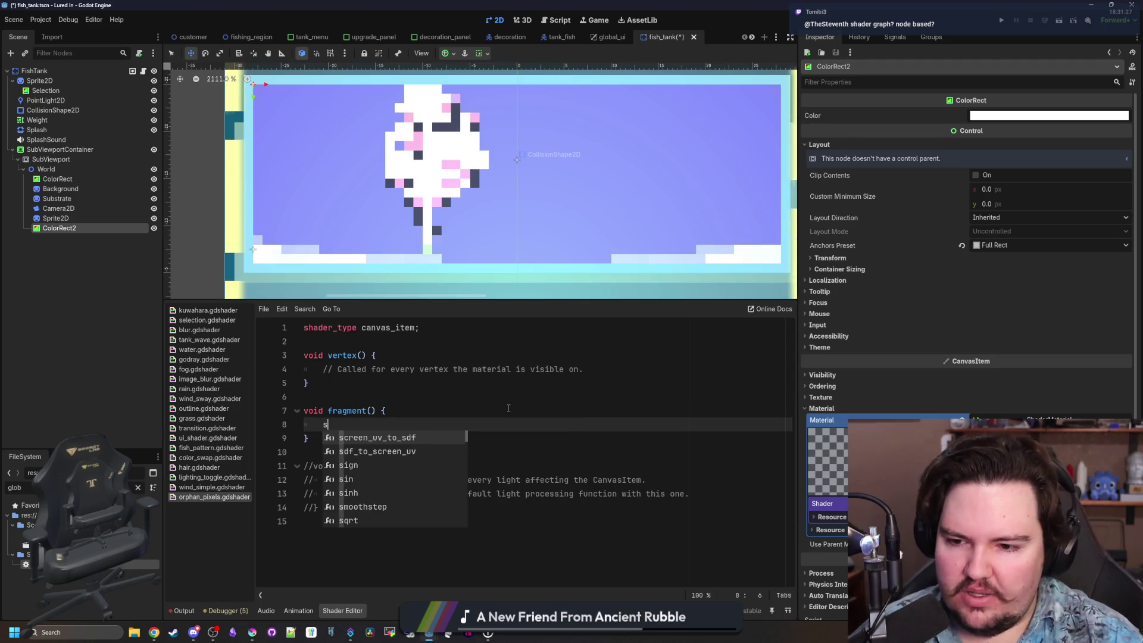
{"action": "key", "text": "BackSpace"}
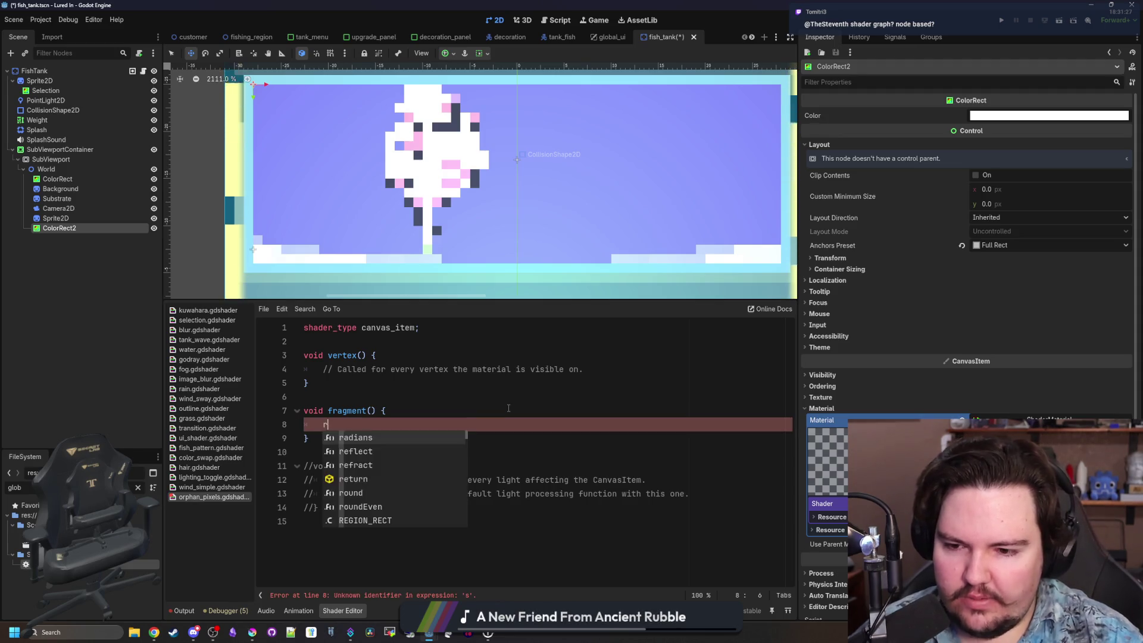
{"action": "type", "text": "pixel"}
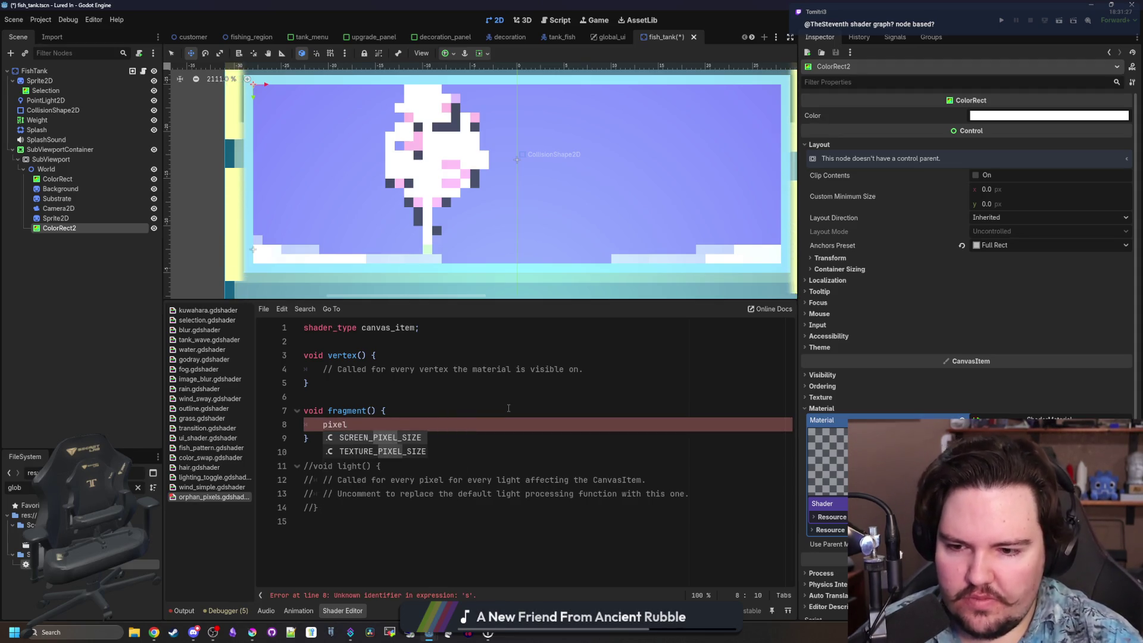
{"action": "key", "text": "BackSpace"}
{"action": "key", "text": "BackSpace"}
{"action": "key", "text": "BackSpace"}
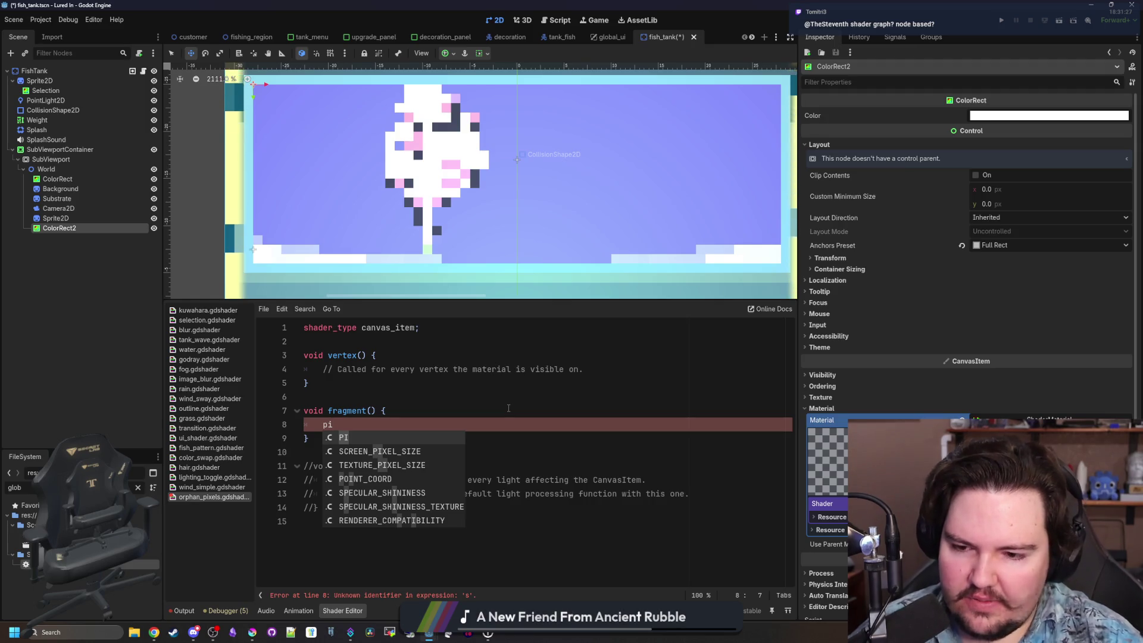
{"action": "key", "text": "Down"}
{"action": "key", "text": "Down"}
{"action": "key", "text": "Down"}
{"action": "key", "text": "Return"}
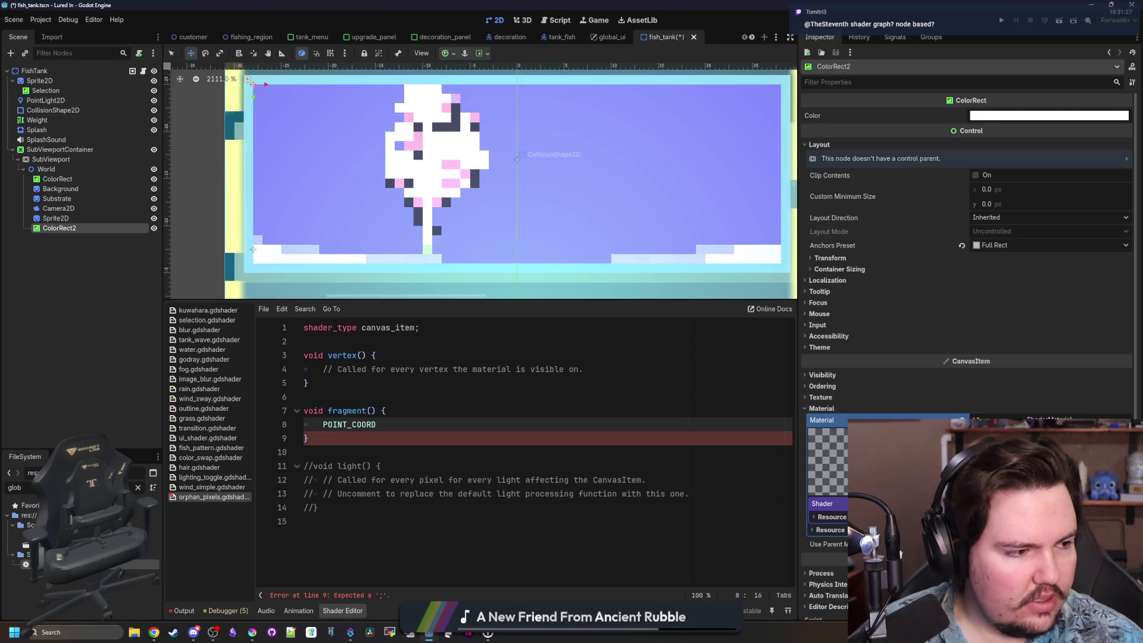
{"action": "left_click_drag", "start_coordinate": [1142, 196], "coordinate": [1074, 234]}
{"action": "type", "text": "godo"}
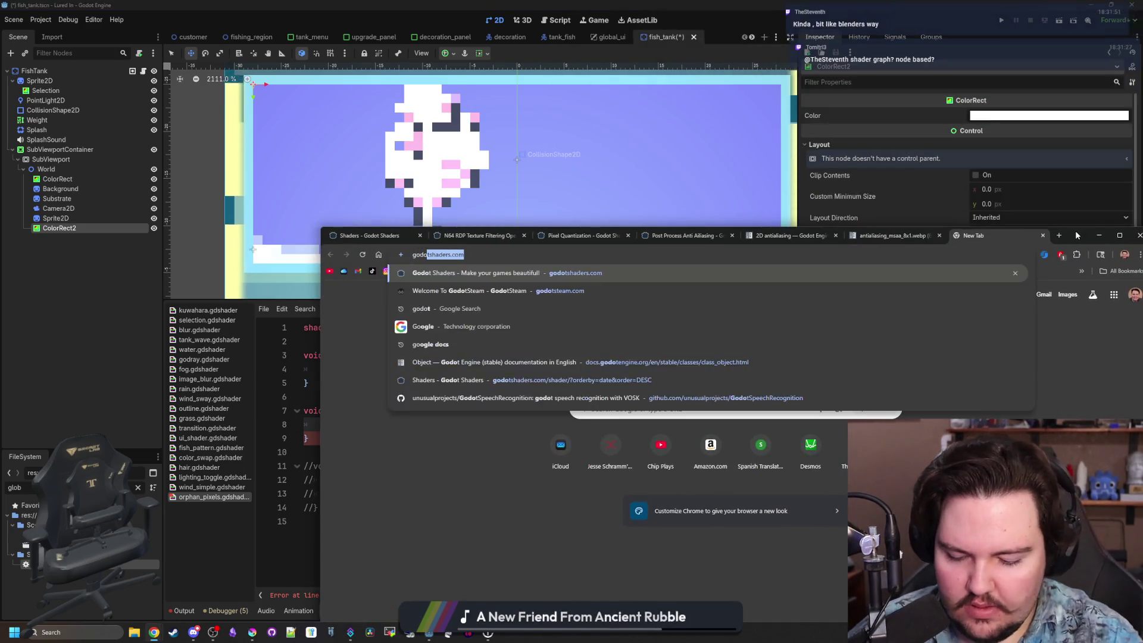
{"action": "type", "text": "t shader get au"}
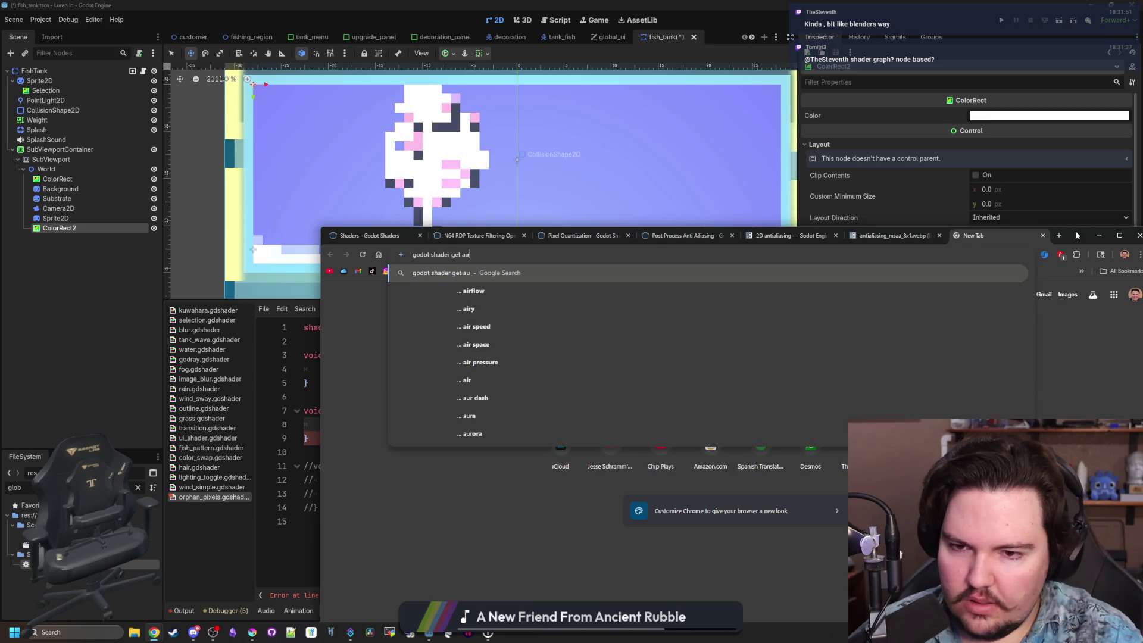
Search 'godot shader get surrounding pixels' and open the Godot Forum adjacent-pixel-colour thread.
{"action": "key", "text": "BackSpace"}
{"action": "key", "text": "BackSpace"}
{"action": "type", "text": "surrounding pixels"}
{"action": "key", "text": "Return"}
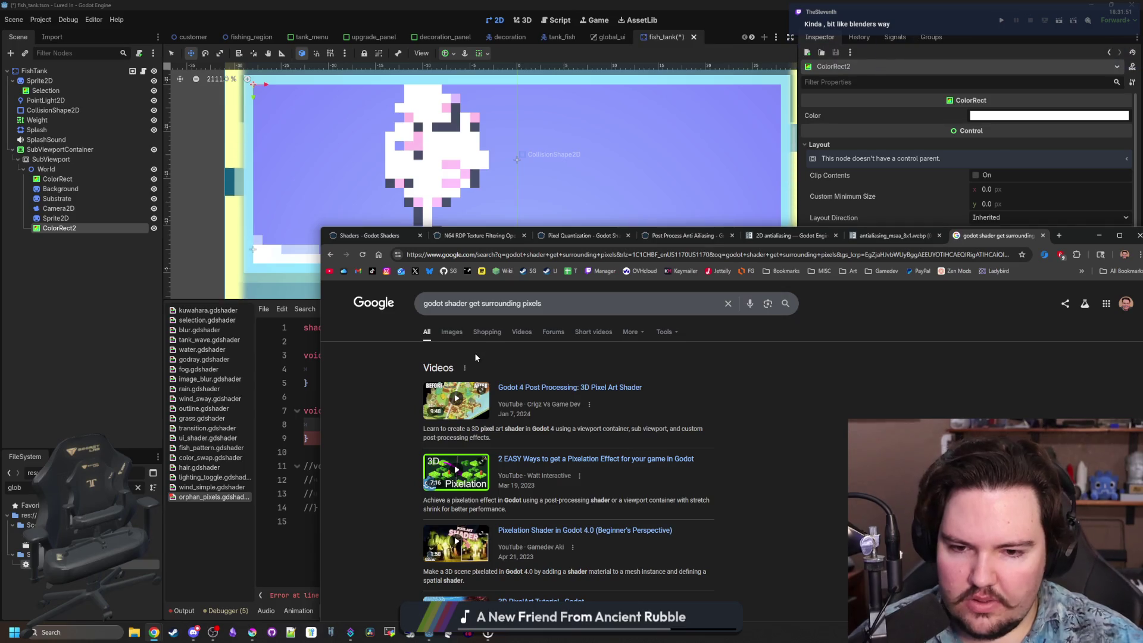
{"action": "scroll", "coordinate": [470, 355], "scroll_direction": "down", "scroll_amount": 5}
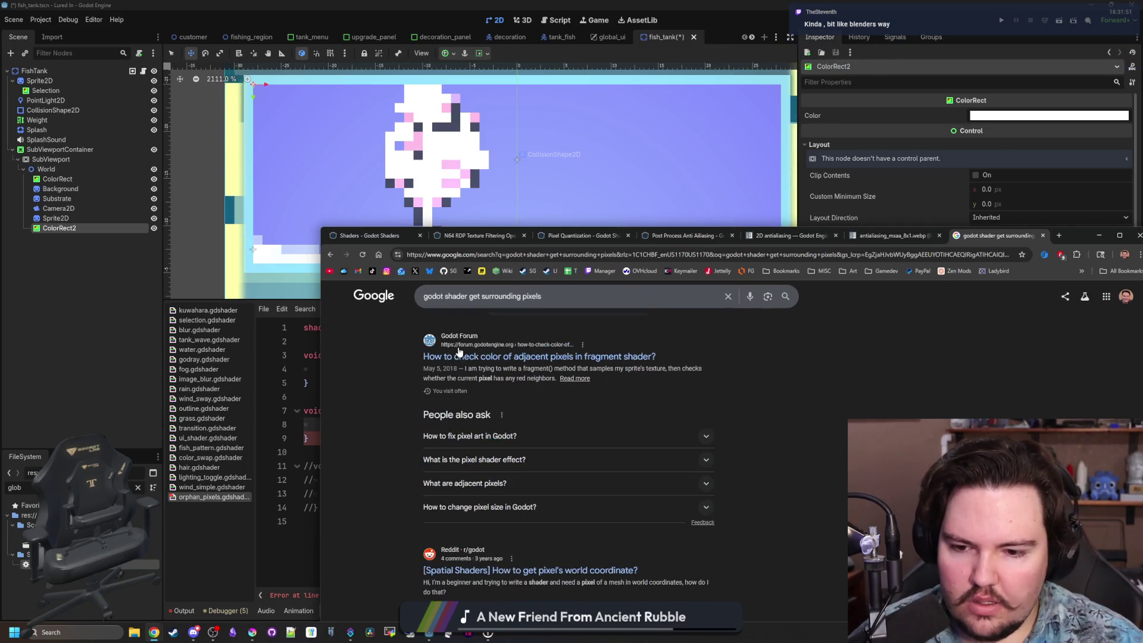
{"action": "left_click", "coordinate": [488, 357]}
{"action": "left_click_drag", "start_coordinate": [1079, 231], "coordinate": [851, 143]}
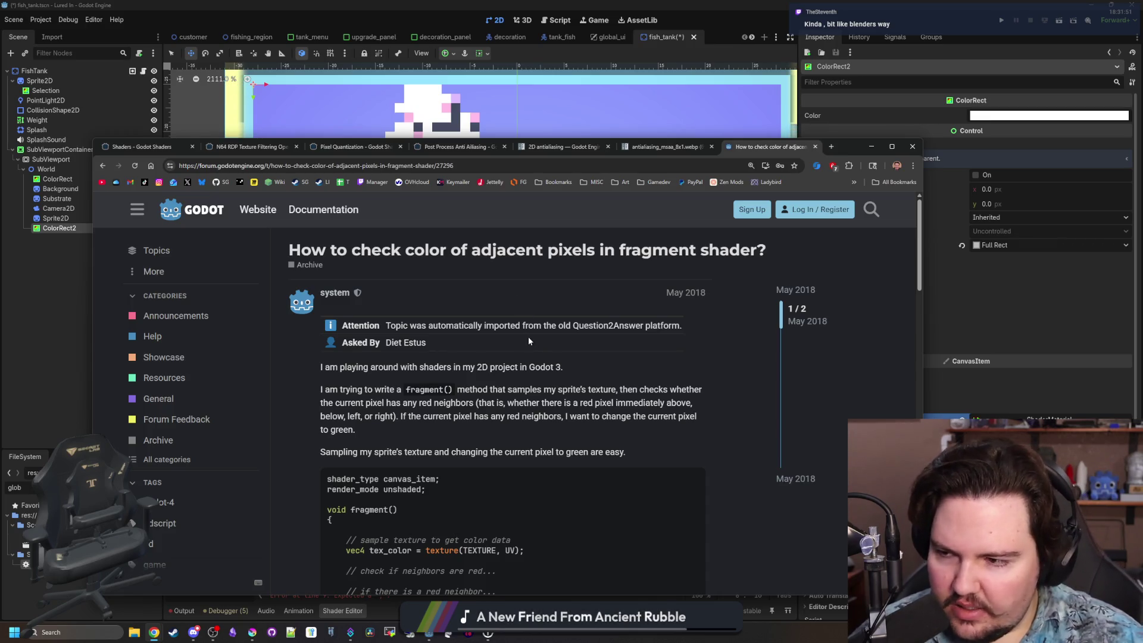
Select and copy the forum reply's neighbour-sampling loop code, then return to Godot.
{"action": "scroll", "coordinate": [527, 337], "scroll_direction": "down", "scroll_amount": 6}
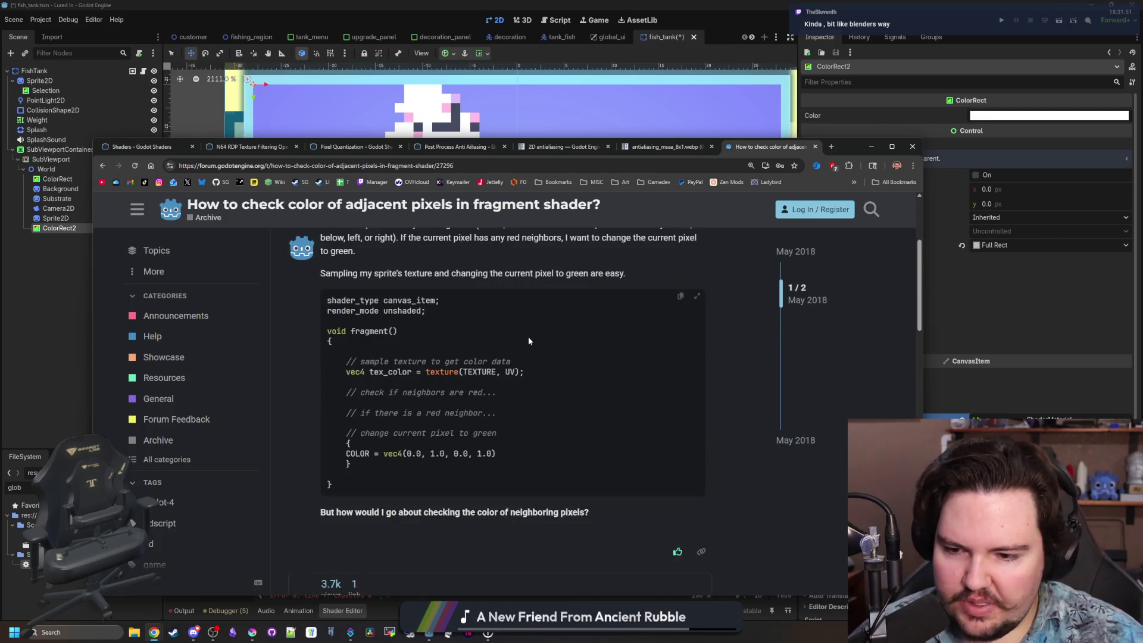
{"action": "scroll", "coordinate": [528, 337], "scroll_direction": "down", "scroll_amount": 2}
{"action": "scroll", "coordinate": [528, 337], "scroll_direction": "down", "scroll_amount": 1}
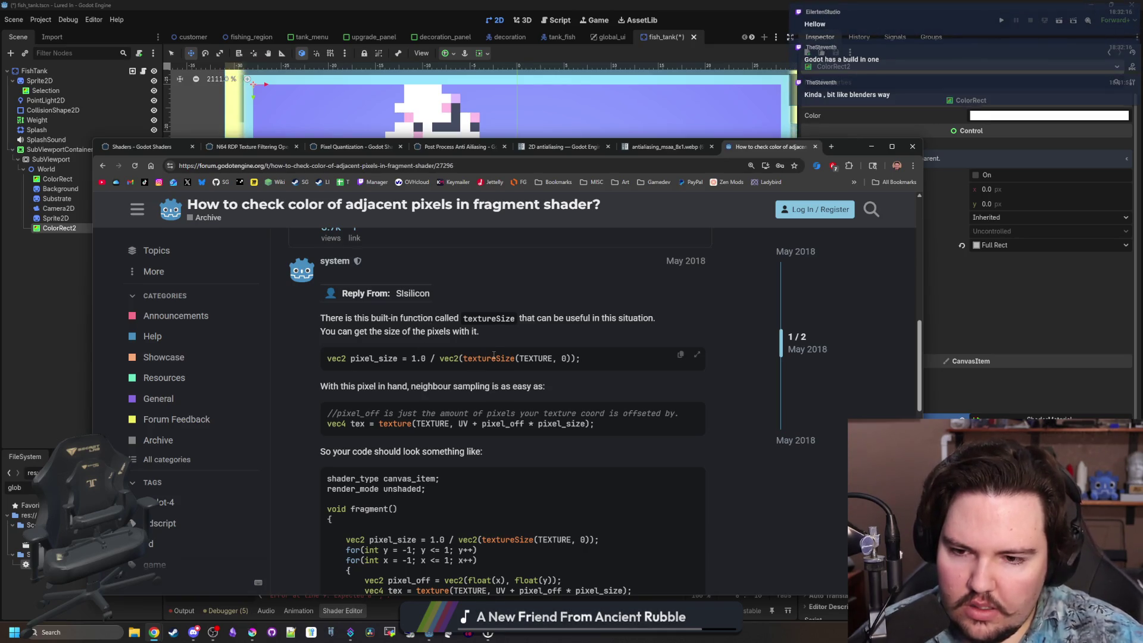
{"action": "scroll", "coordinate": [516, 347], "scroll_direction": "down", "scroll_amount": 2}
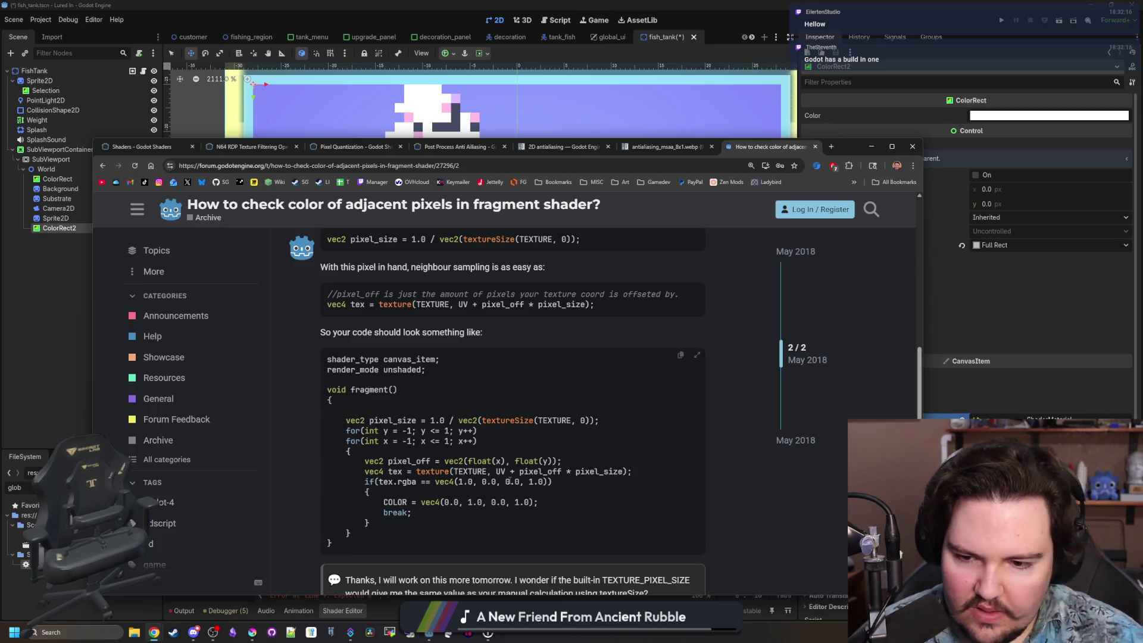
{"action": "scroll", "coordinate": [510, 481], "scroll_direction": "down", "scroll_amount": 2}
{"action": "scroll", "coordinate": [509, 482], "scroll_direction": "up", "scroll_amount": 8}
{"action": "scroll", "coordinate": [509, 484], "scroll_direction": "up", "scroll_amount": 4}
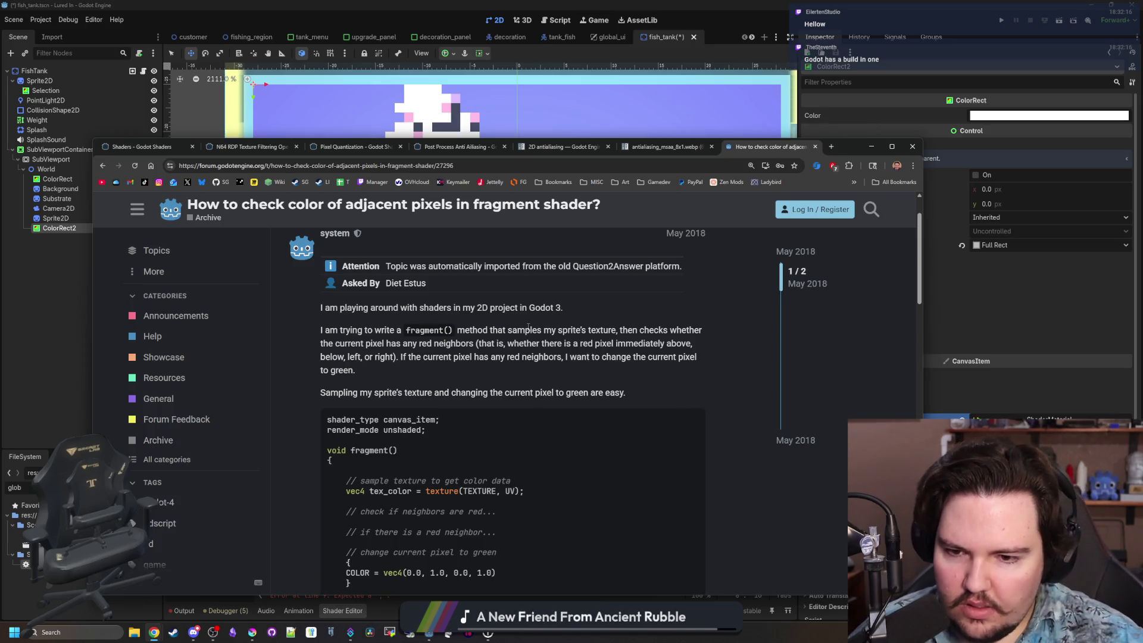
{"action": "scroll", "coordinate": [509, 480], "scroll_direction": "down", "scroll_amount": 7}
{"action": "scroll", "coordinate": [520, 431], "scroll_direction": "down", "scroll_amount": 3}
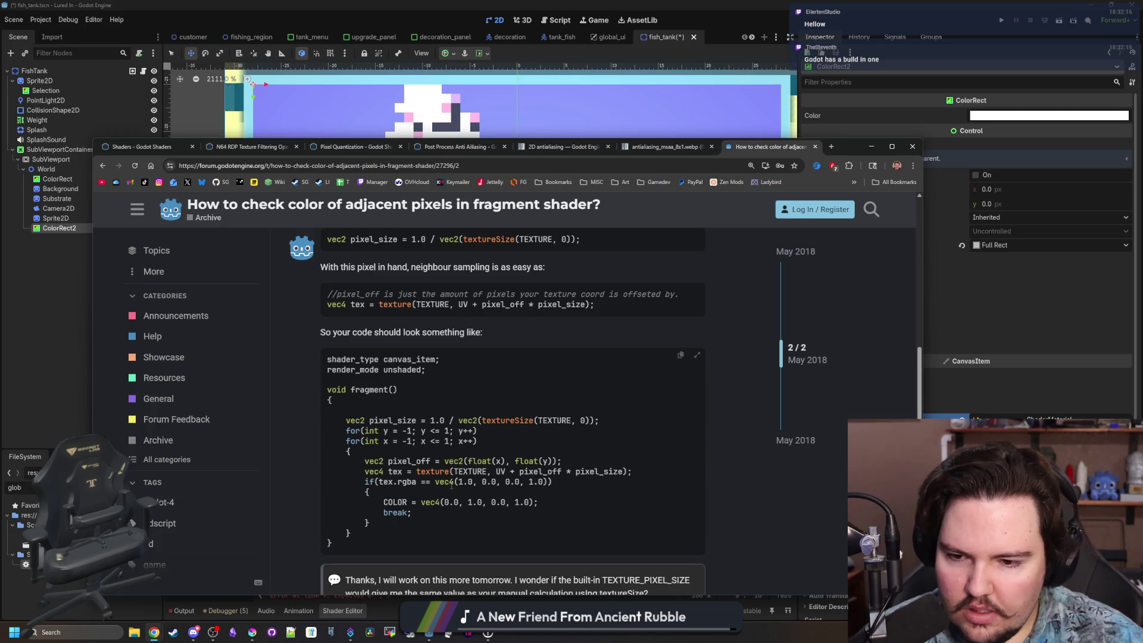
{"action": "mouse_move", "coordinate": [361, 534]}
{"action": "left_mouse_down"}
{"action": "mouse_move", "coordinate": [595, 453]}
{"action": "mouse_move", "coordinate": [589, 411]}
{"action": "left_mouse_up"}
{"action": "key", "text": "ctrl+c"}
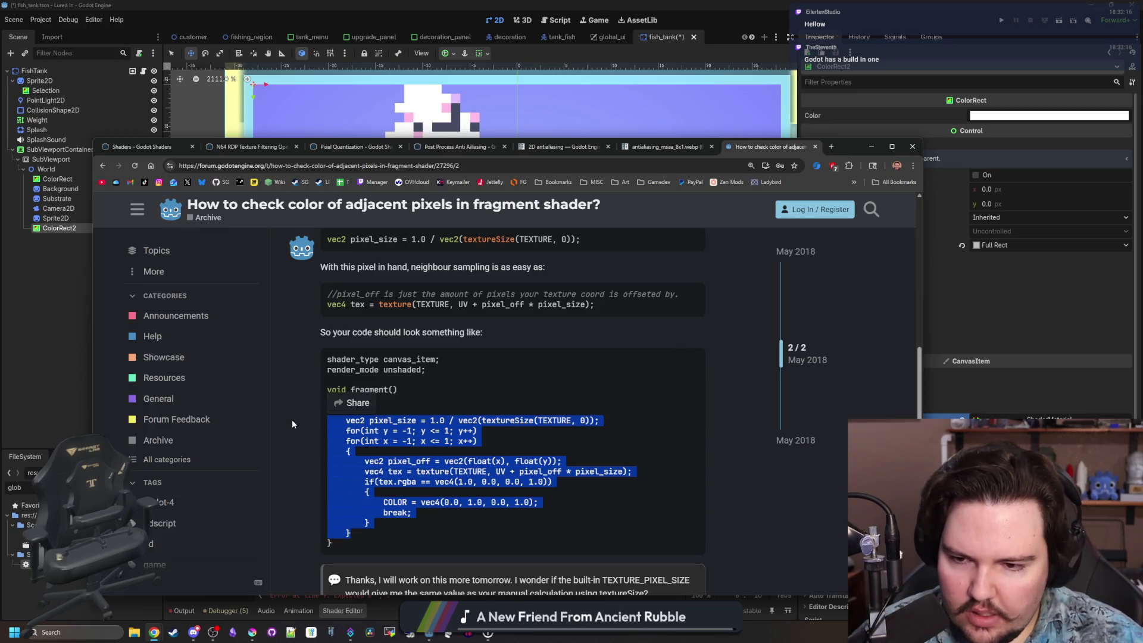
{"action": "key", "text": "alt+Tab"}
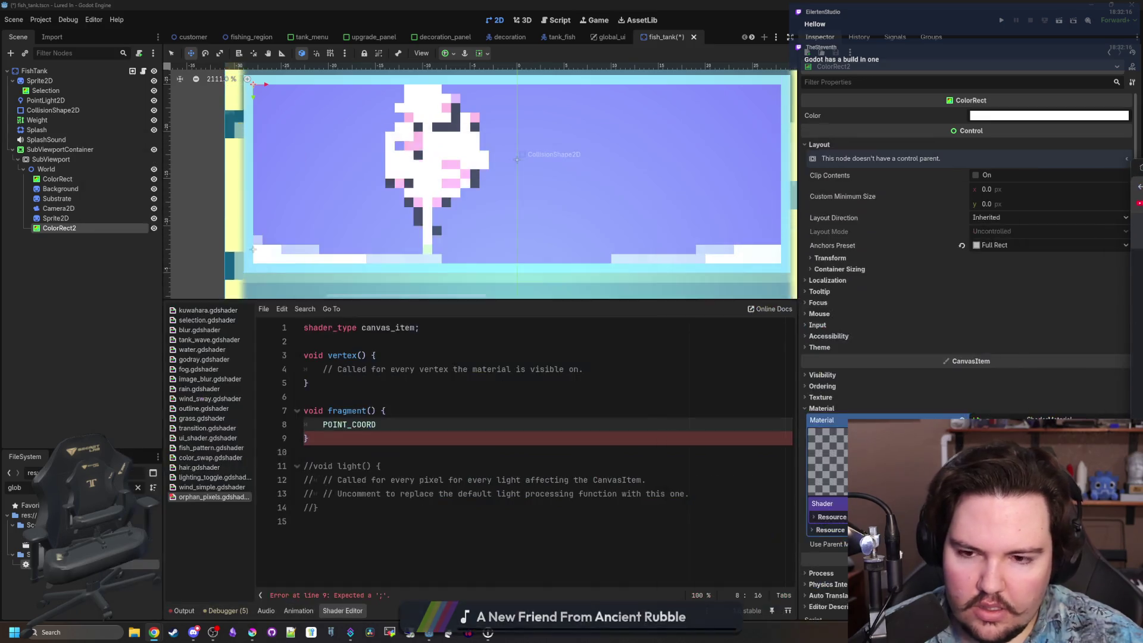
Paste the forum loop over POINT_COORD and add the missing closing brace.
{"action": "key", "text": "ctrl+v"}
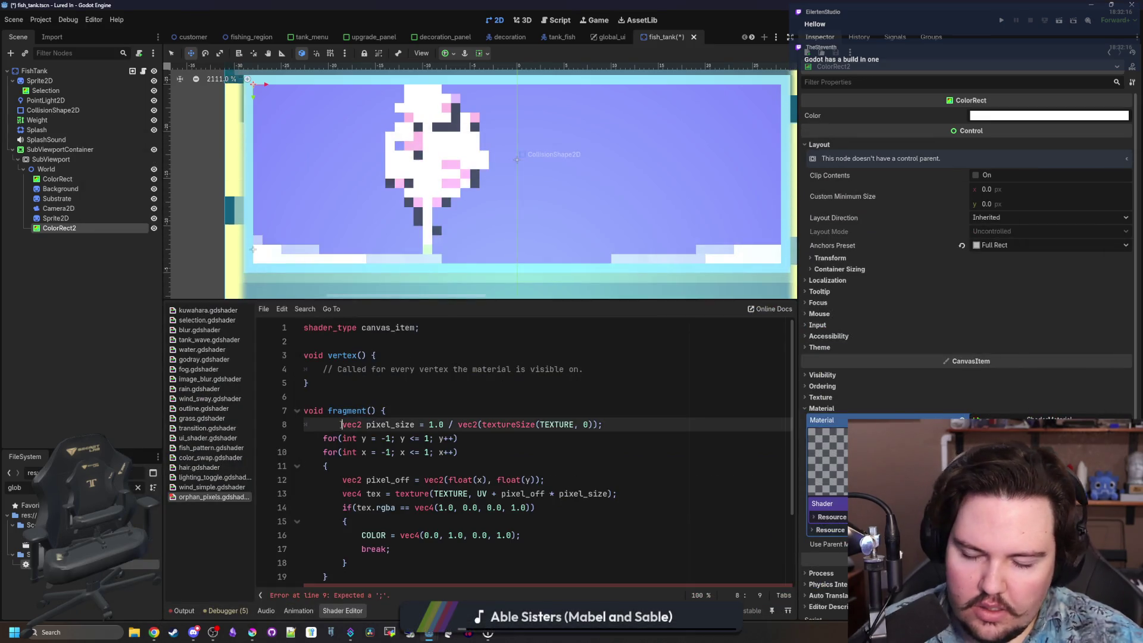
{"action": "key", "text": "BackSpace"}
{"action": "scroll", "coordinate": [330, 543], "scroll_direction": "down", "scroll_amount": 1}
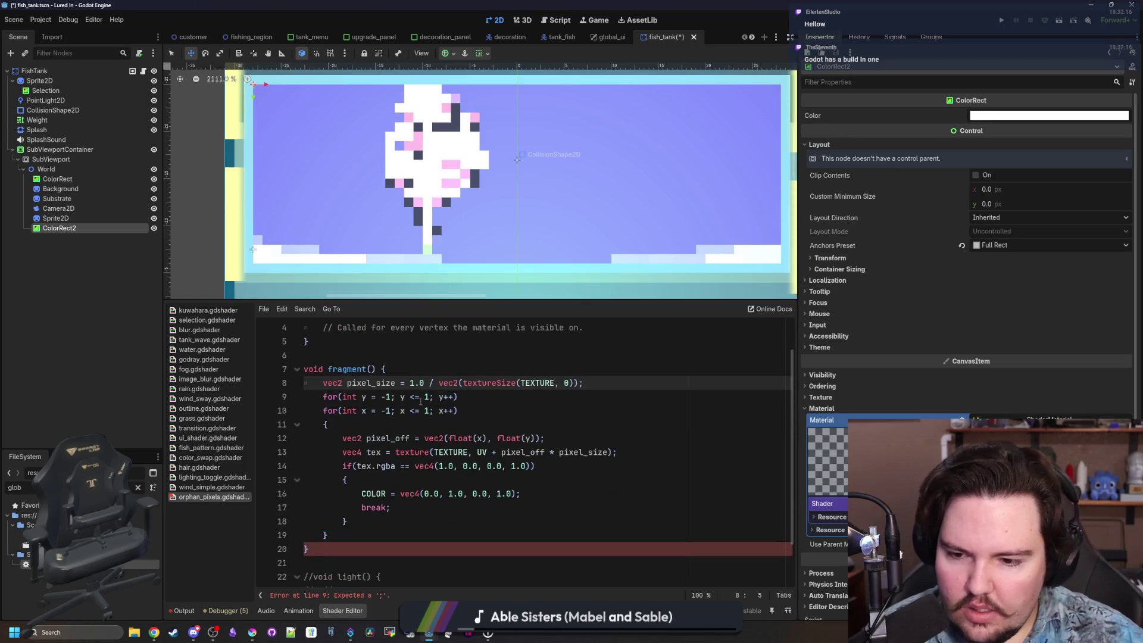
{"action": "left_click", "coordinate": [330, 543]}
{"action": "type", "text": "}"}
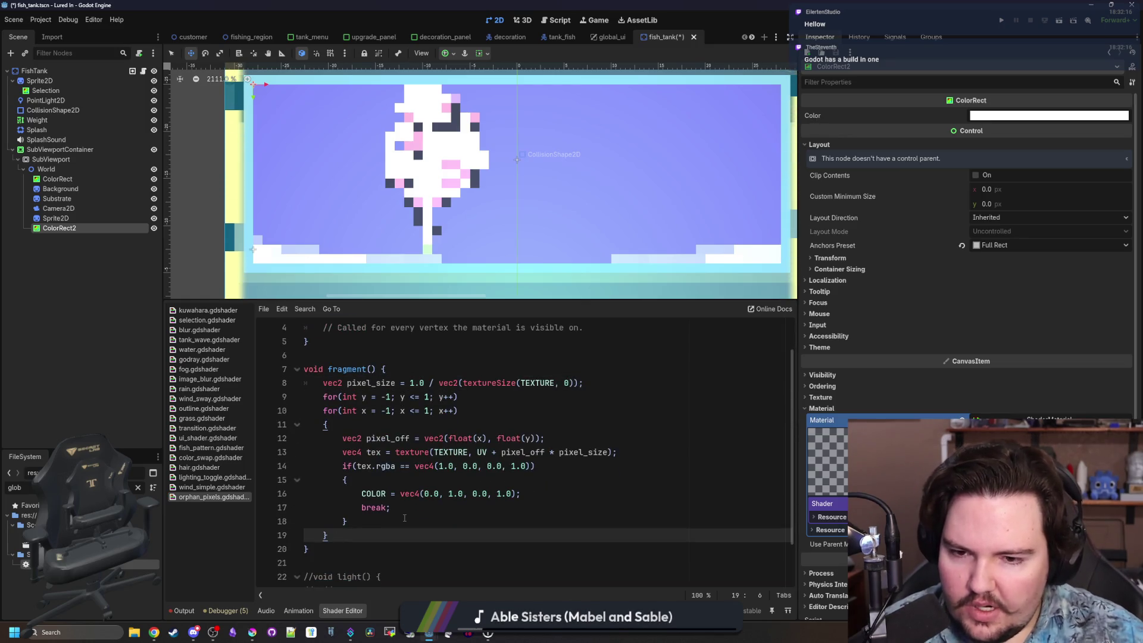
Indent the inner loop (lines 11–19) and add a line to close the outer loop.
{"action": "left_click", "coordinate": [427, 422]}
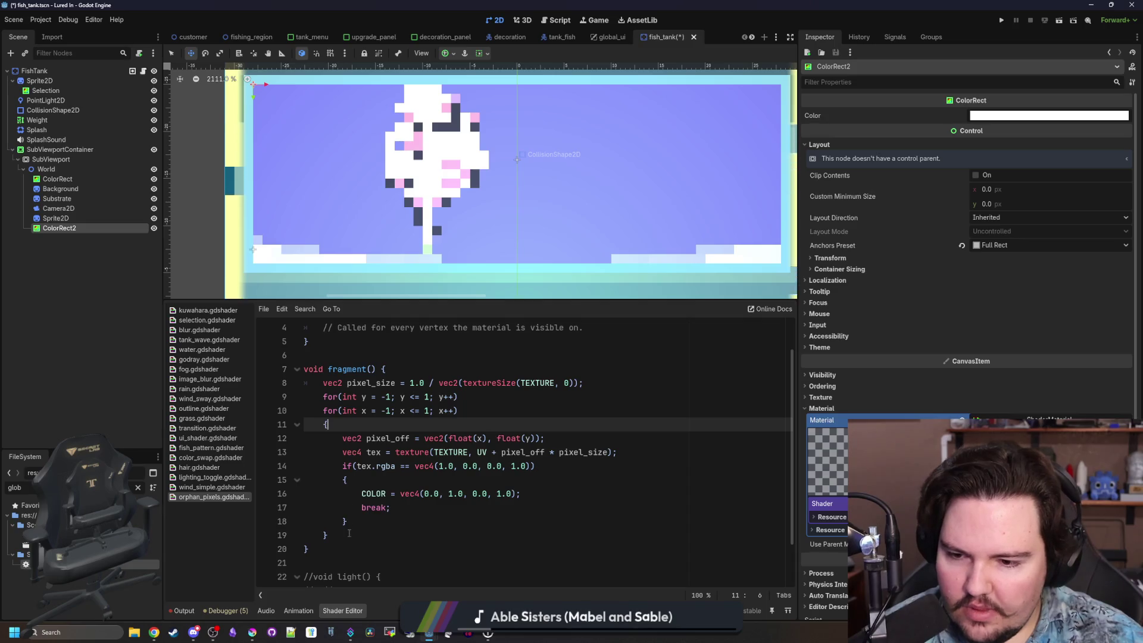
{"action": "left_click_drag", "start_coordinate": [328, 535], "coordinate": [285, 420]}
{"action": "key", "text": "Tab"}
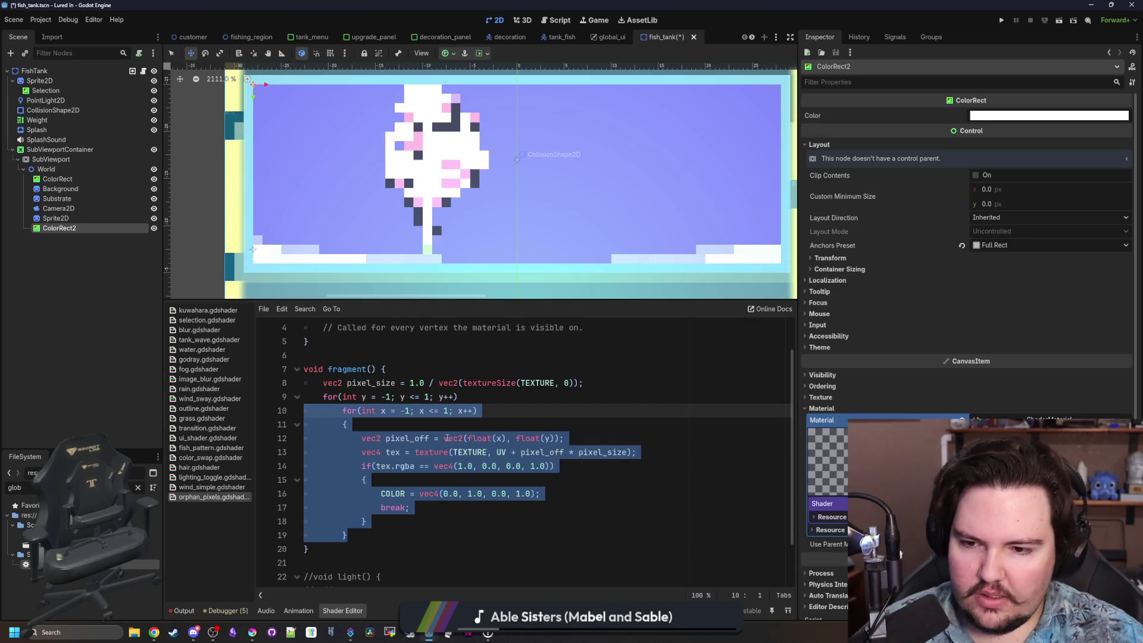
{"action": "left_click", "coordinate": [455, 428]}
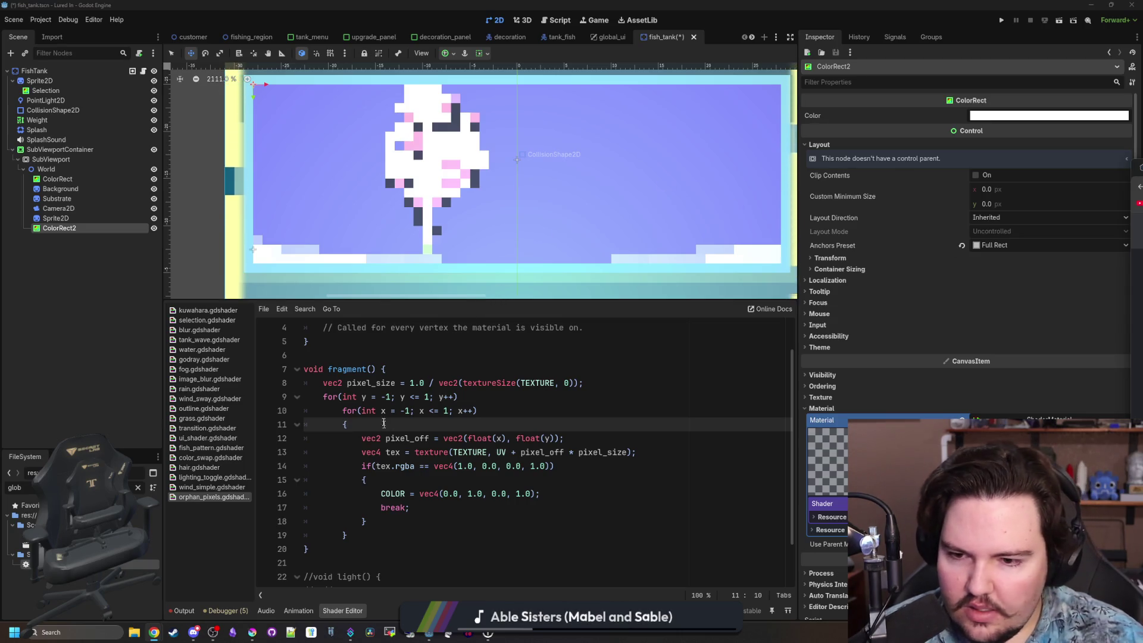
{"action": "left_click", "coordinate": [469, 394]}
{"action": "type", "text": "{"}
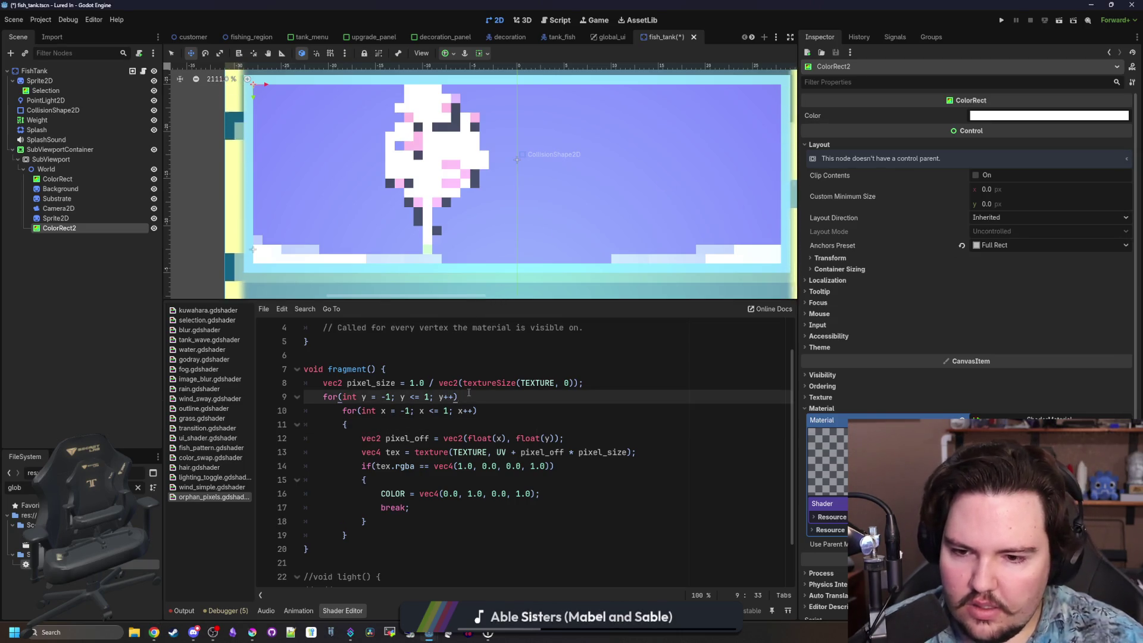
{"action": "left_click", "coordinate": [387, 533]}
{"action": "key", "text": "Return"}
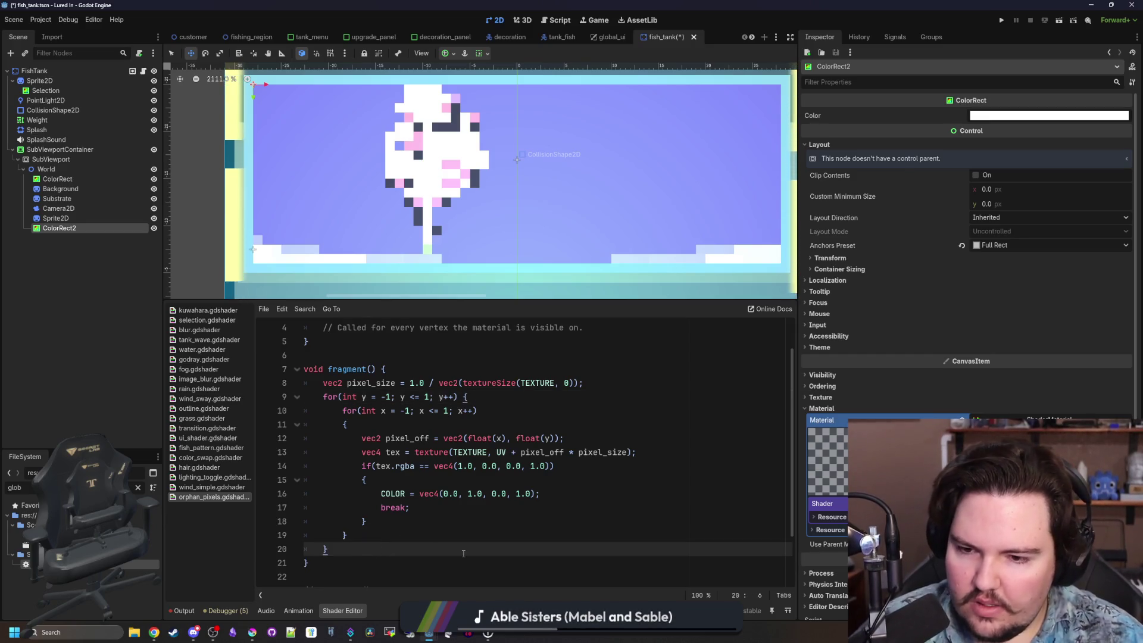
Join line 11's brace onto the inner loop line and add a blank line after pixel_size.
{"action": "left_click", "coordinate": [338, 428]}
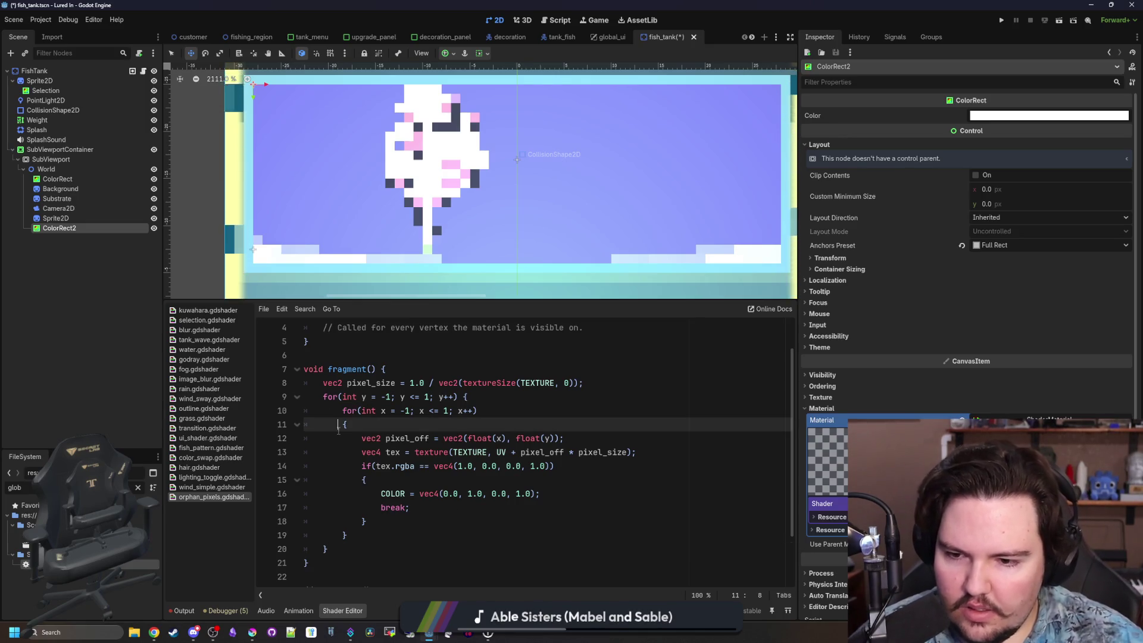
{"action": "left_click", "coordinate": [343, 432]}
{"action": "key", "text": "BackSpace"}
{"action": "left_click", "coordinate": [345, 424]}
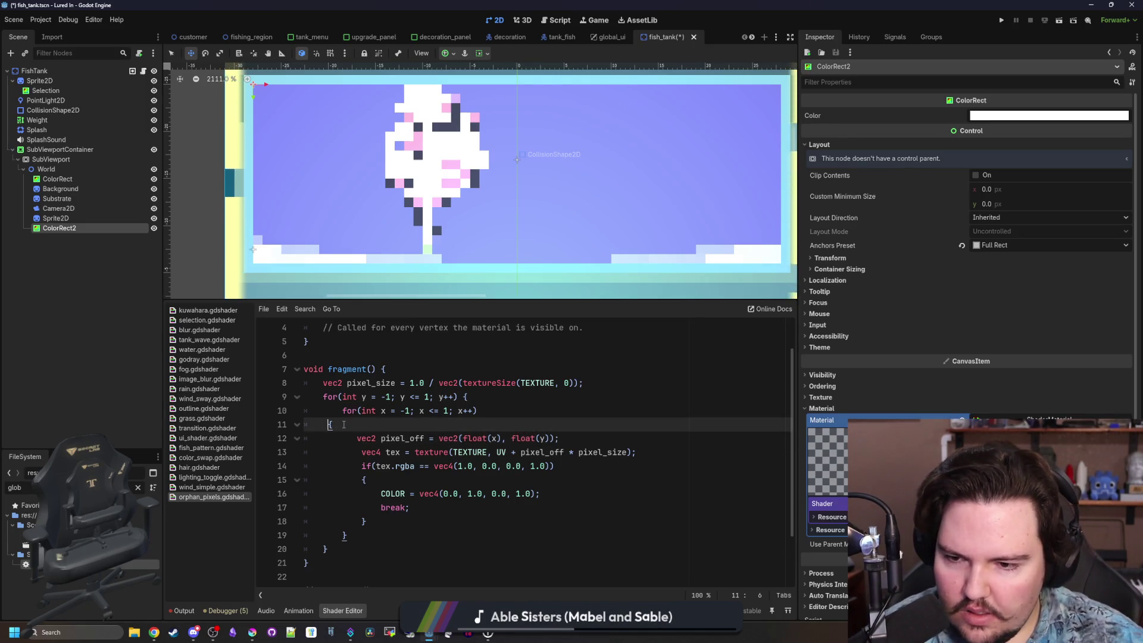
{"action": "key", "text": "BackSpace"}
{"action": "key", "text": "BackSpace"}
{"action": "key", "text": "BackSpace"}
{"action": "left_click", "coordinate": [388, 507]}
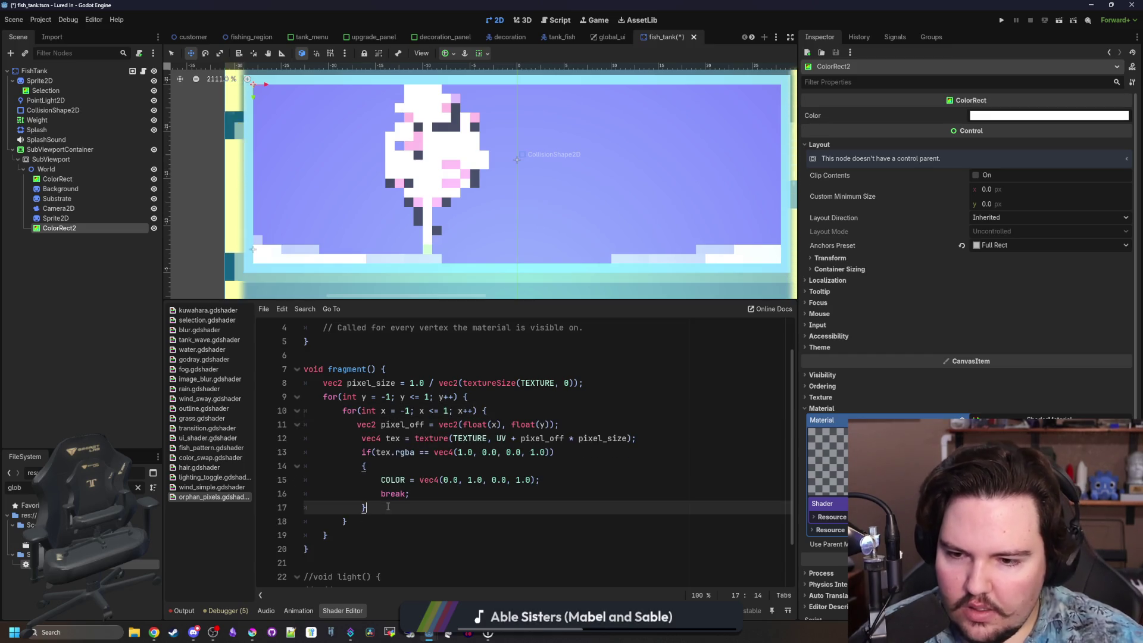
{"action": "left_click", "coordinate": [576, 381]}
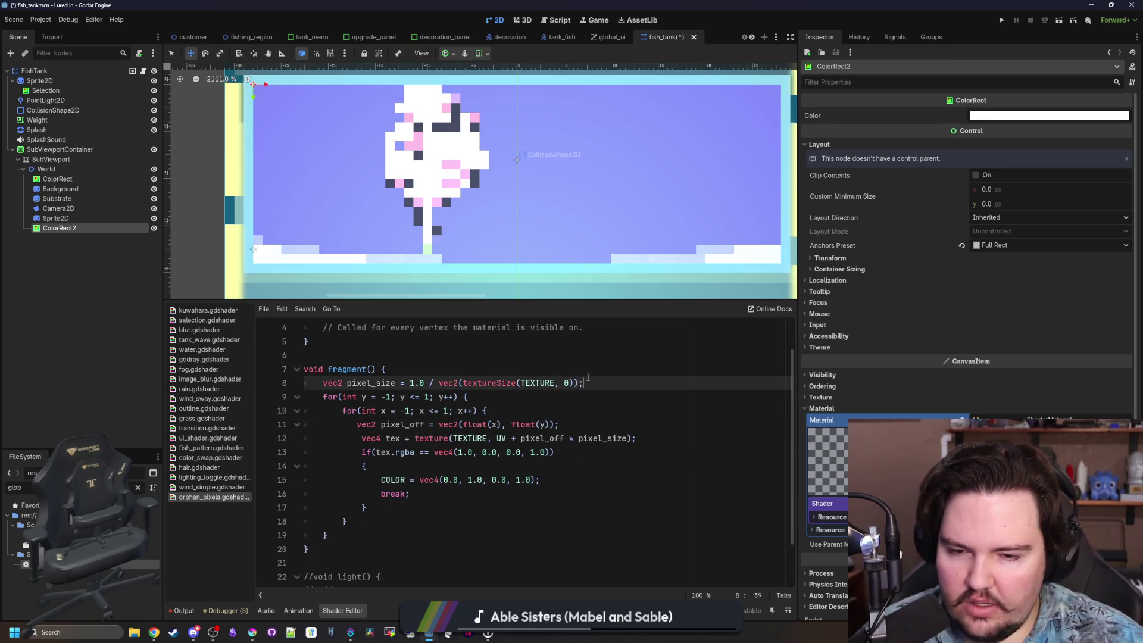
{"action": "key", "text": "Return"}
{"action": "scroll", "coordinate": [415, 466], "scroll_direction": "down", "scroll_amount": 1}
{"action": "scroll", "coordinate": [415, 466], "scroll_direction": "up", "scroll_amount": 1}
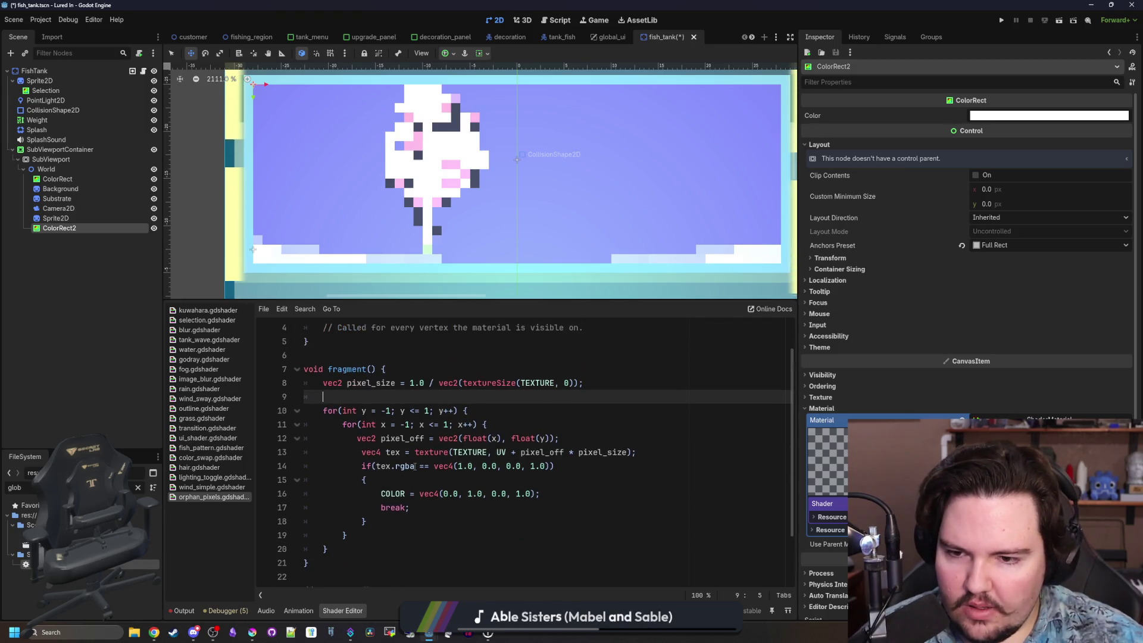
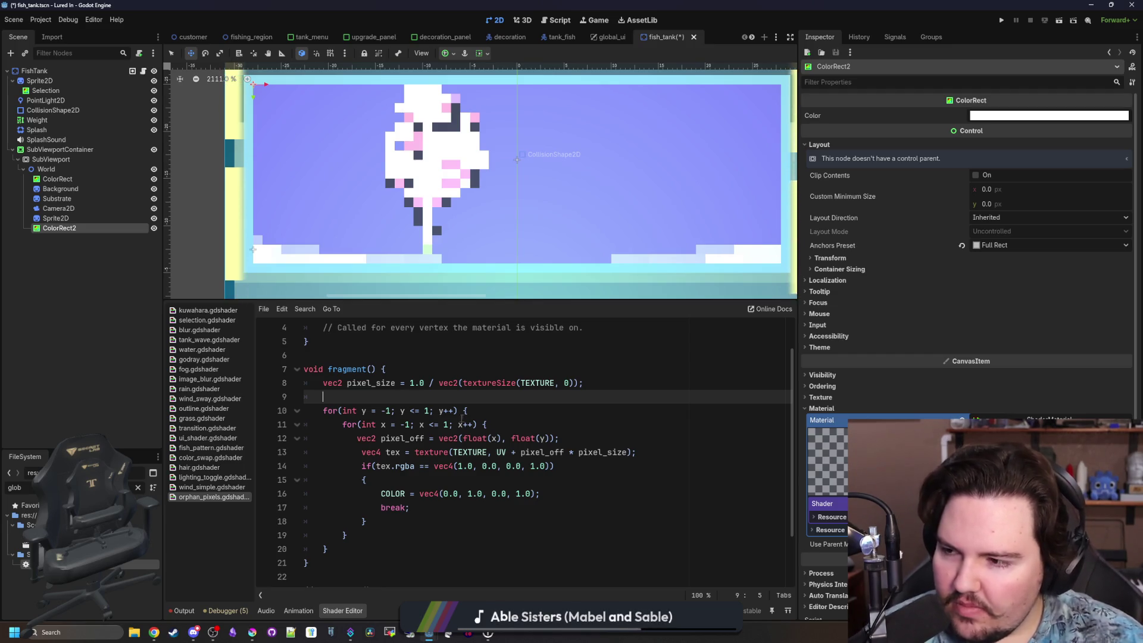
Declare 'varying bool neighbor = false;' on a new line above fragment().
{"action": "left_click", "coordinate": [445, 366]}
{"action": "left_click", "coordinate": [420, 393]}
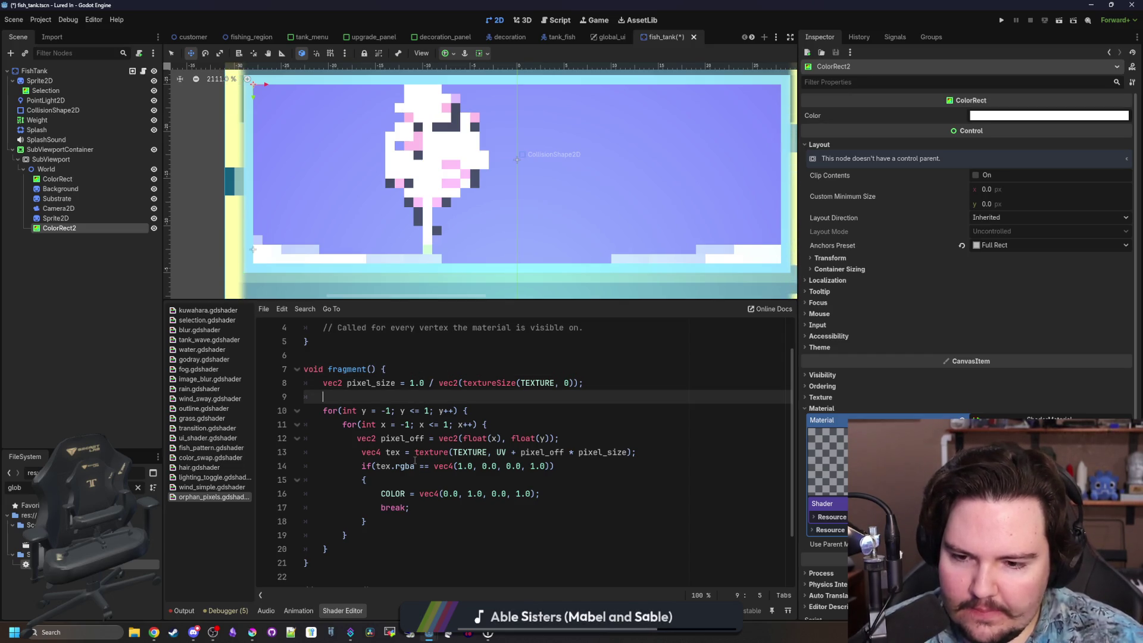
{"action": "left_click", "coordinate": [434, 506]}
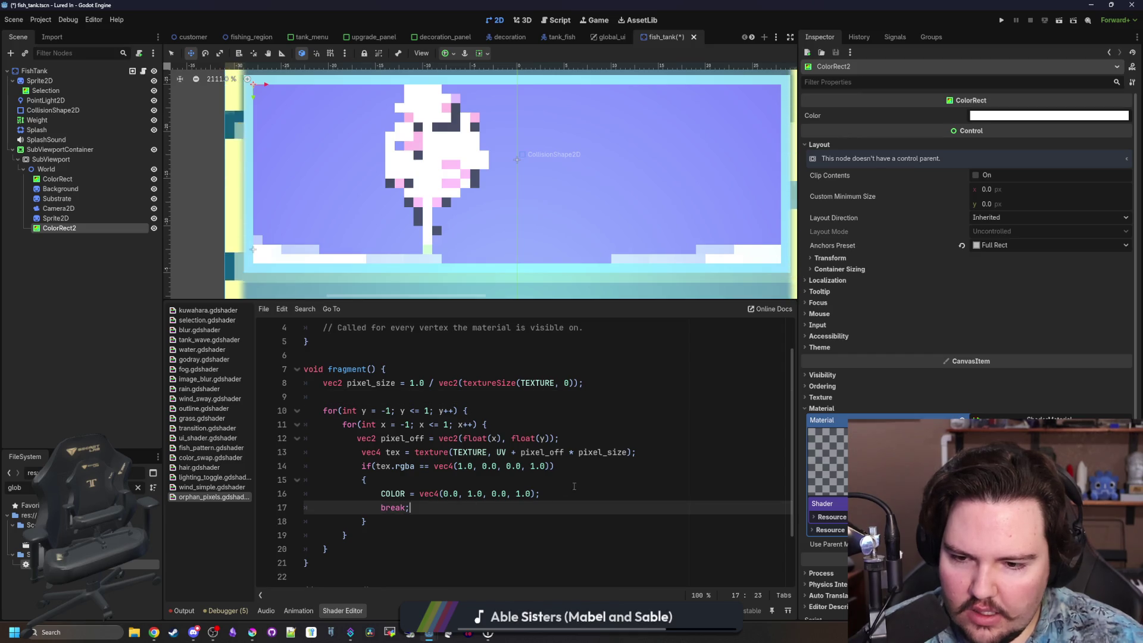
{"action": "left_click_drag", "start_coordinate": [540, 493], "coordinate": [381, 493]}
{"action": "left_click", "coordinate": [383, 389]}
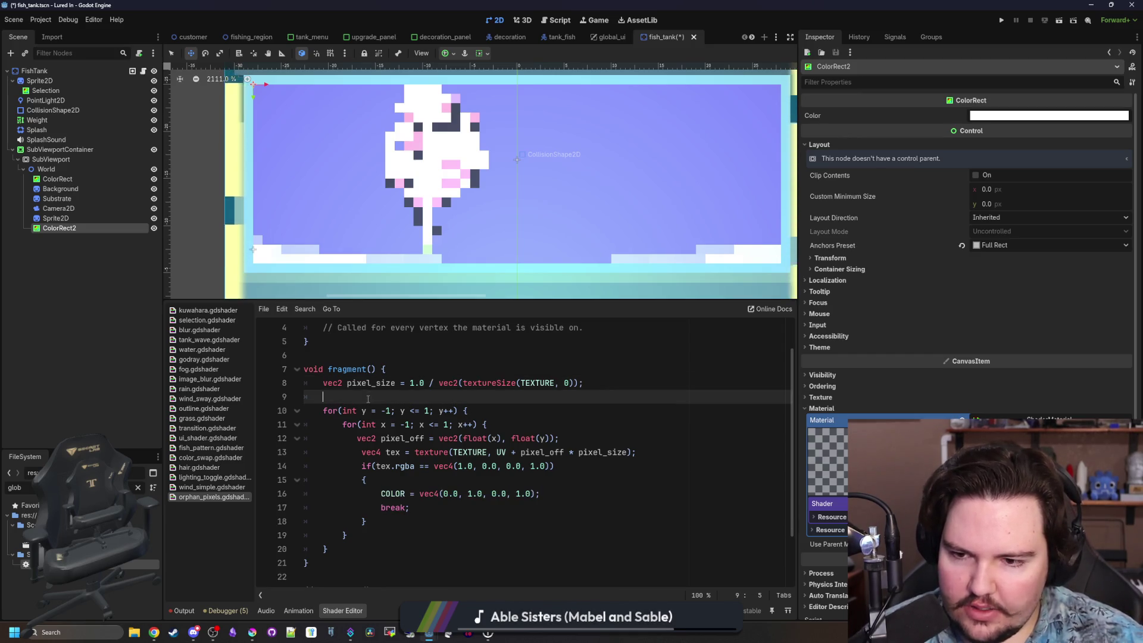
{"action": "left_click", "coordinate": [367, 355]}
{"action": "key", "text": "Return"}
{"action": "key", "text": "Return"}
{"action": "type", "text": "\\"}
{"action": "key", "text": "Up"}
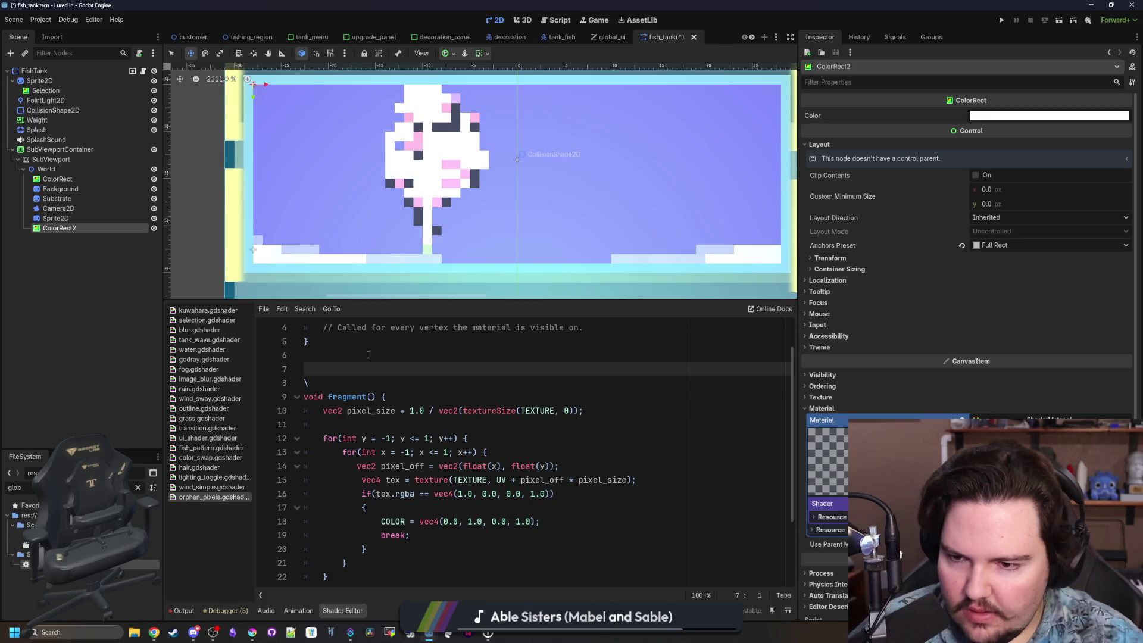
{"action": "key", "text": "Down"}
{"action": "key", "text": "Up"}
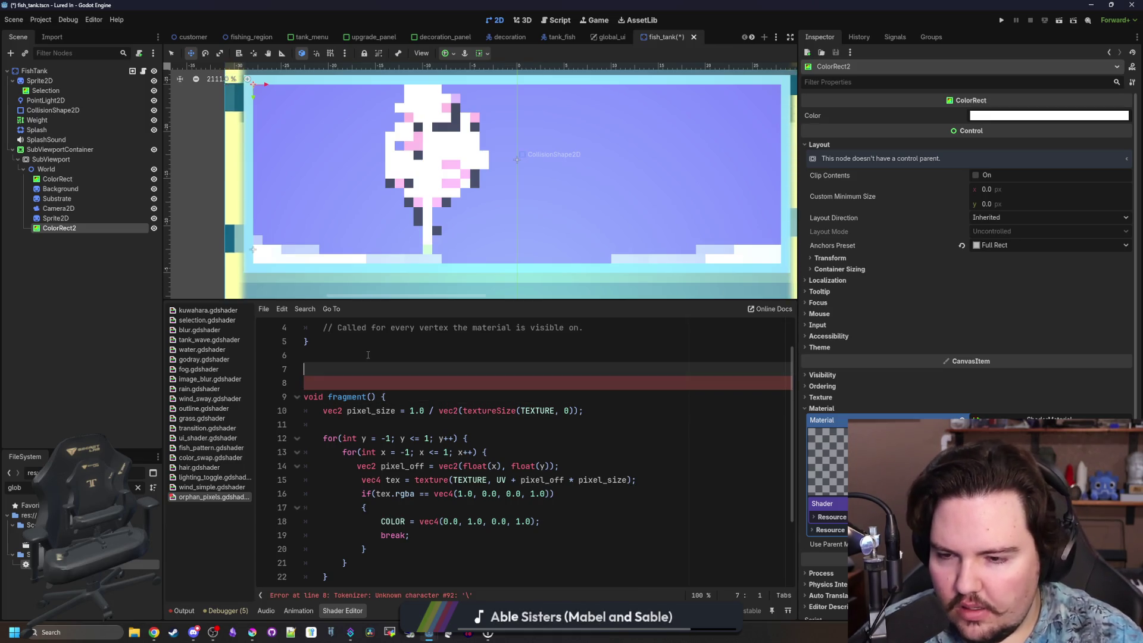
{"action": "type", "text": "varying vec34"}
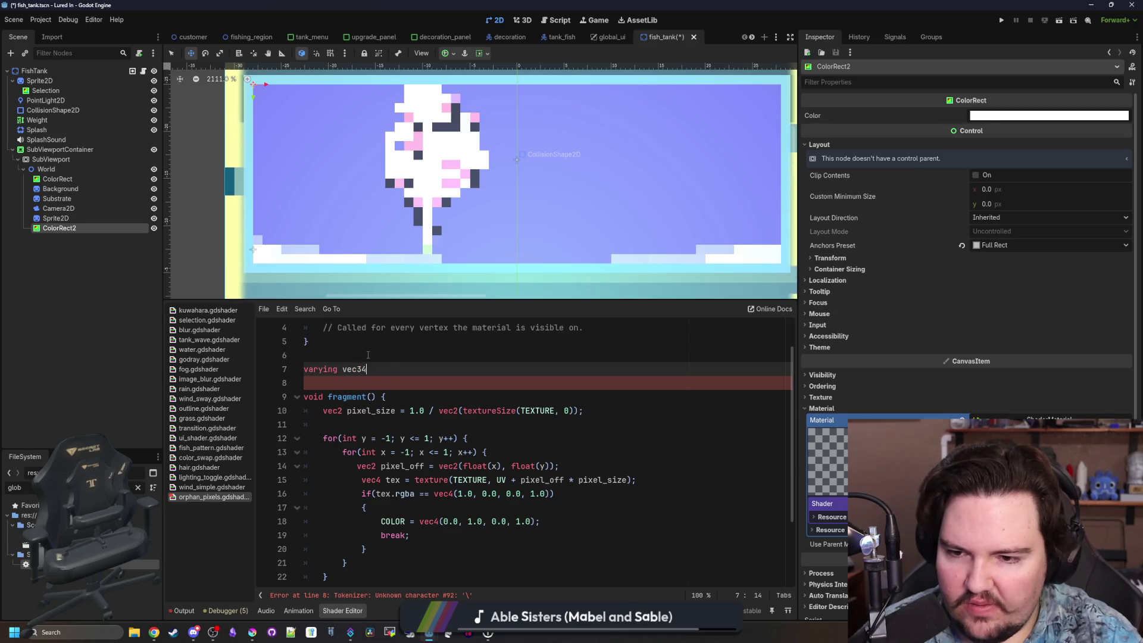
{"action": "key", "text": "BackSpace"}
{"action": "key", "text": "BackSpace"}
{"action": "key", "text": "BackSpace"}
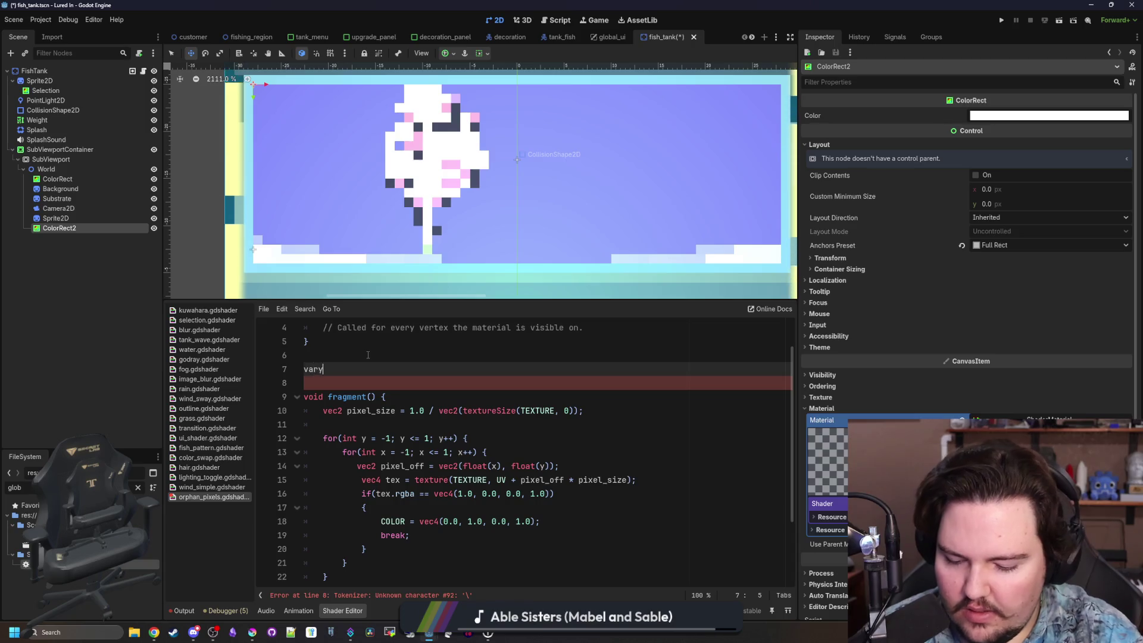
{"action": "type", "text": "ing bool "}
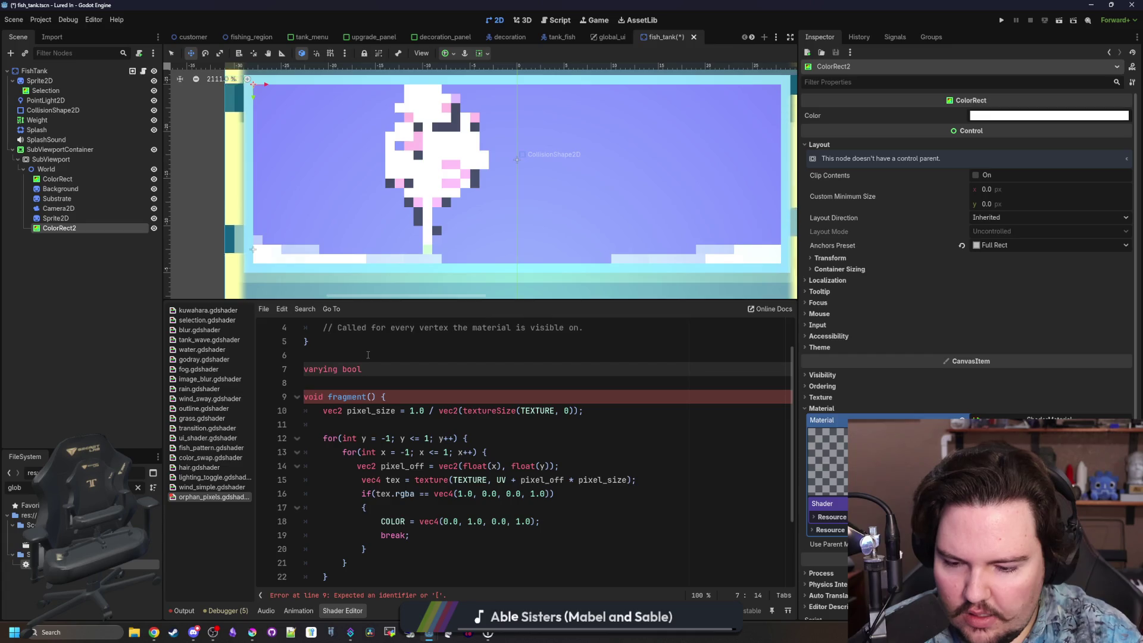
{"action": "type", "text": "neighbor"}
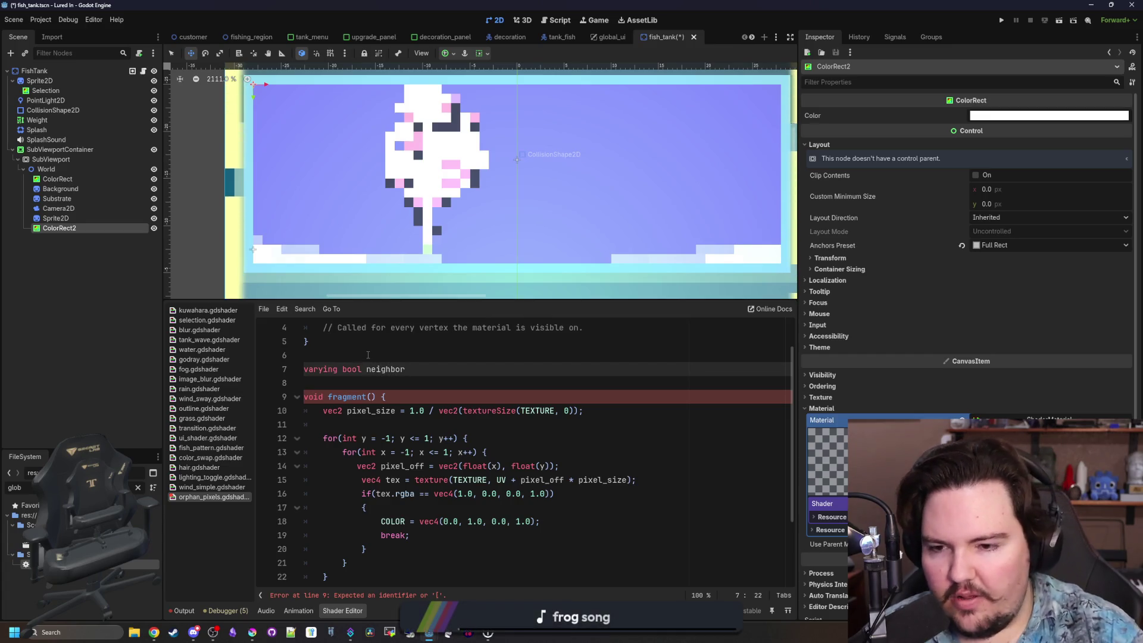
{"action": "type", "text": " = false"}
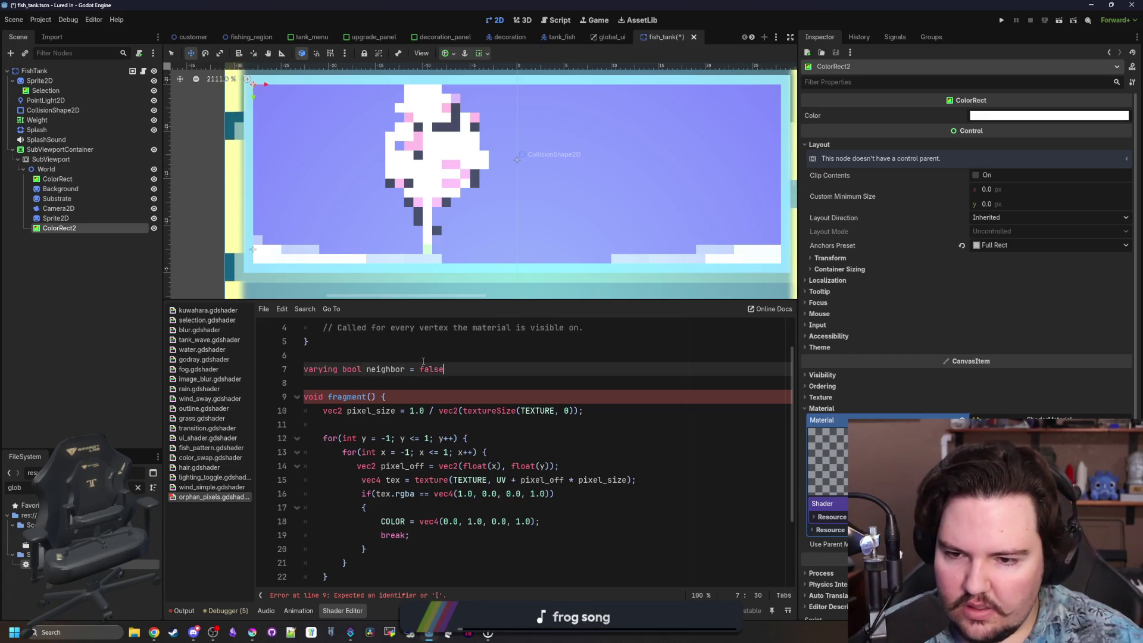
{"action": "type", "text": ";"}
Replace the green COLOR assignment in the red-pixel check with 'neighbor = false'.
{"action": "double_click", "coordinate": [390, 373]}
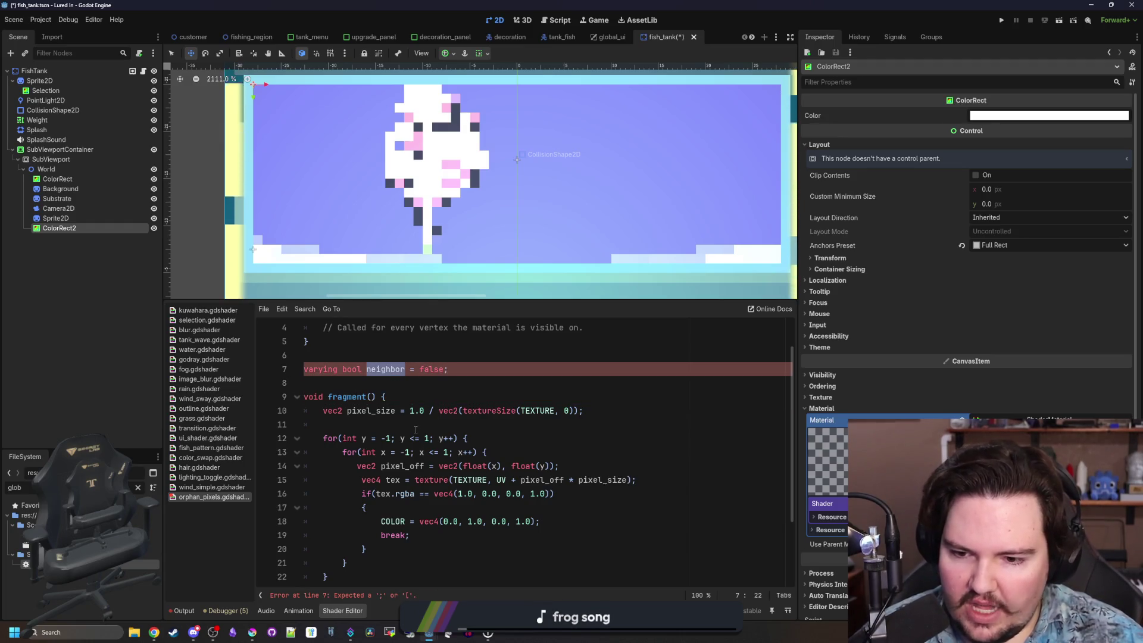
{"action": "scroll", "coordinate": [415, 429], "scroll_direction": "down", "scroll_amount": 1}
{"action": "left_click", "coordinate": [436, 451]}
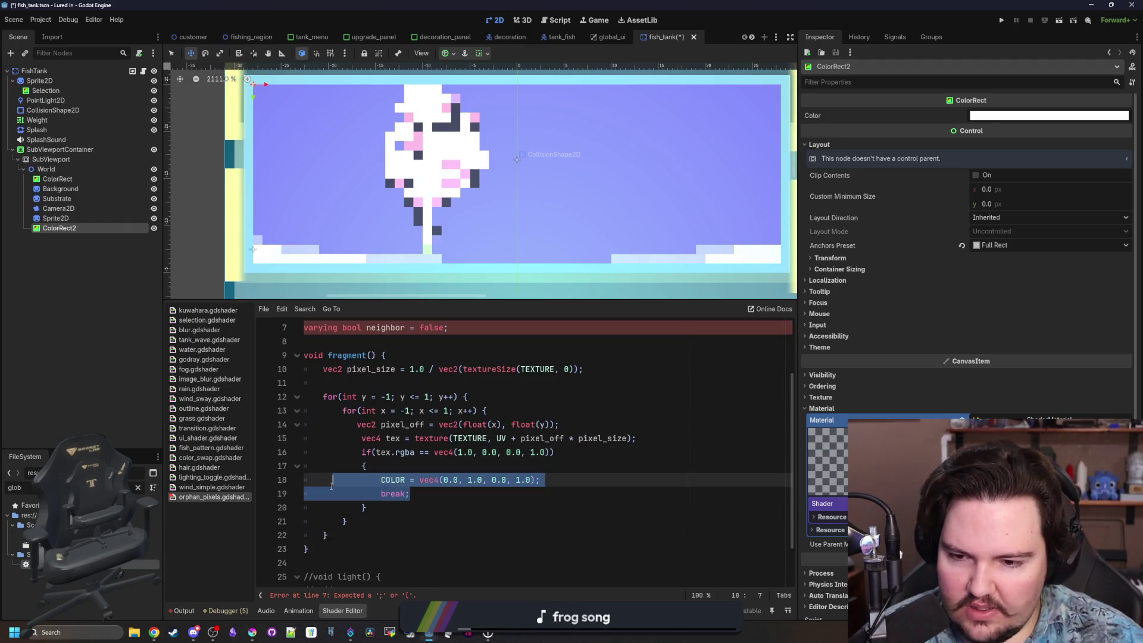
{"action": "left_click_drag", "start_coordinate": [539, 480], "coordinate": [378, 484]}
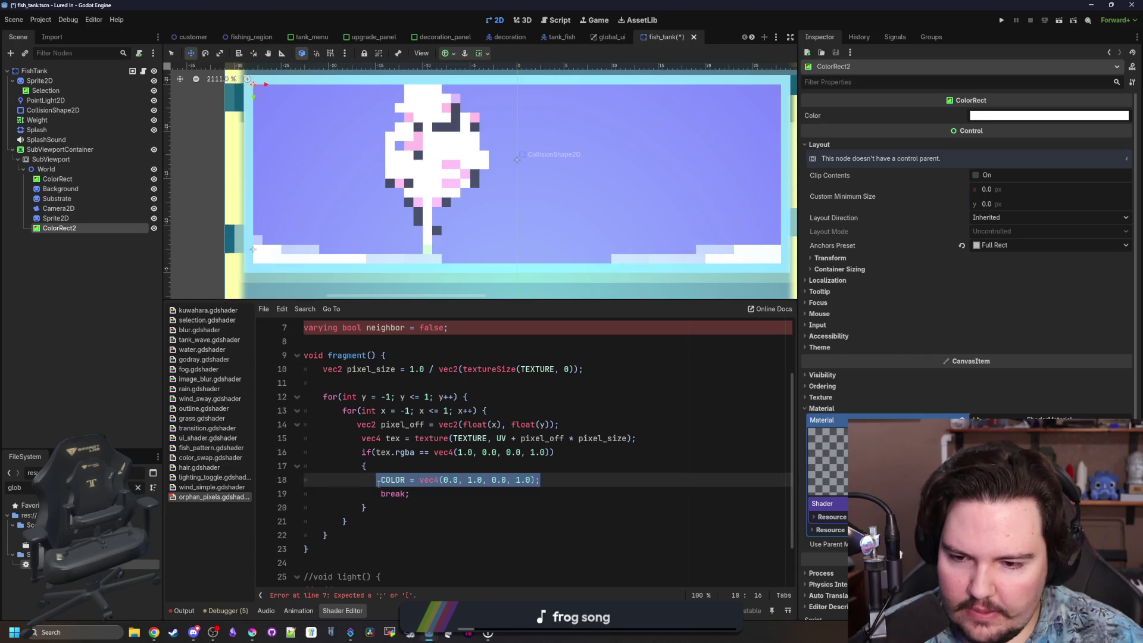
{"action": "key", "text": "shift+Right"}
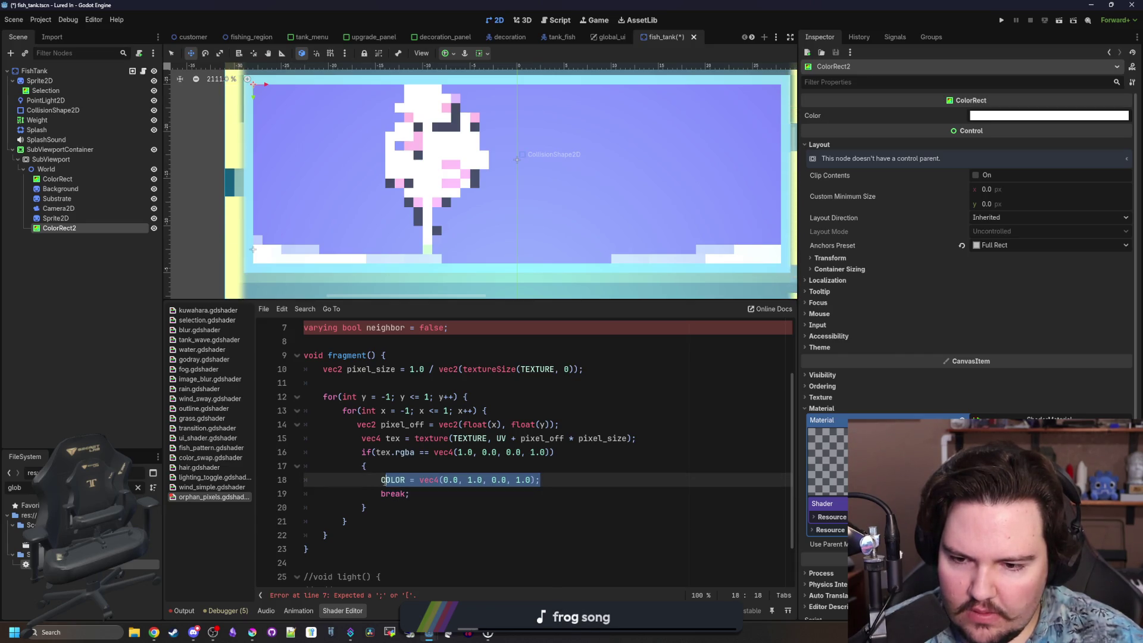
{"action": "type", "text": "neighbor = false"}
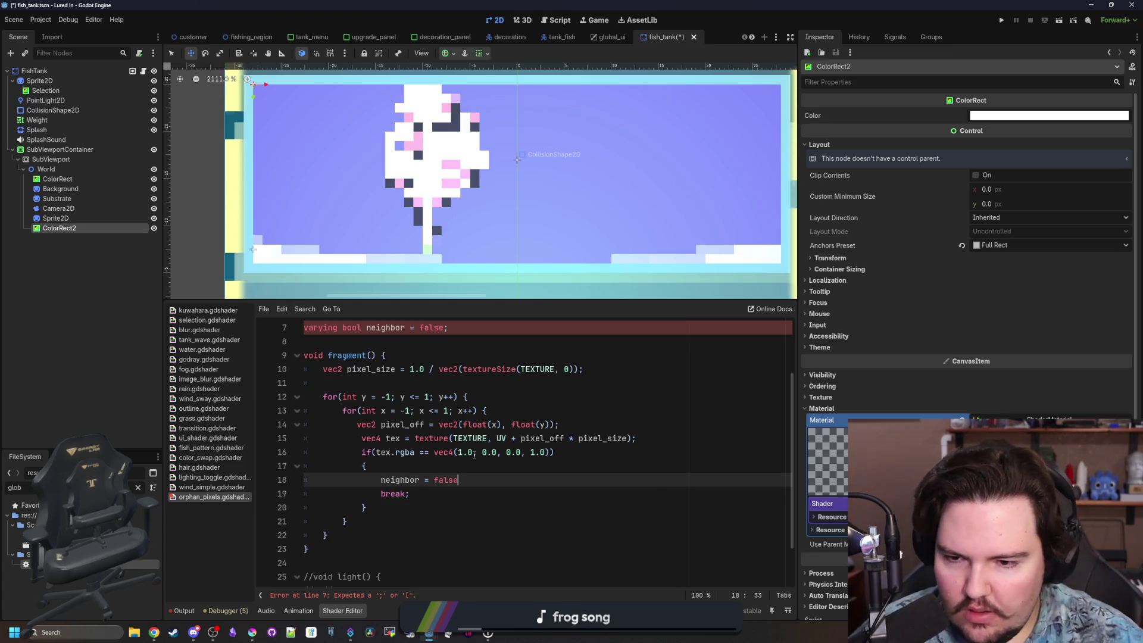
{"action": "left_click", "coordinate": [422, 390]}
Set 'neighbor = true' before the loop and add the missing semicolon after 'neighbor = false'.
{"action": "key", "text": "Return"}
{"action": "key", "text": "Up"}
{"action": "type", "text": "nei"}
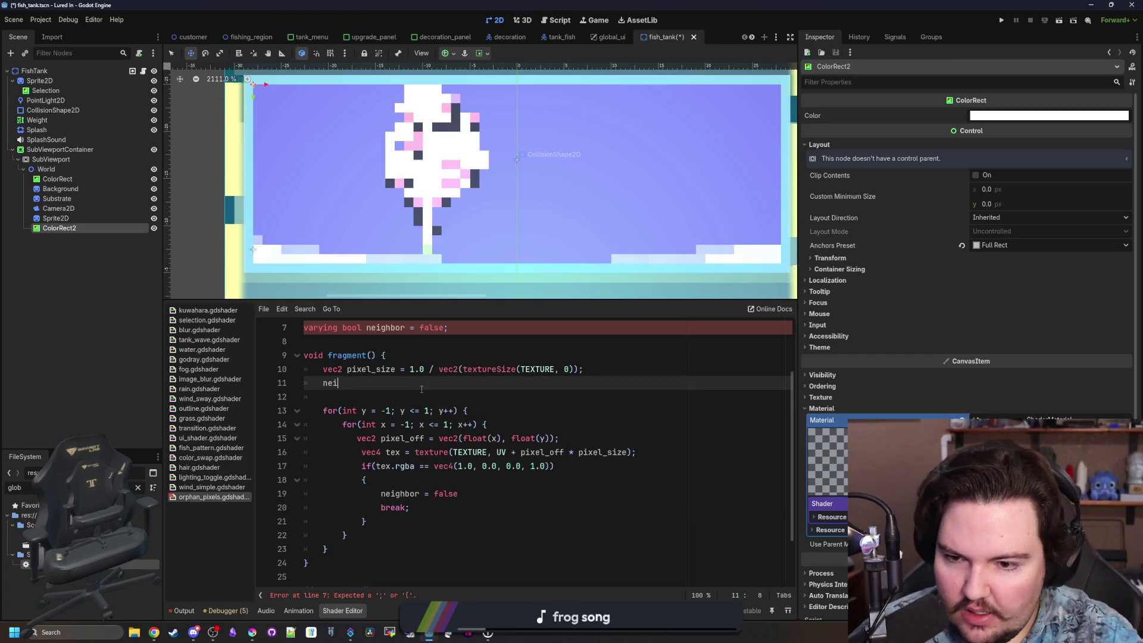
{"action": "type", "text": "ghbor = true"}
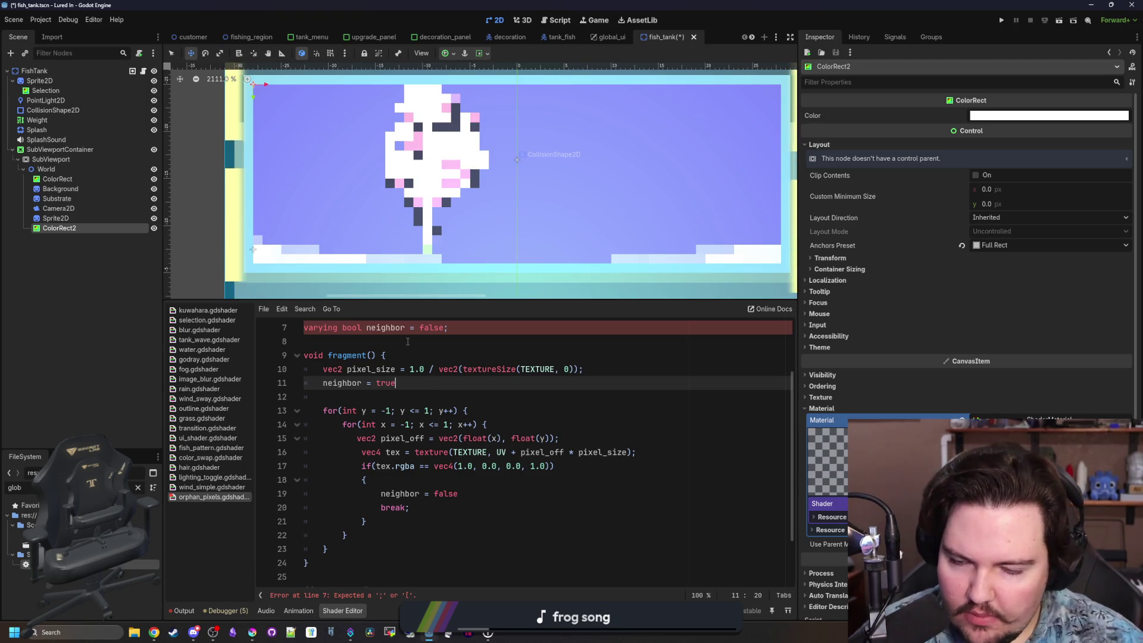
{"action": "scroll", "coordinate": [407, 341], "scroll_direction": "up", "scroll_amount": 1}
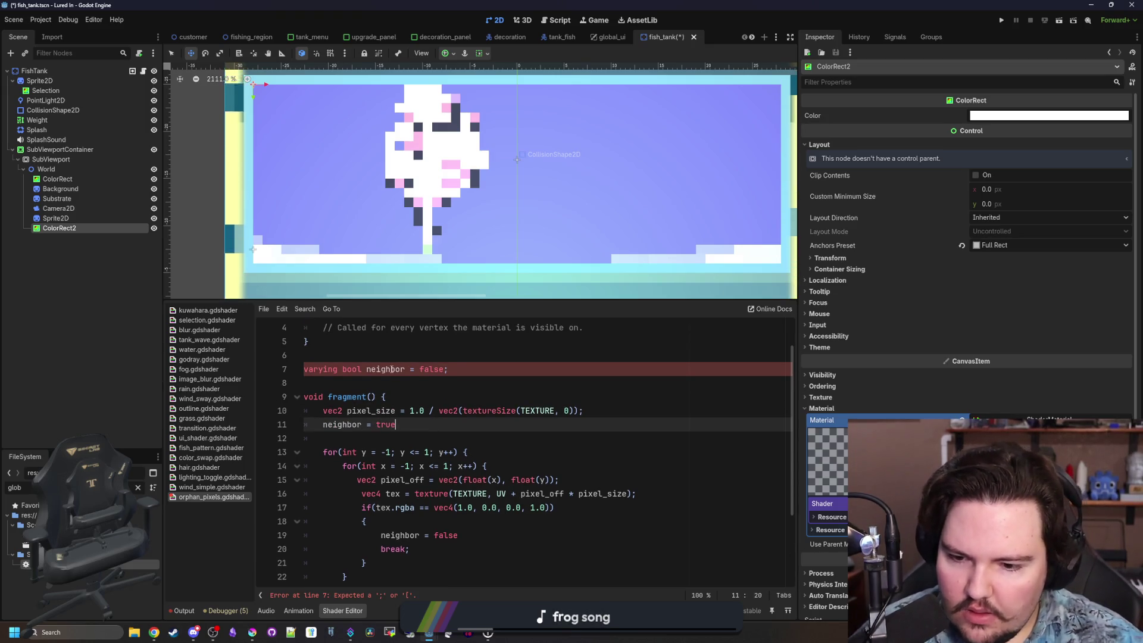
{"action": "left_click", "coordinate": [424, 370]}
{"action": "scroll", "coordinate": [424, 379], "scroll_direction": "down", "scroll_amount": 1}
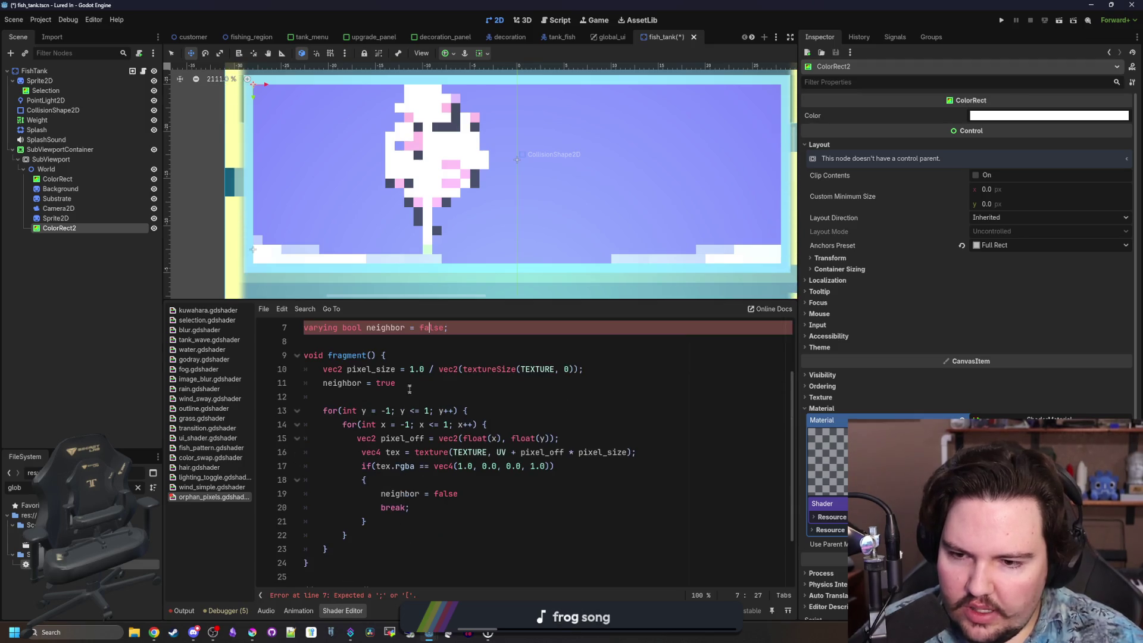
{"action": "left_click", "coordinate": [408, 384]}
{"action": "type", "text": ";"}
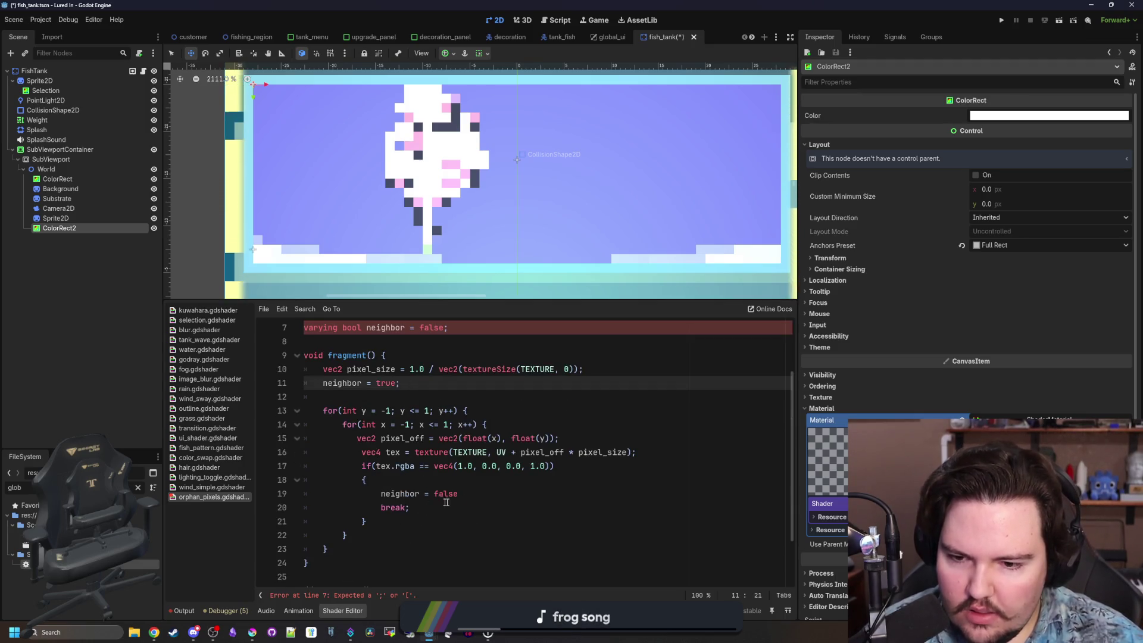
{"action": "left_click", "coordinate": [446, 495]}
{"action": "type", "text": ";"}
{"action": "left_click", "coordinate": [429, 479]}
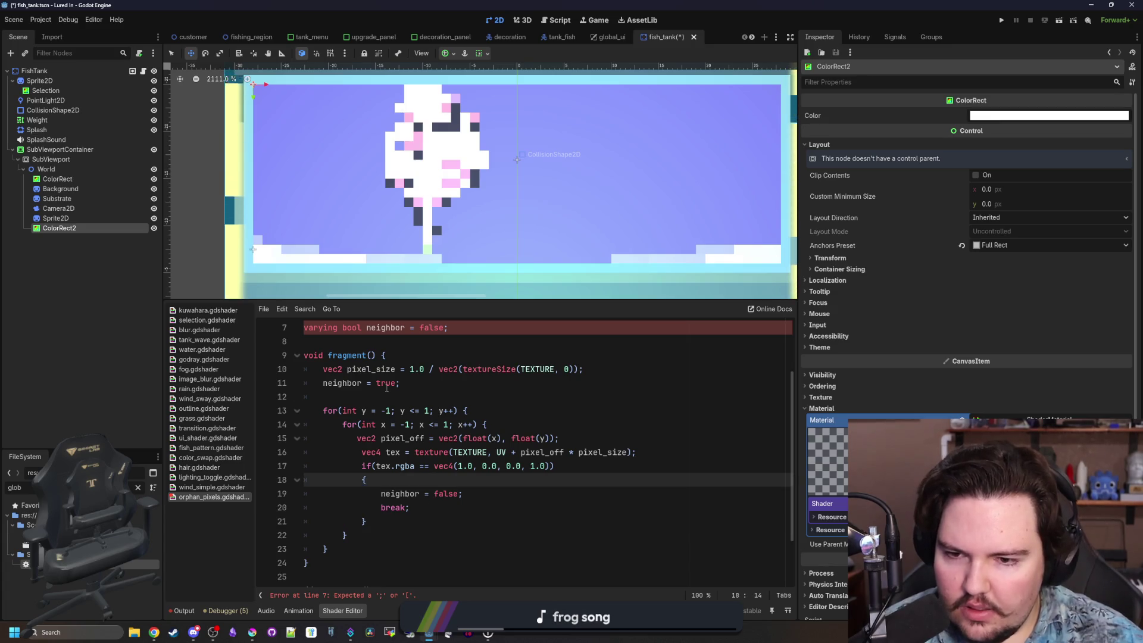
{"action": "left_click", "coordinate": [396, 384]}
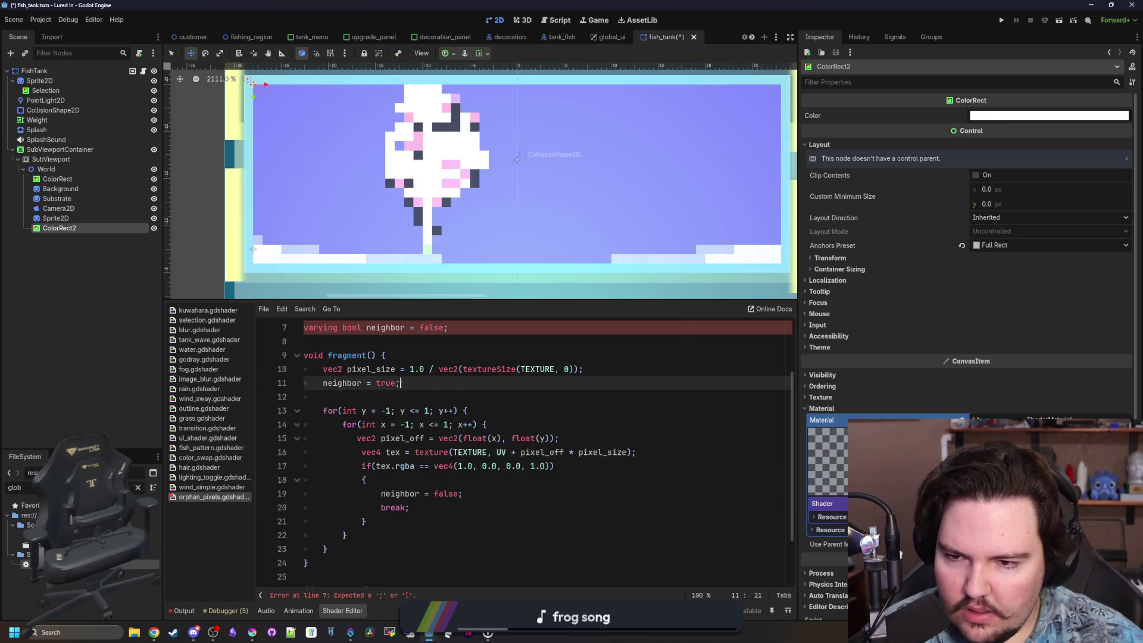
Drop the '= false' initializer so the declaration reads 'varying bool neighbor;'.
{"action": "scroll", "coordinate": [365, 377], "scroll_direction": "up", "scroll_amount": 1}
{"action": "scroll", "coordinate": [356, 369], "scroll_direction": "up", "scroll_amount": 1}
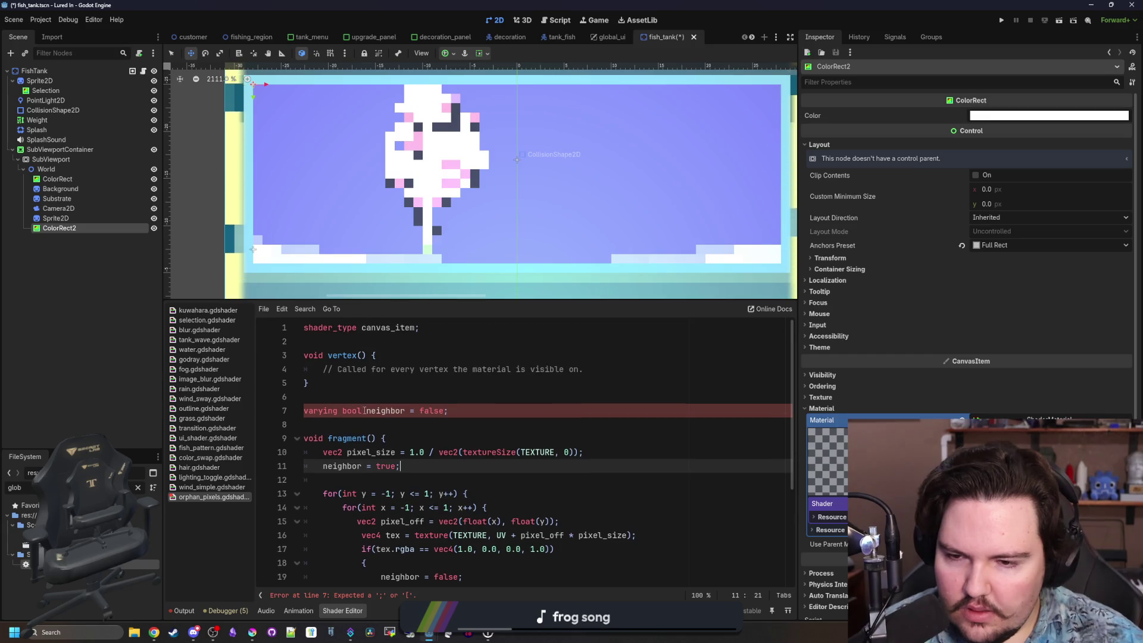
{"action": "left_click", "coordinate": [354, 413]}
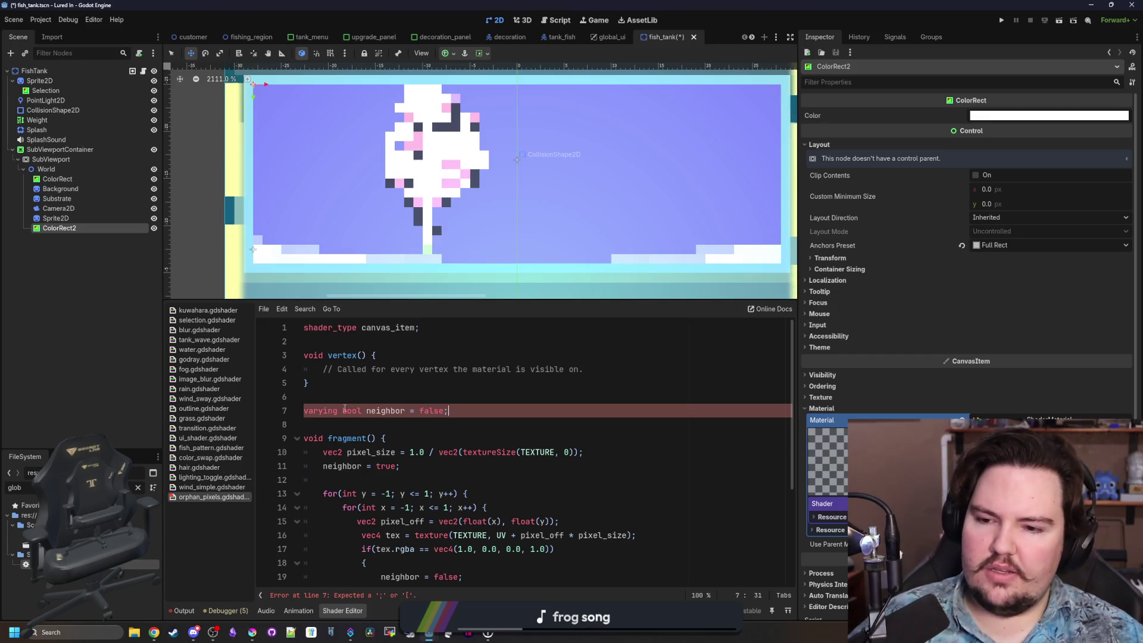
{"action": "double_click", "coordinate": [348, 410]}
{"action": "key", "text": "BackSpace"}
{"action": "key", "text": "BackSpace"}
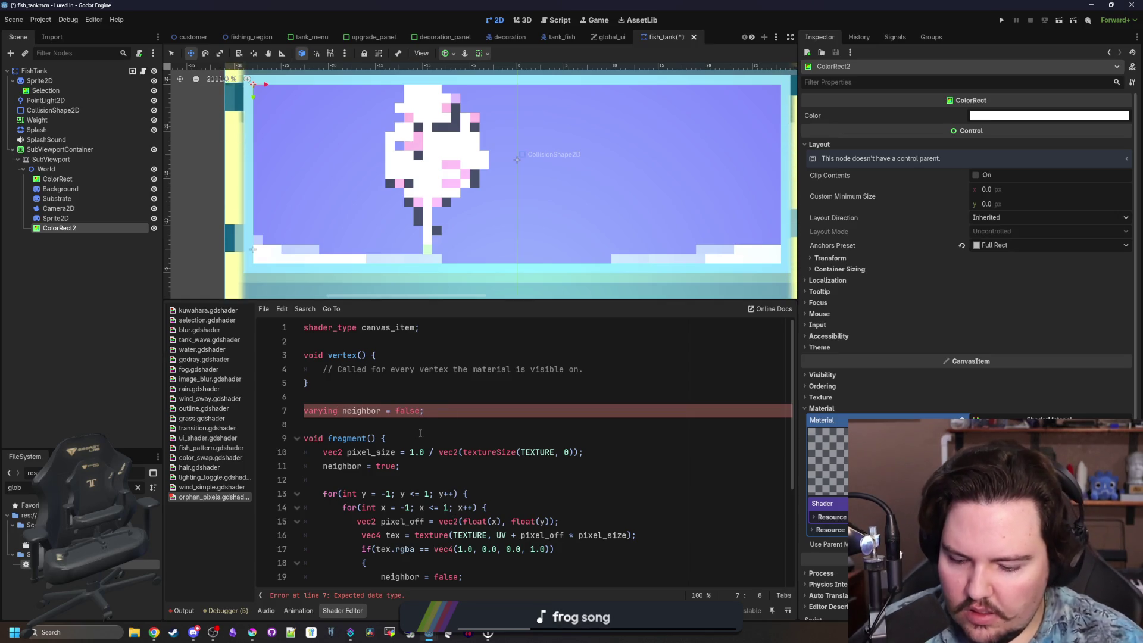
{"action": "type", "text": "bool"}
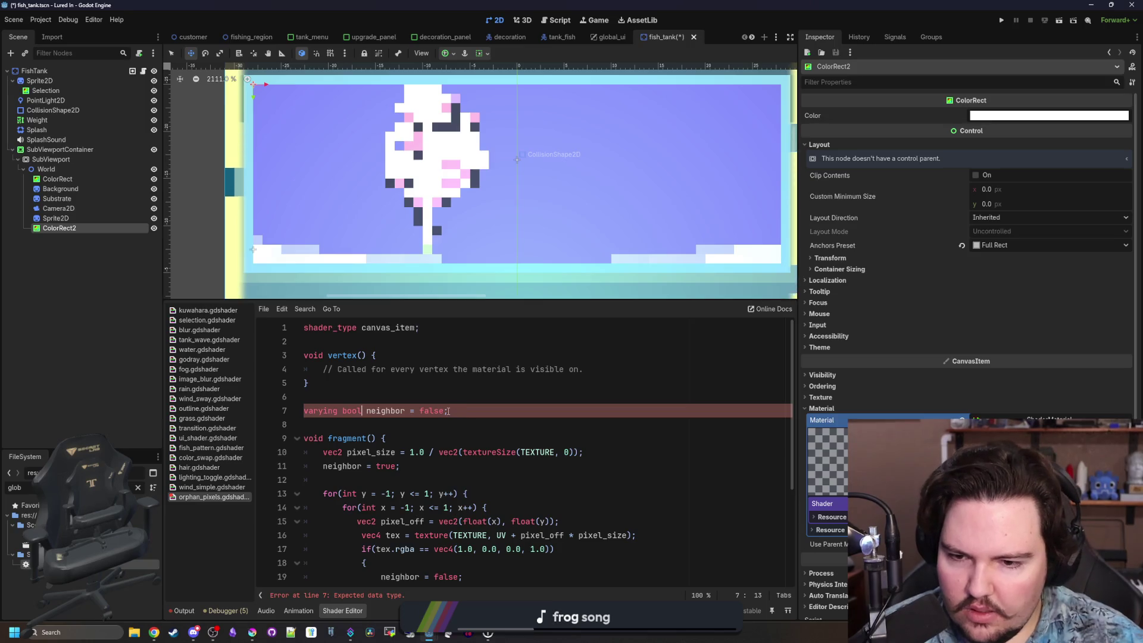
{"action": "left_click_drag", "start_coordinate": [444, 410], "coordinate": [405, 410]}
{"action": "key", "text": "BackSpace"}
{"action": "left_click", "coordinate": [423, 392]}
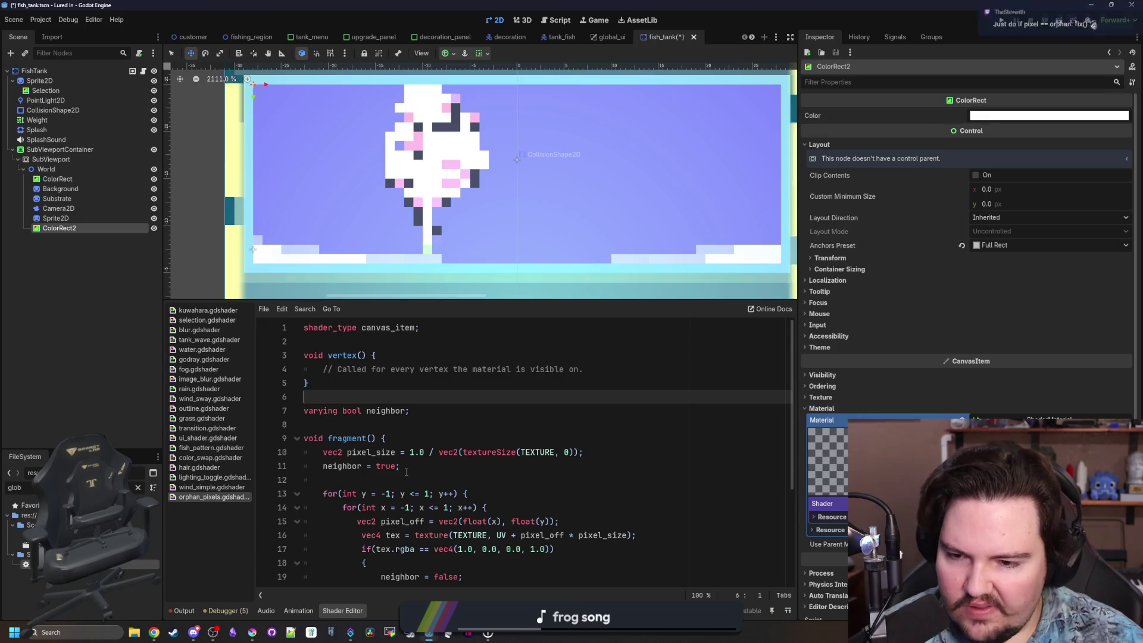
Align the indentation of the pixel_off line inside the nested for loops.
{"action": "scroll", "coordinate": [411, 405], "scroll_direction": "down", "scroll_amount": 2}
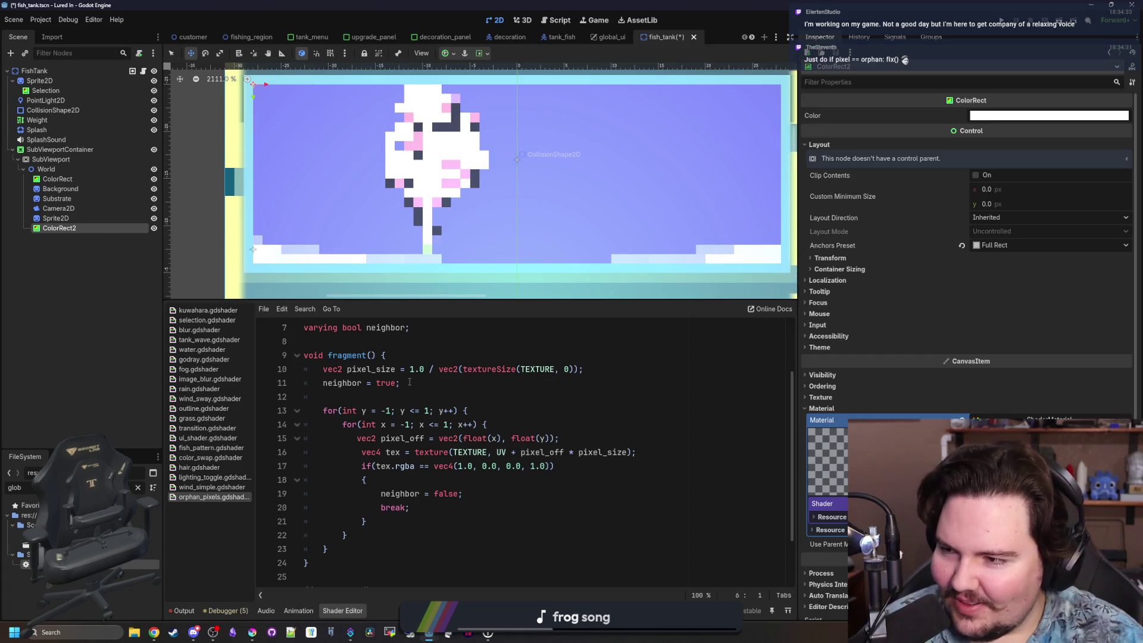
{"action": "left_click", "coordinate": [437, 403]}
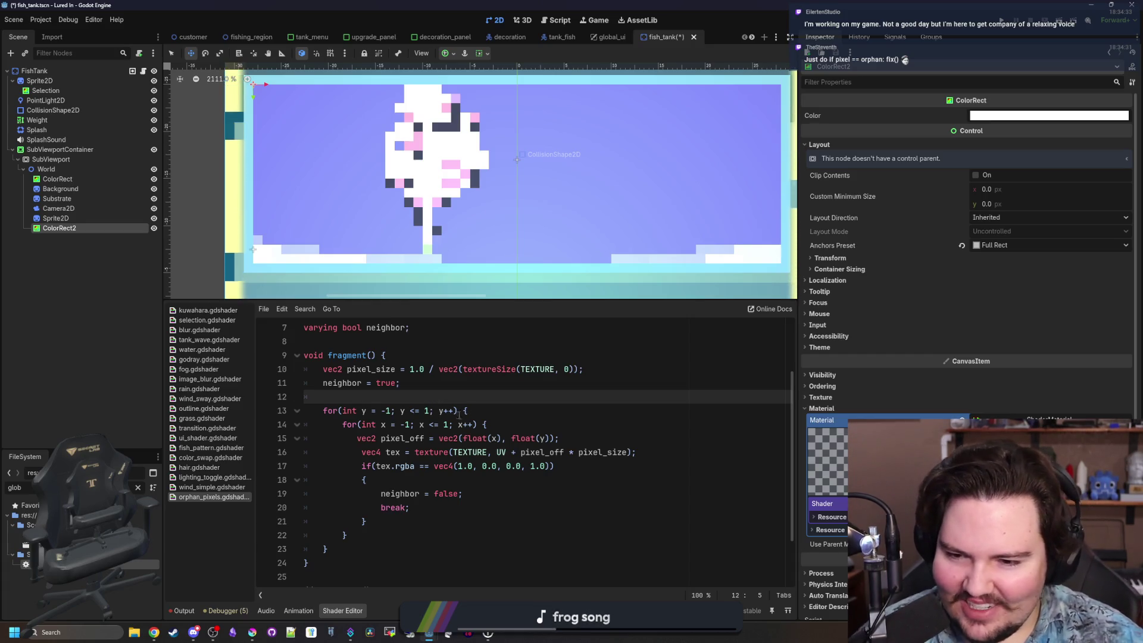
{"action": "left_click", "coordinate": [517, 415]}
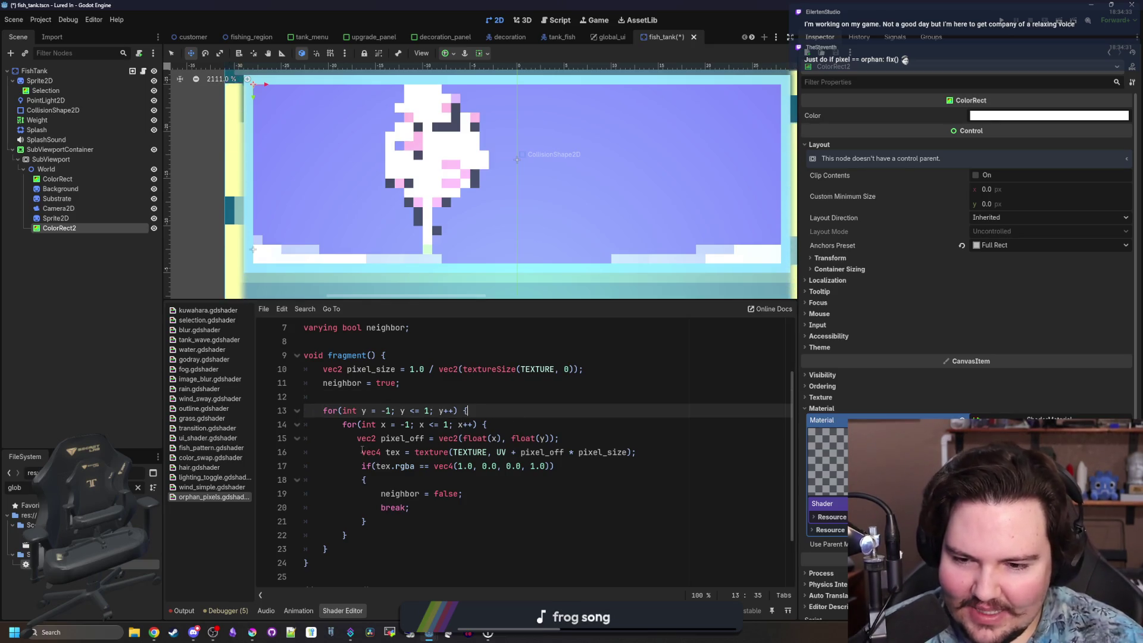
{"action": "left_click", "coordinate": [357, 438]}
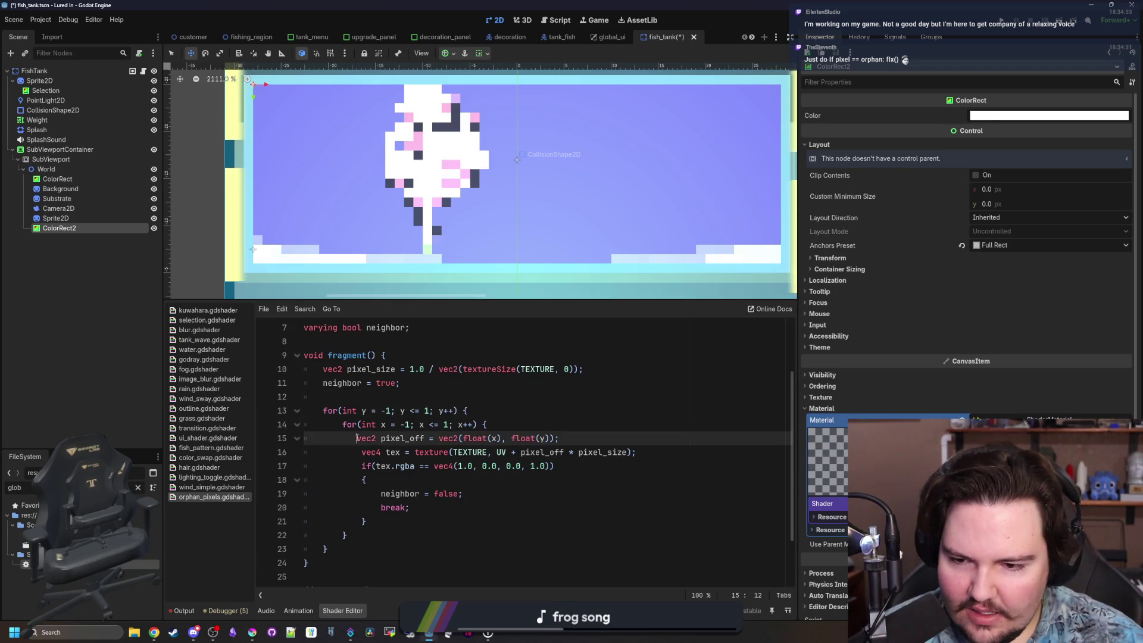
{"action": "left_click", "coordinate": [545, 468]}
{"action": "left_click", "coordinate": [546, 475]}
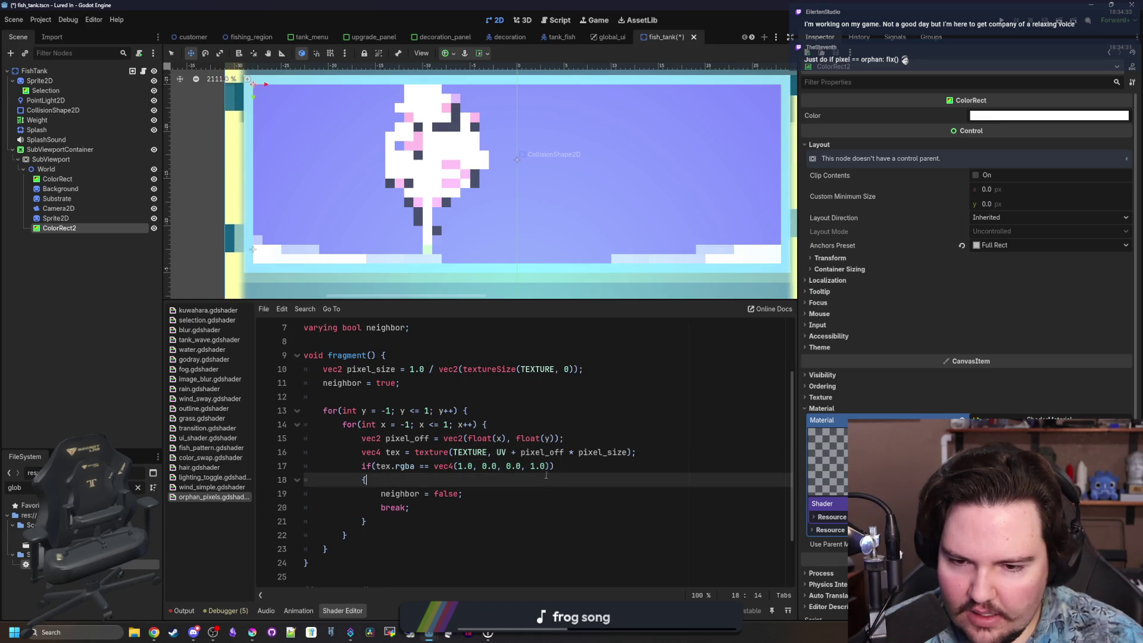
{"action": "left_click_drag", "start_coordinate": [553, 468], "coordinate": [405, 467]}
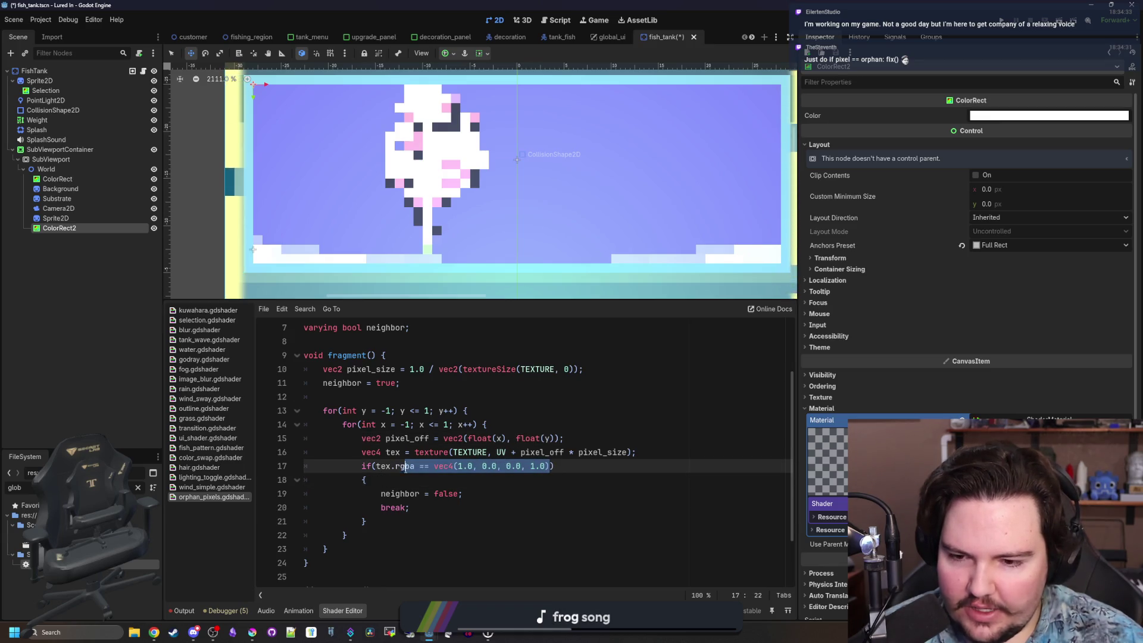
Rewrite the condition as 'if(tex.rgb == COLOR.rgb) {' with the brace joined to the if line.
{"action": "type", "text": "b.e"}
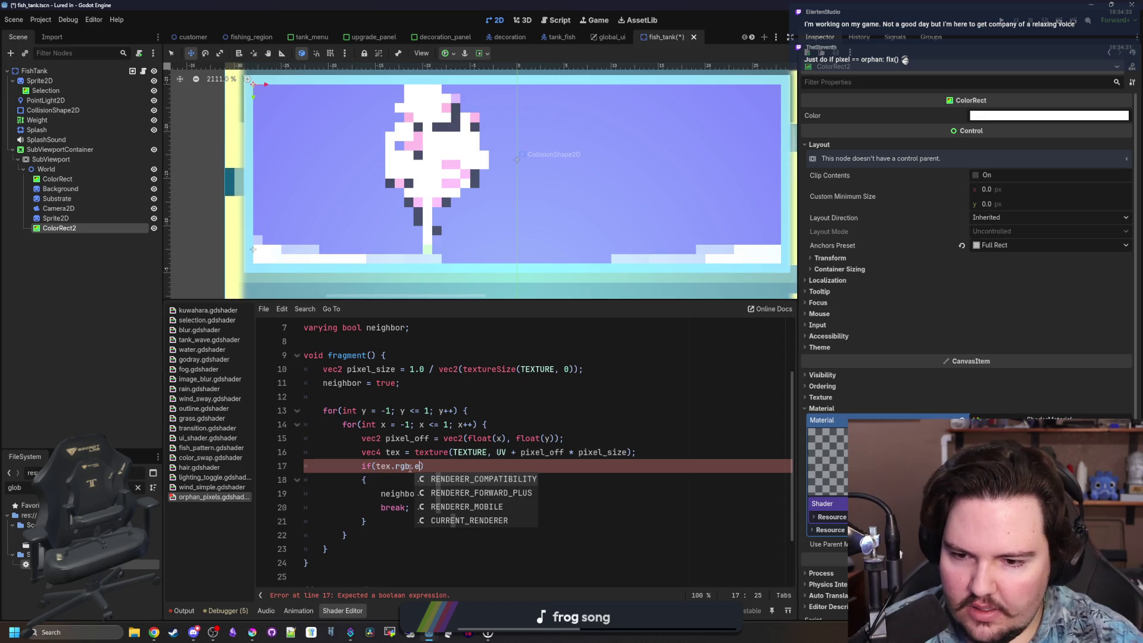
{"action": "key", "text": "BackSpace"}
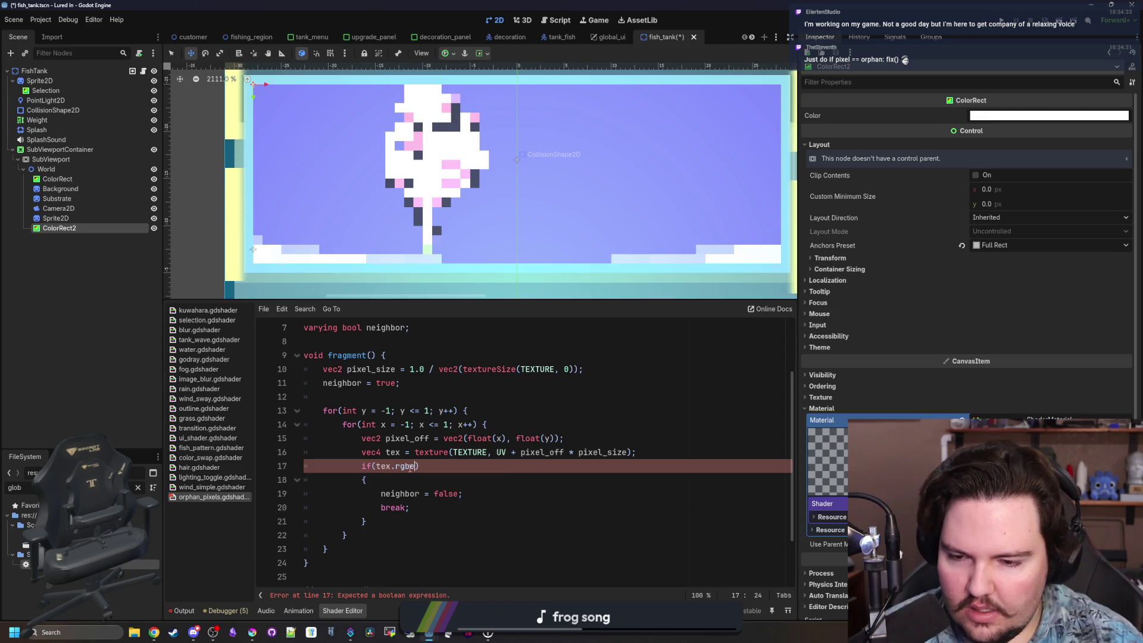
{"action": "key", "text": "BackSpace"}
{"action": "type", "text": "eq"}
{"action": "key", "text": "BackSpace"}
{"action": "key", "text": "BackSpace"}
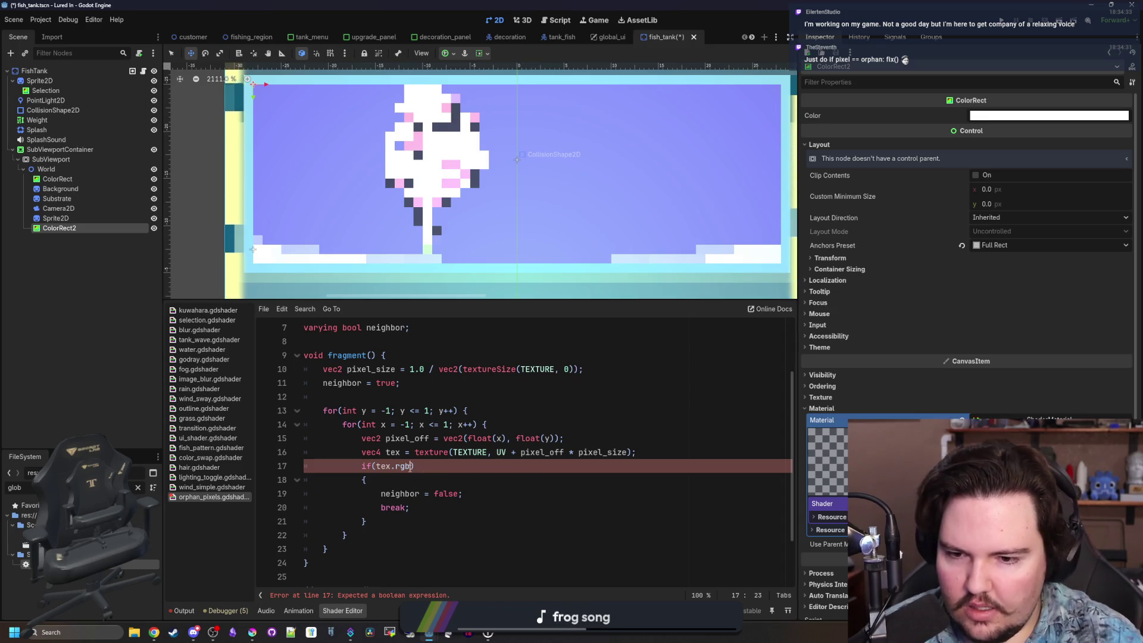
{"action": "type", "text": "== "}
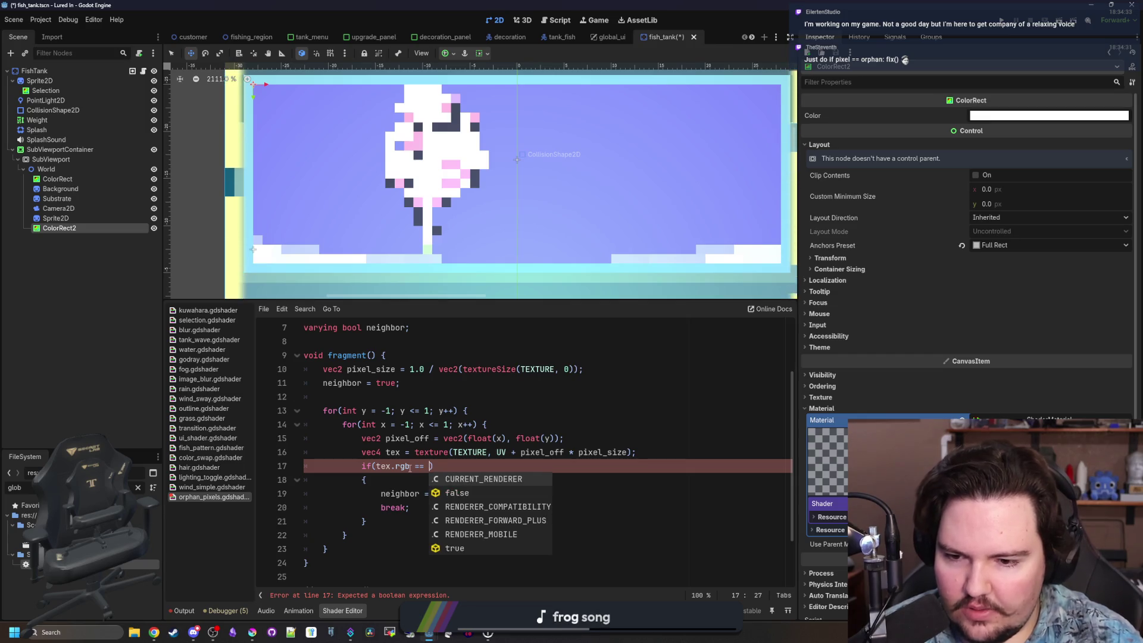
{"action": "type", "text": "CO"}
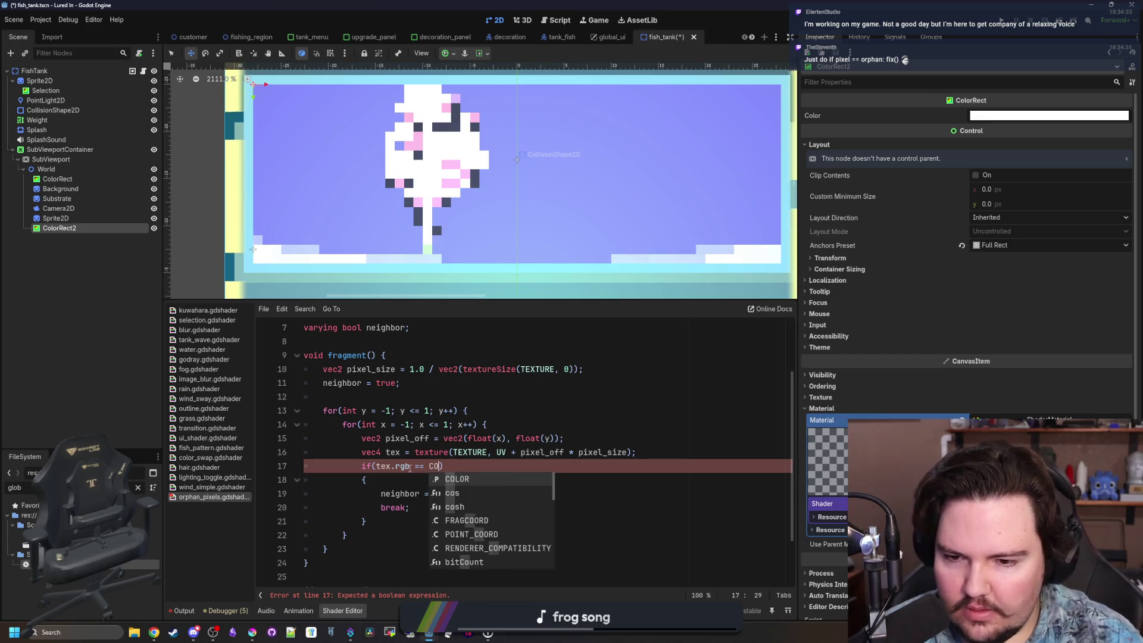
{"action": "key", "text": "Return"}
{"action": "type", "text": ".rgb"}
{"action": "key", "text": "Down"}
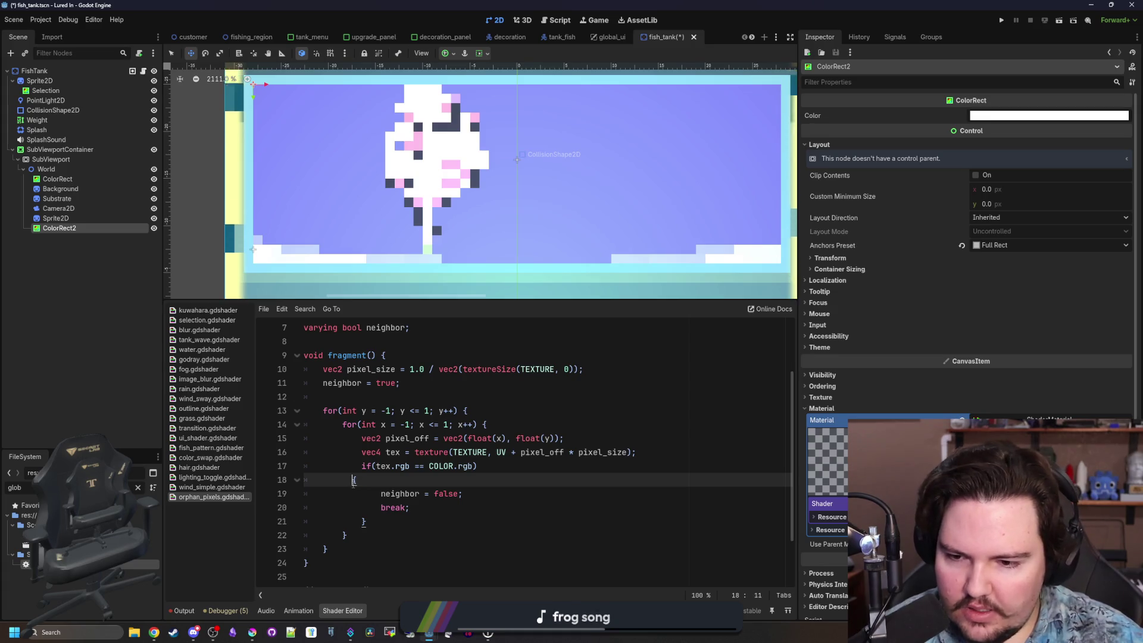
{"action": "key", "text": "BackSpace"}
{"action": "key", "text": "BackSpace"}
{"action": "key", "text": "BackSpace"}
Add a 'varying vec3' col declaration below the neighbor varying.
{"action": "left_click", "coordinate": [388, 499]}
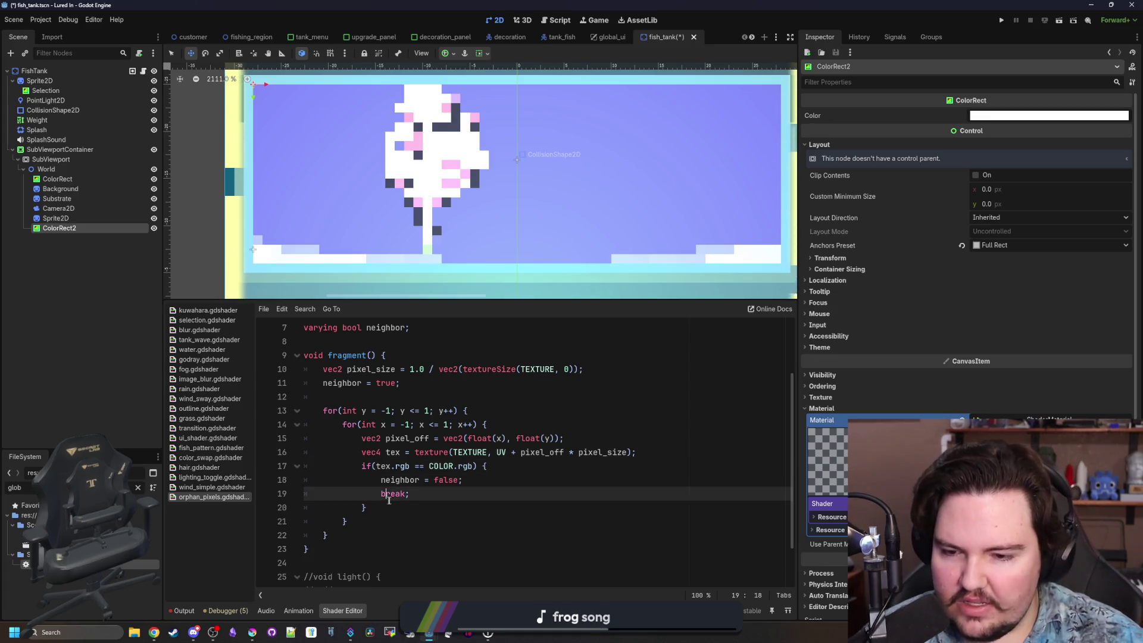
{"action": "scroll", "coordinate": [428, 464], "scroll_direction": "down", "scroll_amount": 1}
{"action": "scroll", "coordinate": [464, 387], "scroll_direction": "up", "scroll_amount": 2}
{"action": "type", "text": "varying ve"}
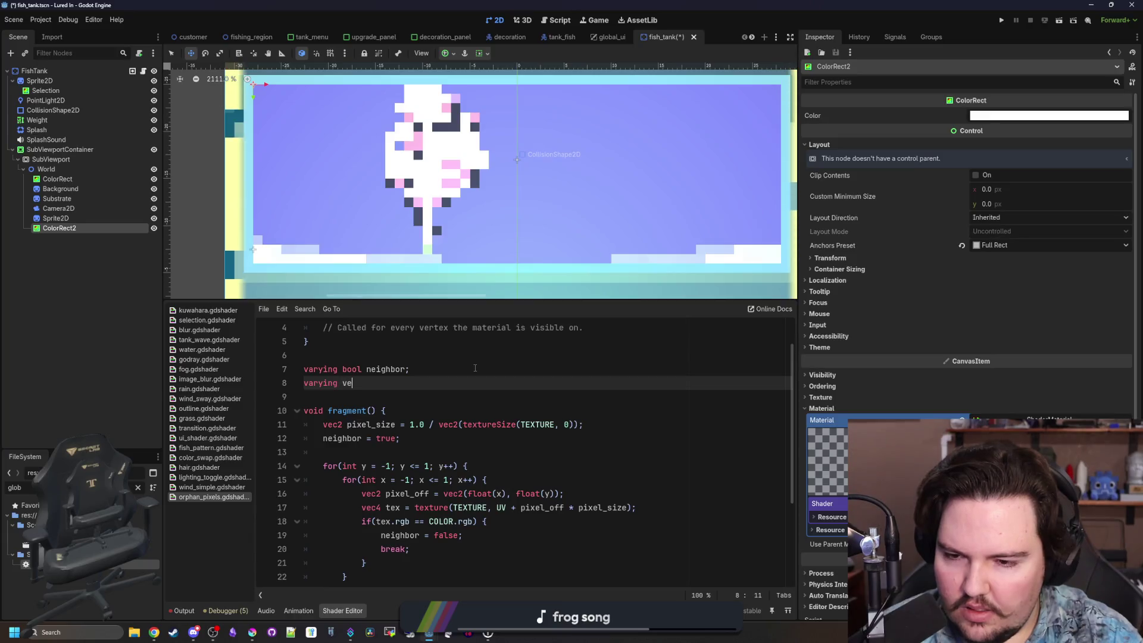
{"action": "left_click", "coordinate": [475, 369]}
{"action": "key", "text": "Return"}
{"action": "type", "text": "varying vec3 col;"}
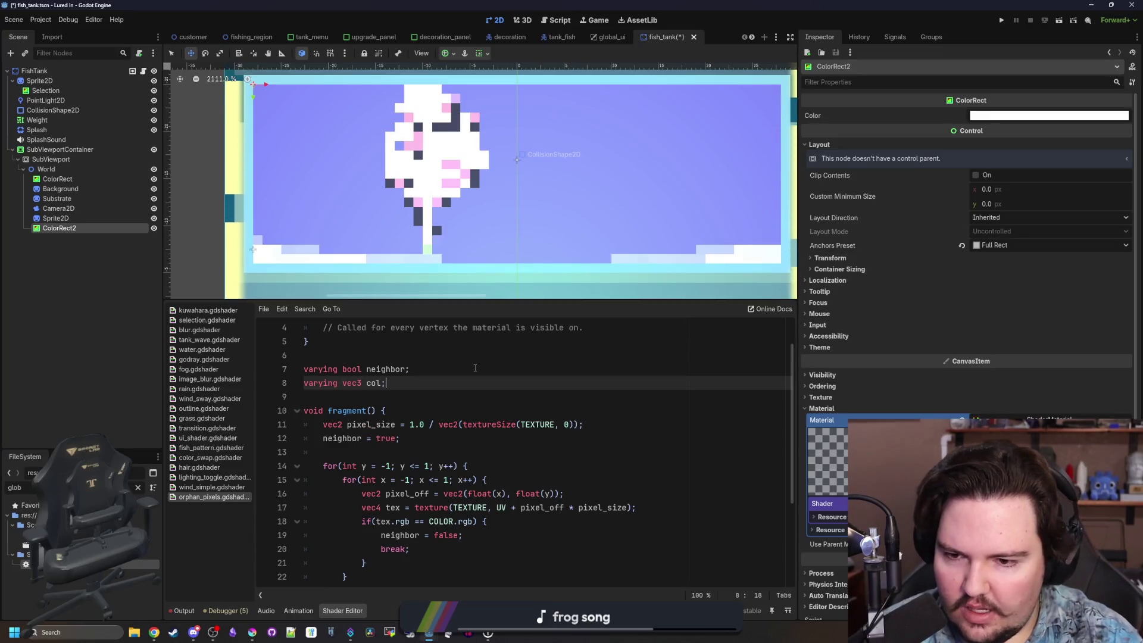
{"action": "scroll", "coordinate": [475, 367], "scroll_direction": "down", "scroll_amount": 2}
{"action": "left_click", "coordinate": [465, 456]}
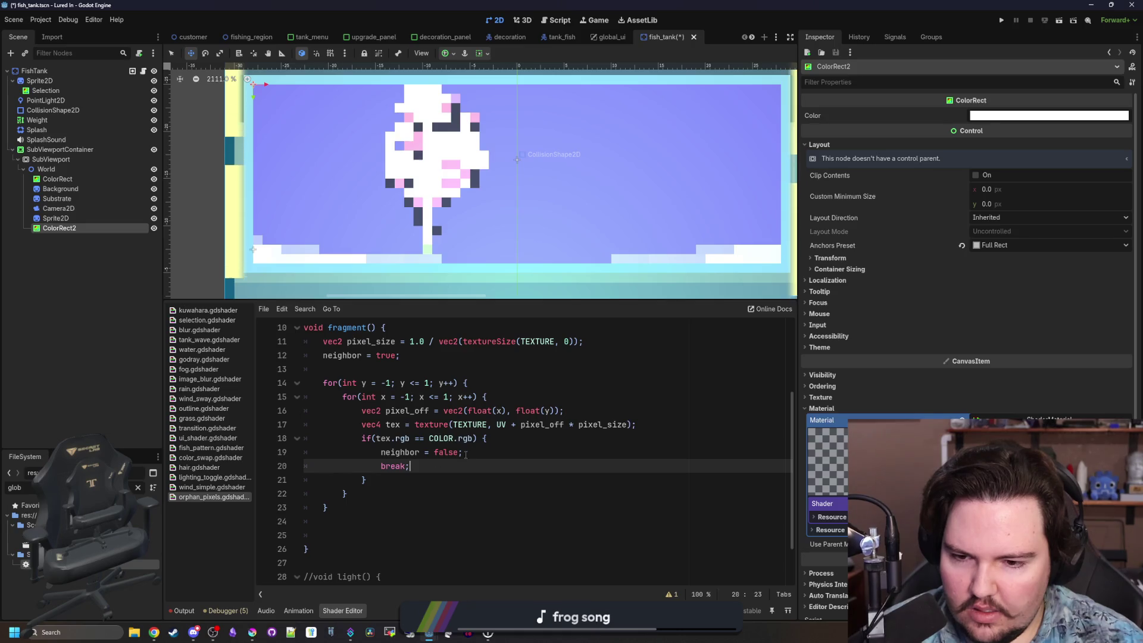
{"action": "left_click", "coordinate": [485, 450]}
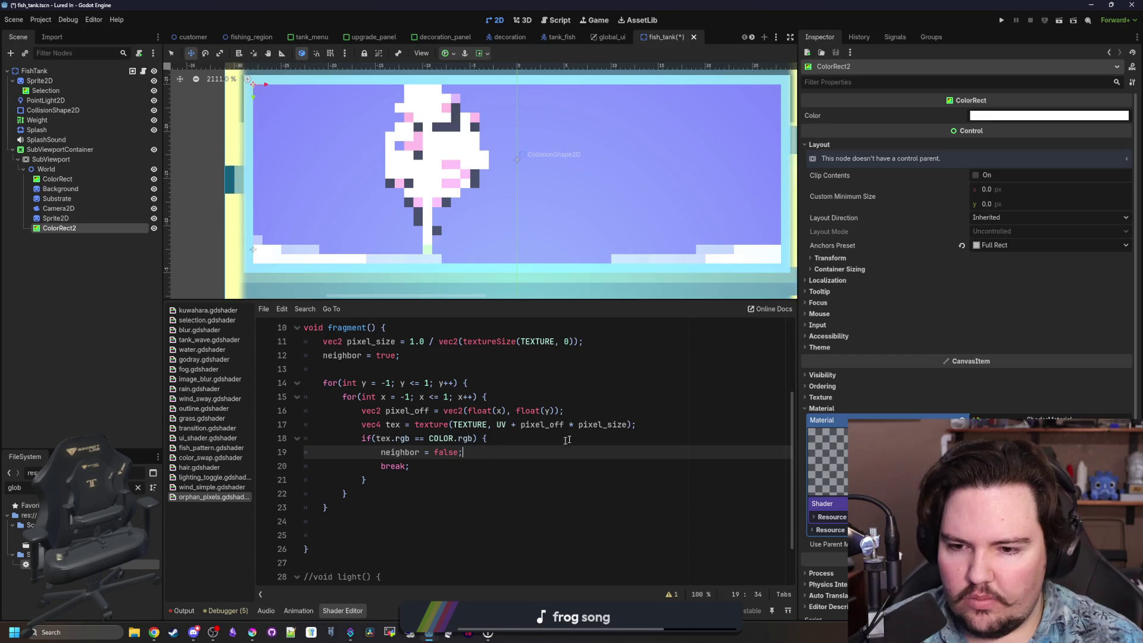
Store each sample's colour with 'col = tex.rgb;' after the texture() line.
{"action": "left_click", "coordinate": [647, 425]}
{"action": "key", "text": "Return"}
{"action": "type", "text": "colo"}
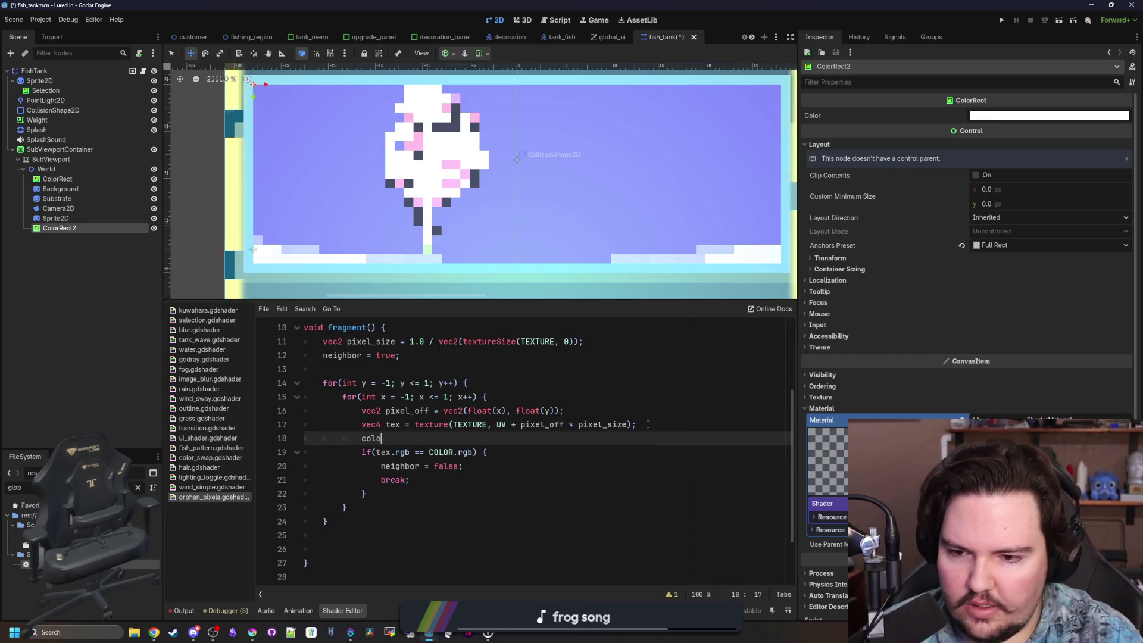
{"action": "key", "text": "BackSpace"}
{"action": "type", "text": "= tex;"}
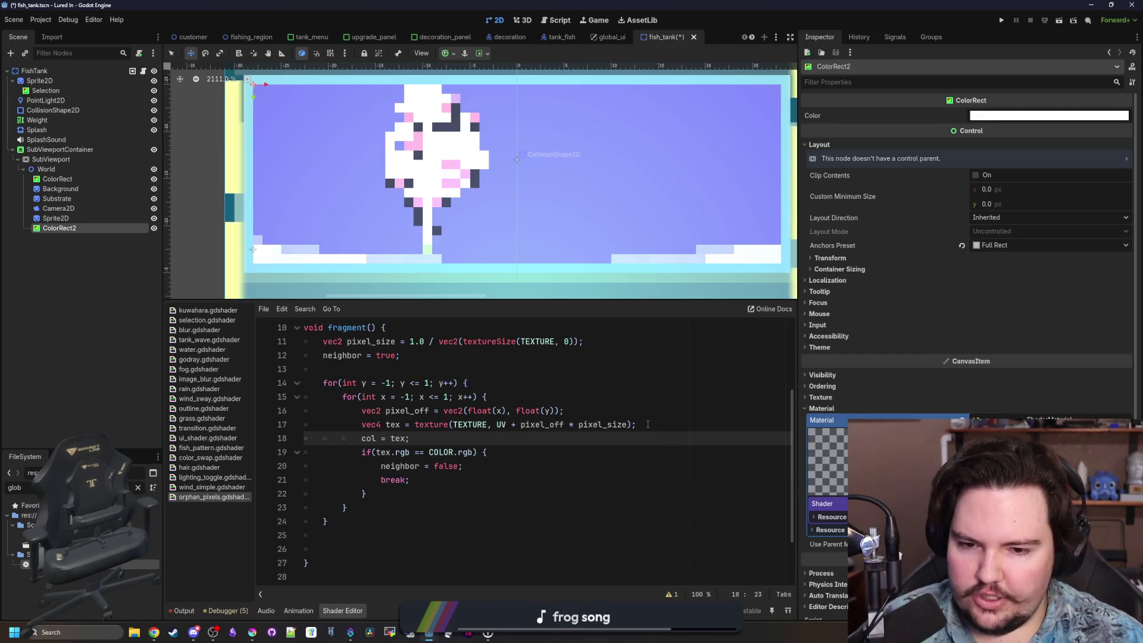
{"action": "scroll", "coordinate": [648, 424], "scroll_direction": "down", "scroll_amount": 1}
{"action": "left_click", "coordinate": [365, 505]}
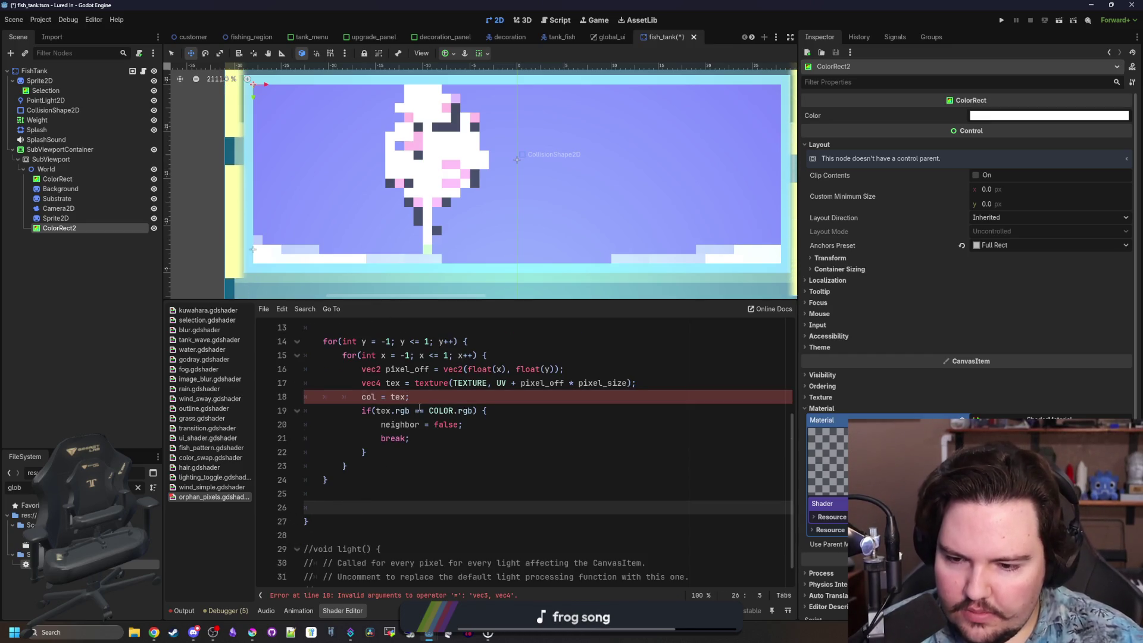
{"action": "scroll", "coordinate": [463, 470], "scroll_direction": "up", "scroll_amount": 2}
{"action": "left_click", "coordinate": [403, 479]}
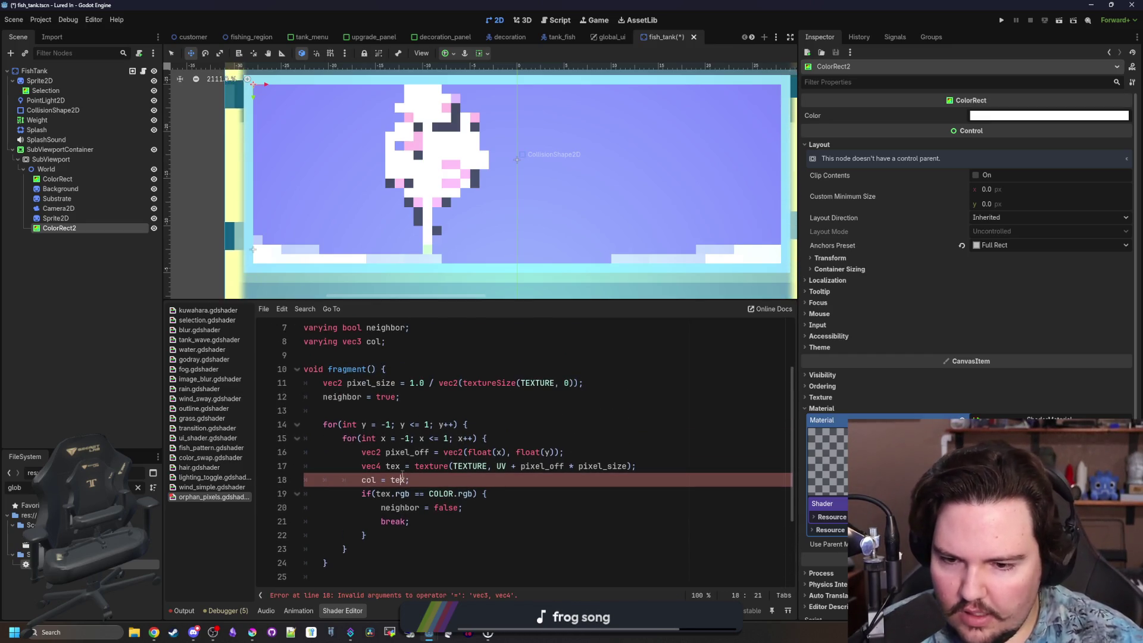
{"action": "type", "text": ".rgb"}
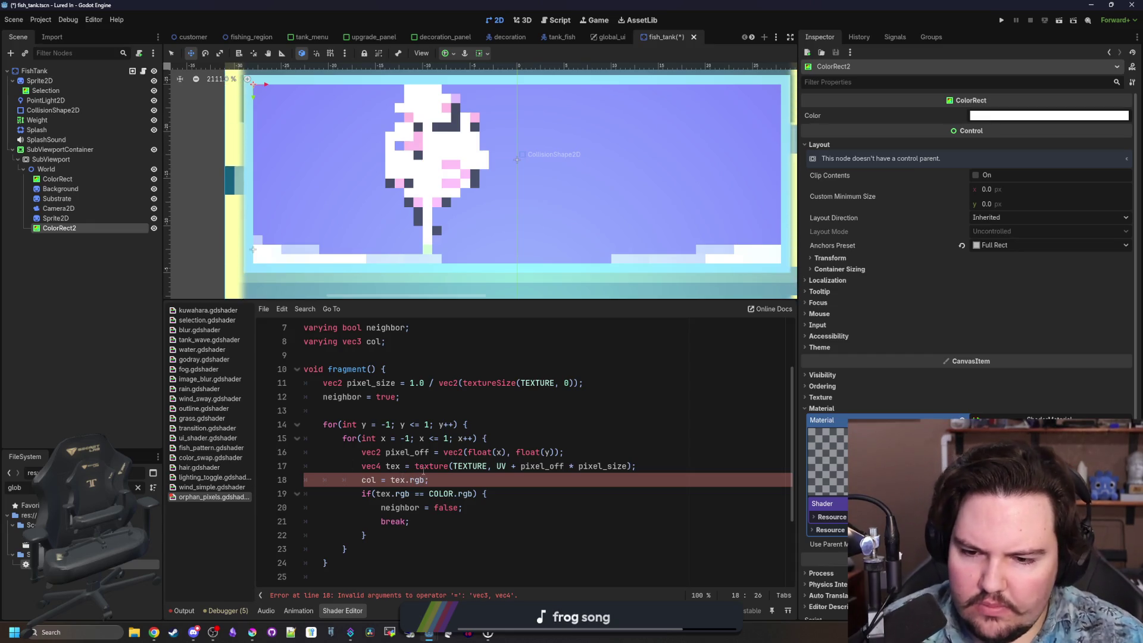
Begin an if statement on the empty line after the loops.
{"action": "scroll", "coordinate": [423, 470], "scroll_direction": "down", "scroll_amount": 2}
{"action": "left_click", "coordinate": [378, 492]}
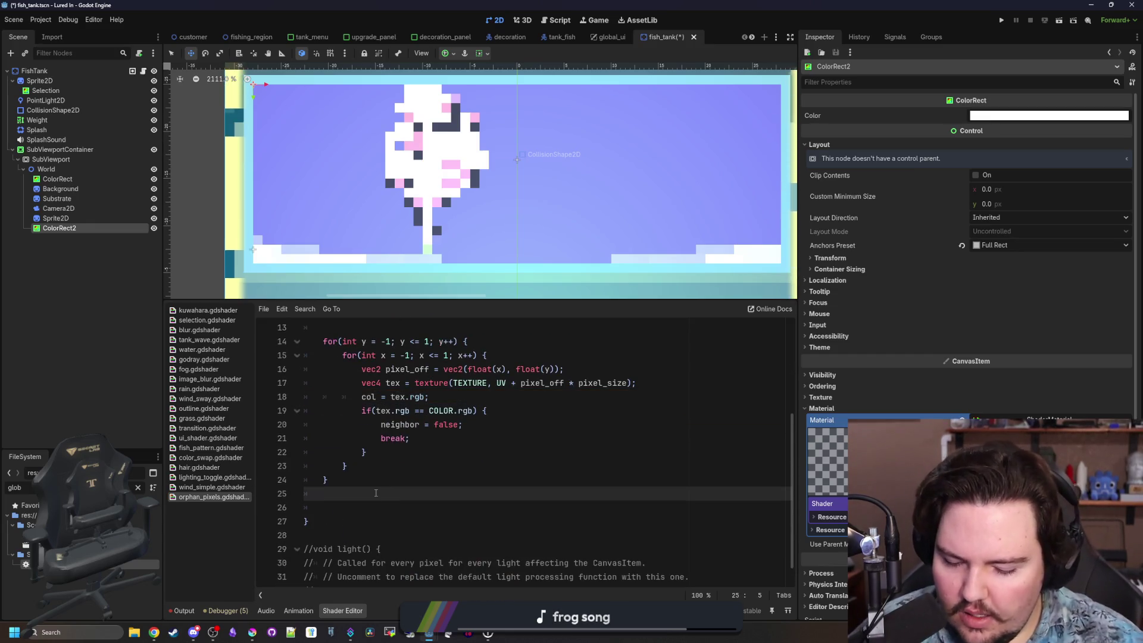
{"action": "type", "text": "if n"}
{"action": "key", "text": "BackSpace"}
{"action": "key", "text": "BackSpace"}
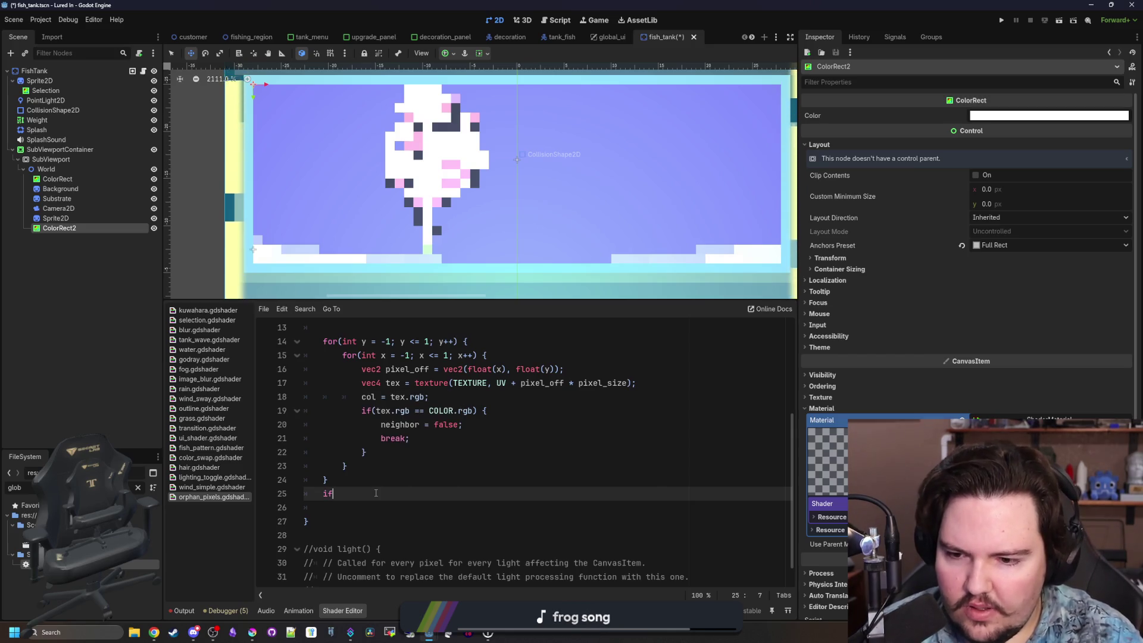
Add 'if (!neighbor) { COLOR.rgb = col; }' after the loops so isolated pixels take a neighbour's colour.
{"action": "type", "text": "!neighbor) "}
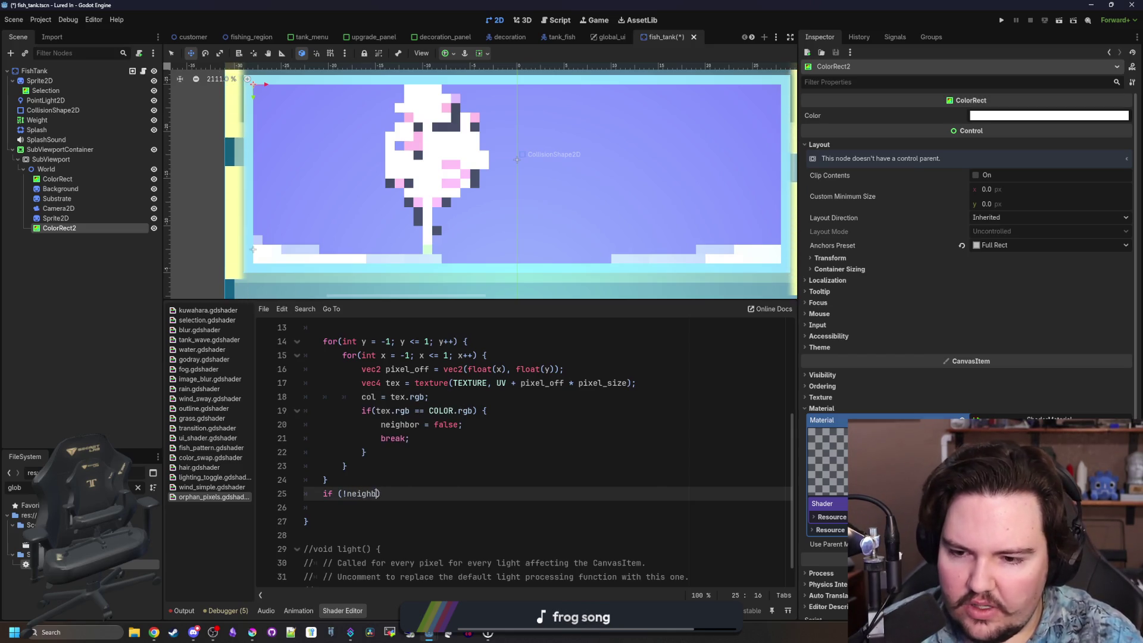
{"action": "type", "text": "{"}
{"action": "key", "text": "Return"}
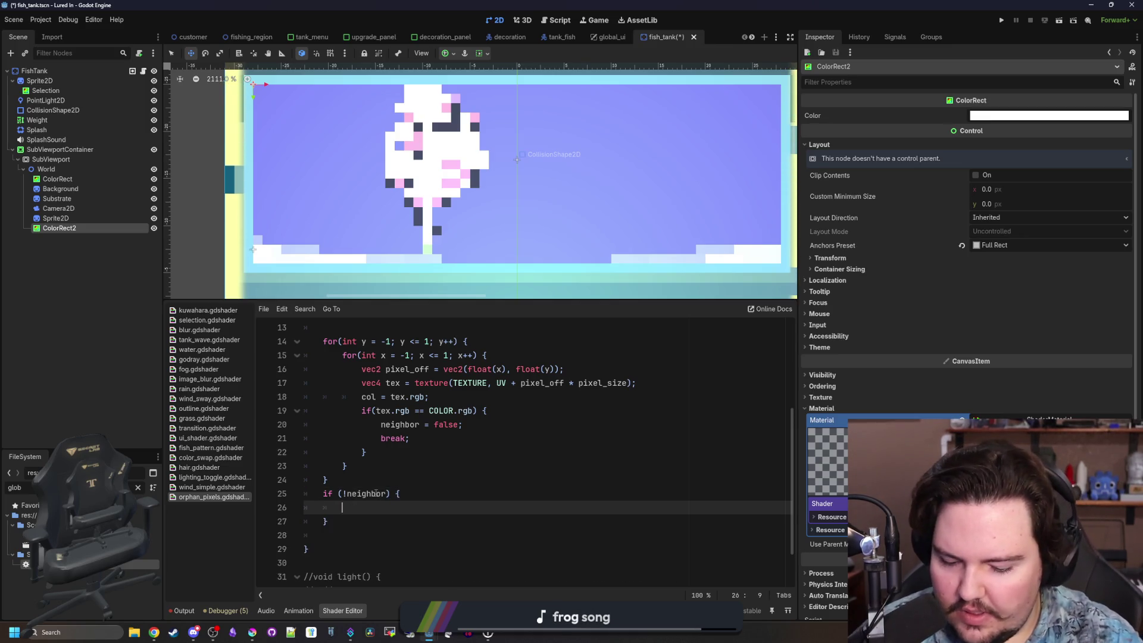
{"action": "type", "text": "COLOR = col;"}
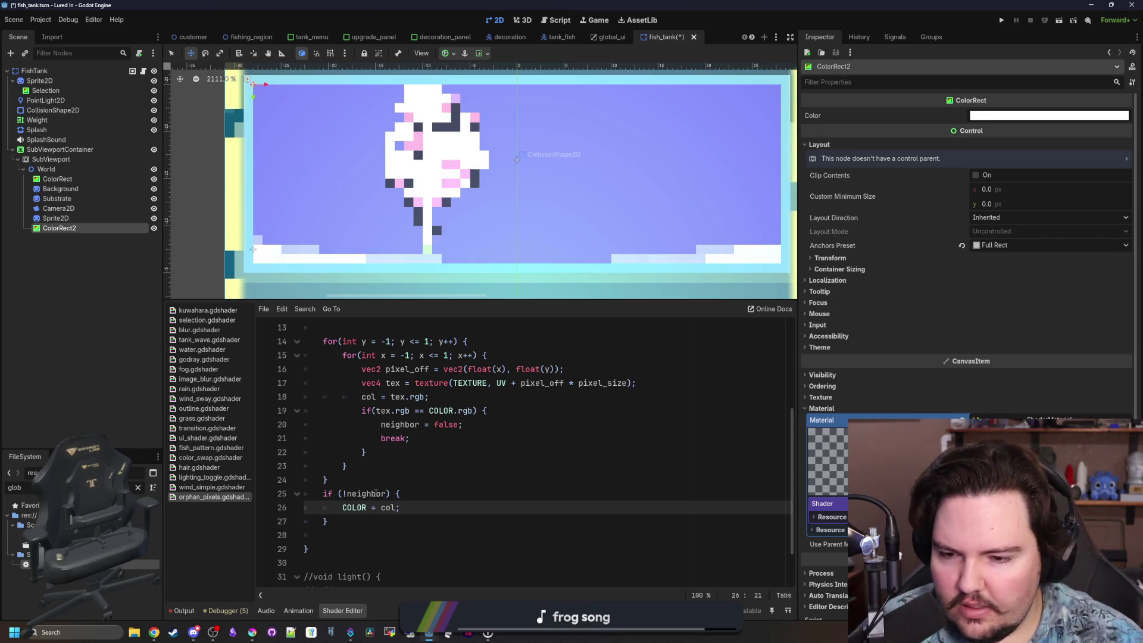
{"action": "key", "text": "Down"}
{"action": "key", "text": "Down"}
{"action": "key", "text": "BackSpace"}
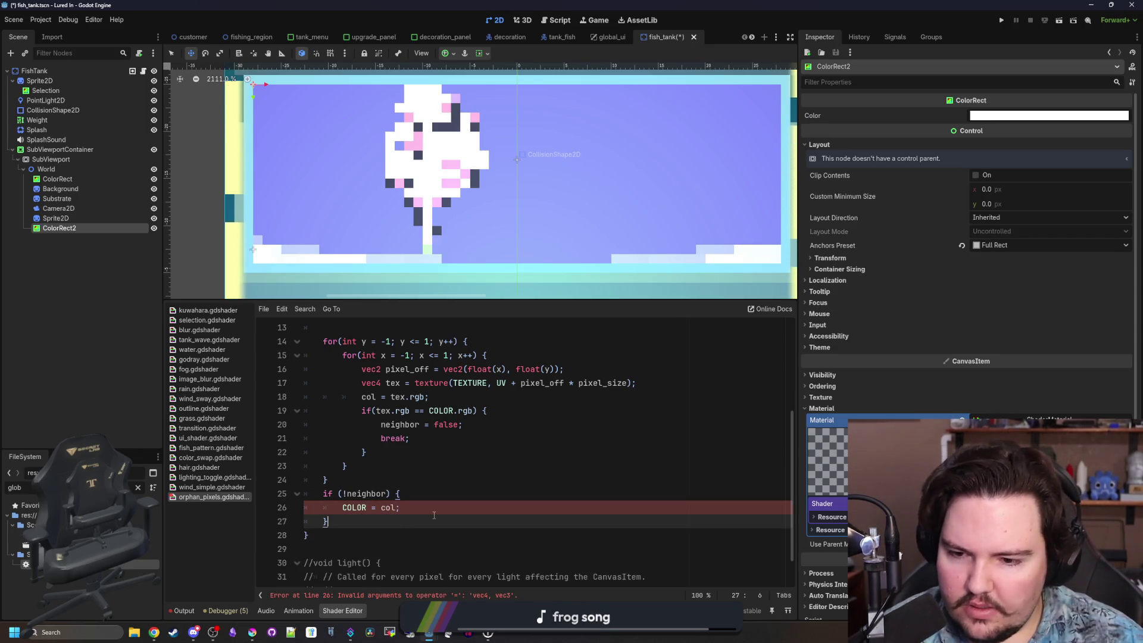
{"action": "double_click", "coordinate": [374, 507]}
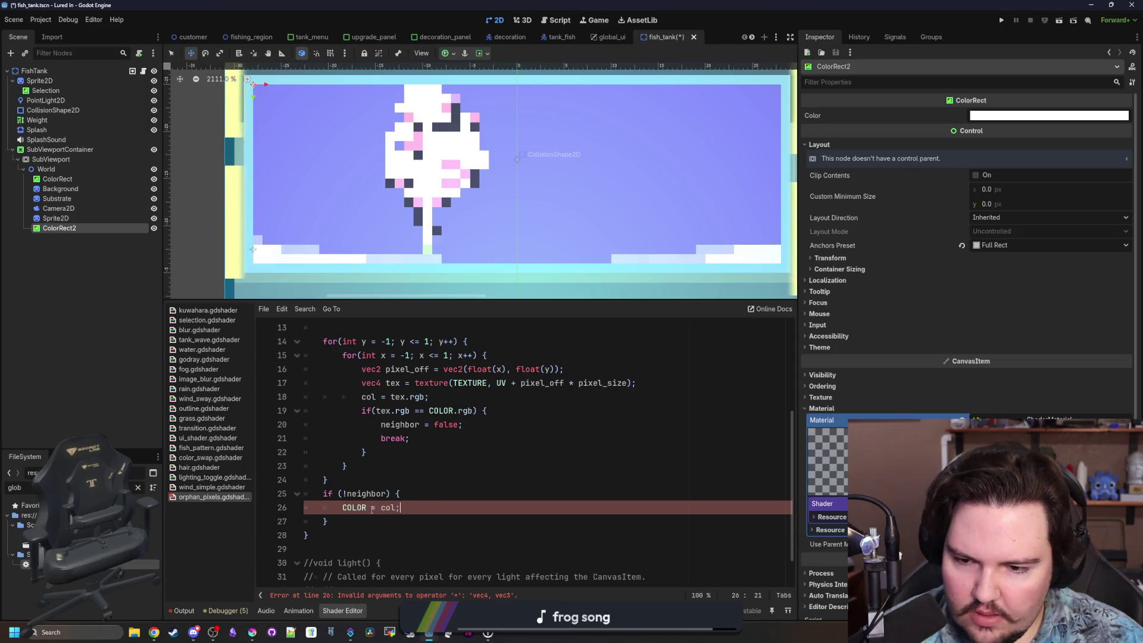
{"action": "key", "text": "Left"}
{"action": "key", "text": "Left"}
{"action": "type", "text": ".rgb"}
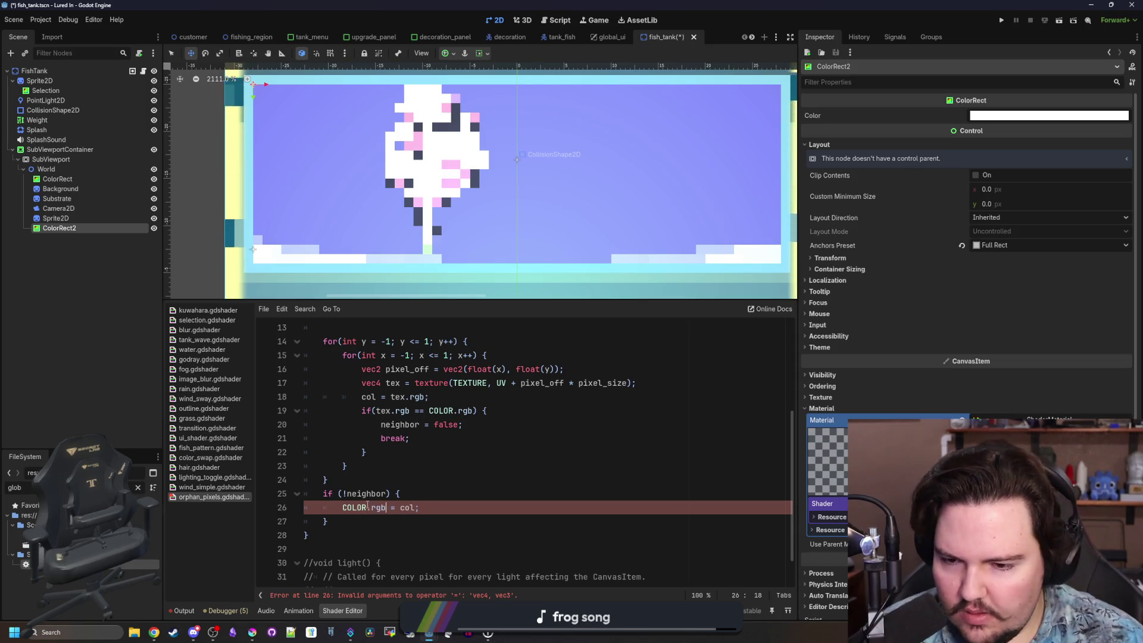
{"action": "key", "text": "Up"}
{"action": "key", "text": "Up"}
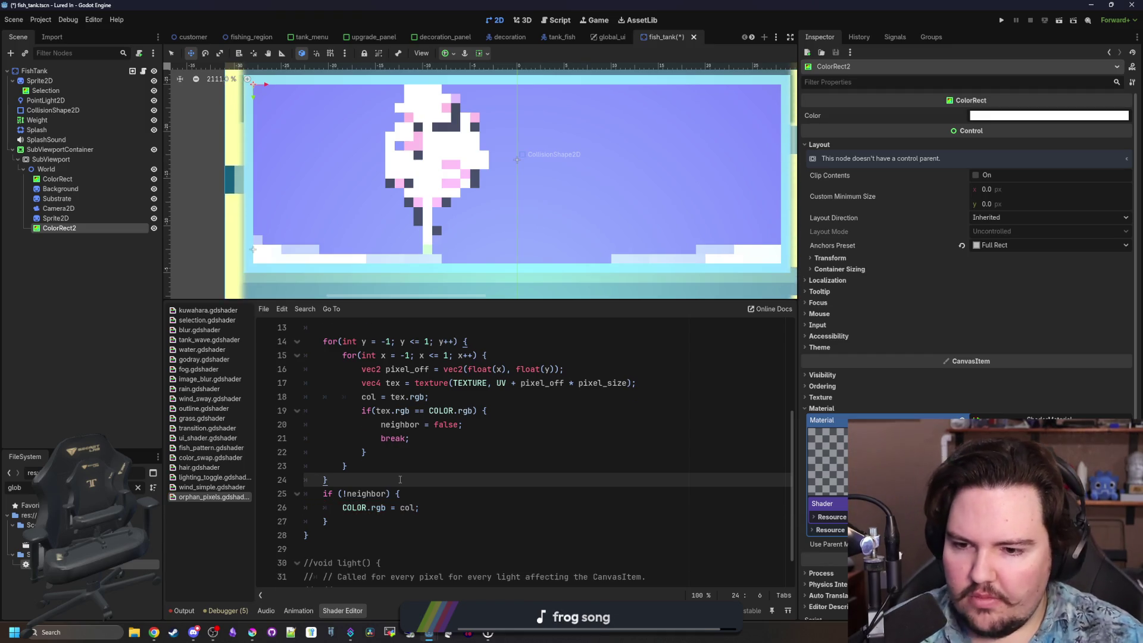
{"action": "scroll", "coordinate": [400, 479], "scroll_direction": "up", "scroll_amount": 3}
{"action": "scroll", "coordinate": [400, 479], "scroll_direction": "up", "scroll_amount": 2}
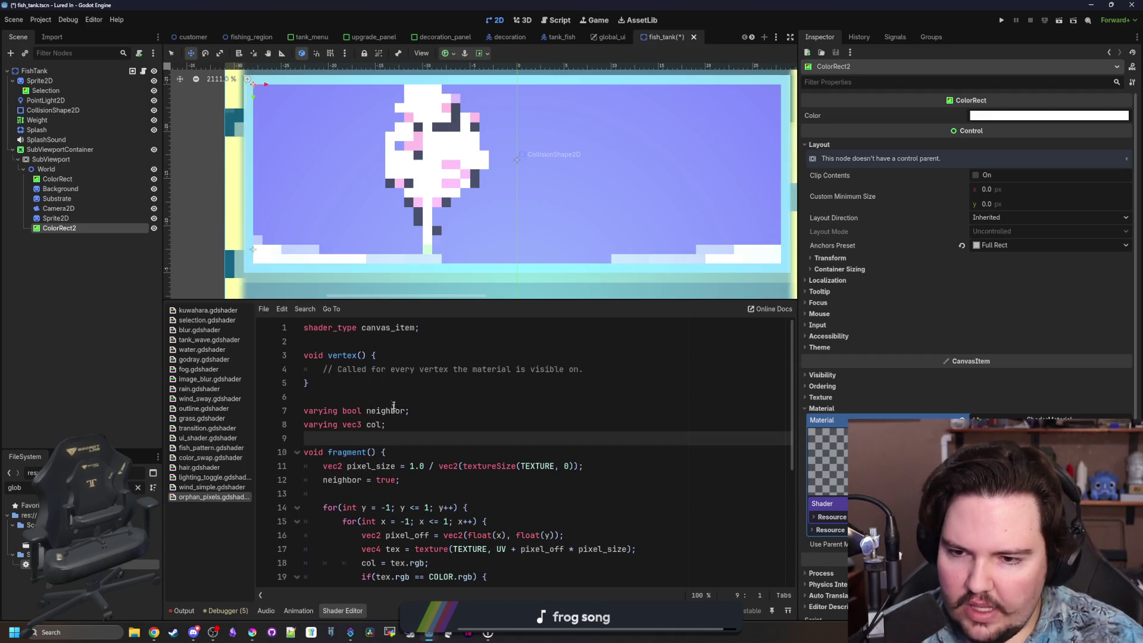
Save the shader and add blank lines after the fragment() header.
{"action": "left_click", "coordinate": [394, 398]}
{"action": "key", "text": "ctrl+s"}
{"action": "key", "text": "Down"}
{"action": "key", "text": "Down"}
{"action": "key", "text": "Down"}
{"action": "scroll", "coordinate": [419, 224], "scroll_direction": "down", "scroll_amount": 3}
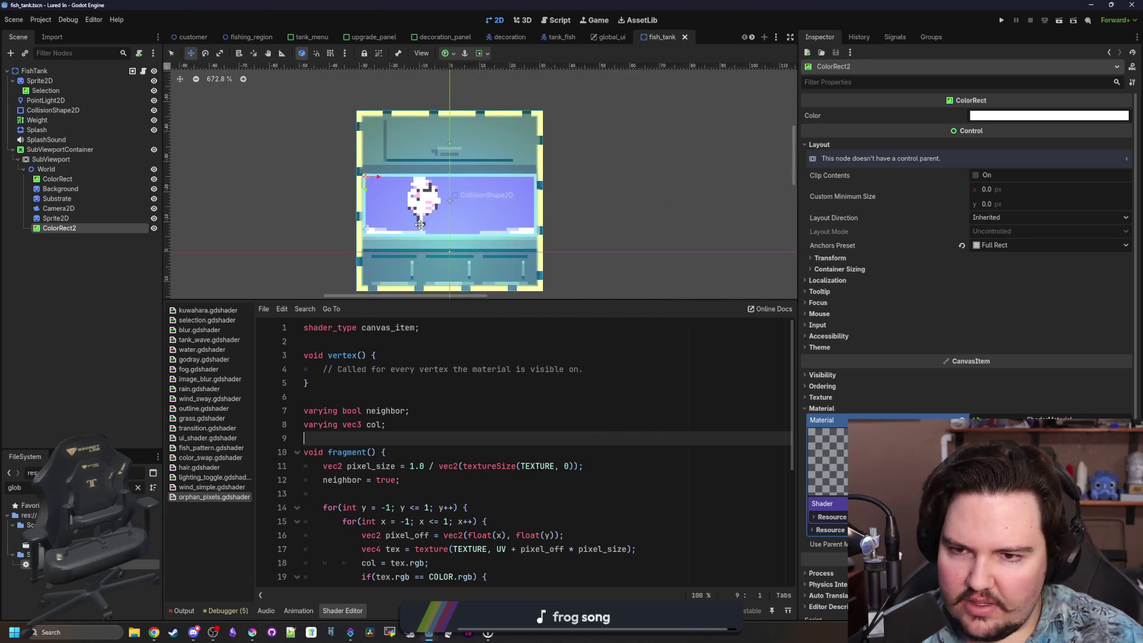
{"action": "left_click", "coordinate": [381, 410]}
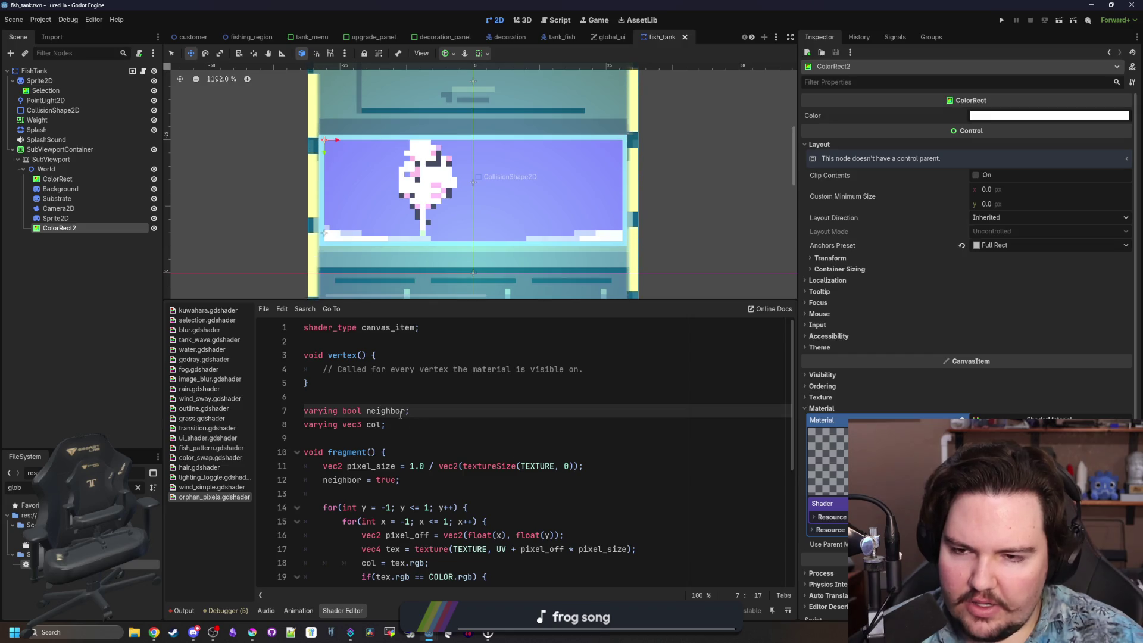
{"action": "left_click", "coordinate": [360, 429]}
{"action": "left_click", "coordinate": [369, 410]}
{"action": "left_click", "coordinate": [380, 395]}
{"action": "key", "text": "ctrl+s"}
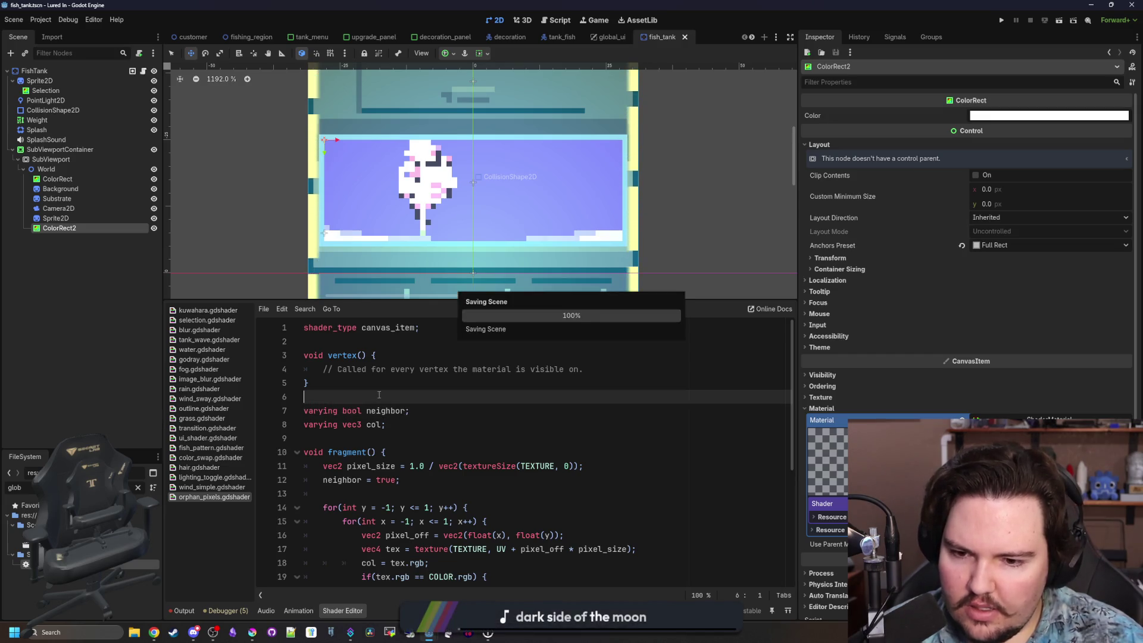
{"action": "left_click", "coordinate": [393, 438]}
{"action": "key", "text": "ctrl+s"}
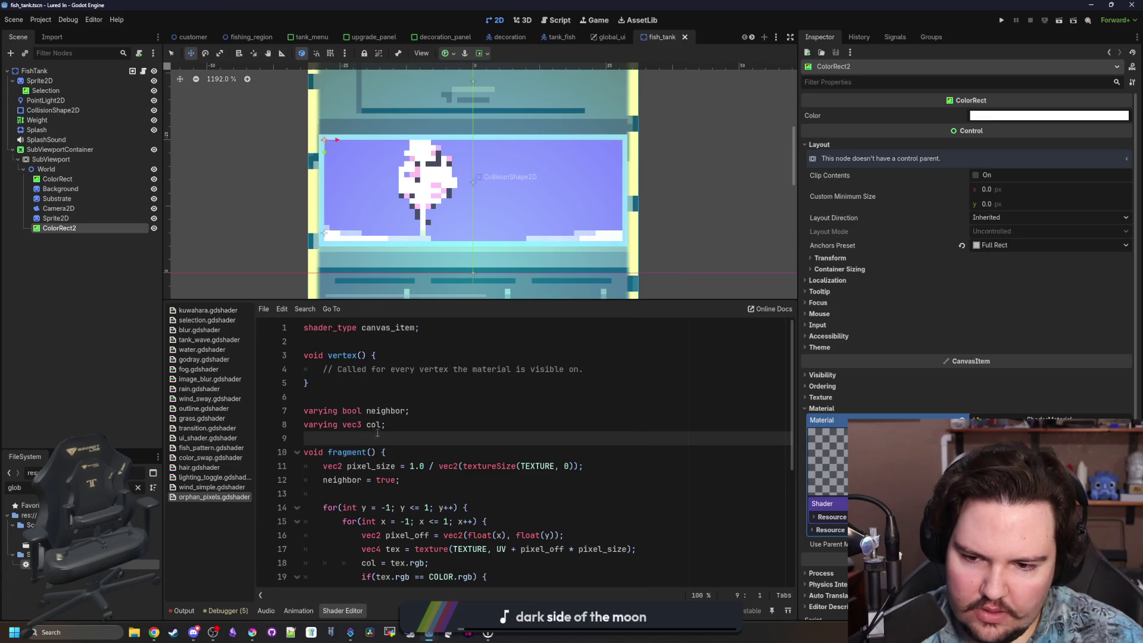
{"action": "left_click", "coordinate": [408, 451]}
{"action": "key", "text": "Return"}
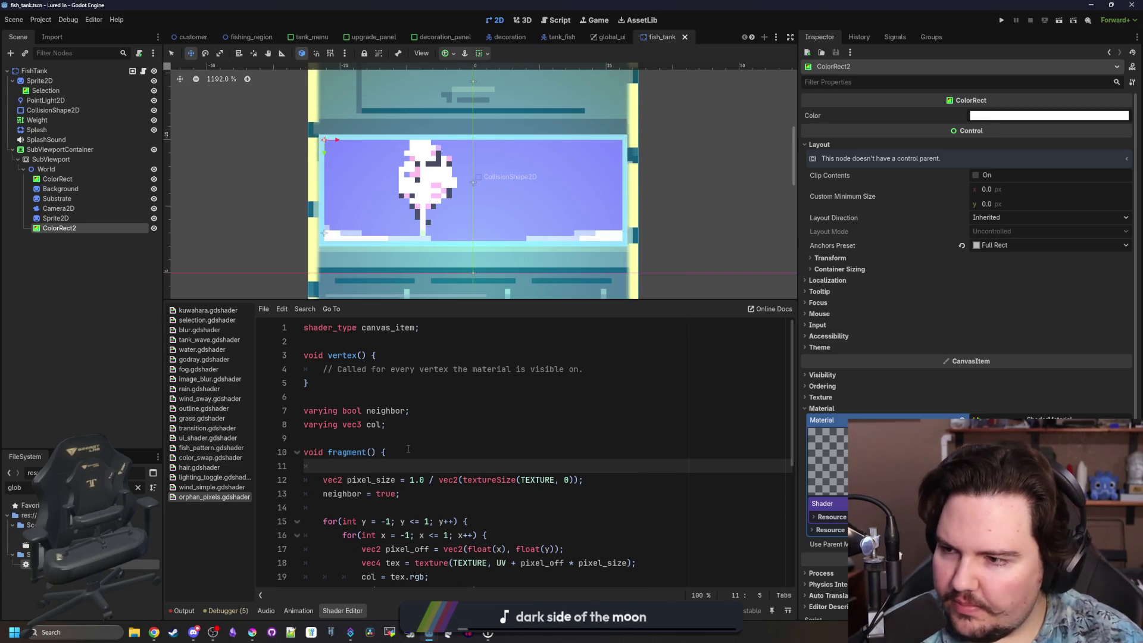
{"action": "key", "text": "Return"}
{"action": "key", "text": "Up"}
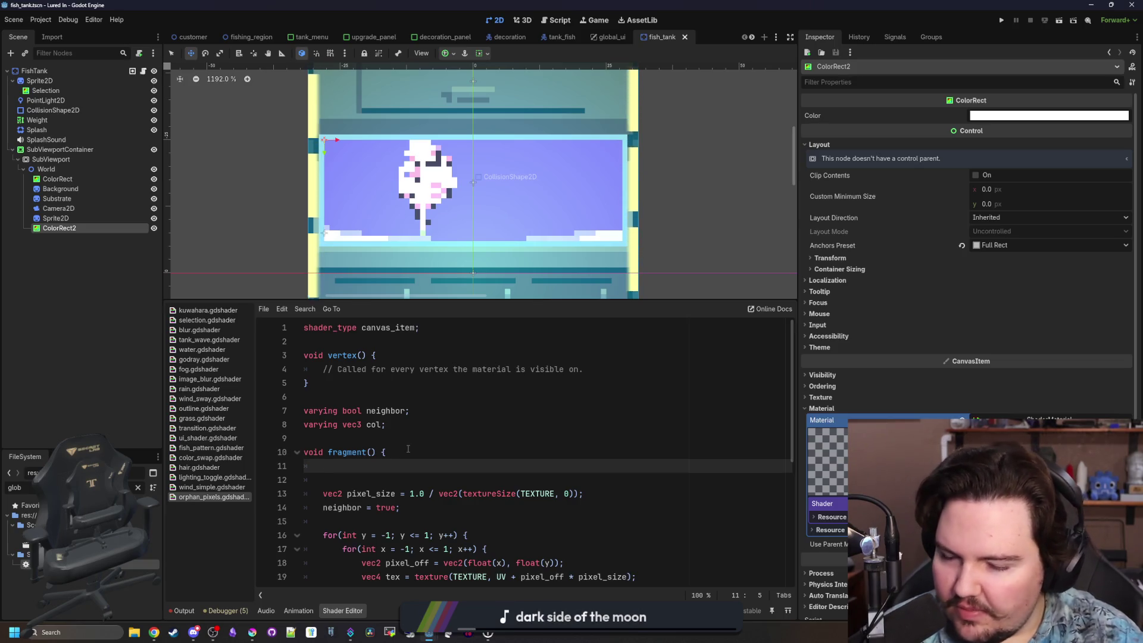
Delete the empty vertex() function, stray blank lines and the commented-out light() block.
{"action": "key", "text": "Up"}
{"action": "key", "text": "Up"}
{"action": "left_click", "coordinate": [397, 389]}
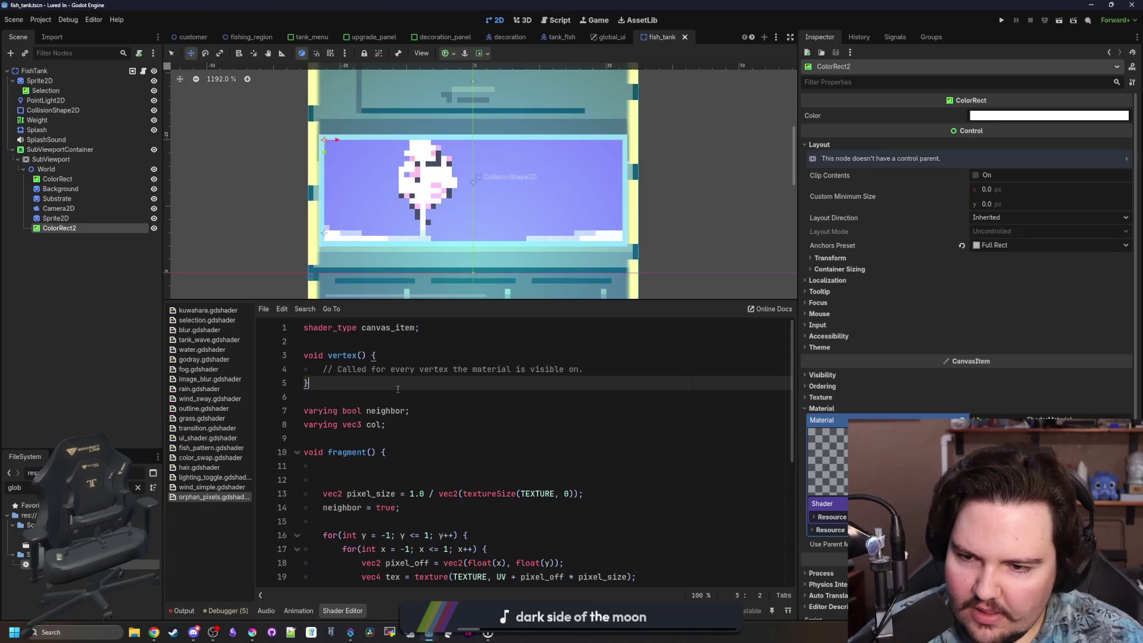
{"action": "key", "text": "shift+Up"}
{"action": "key", "text": "shift+Up"}
{"action": "key", "text": "BackSpace"}
{"action": "key", "text": "BackSpace"}
{"action": "key", "text": "BackSpace"}
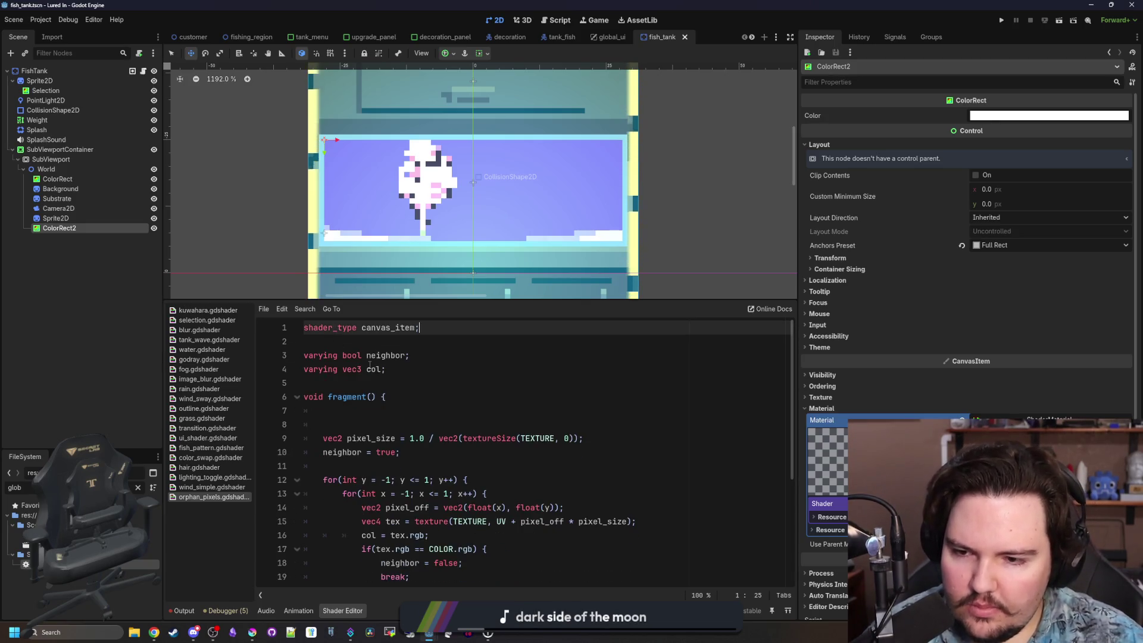
{"action": "left_click", "coordinate": [379, 381]}
{"action": "left_click", "coordinate": [379, 438]}
{"action": "key", "text": "Up"}
{"action": "key", "text": "BackSpace"}
{"action": "key", "text": "BackSpace"}
{"action": "key", "text": "BackSpace"}
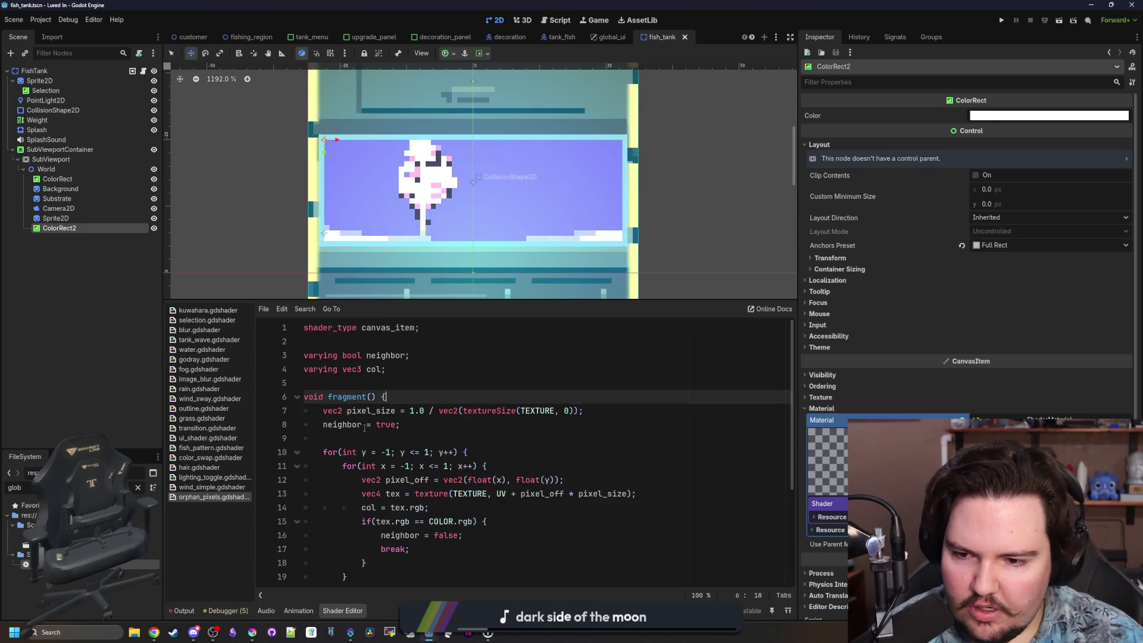
{"action": "scroll", "coordinate": [387, 477], "scroll_direction": "down", "scroll_amount": 3}
{"action": "left_click_drag", "start_coordinate": [324, 568], "coordinate": [310, 496]}
{"action": "key", "text": "BackSpace"}
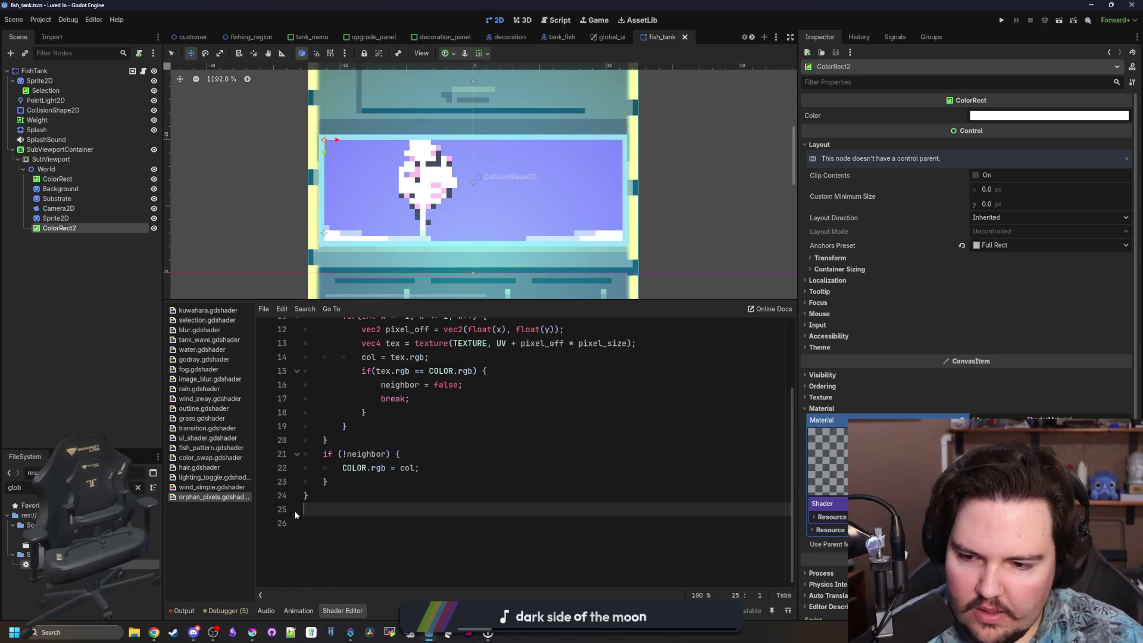
Open a new line below the varying declarations for another declaration.
{"action": "scroll", "coordinate": [341, 483], "scroll_direction": "up", "scroll_amount": 4}
{"action": "left_click", "coordinate": [405, 424]}
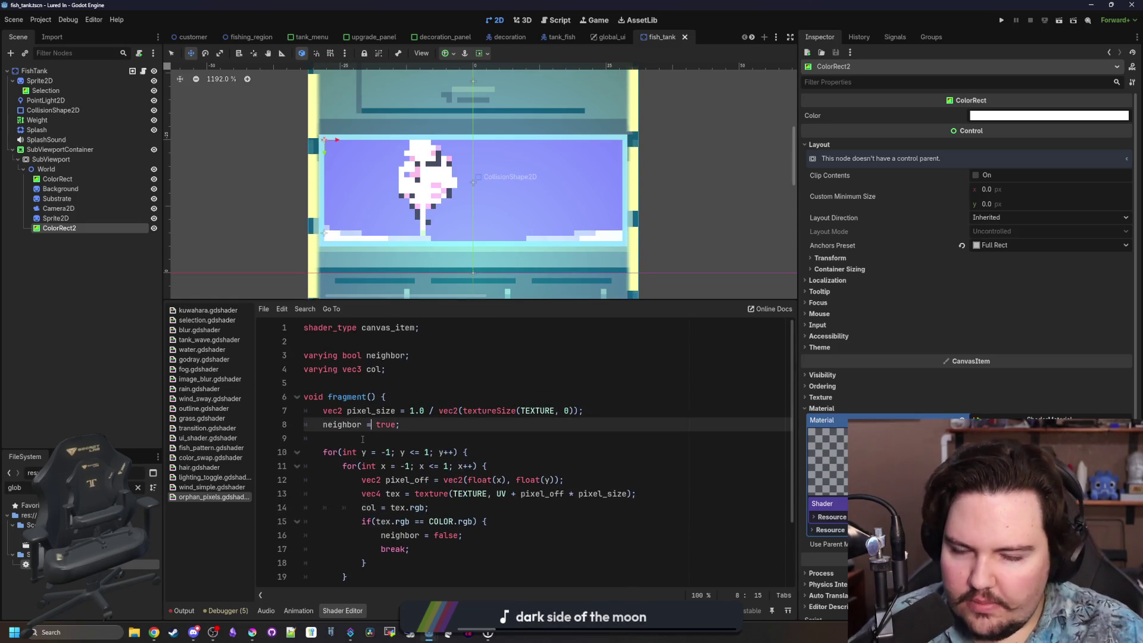
{"action": "key", "text": "Down"}
{"action": "scroll", "coordinate": [425, 172], "scroll_direction": "down", "scroll_amount": 5}
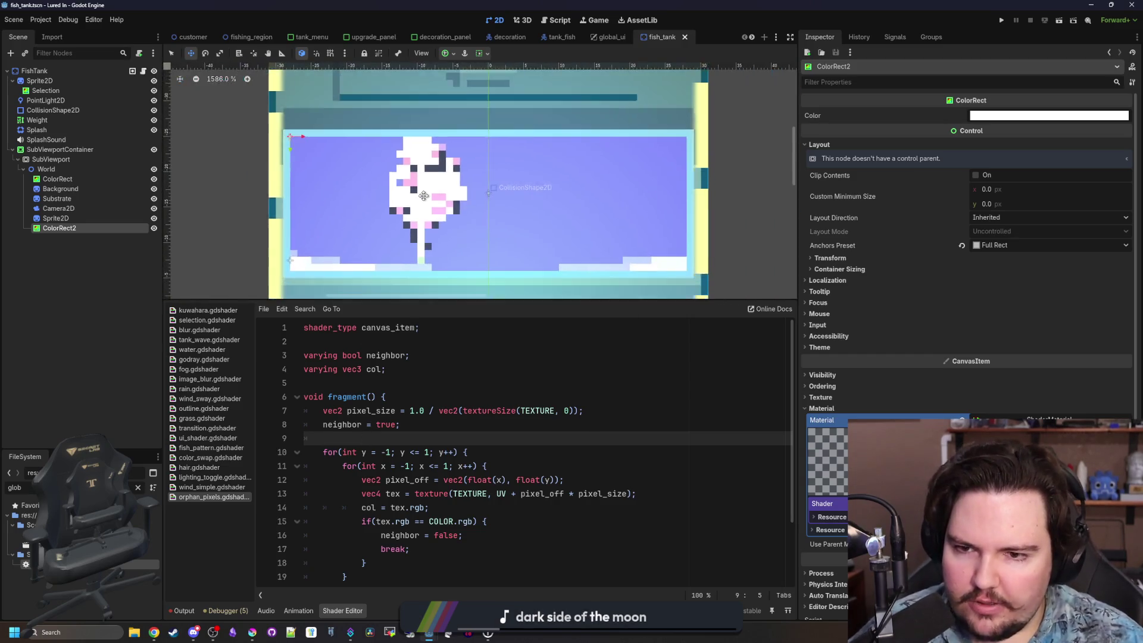
{"action": "scroll", "coordinate": [421, 197], "scroll_direction": "up", "scroll_amount": 8}
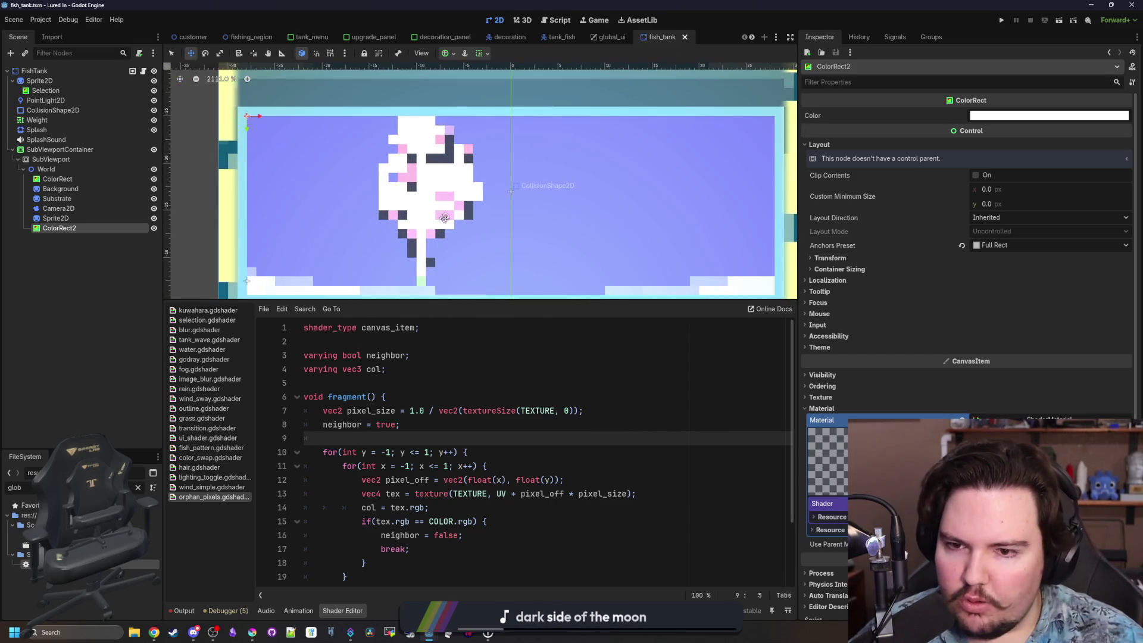
{"action": "left_click", "coordinate": [414, 397]}
{"action": "left_click", "coordinate": [413, 377]}
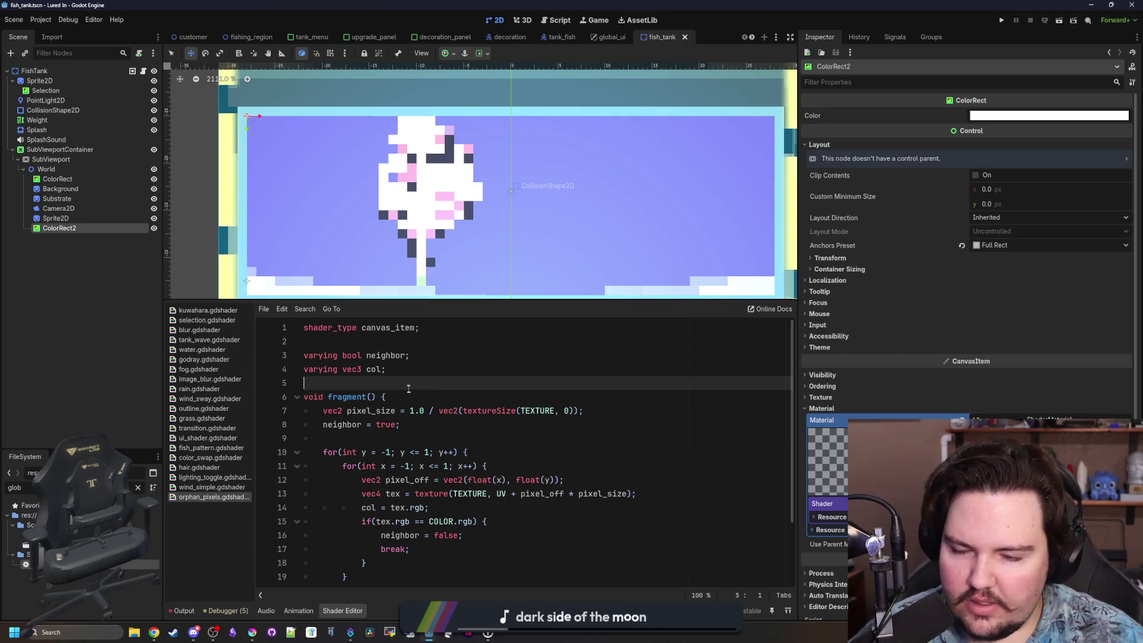
{"action": "key", "text": "Return"}
{"action": "key", "text": "Return"}
{"action": "key", "text": "Up"}
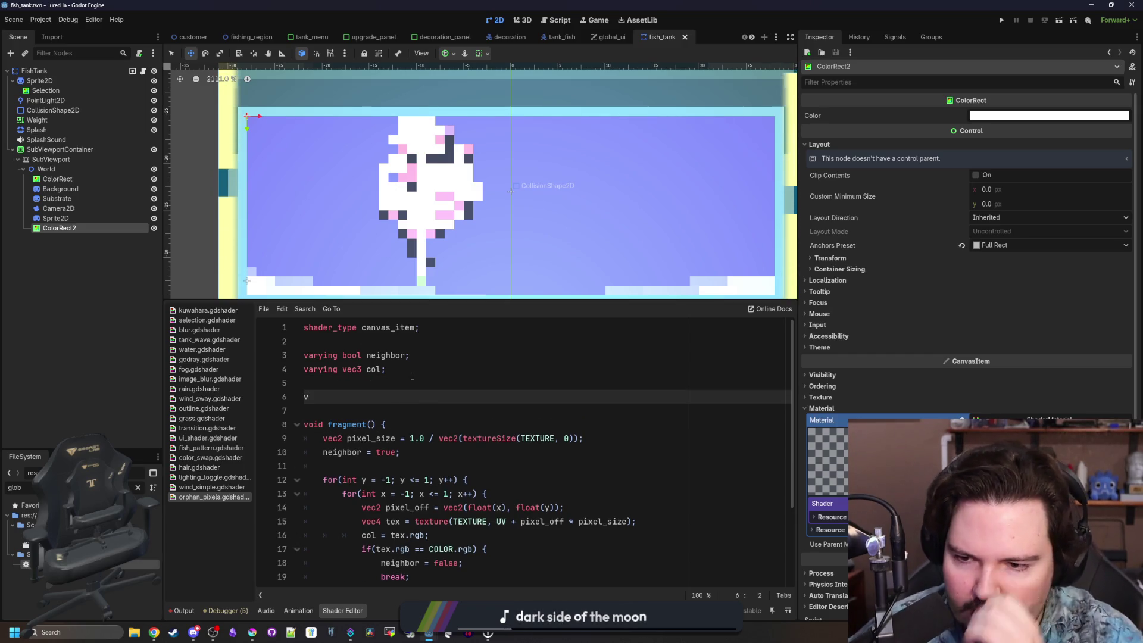
Start a new line 6 with the word 'varying', correcting the typo.
{"action": "type", "text": "varyinhg"}
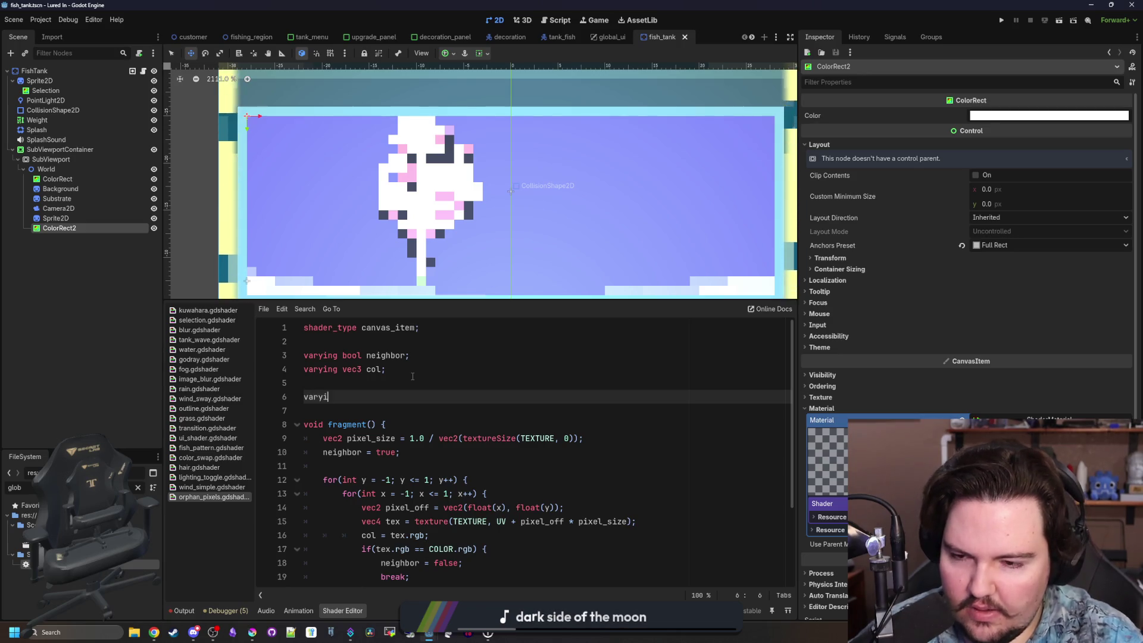
{"action": "key", "text": "BackSpace"}
{"action": "key", "text": "BackSpace"}
{"action": "key", "text": "BackSpace"}
{"action": "type", "text": "g"}
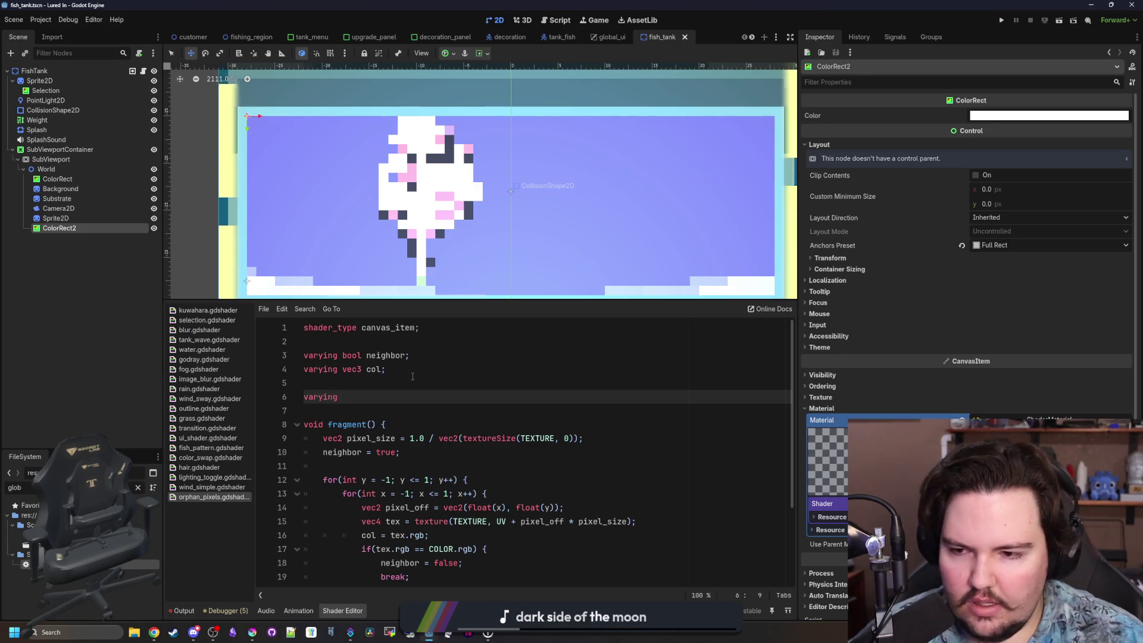
{"action": "key", "text": "Up"}
Browse the shader files, from wind_simple through fog, ending on image_blur.gdshader.
{"action": "left_click", "coordinate": [247, 486]}
{"action": "left_click", "coordinate": [238, 478]}
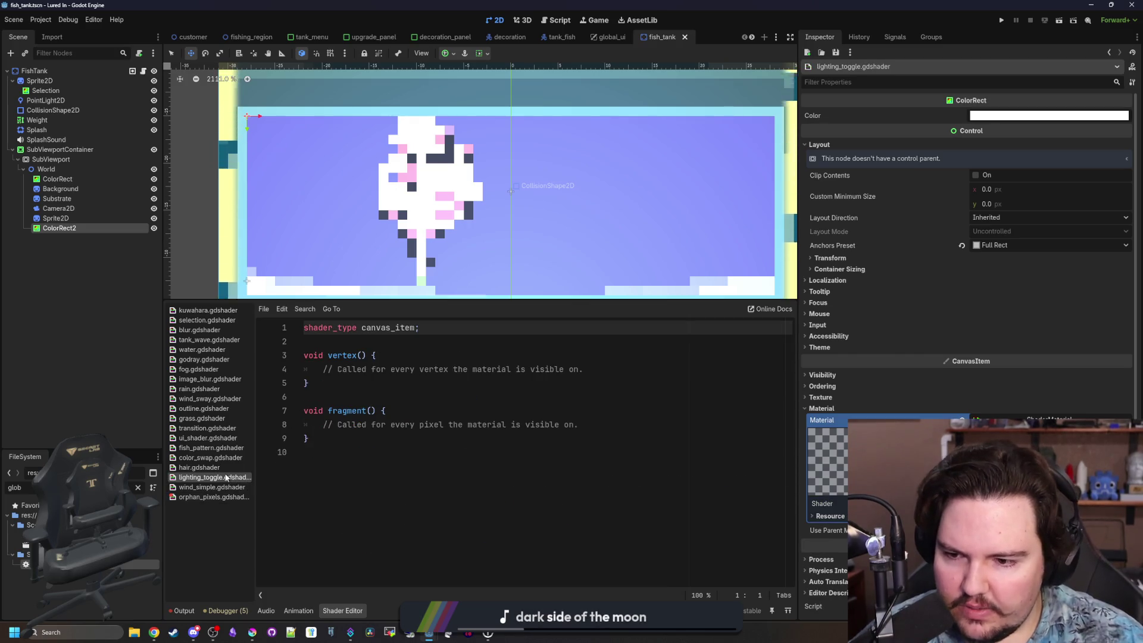
{"action": "left_click", "coordinate": [229, 467]}
{"action": "left_click", "coordinate": [227, 451]}
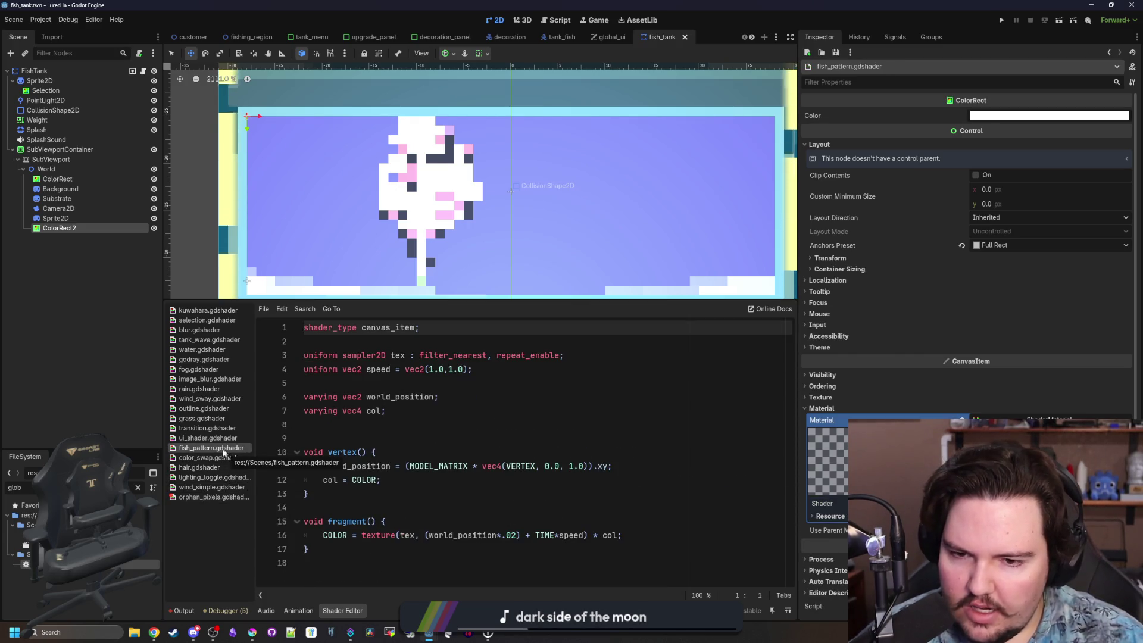
{"action": "left_click", "coordinate": [222, 439]}
{"action": "left_click", "coordinate": [221, 430]}
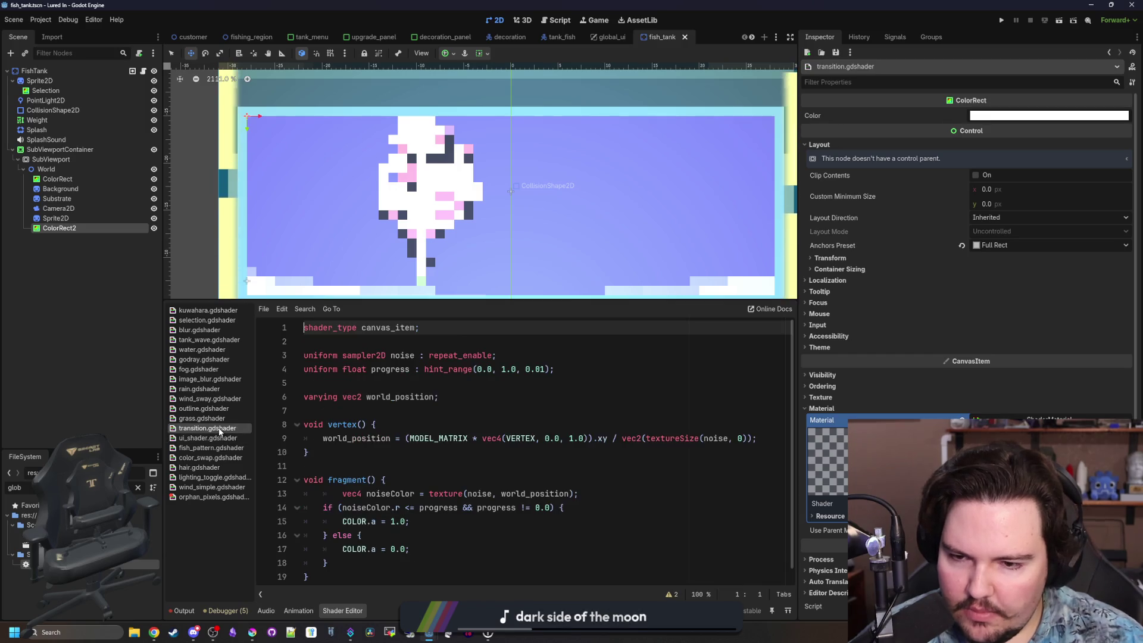
{"action": "left_click", "coordinate": [221, 418]}
{"action": "left_click", "coordinate": [220, 408]}
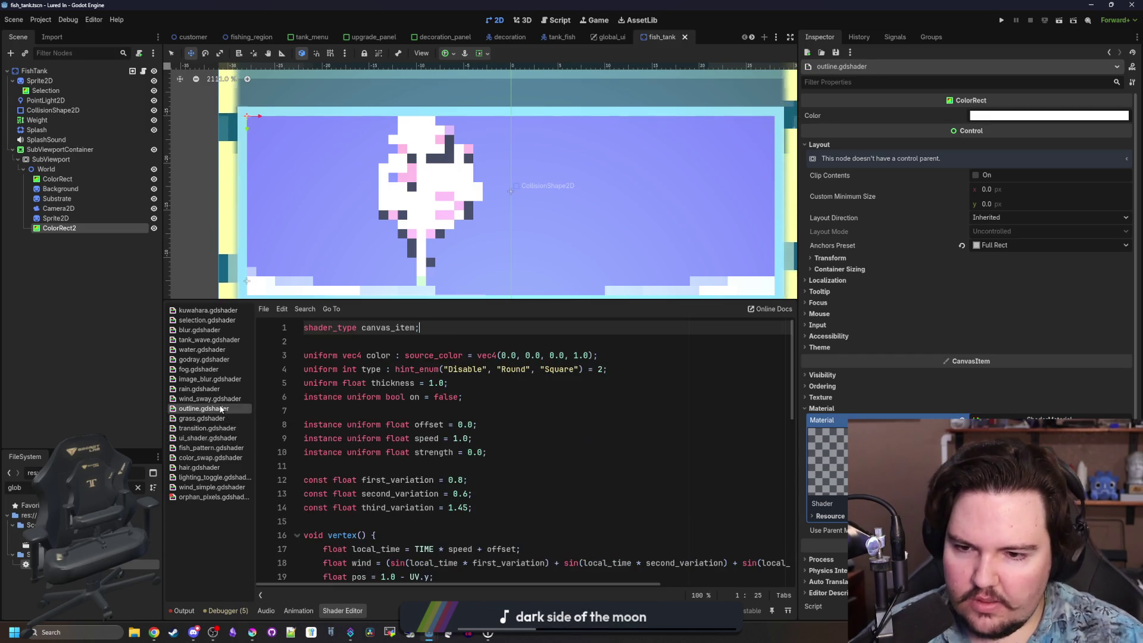
{"action": "left_click", "coordinate": [221, 389]}
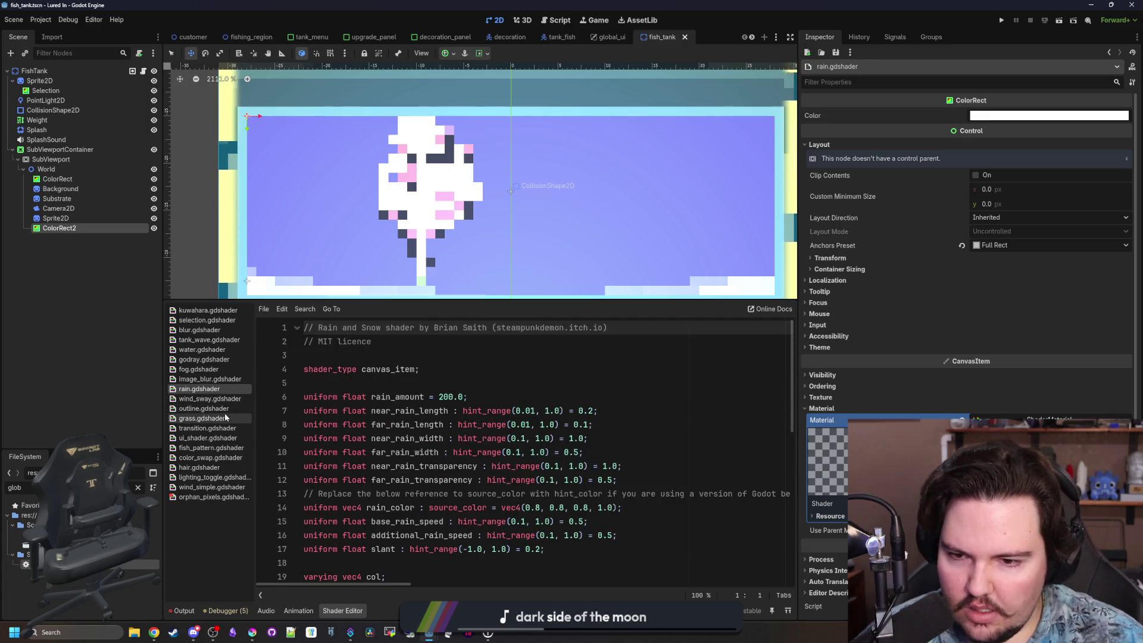
{"action": "left_click", "coordinate": [222, 399]}
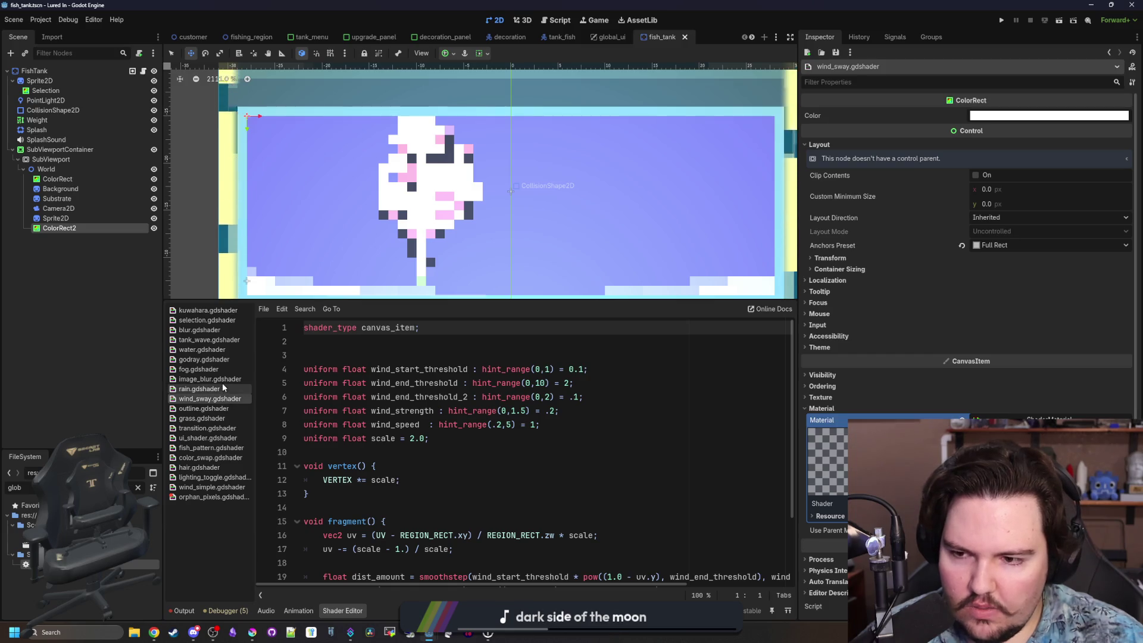
{"action": "left_click", "coordinate": [222, 380]}
{"action": "left_click", "coordinate": [226, 372]}
{"action": "left_click", "coordinate": [225, 378]}
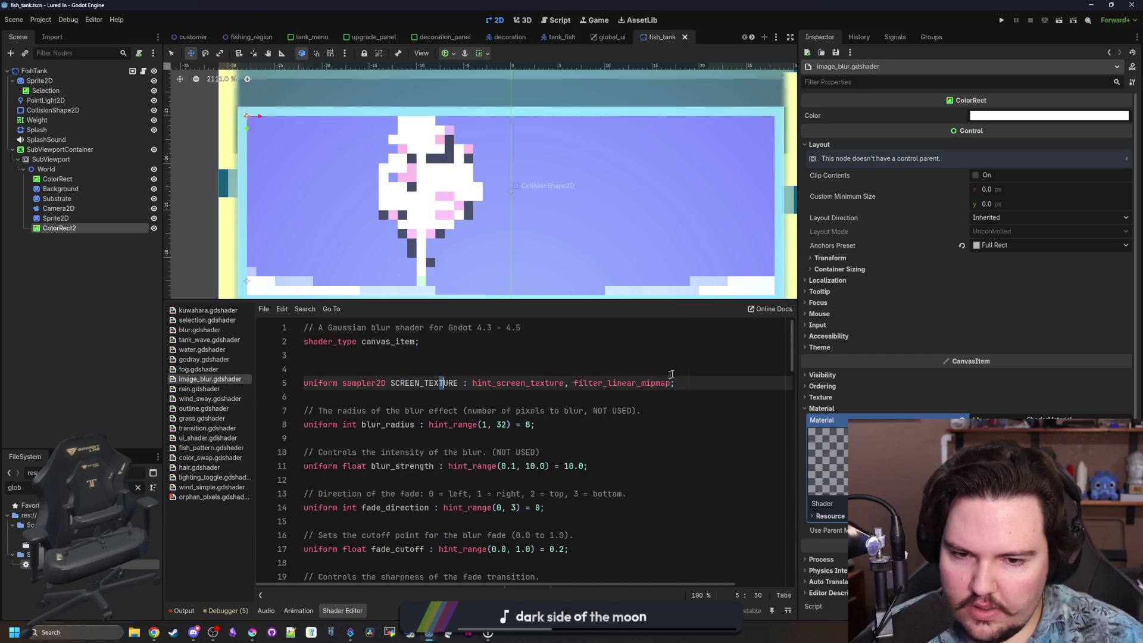
Replace the unfinished varying line with a SCREEN_TEXTURE uniform using hint_screen_texture and filter_nearest.
{"action": "left_click", "coordinate": [205, 497]}
{"action": "left_click_drag", "start_coordinate": [338, 396], "coordinate": [260, 397]}
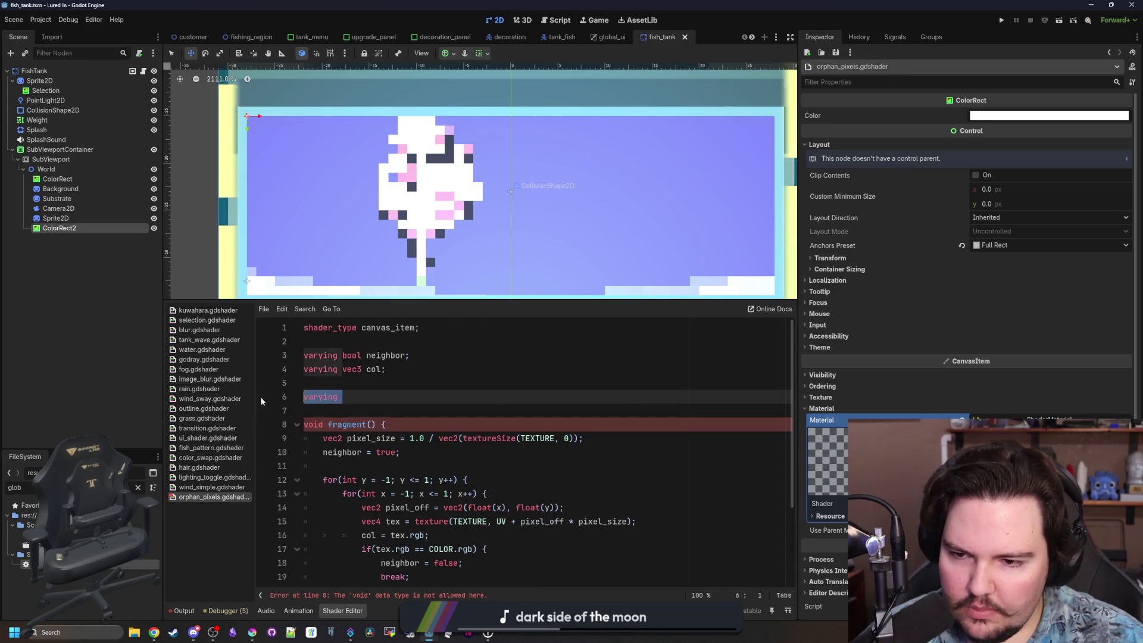
{"action": "type", "text": "uniform sampler2D SCREEN_TEXTURE : hint_screen_texture, filter_linear_mipmap;"}
{"action": "left_click_drag", "start_coordinate": [670, 397], "coordinate": [602, 397]}
{"action": "type", "text": "n"}
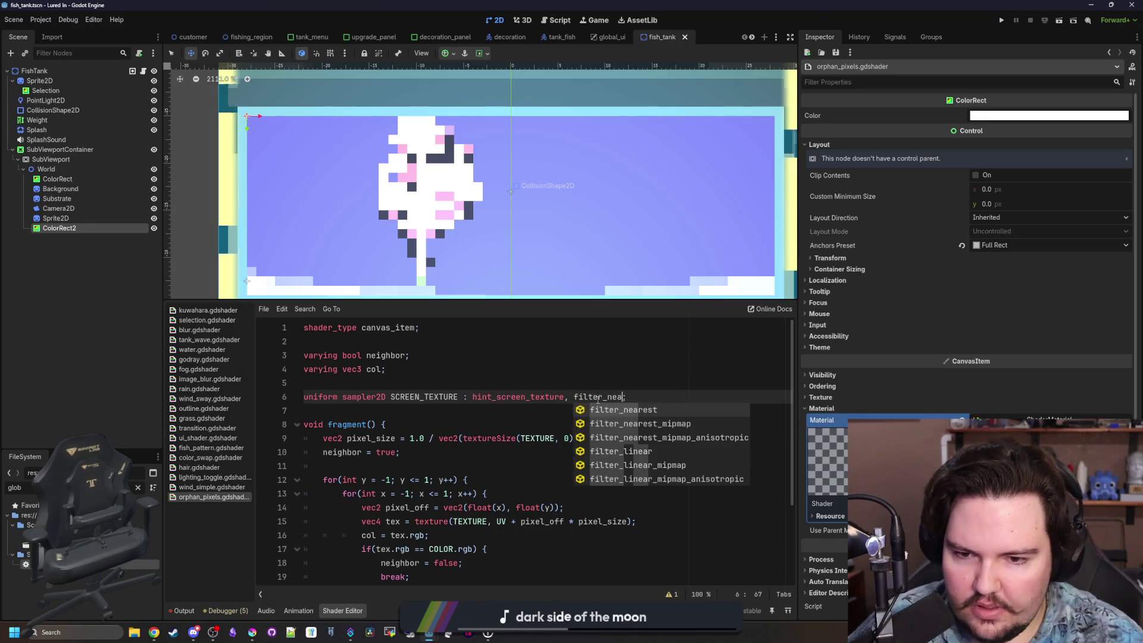
{"action": "key", "text": "Return"}
{"action": "left_click", "coordinate": [628, 373]}
{"action": "scroll", "coordinate": [521, 399], "scroll_direction": "down", "scroll_amount": 1}
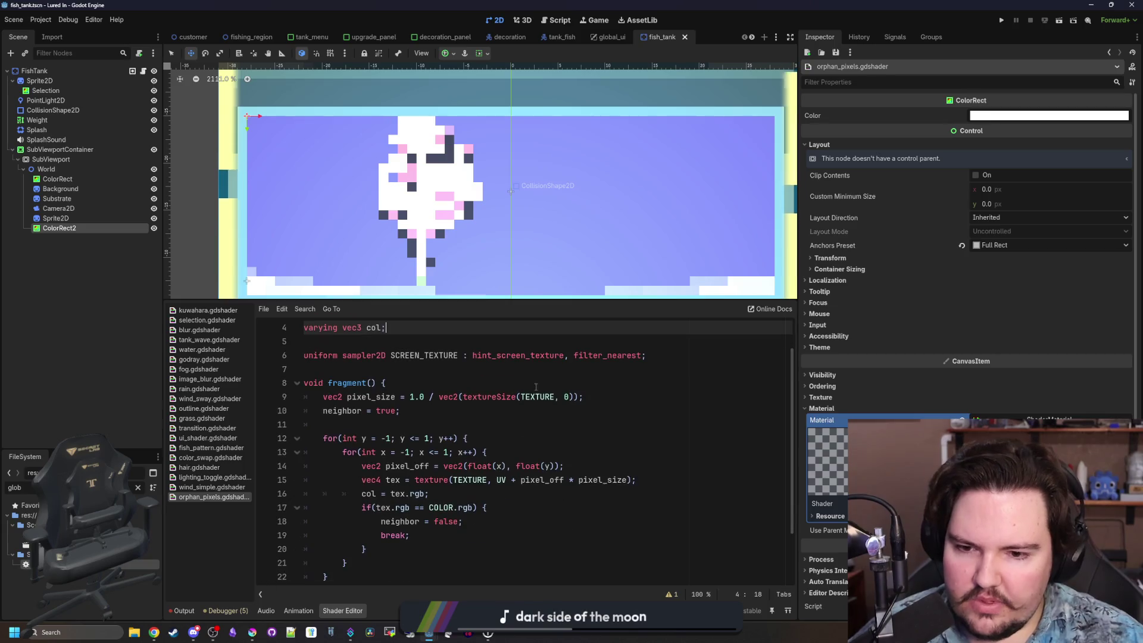
Swap TEXTURE for SCREEN_TEXTURE on lines 9 and 15, sampling at SCREEN_UV.
{"action": "double_click", "coordinate": [423, 356]}
{"action": "key", "text": "ctrl+c"}
{"action": "double_click", "coordinate": [537, 397]}
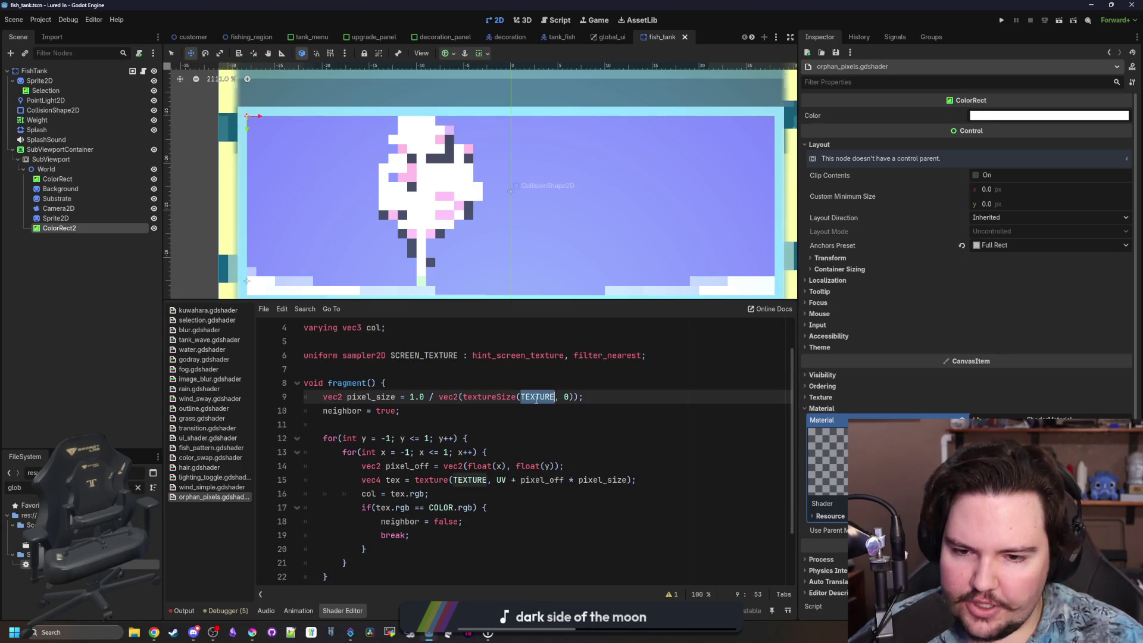
{"action": "key", "text": "ctrl+v"}
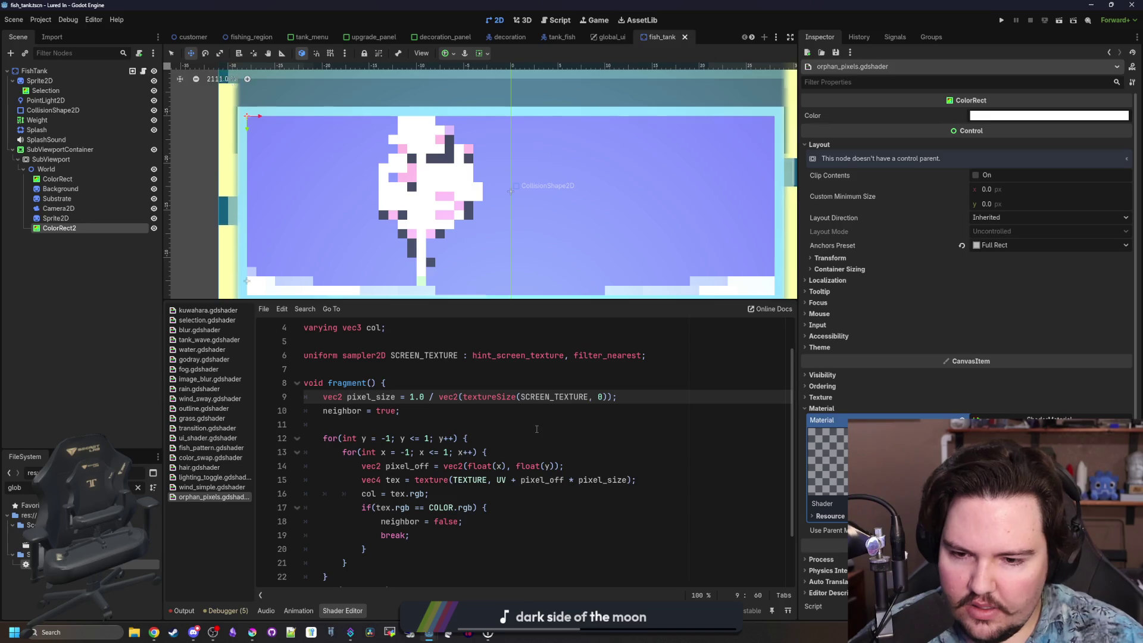
{"action": "scroll", "coordinate": [537, 428], "scroll_direction": "down", "scroll_amount": 1}
{"action": "double_click", "coordinate": [478, 436]}
{"action": "key", "text": "ctrl+v"}
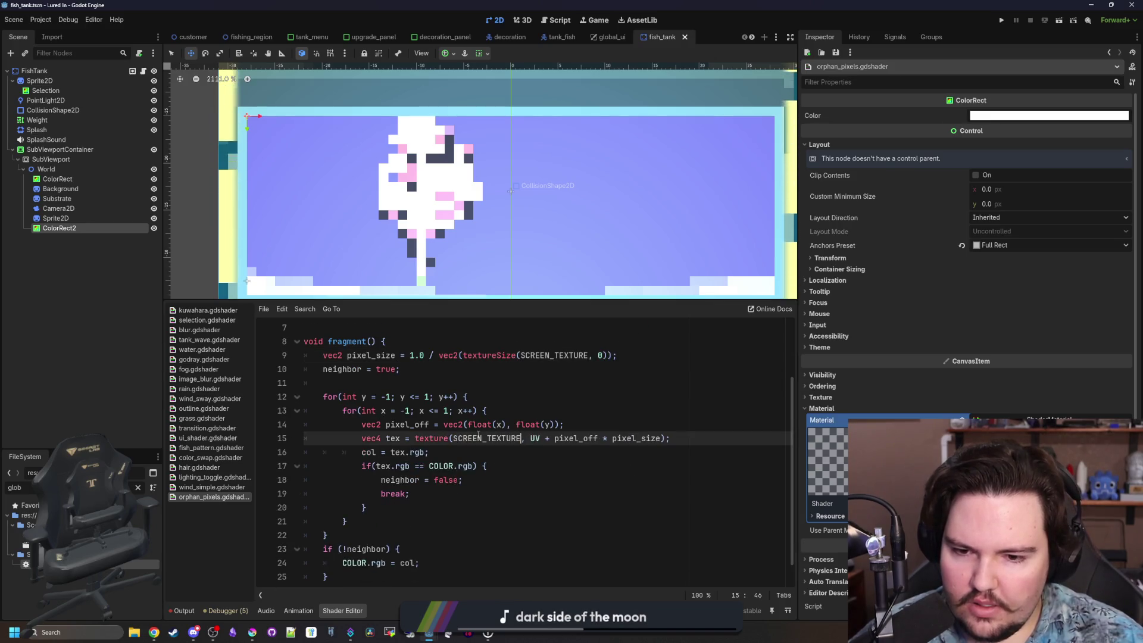
{"action": "type", "text": "SCREEN_"}
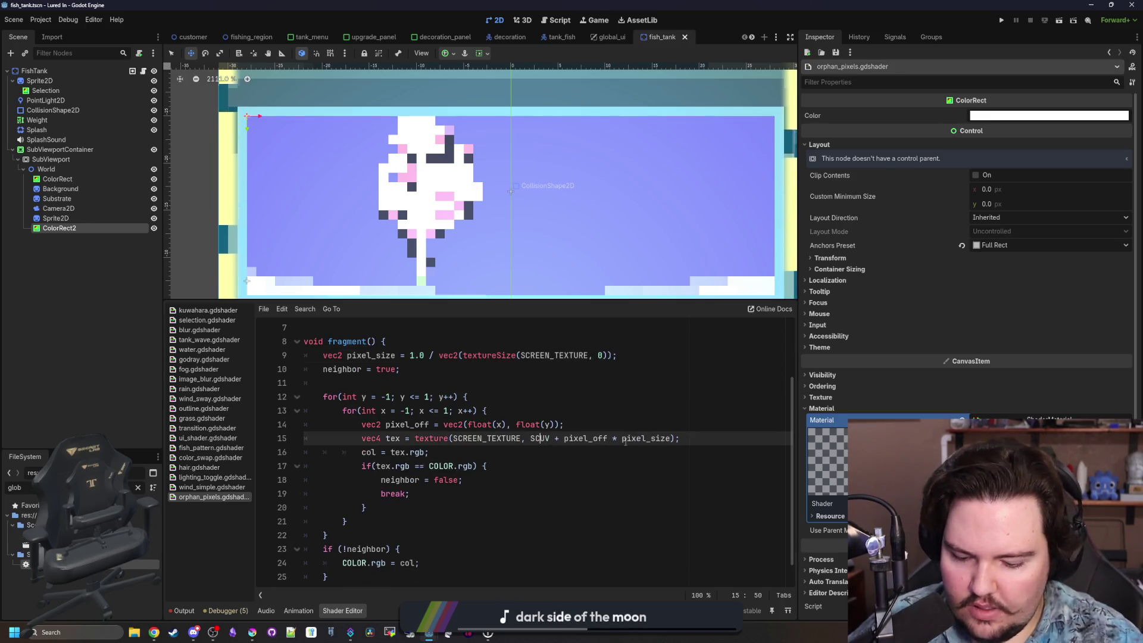
{"action": "left_click", "coordinate": [613, 411]}
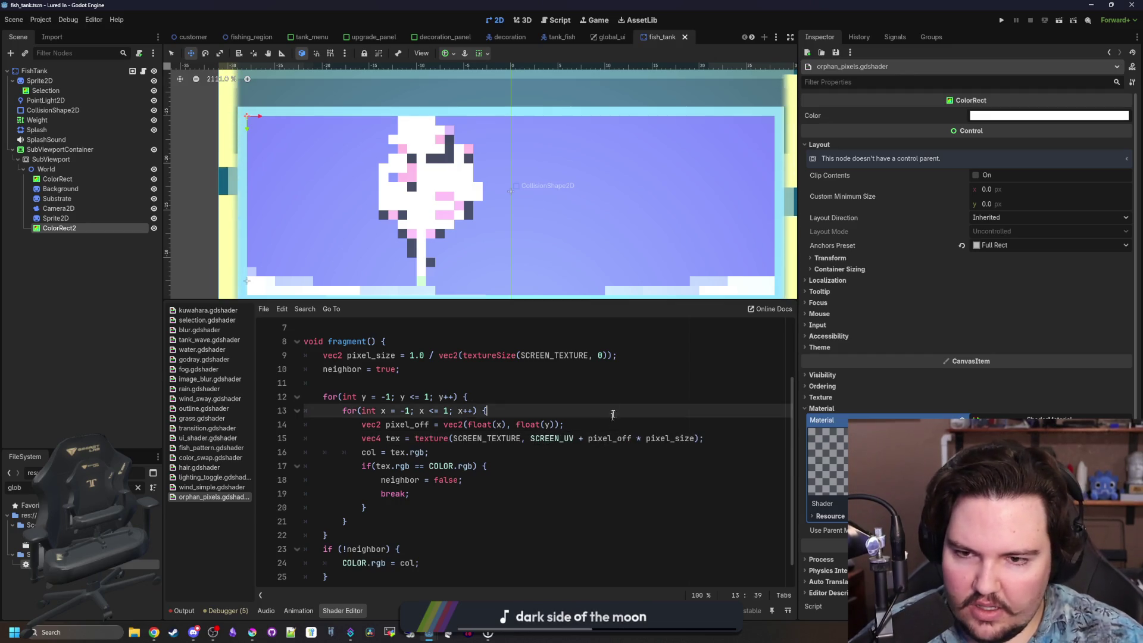
Review the edited orphan_pixels shader code, ending with the caret at the end of the shader.
{"action": "scroll", "coordinate": [379, 163], "scroll_direction": "down", "scroll_amount": 5}
{"action": "scroll", "coordinate": [379, 162], "scroll_direction": "down", "scroll_amount": 8}
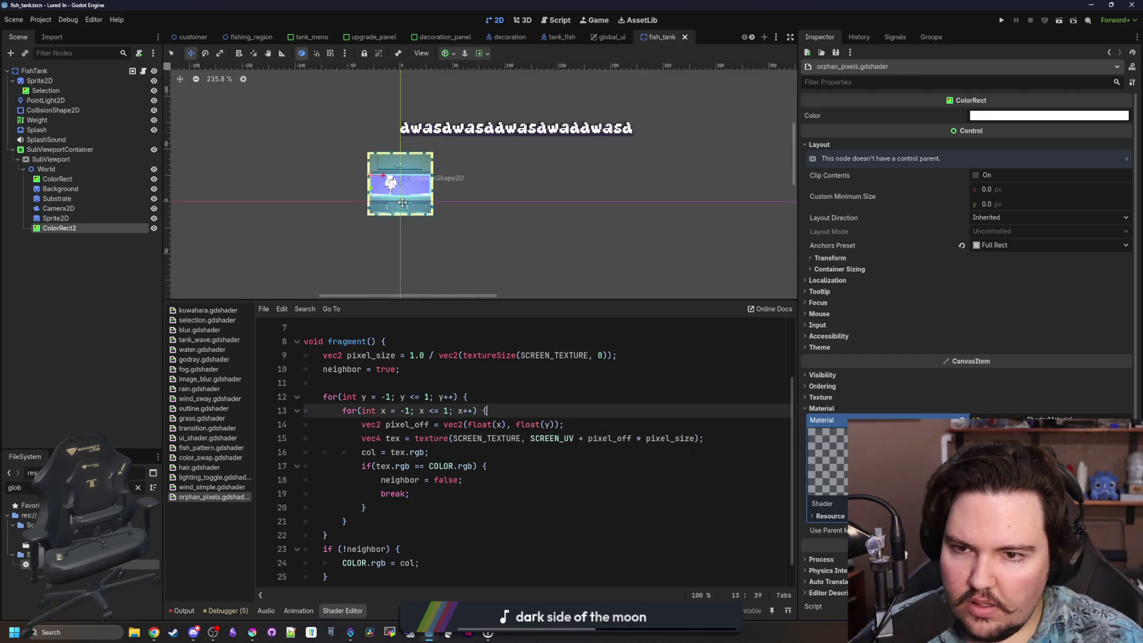
{"action": "scroll", "coordinate": [356, 134], "scroll_direction": "up", "scroll_amount": 9}
{"action": "scroll", "coordinate": [356, 134], "scroll_direction": "up", "scroll_amount": 5}
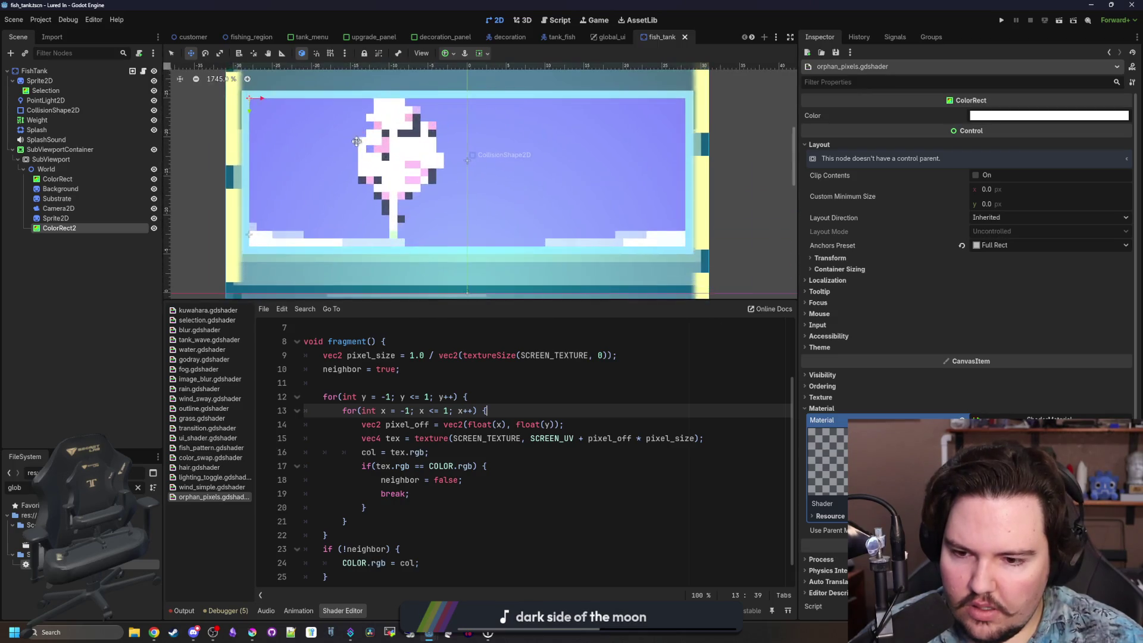
{"action": "scroll", "coordinate": [423, 470], "scroll_direction": "down", "scroll_amount": 1}
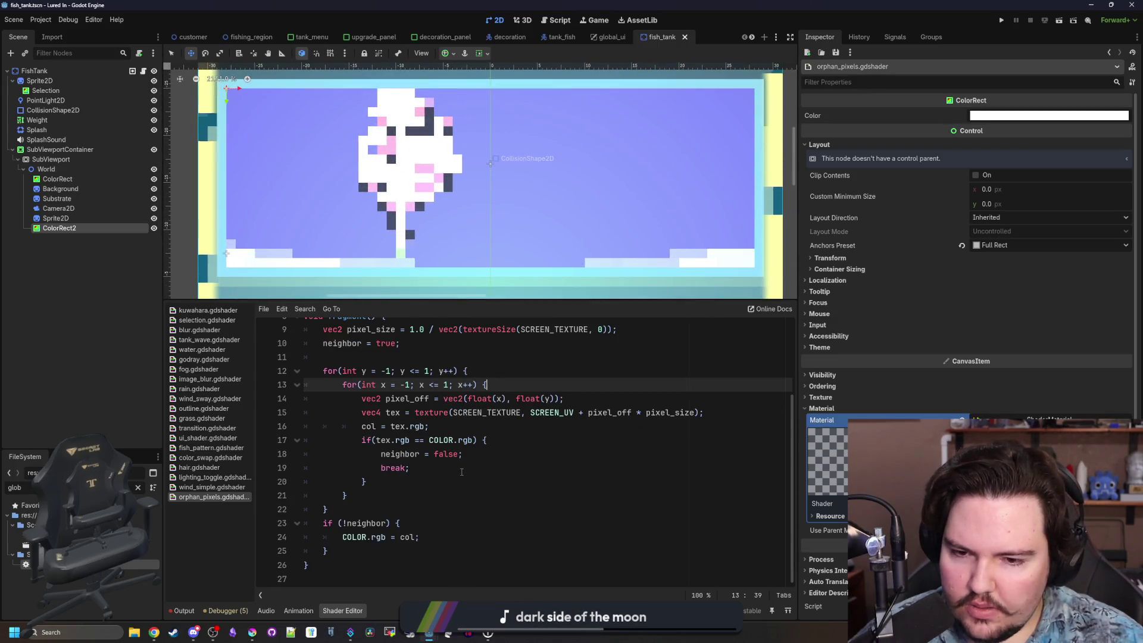
{"action": "scroll", "coordinate": [461, 472], "scroll_direction": "up", "scroll_amount": 3}
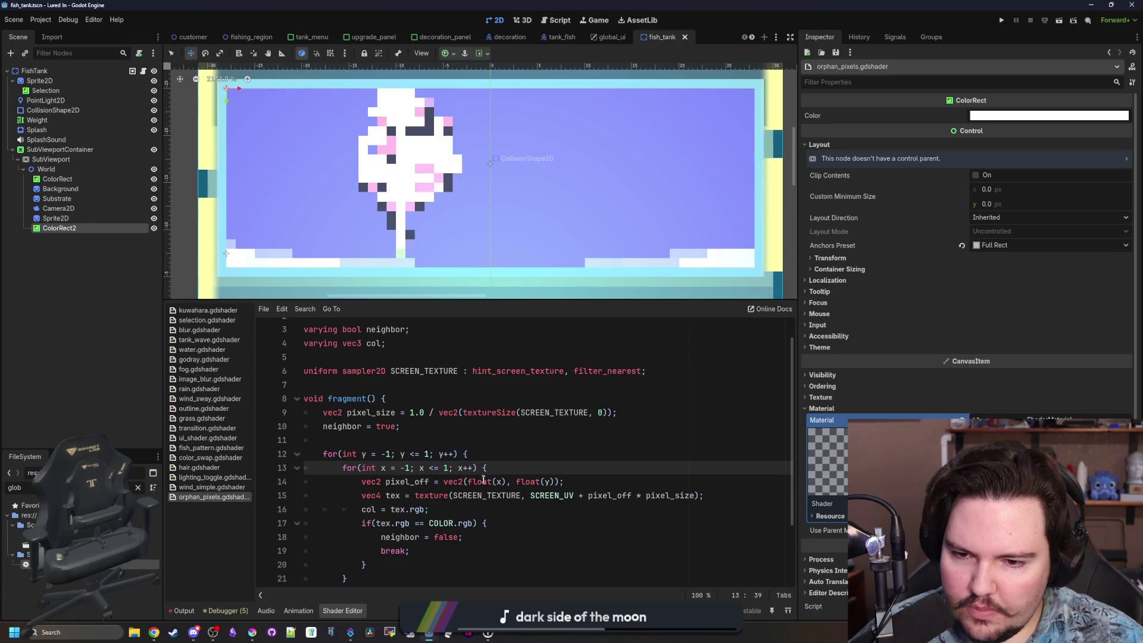
{"action": "left_click", "coordinate": [428, 384]}
{"action": "scroll", "coordinate": [419, 528], "scroll_direction": "down", "scroll_amount": 3}
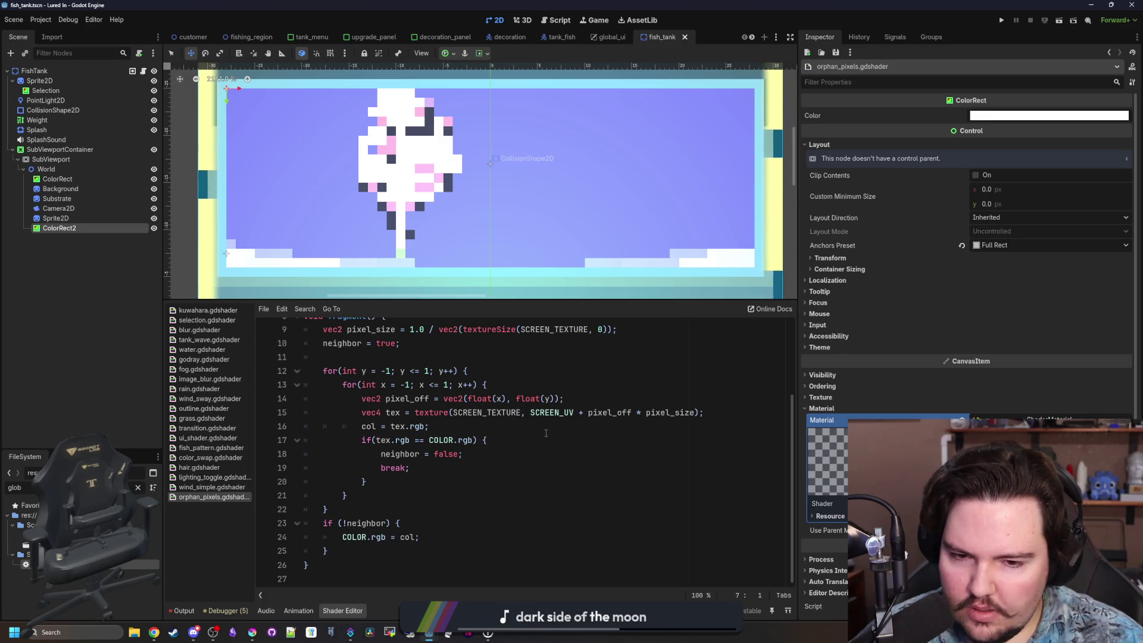
{"action": "scroll", "coordinate": [440, 464], "scroll_direction": "up", "scroll_amount": 1}
{"action": "left_click", "coordinate": [438, 398]}
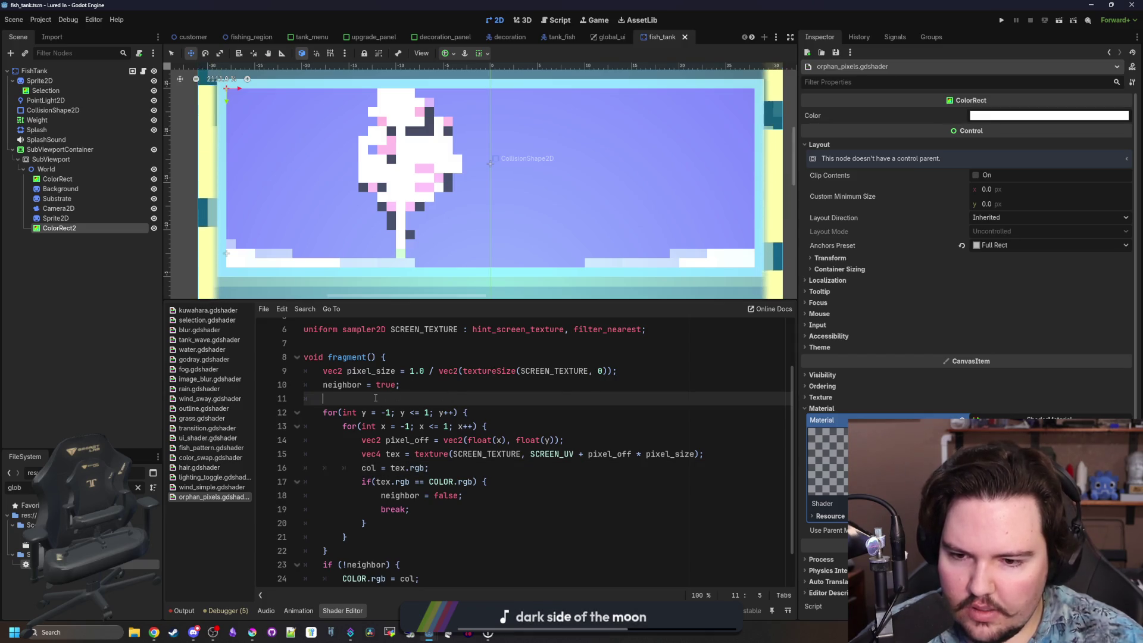
{"action": "left_click", "coordinate": [445, 468]}
{"action": "scroll", "coordinate": [440, 470], "scroll_direction": "down", "scroll_amount": 1}
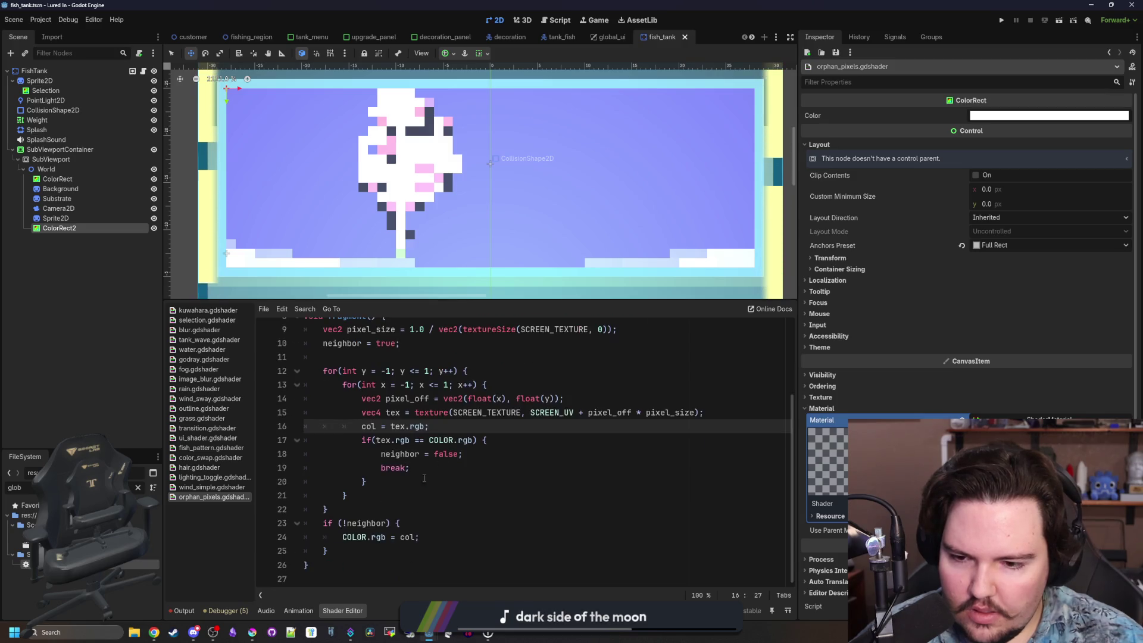
{"action": "left_click", "coordinate": [417, 479]}
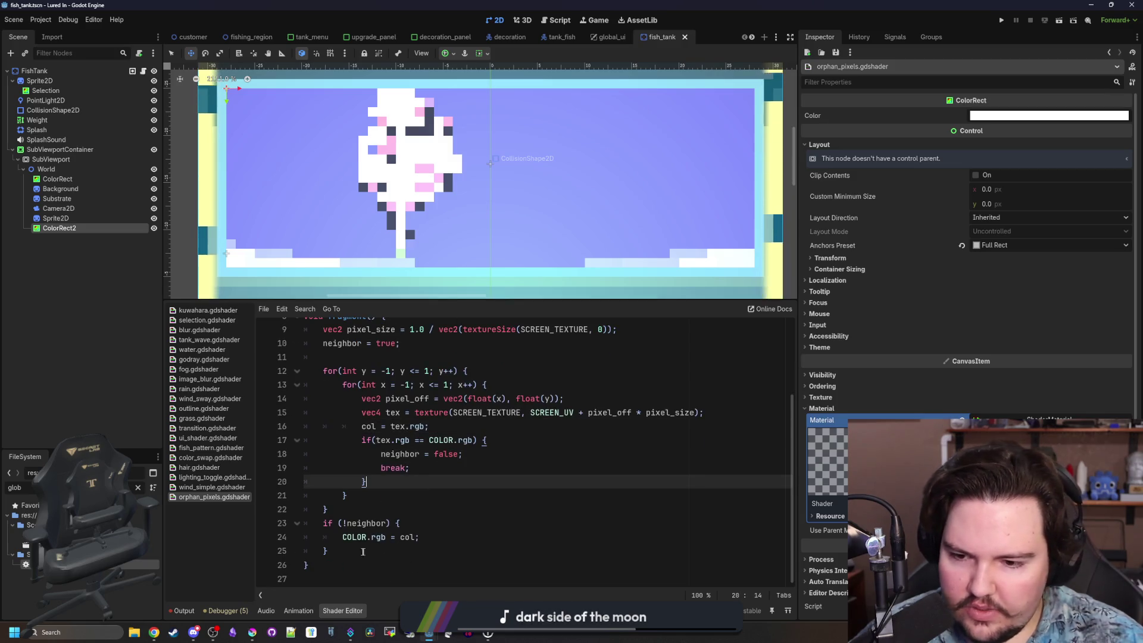
{"action": "left_click", "coordinate": [381, 550]}
Select the ColorRect2 node in the Scene dock to show its properties.
{"action": "left_click", "coordinate": [55, 218]}
{"action": "left_click", "coordinate": [67, 229]}
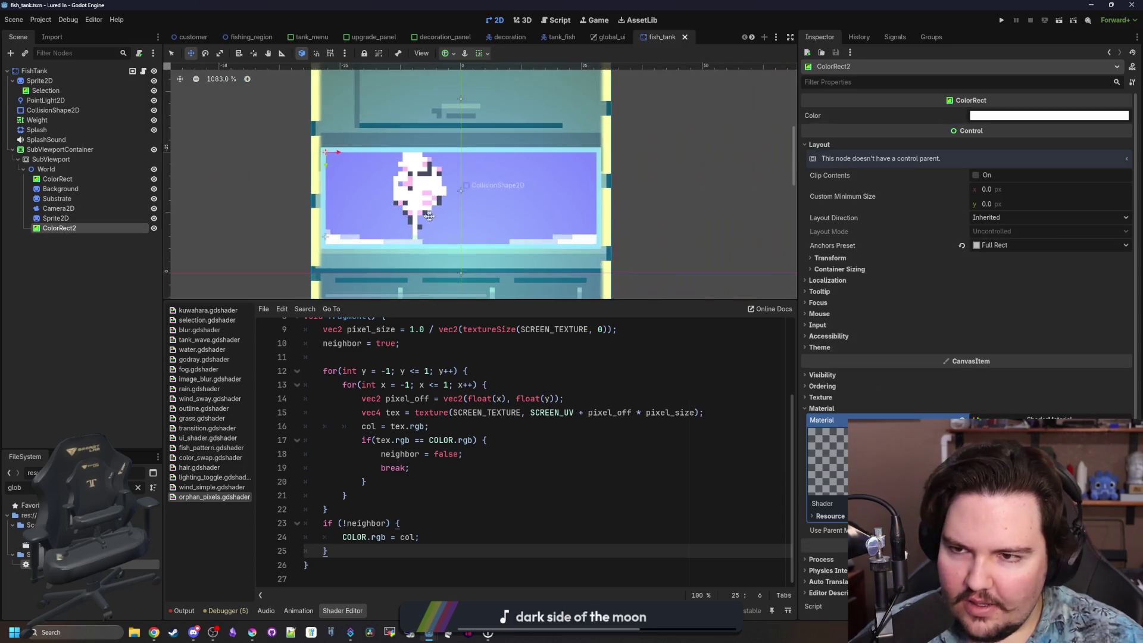
{"action": "scroll", "coordinate": [541, 220], "scroll_direction": "down", "scroll_amount": 6}
Drag ColorRect2's Transform Size to about 30.48 × 22.735 px.
{"action": "left_click", "coordinate": [830, 257]}
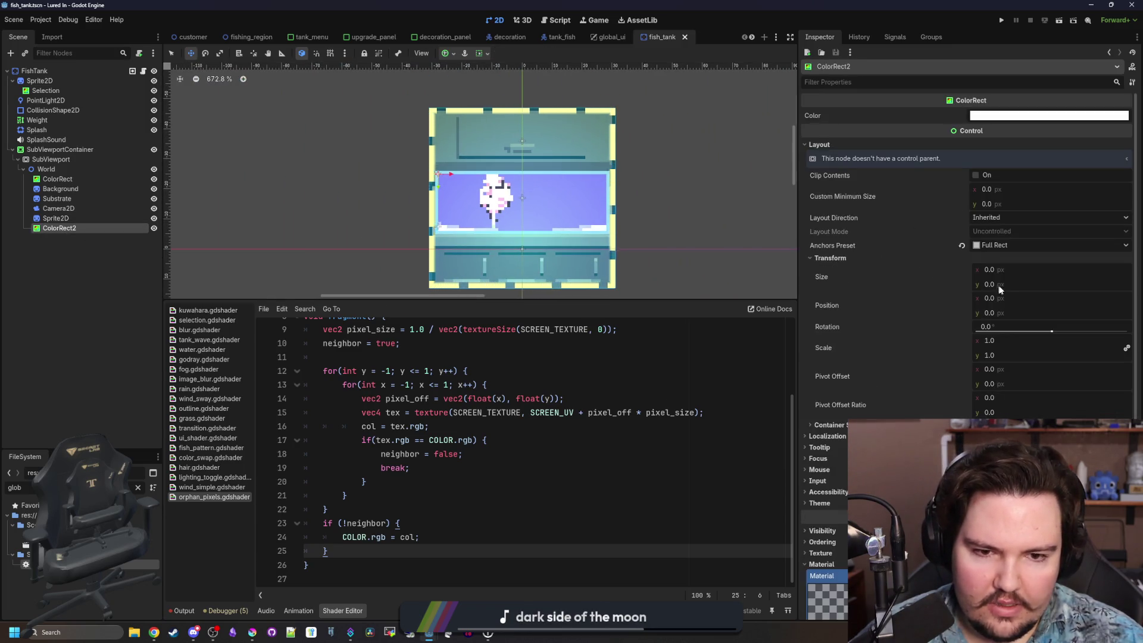
{"action": "mouse_move", "coordinate": [989, 269]}
{"action": "left_mouse_down"}
{"action": "mouse_move", "coordinate": [1059, 269]}
{"action": "mouse_move", "coordinate": [1000, 284]}
{"action": "mouse_move", "coordinate": [1053, 284]}
{"action": "left_mouse_up"}
{"action": "scroll", "coordinate": [516, 203], "scroll_direction": "up", "scroll_amount": 4}
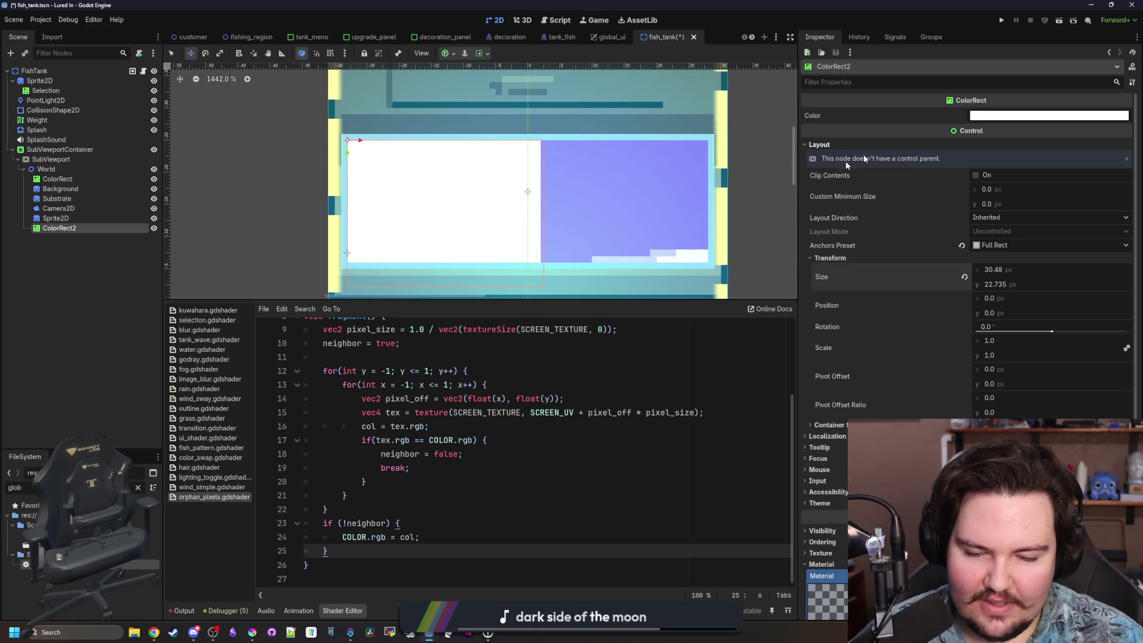
{"action": "left_click", "coordinate": [431, 482]}
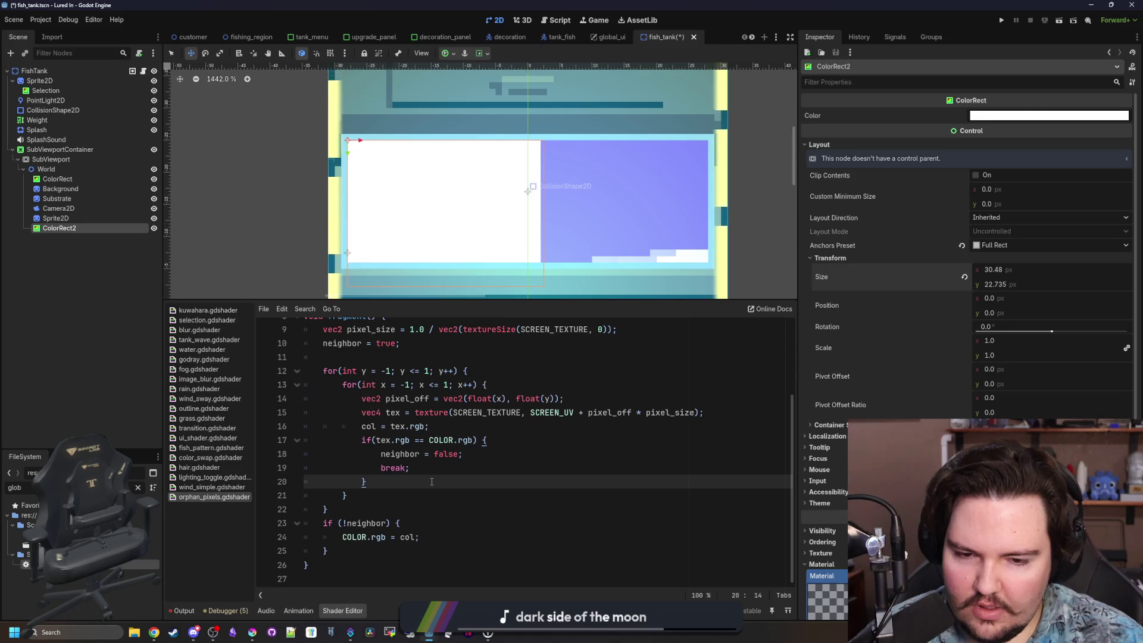
Change ColorRect2's type to TextureRect, then hide and show it to compare.
{"action": "right_click", "coordinate": [48, 229]}
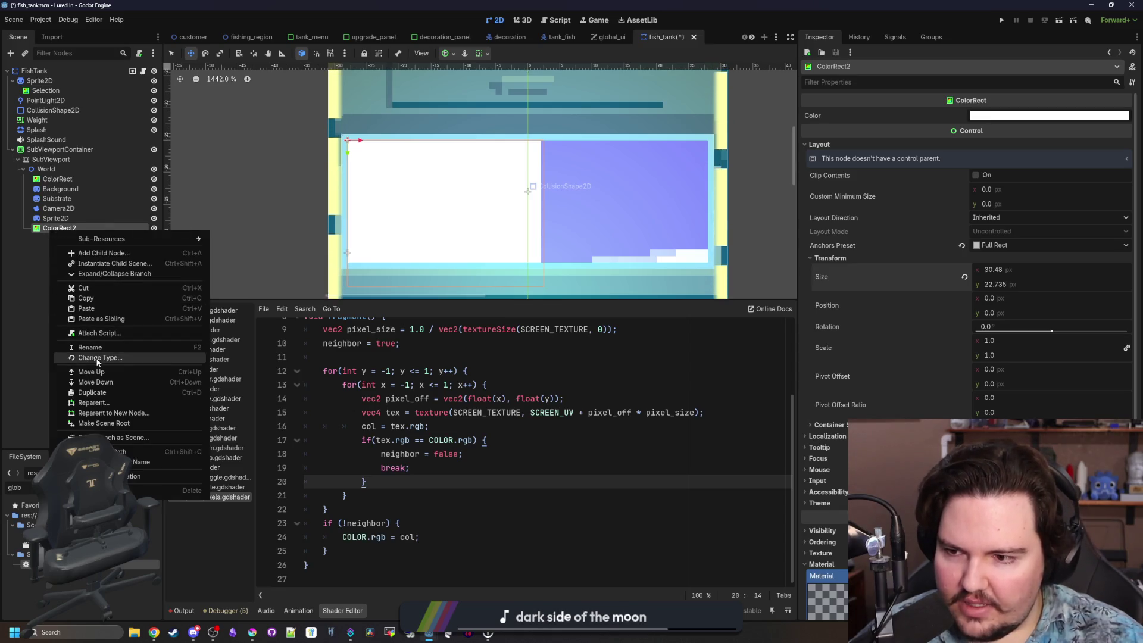
{"action": "left_click", "coordinate": [96, 357]}
{"action": "type", "text": "TEXTURE"}
{"action": "key", "text": "Return"}
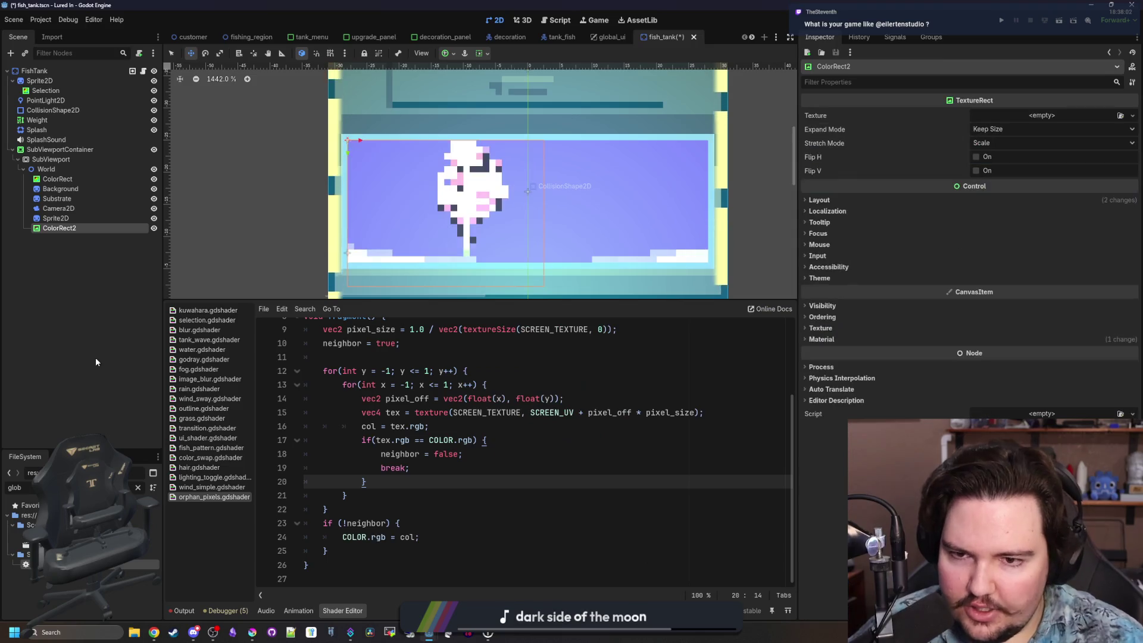
{"action": "scroll", "coordinate": [419, 182], "scroll_direction": "up", "scroll_amount": 3}
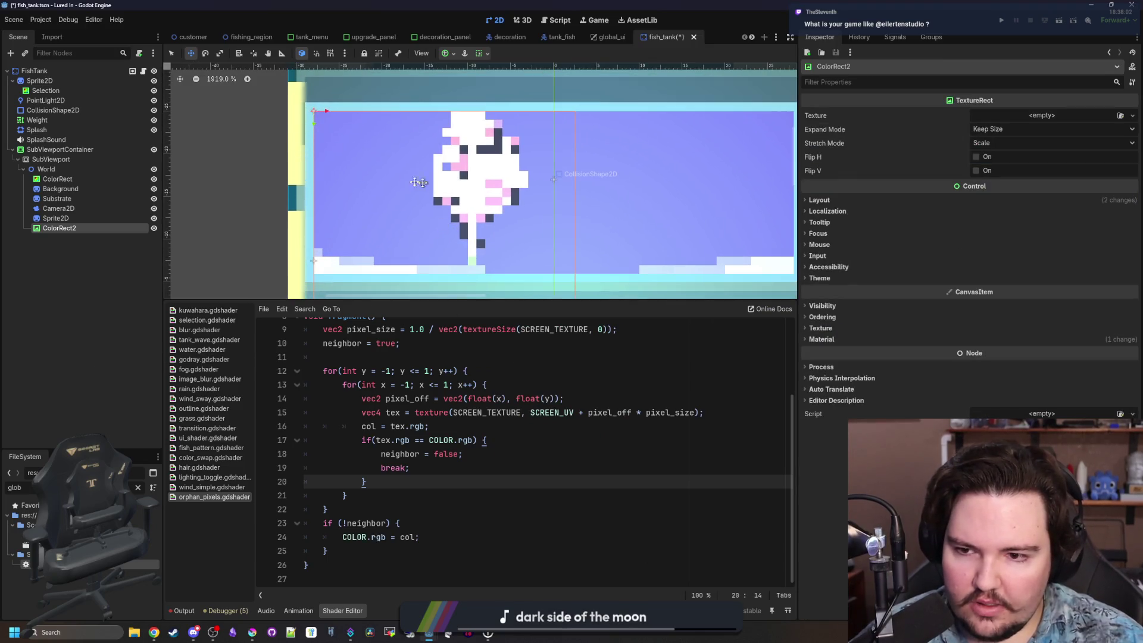
{"action": "left_click", "coordinate": [156, 228]}
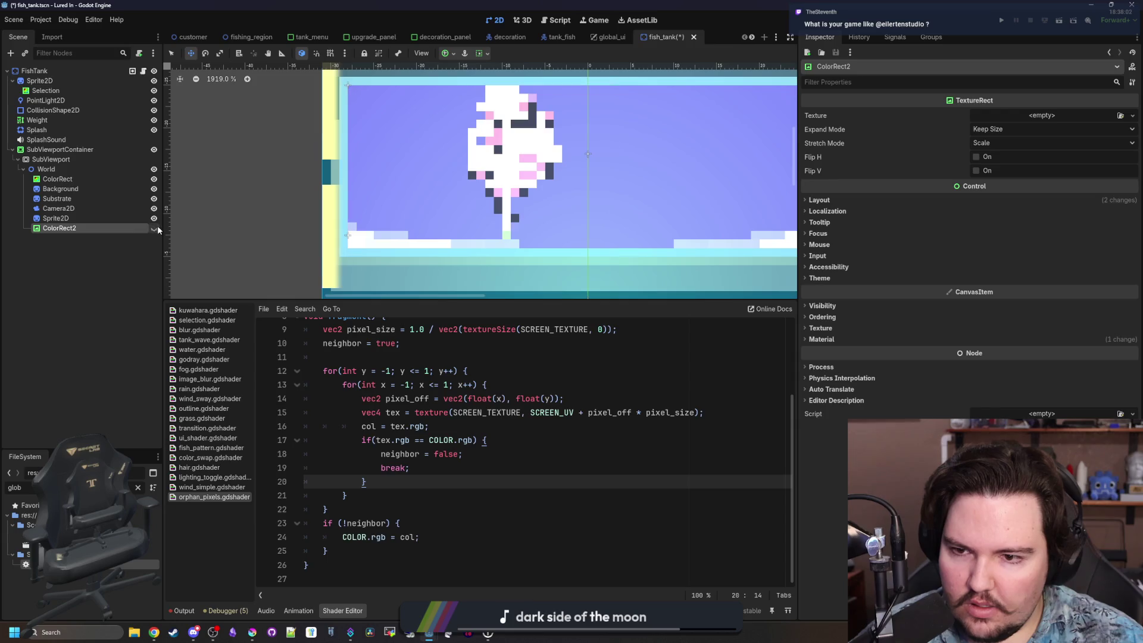
{"action": "left_click", "coordinate": [156, 228]}
{"action": "scroll", "coordinate": [324, 256], "scroll_direction": "down", "scroll_amount": 4}
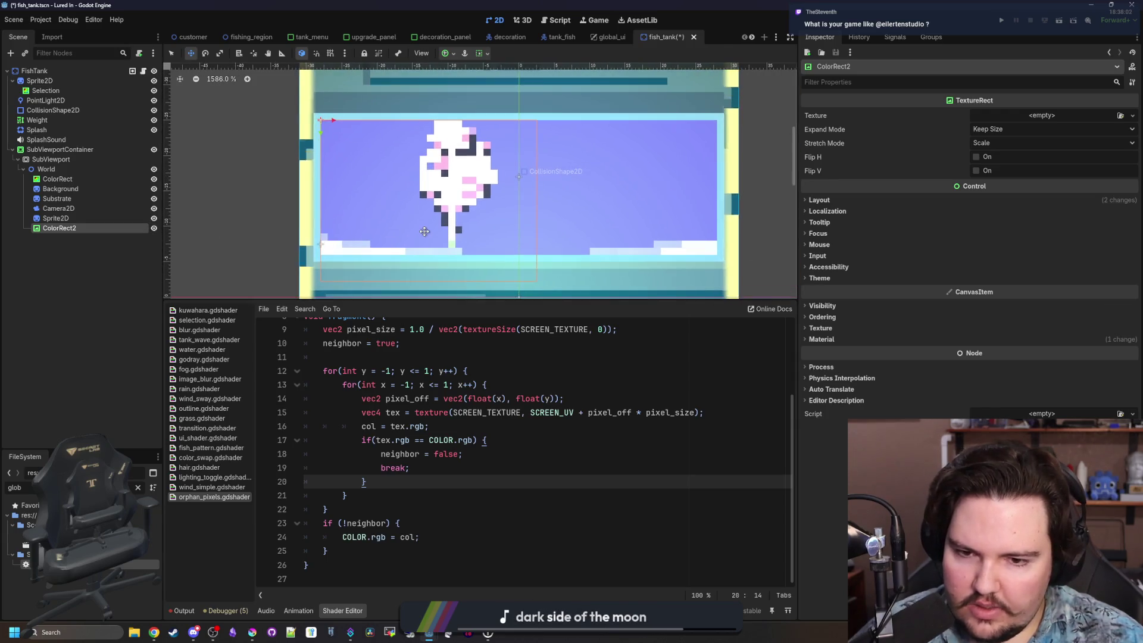
{"action": "scroll", "coordinate": [424, 231], "scroll_direction": "up", "scroll_amount": 2}
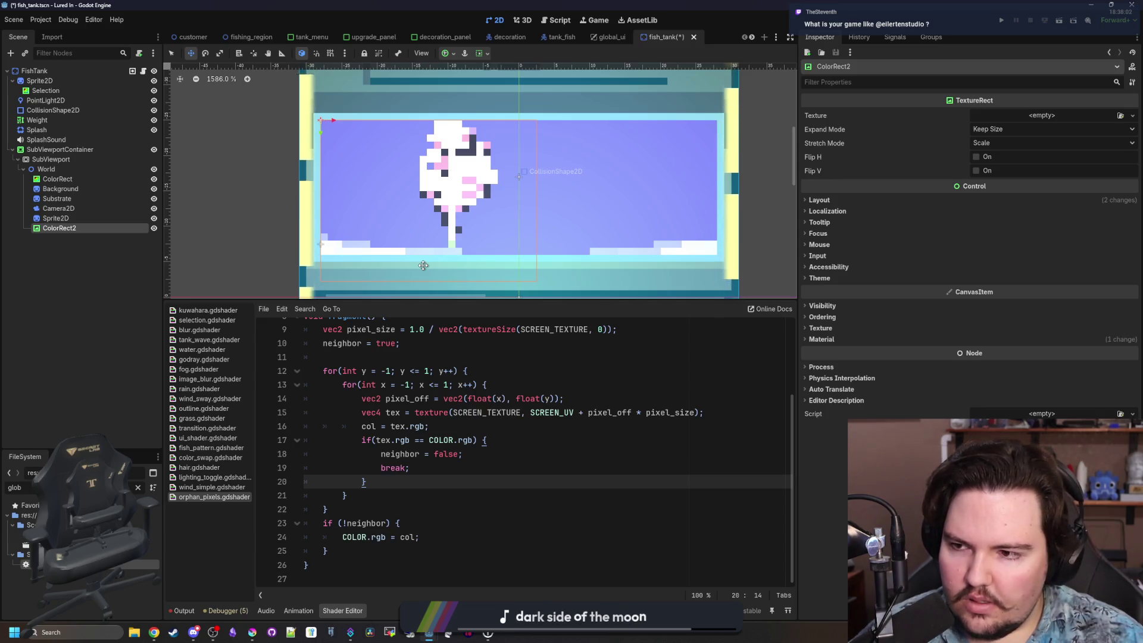
Change ColorRect2's type back to ColorRect.
{"action": "right_click", "coordinate": [72, 230]}
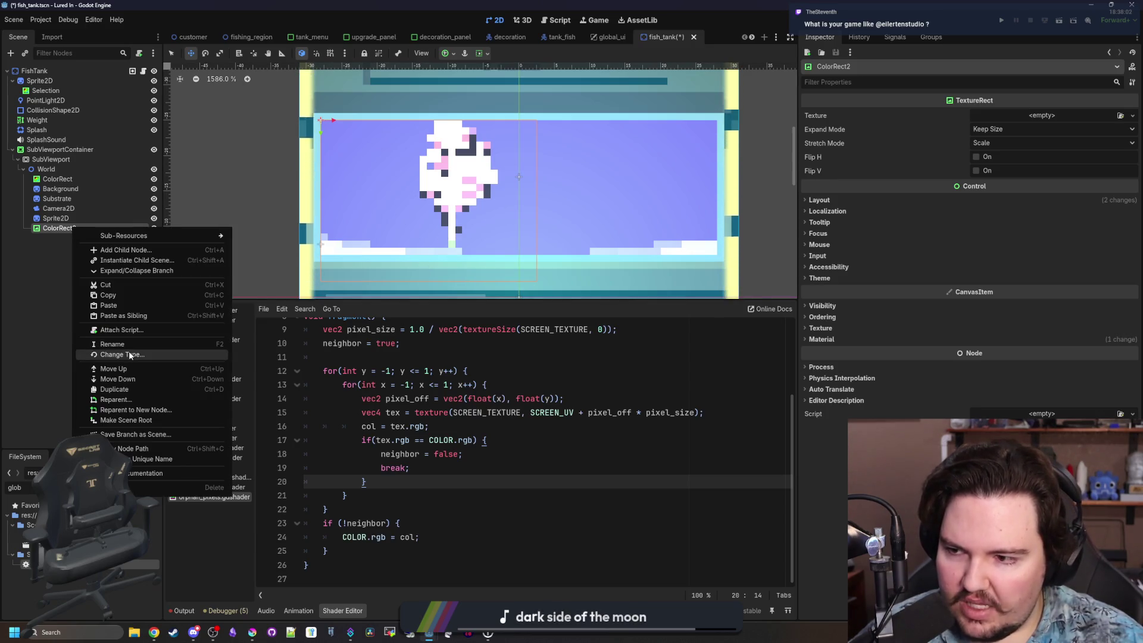
{"action": "left_click", "coordinate": [129, 351]}
{"action": "type", "text": "COlorrect"}
{"action": "key", "text": "Return"}
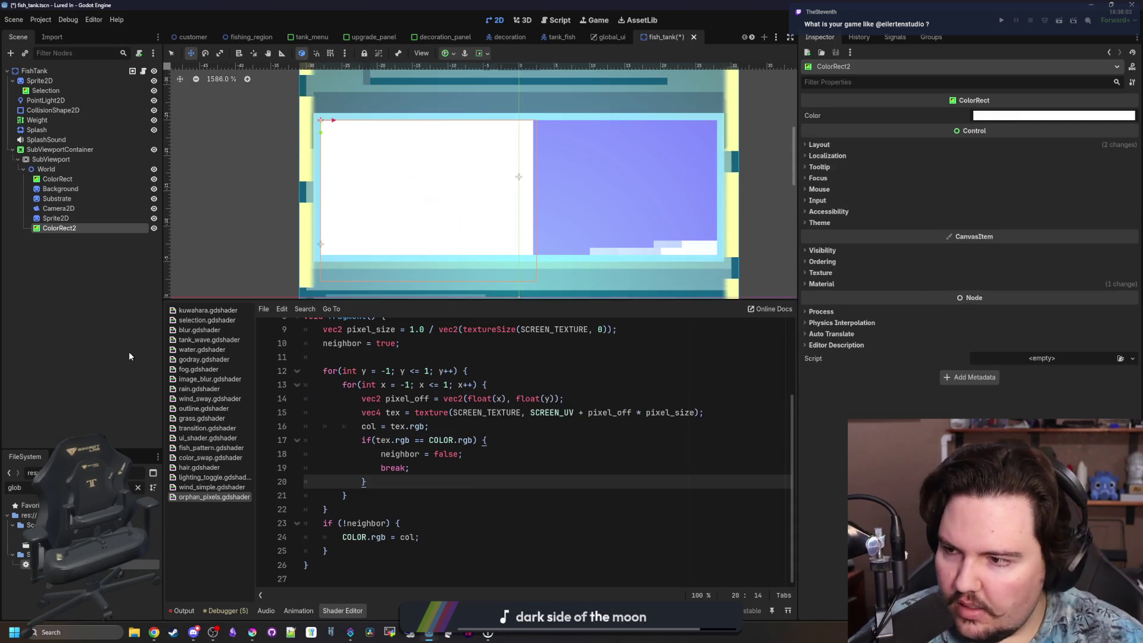
Add a COLOR = texture(SCREEN_TEXTURE, SCREEN_UV) line at the end of fragment().
{"action": "left_click", "coordinate": [376, 547]}
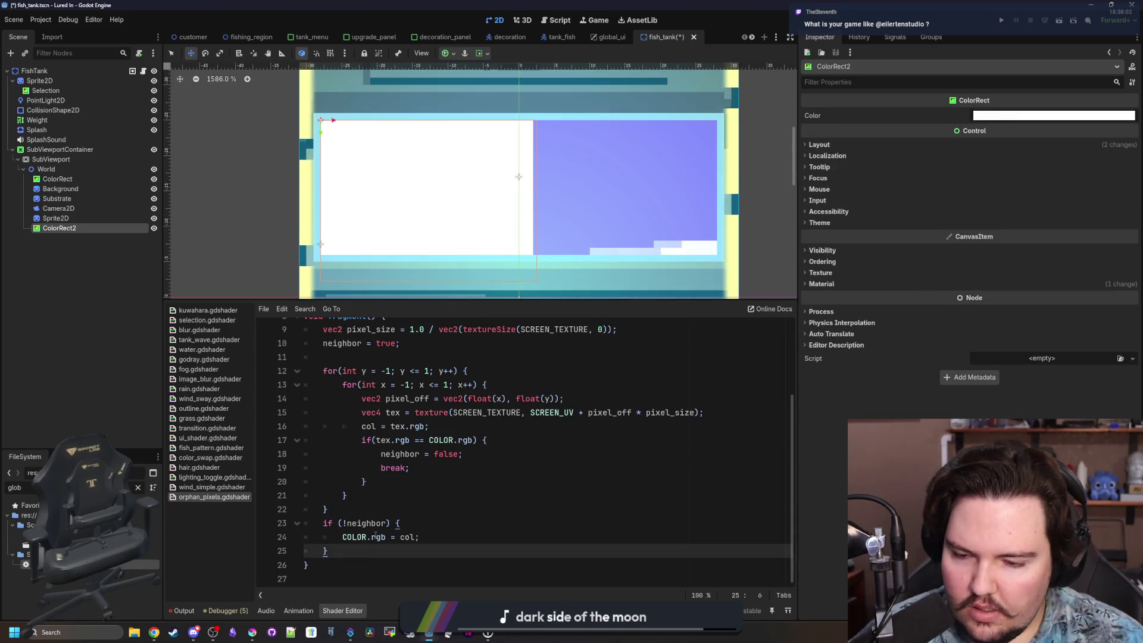
{"action": "key", "text": "Return"}
{"action": "key", "text": "BackSpace"}
{"action": "key", "text": "BackSpace"}
{"action": "key", "text": "BackSpace"}
{"action": "type", "text": "COLOR "}
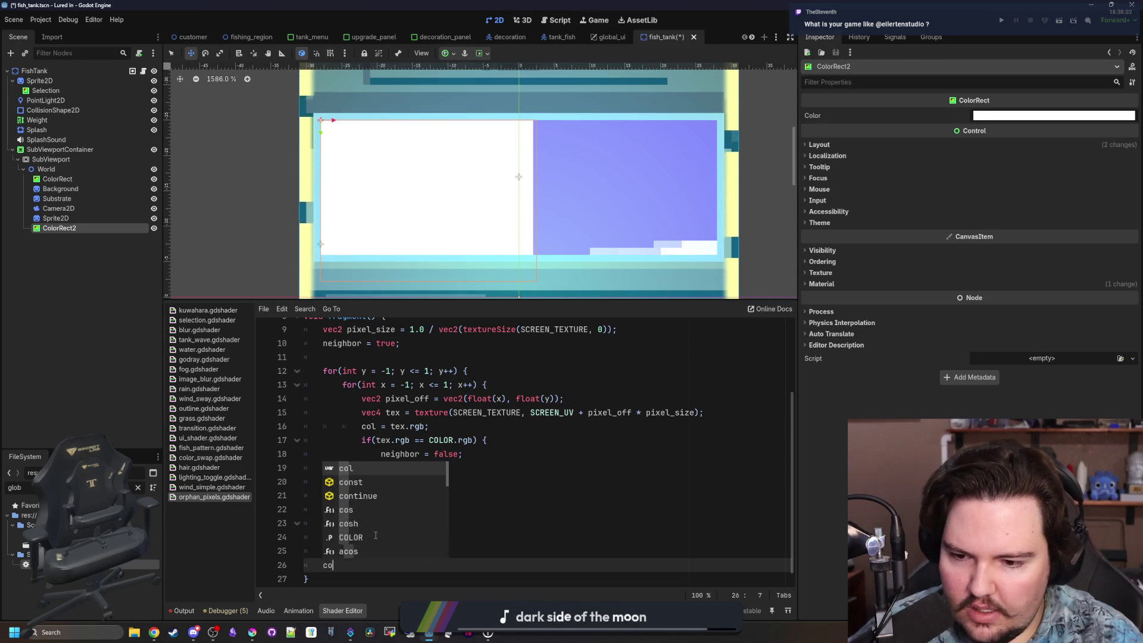
{"action": "type", "text": "= text"}
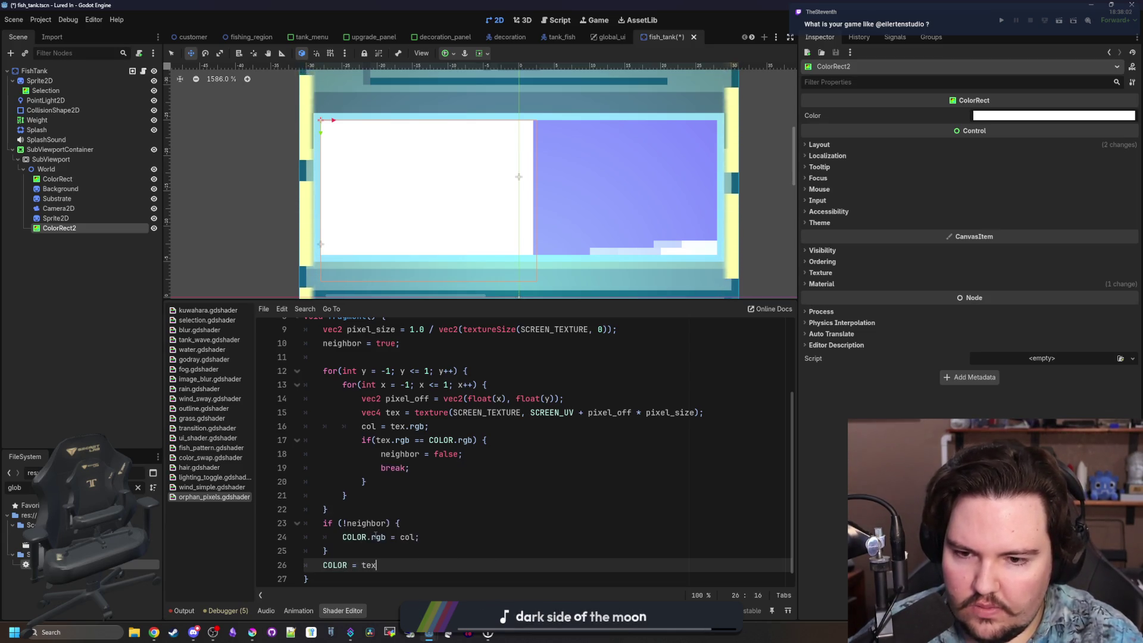
{"action": "key", "text": "Return"}
{"action": "type", "text": "SCREE"}
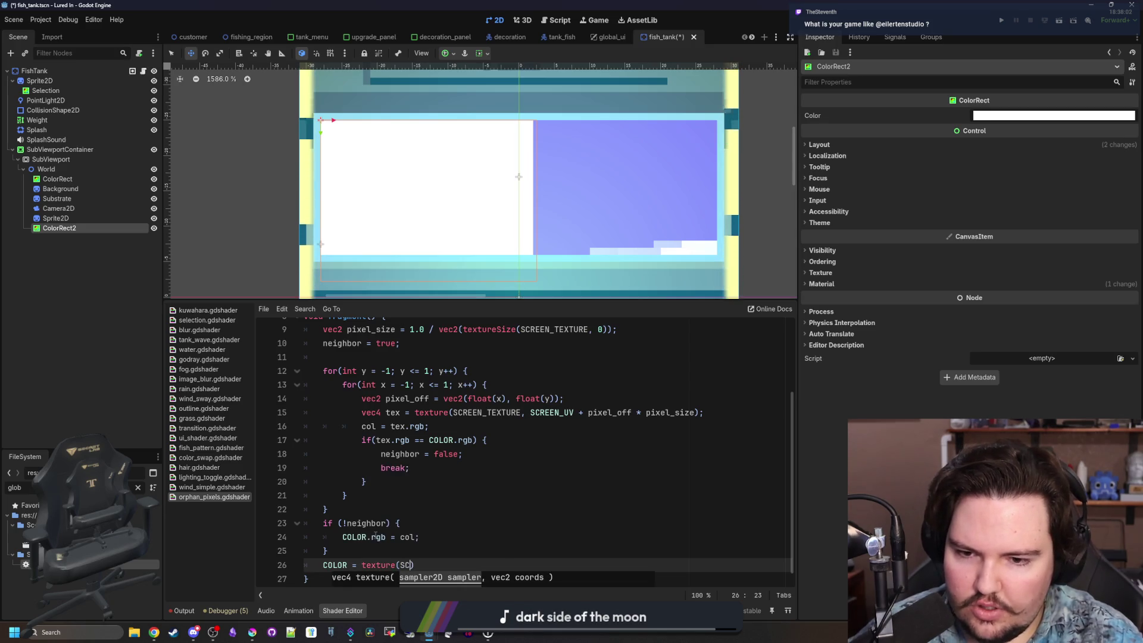
{"action": "type", "text": "N_"}
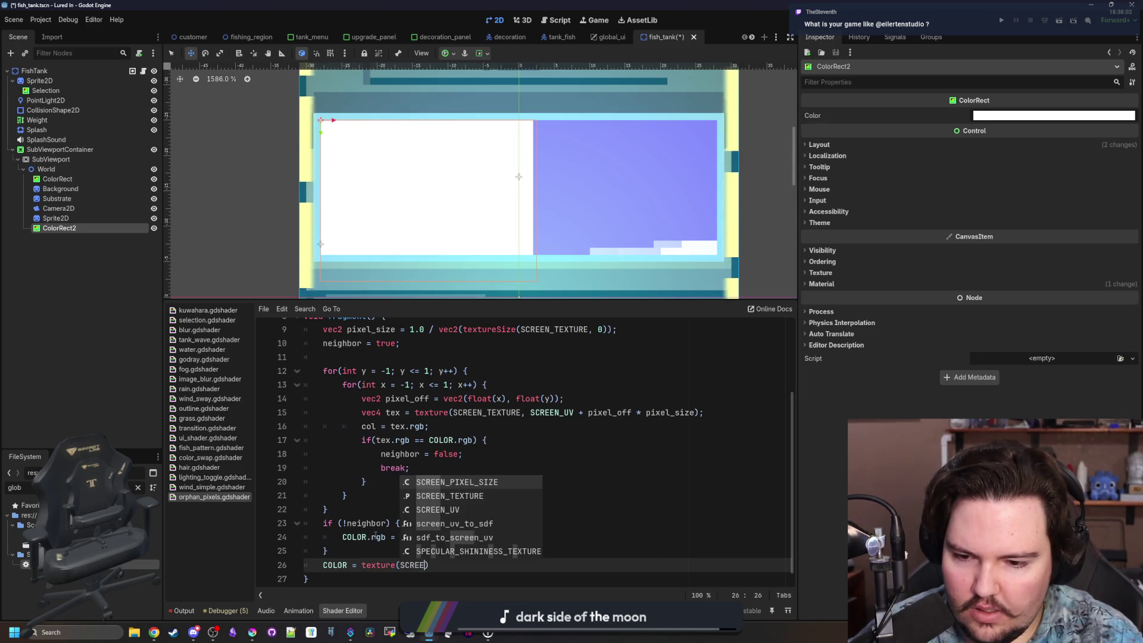
{"action": "key", "text": "Return"}
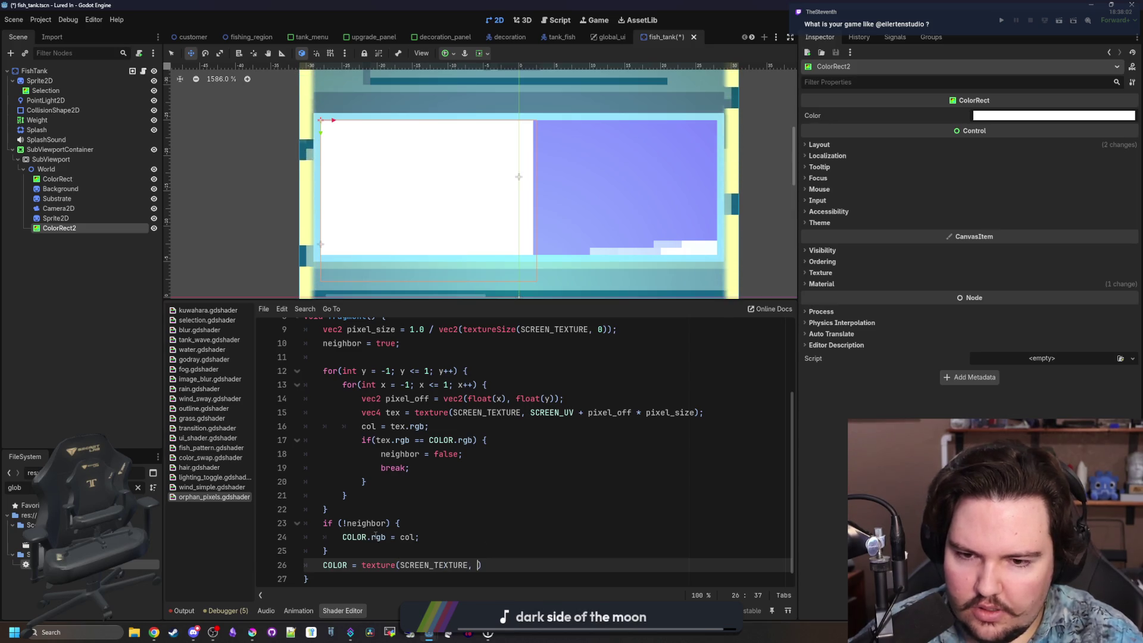
{"action": "type", "text": "SC"}
{"action": "key", "text": "Return"}
{"action": "key", "text": "BackSpace"}
{"action": "key", "text": "BackSpace"}
{"action": "key", "text": "BackSpace"}
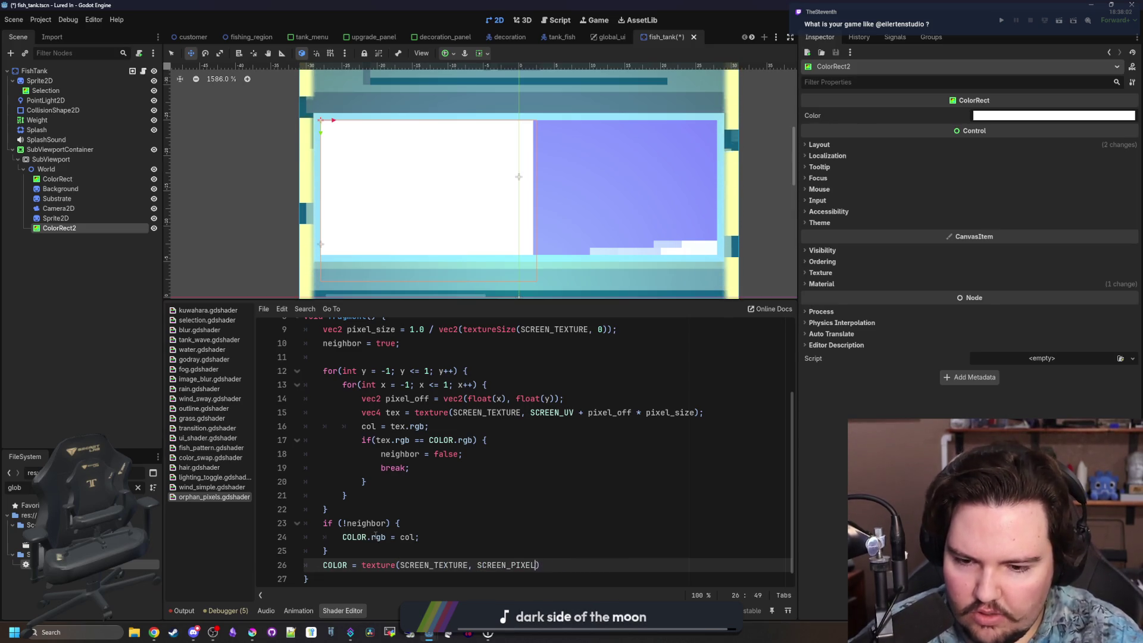
{"action": "key", "text": "BackSpace"}
{"action": "key", "text": "BackSpace"}
{"action": "key", "text": "BackSpace"}
{"action": "type", "text": "UV"}
{"action": "left_click", "coordinate": [442, 523]}
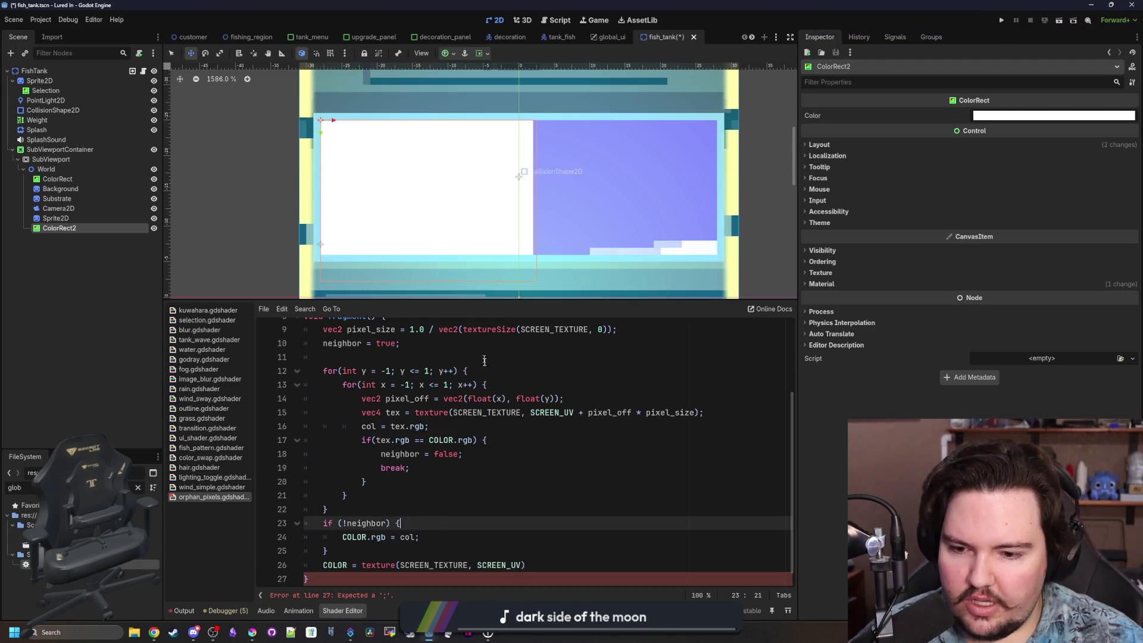
Add the missing semicolon at the end of line 26.
{"action": "left_click", "coordinate": [532, 564]}
{"action": "type", "text": ";"}
{"action": "scroll", "coordinate": [511, 524], "scroll_direction": "down", "scroll_amount": 1}
{"action": "left_click", "coordinate": [503, 495]}
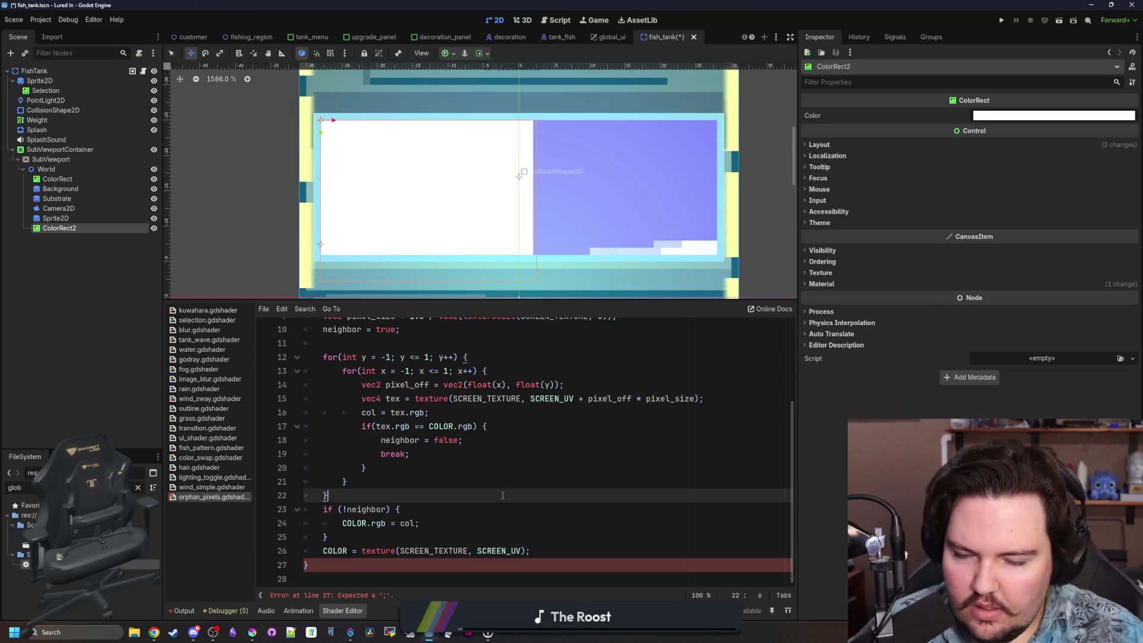
{"action": "scroll", "coordinate": [468, 243], "scroll_direction": "down", "scroll_amount": 2}
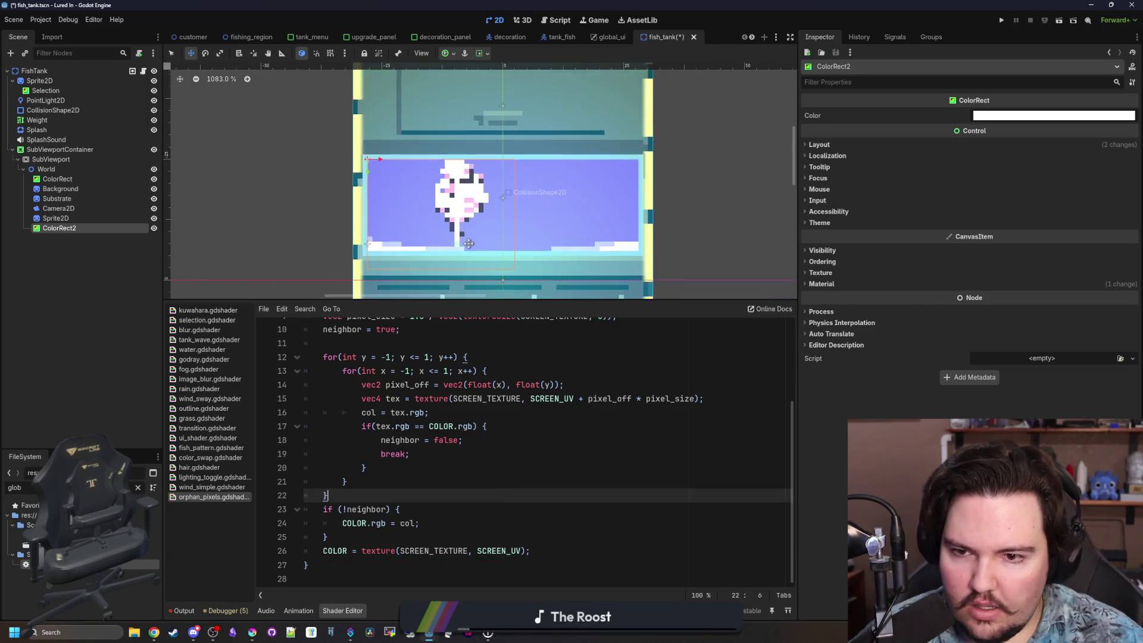
{"action": "scroll", "coordinate": [469, 243], "scroll_direction": "up", "scroll_amount": 1}
Move the COLOR line to the start of fragment() and select ColorRect2 with the Select tool.
{"action": "left_click", "coordinate": [530, 550]}
{"action": "key", "text": "shift+Home"}
{"action": "key", "text": "ctrl+x"}
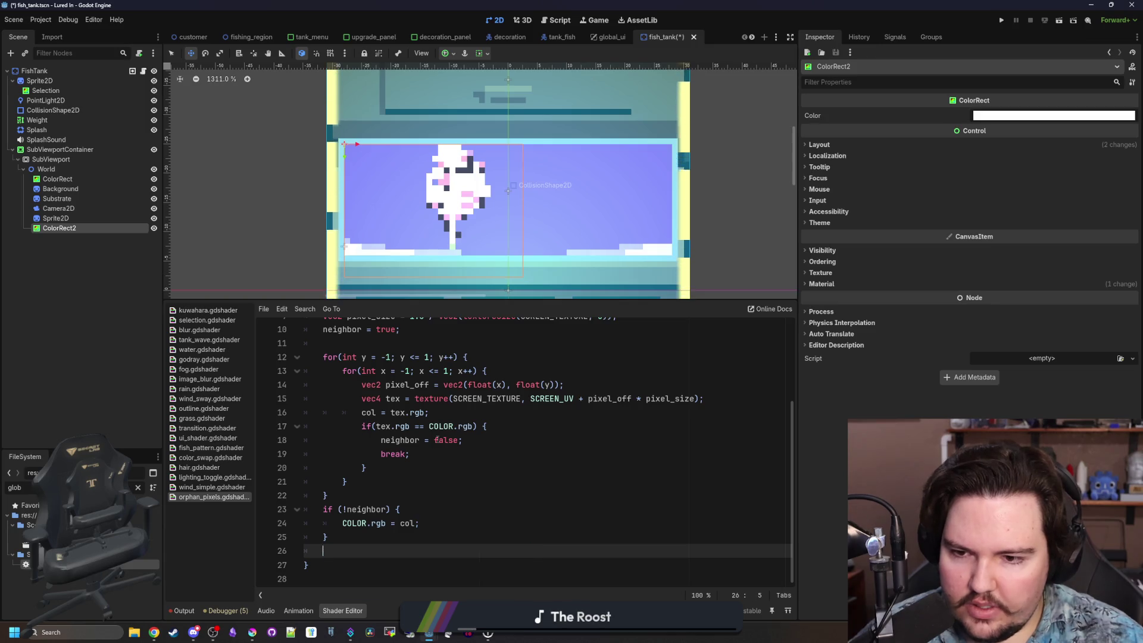
{"action": "scroll", "coordinate": [439, 417], "scroll_direction": "up", "scroll_amount": 2}
{"action": "left_click", "coordinate": [442, 385]}
{"action": "key", "text": "Return"}
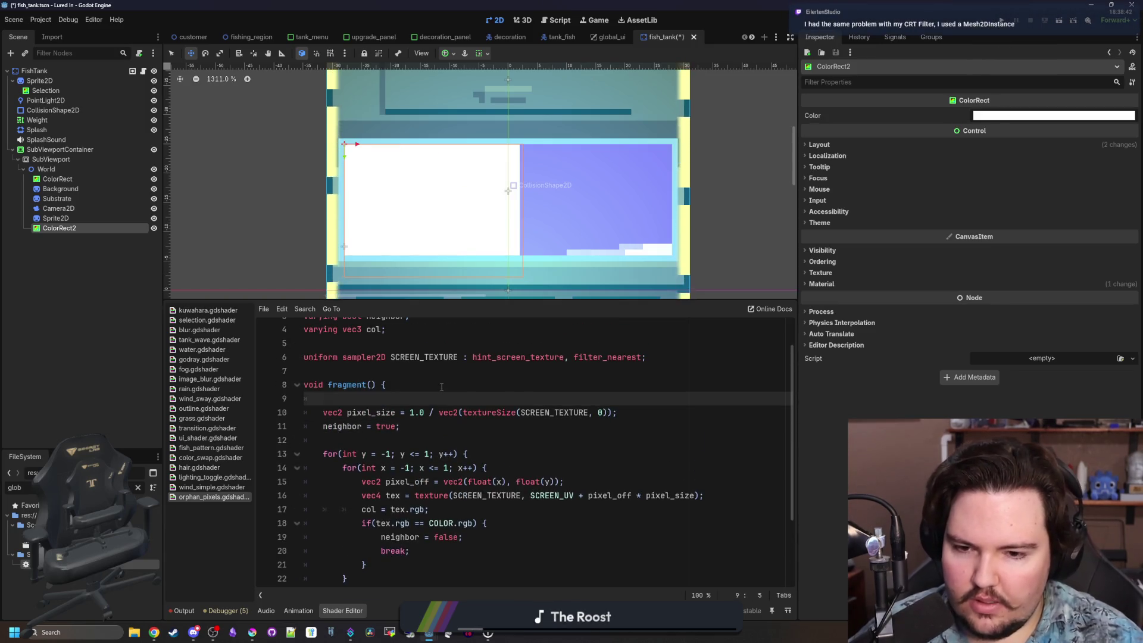
{"action": "key", "text": "ctrl+v"}
{"action": "key", "text": "Return"}
{"action": "scroll", "coordinate": [365, 486], "scroll_direction": "down", "scroll_amount": 3}
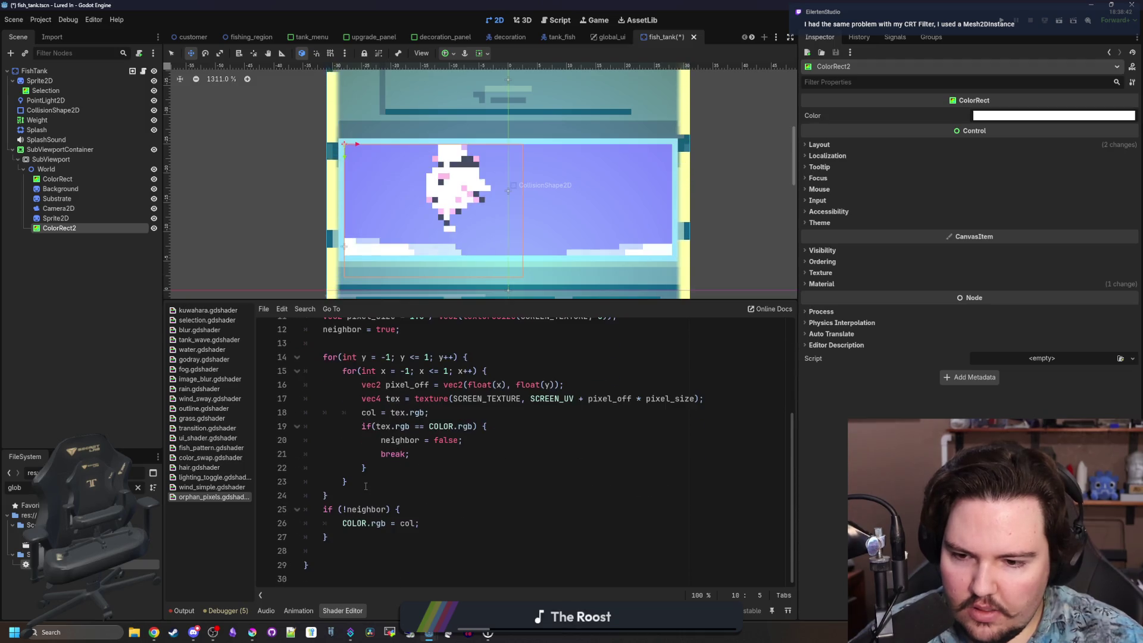
{"action": "scroll", "coordinate": [481, 200], "scroll_direction": "up", "scroll_amount": 1}
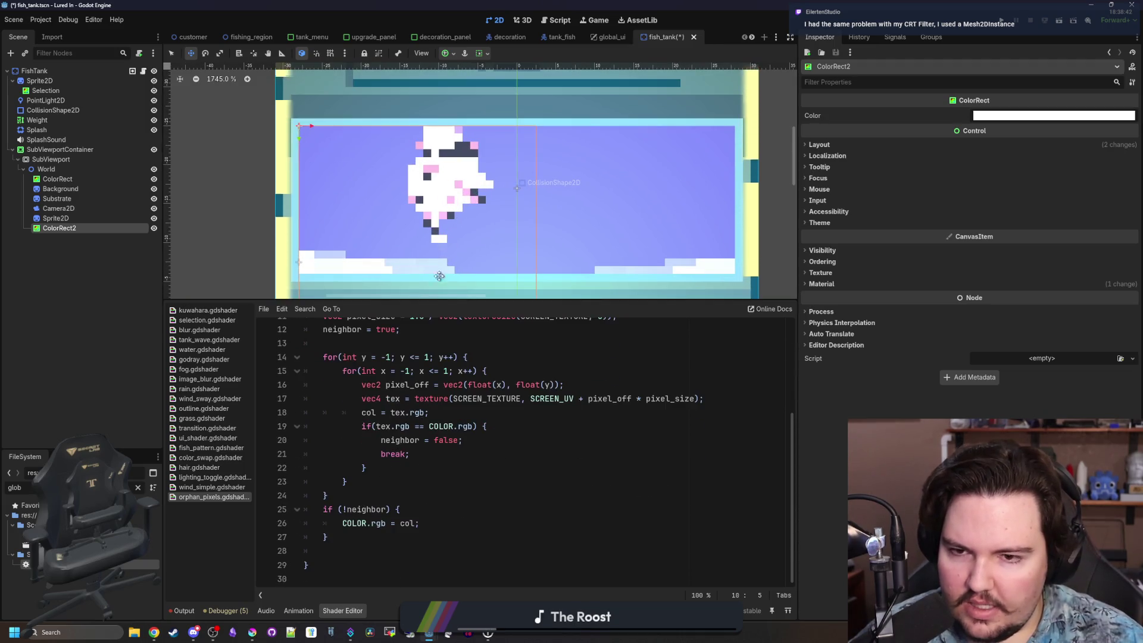
{"action": "left_click", "coordinate": [334, 551]}
{"action": "key", "text": "BackSpace"}
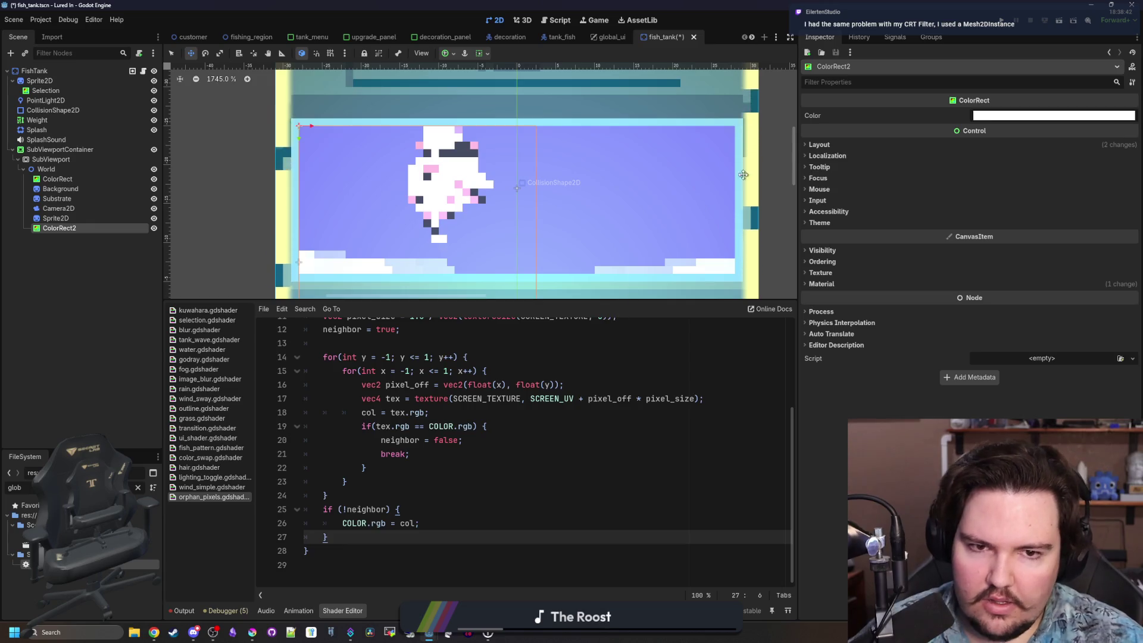
{"action": "left_click", "coordinate": [822, 146]}
{"action": "left_click", "coordinate": [172, 53]}
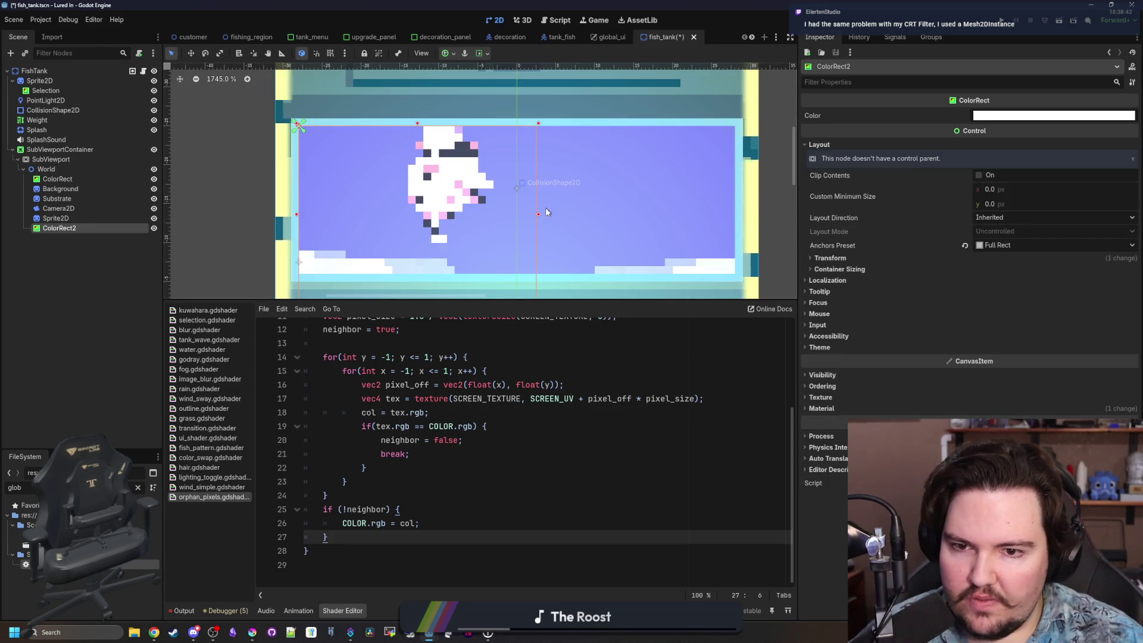
Drag ColorRect2's right edge so the orphan-pixel overlay covers only the fish's left side.
{"action": "mouse_move", "coordinate": [538, 214]}
{"action": "left_mouse_down"}
{"action": "mouse_move", "coordinate": [439, 215]}
{"action": "mouse_move", "coordinate": [517, 230]}
{"action": "mouse_move", "coordinate": [548, 208]}
{"action": "left_mouse_up"}
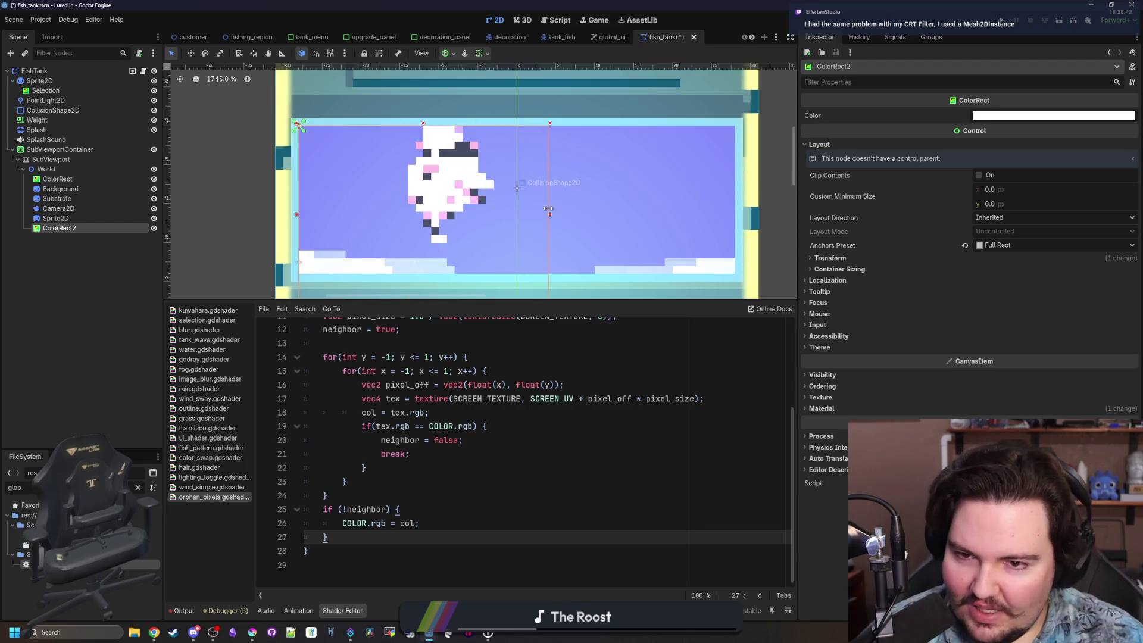
{"action": "scroll", "coordinate": [497, 456], "scroll_direction": "up", "scroll_amount": 2}
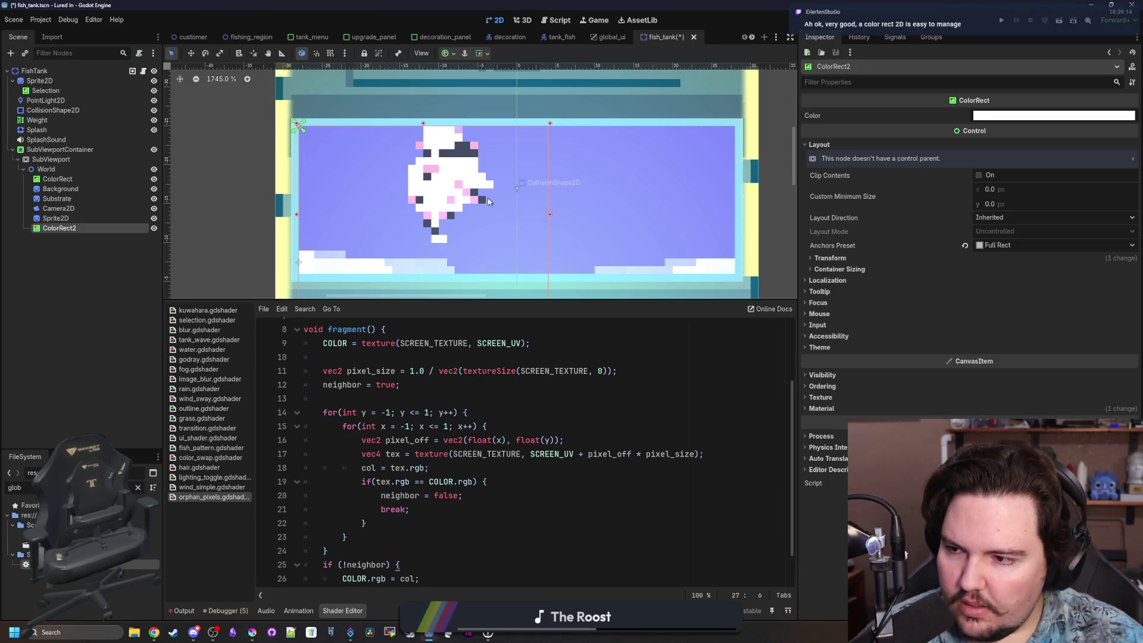
{"action": "scroll", "coordinate": [488, 201], "scroll_direction": "down", "scroll_amount": 2}
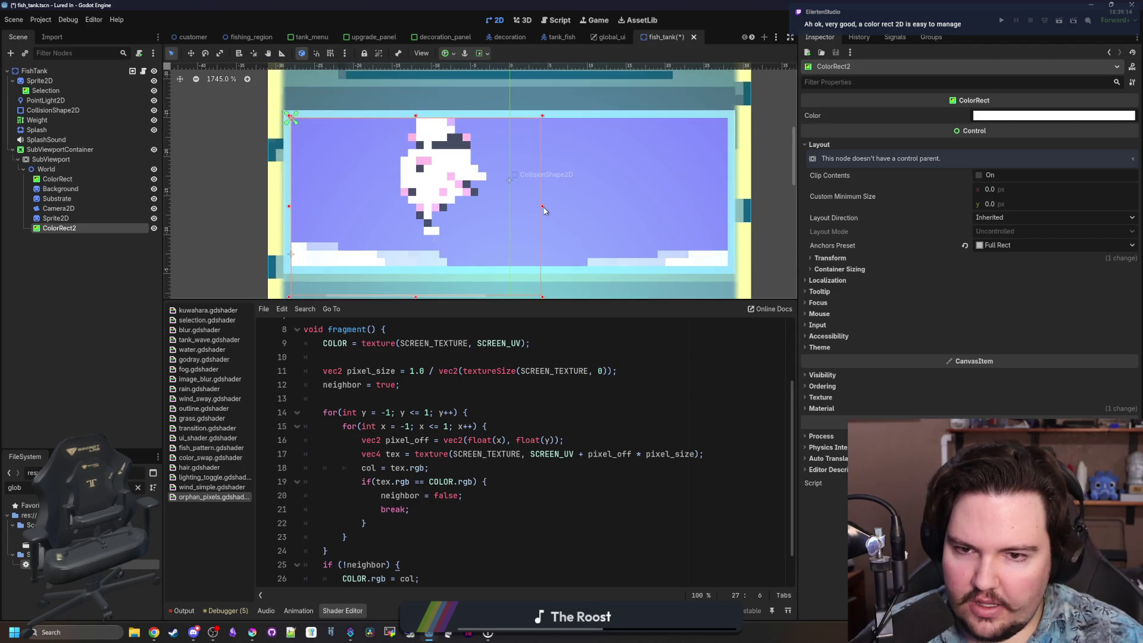
{"action": "mouse_move", "coordinate": [458, 198]}
{"action": "left_mouse_down"}
{"action": "mouse_move", "coordinate": [384, 207]}
{"action": "mouse_move", "coordinate": [451, 216]}
{"action": "left_mouse_up"}
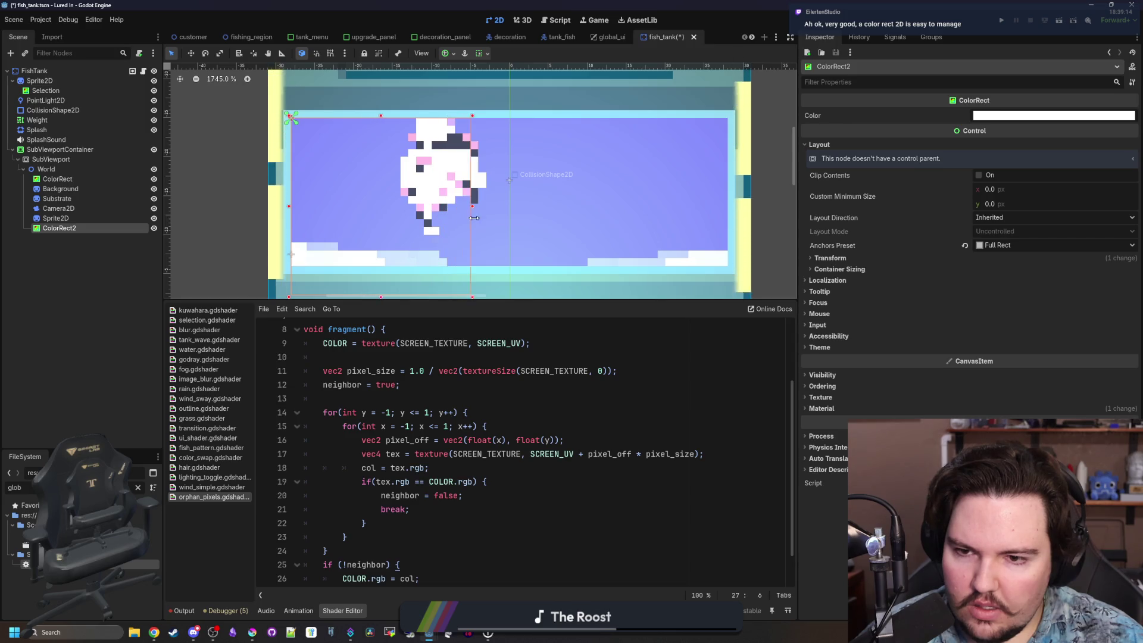
{"action": "mouse_move", "coordinate": [523, 222]}
{"action": "left_mouse_down"}
{"action": "mouse_move", "coordinate": [408, 215]}
{"action": "mouse_move", "coordinate": [485, 208]}
{"action": "mouse_move", "coordinate": [403, 204]}
{"action": "mouse_move", "coordinate": [493, 197]}
{"action": "mouse_move", "coordinate": [339, 188]}
{"action": "mouse_move", "coordinate": [528, 174]}
{"action": "mouse_move", "coordinate": [362, 168]}
{"action": "mouse_move", "coordinate": [413, 170]}
{"action": "mouse_move", "coordinate": [390, 170]}
{"action": "left_mouse_up"}
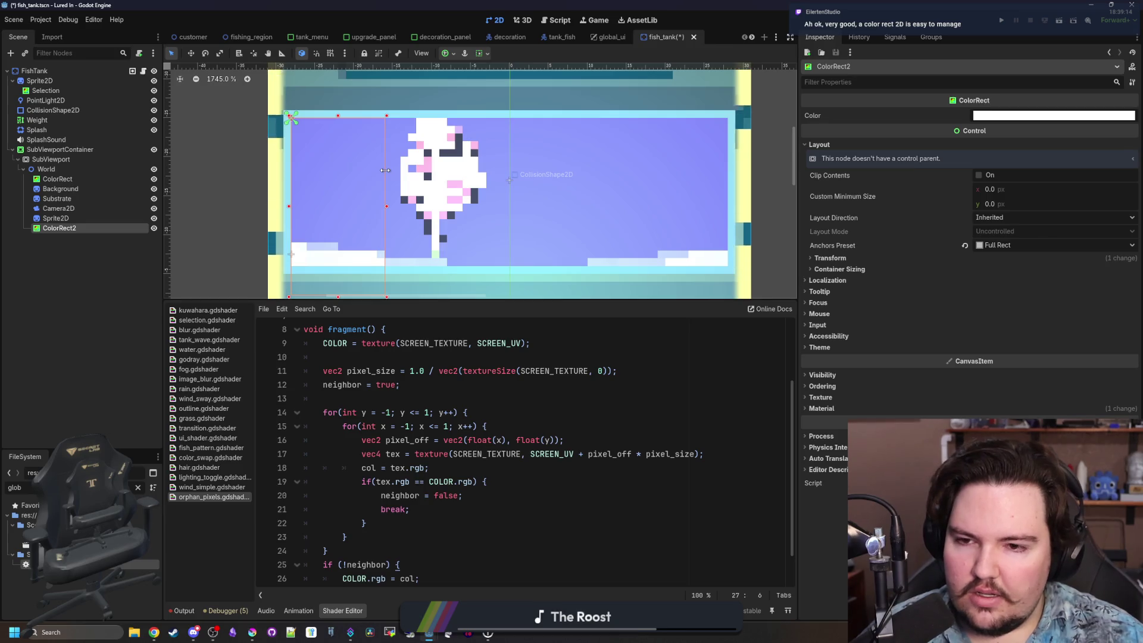
{"action": "scroll", "coordinate": [416, 197], "scroll_direction": "up", "scroll_amount": 7}
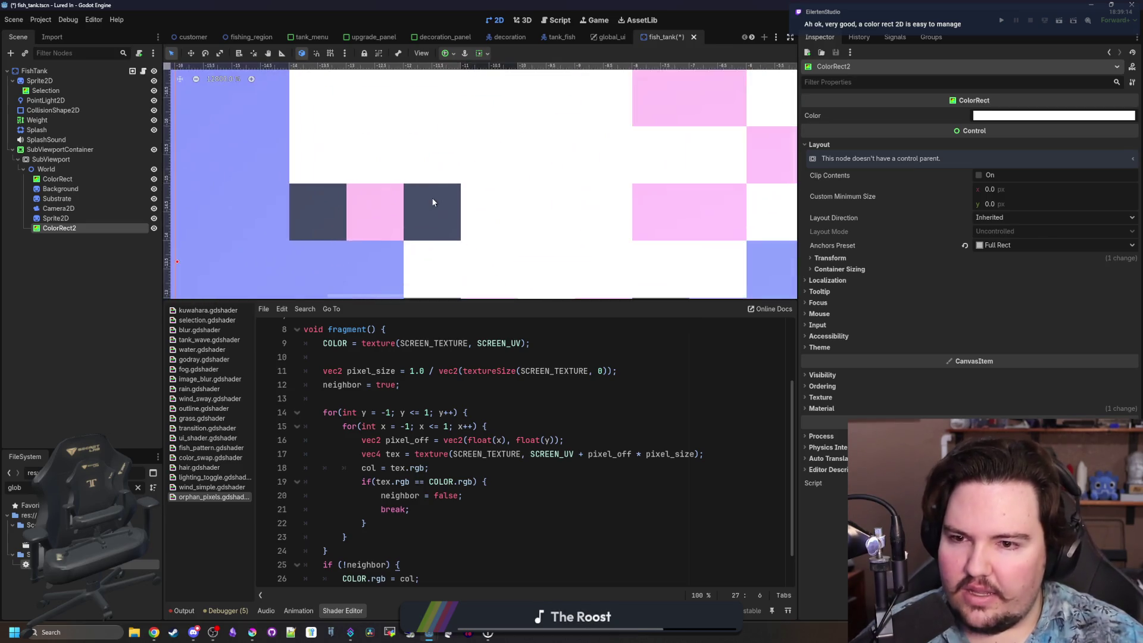
{"action": "scroll", "coordinate": [430, 201], "scroll_direction": "down", "scroll_amount": 5}
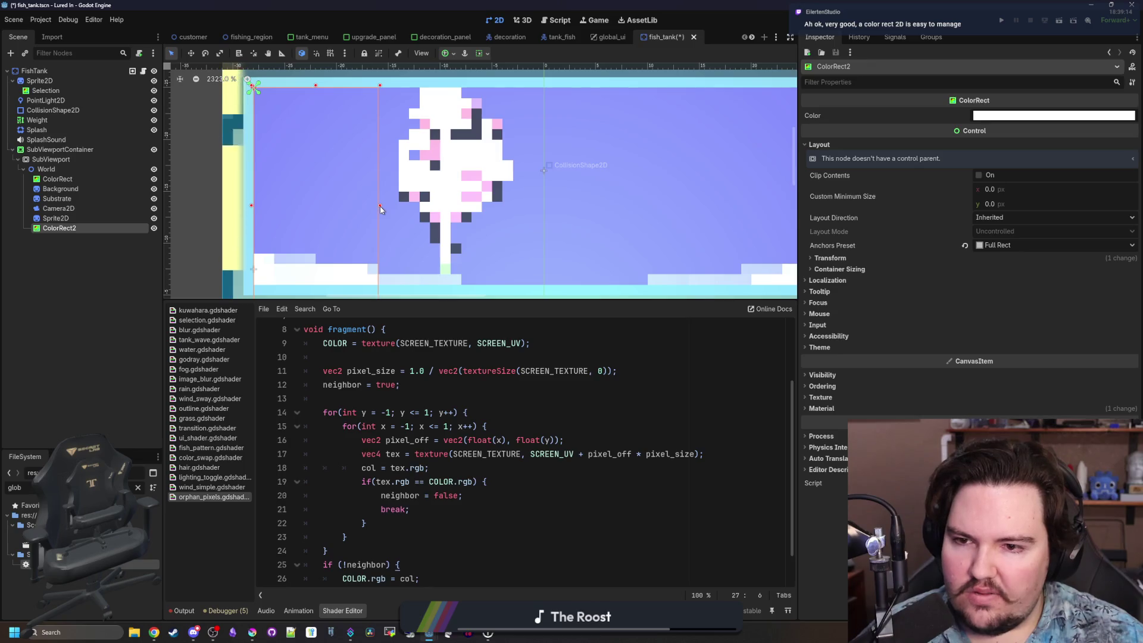
{"action": "mouse_move", "coordinate": [381, 206]}
{"action": "left_mouse_down"}
{"action": "mouse_move", "coordinate": [500, 217]}
{"action": "mouse_move", "coordinate": [389, 212]}
{"action": "left_mouse_up"}
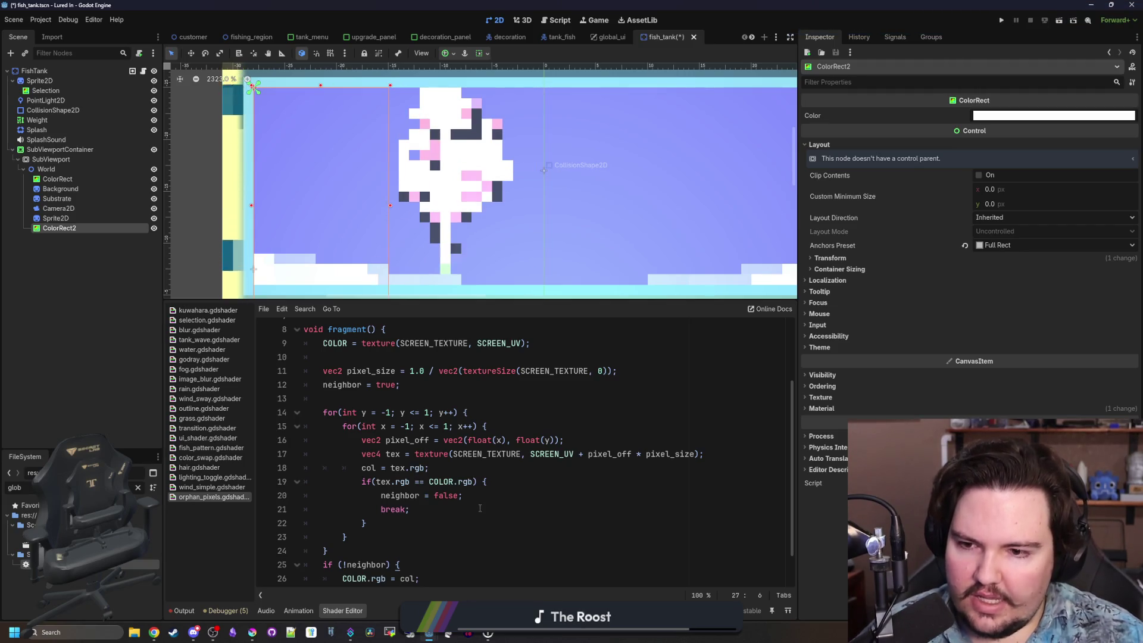
{"action": "scroll", "coordinate": [388, 386], "scroll_direction": "up", "scroll_amount": 3}
{"action": "left_click", "coordinate": [349, 410]}
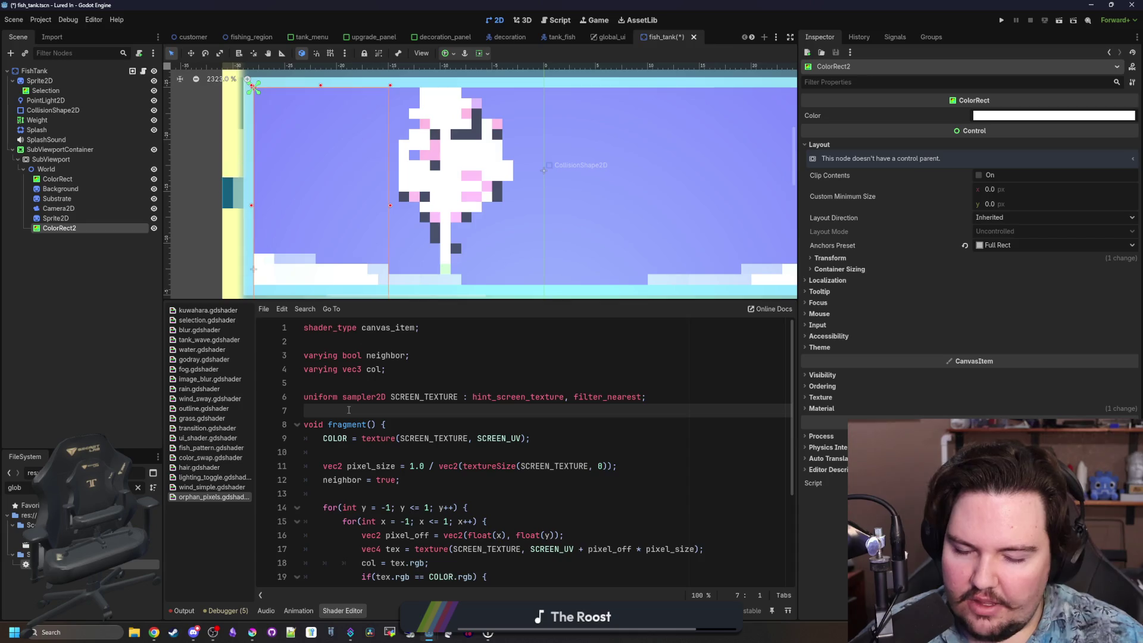
{"action": "scroll", "coordinate": [349, 410], "scroll_direction": "down", "scroll_amount": 3}
{"action": "scroll", "coordinate": [349, 409], "scroll_direction": "up", "scroll_amount": 2}
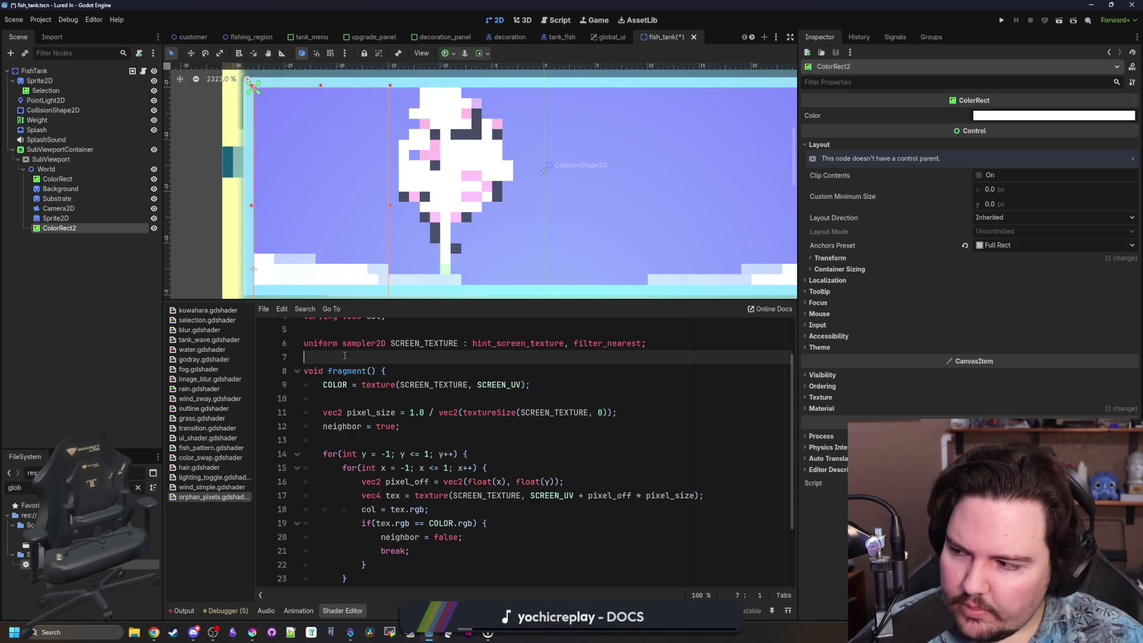
{"action": "scroll", "coordinate": [393, 409], "scroll_direction": "up", "scroll_amount": 2}
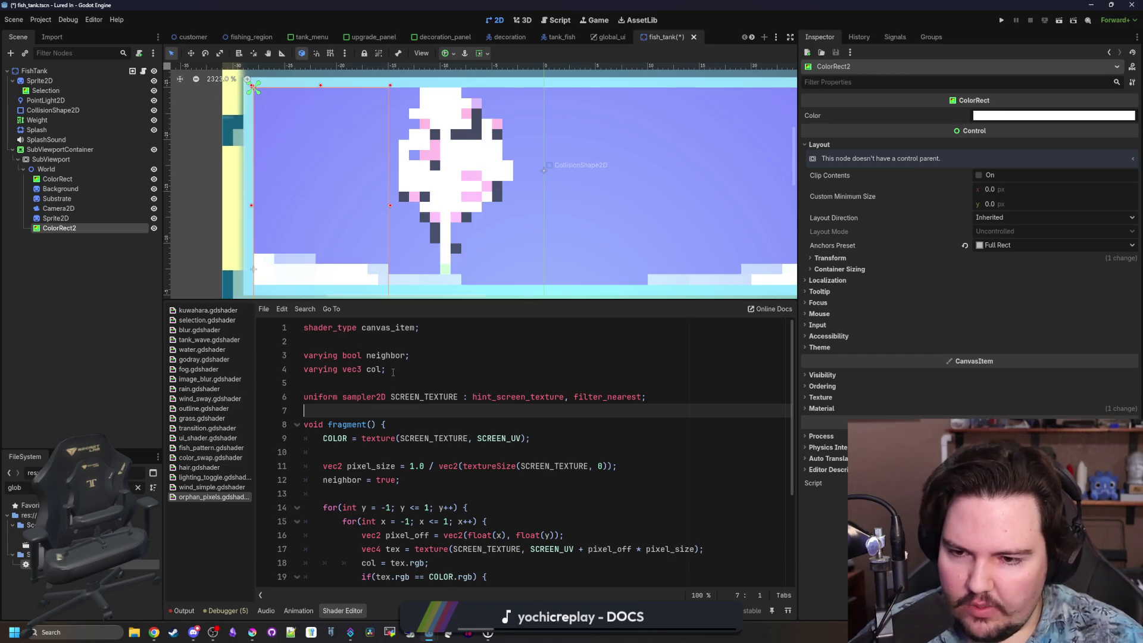
{"action": "scroll", "coordinate": [408, 403], "scroll_direction": "down", "scroll_amount": 3}
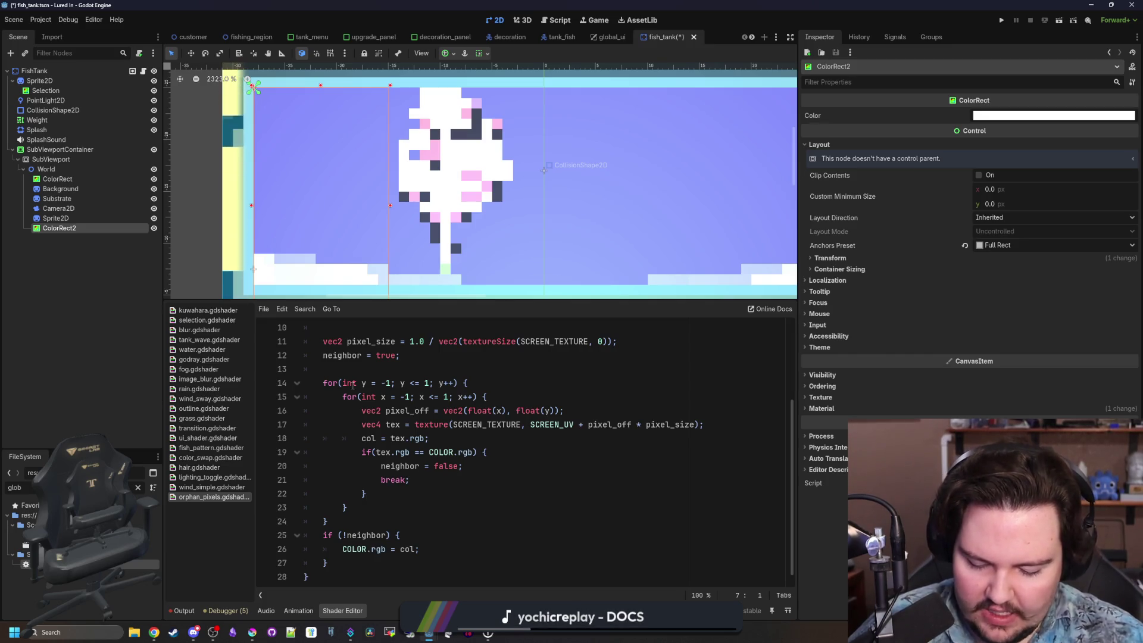
{"action": "scroll", "coordinate": [353, 385], "scroll_direction": "up", "scroll_amount": 3}
{"action": "key", "text": "ctrl+space"}
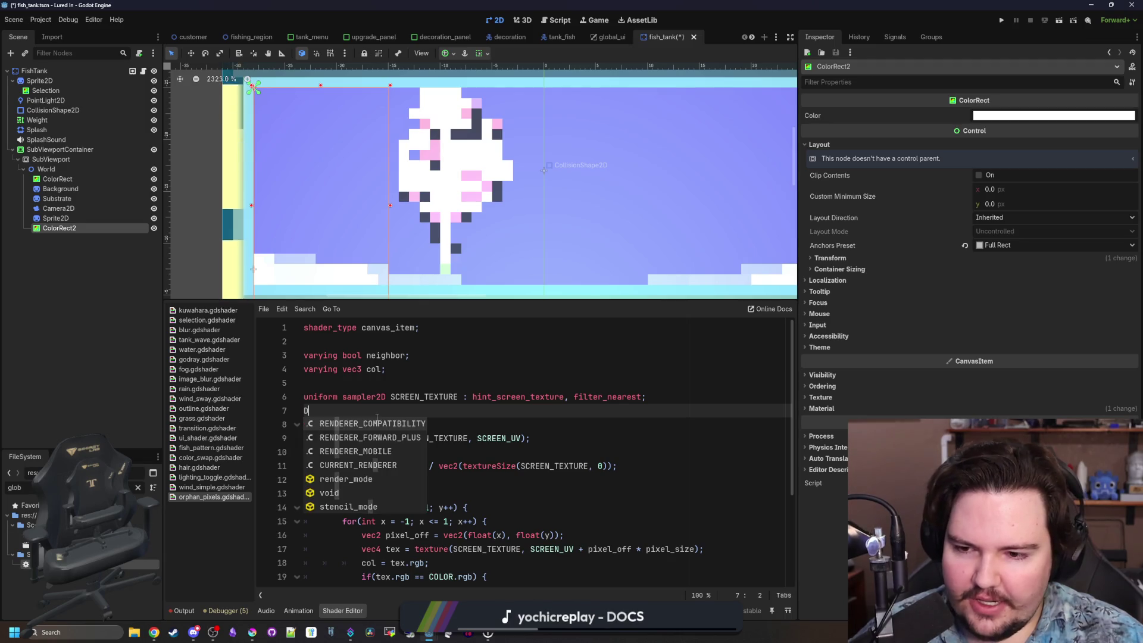
Declare 'varying vec2[8] cols;' on line 8 below the SCREEN_TEXTURE uniform.
{"action": "key", "text": "Escape"}
{"action": "key", "text": "Return"}
{"action": "key", "text": "Return"}
{"action": "key", "text": "Up"}
{"action": "type", "text": "va"}
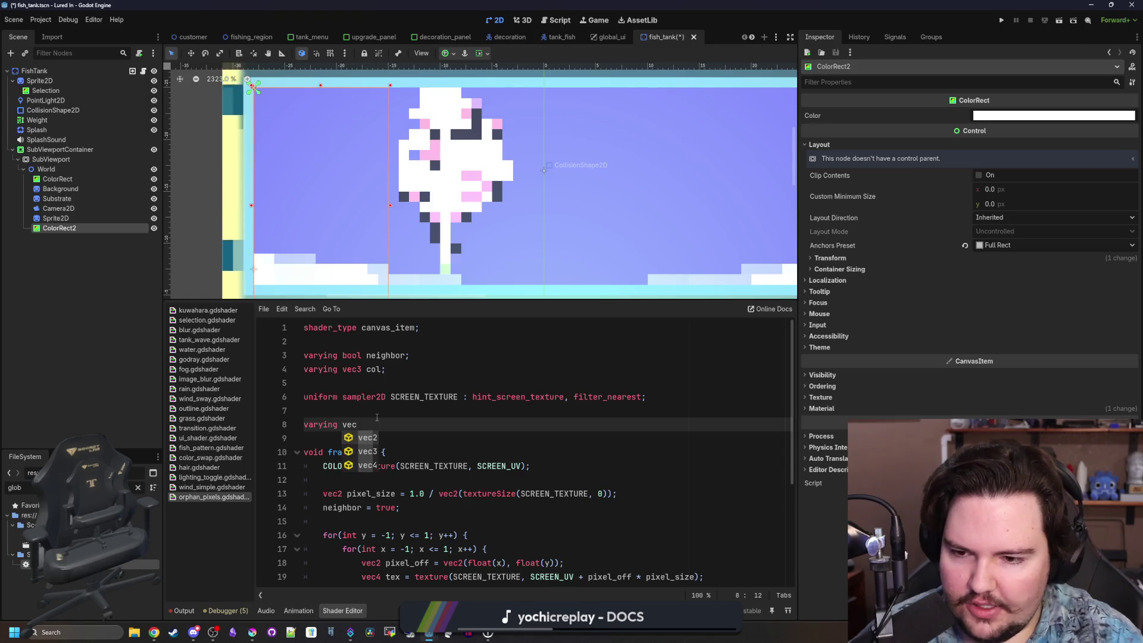
{"action": "key", "text": "BackSpace"}
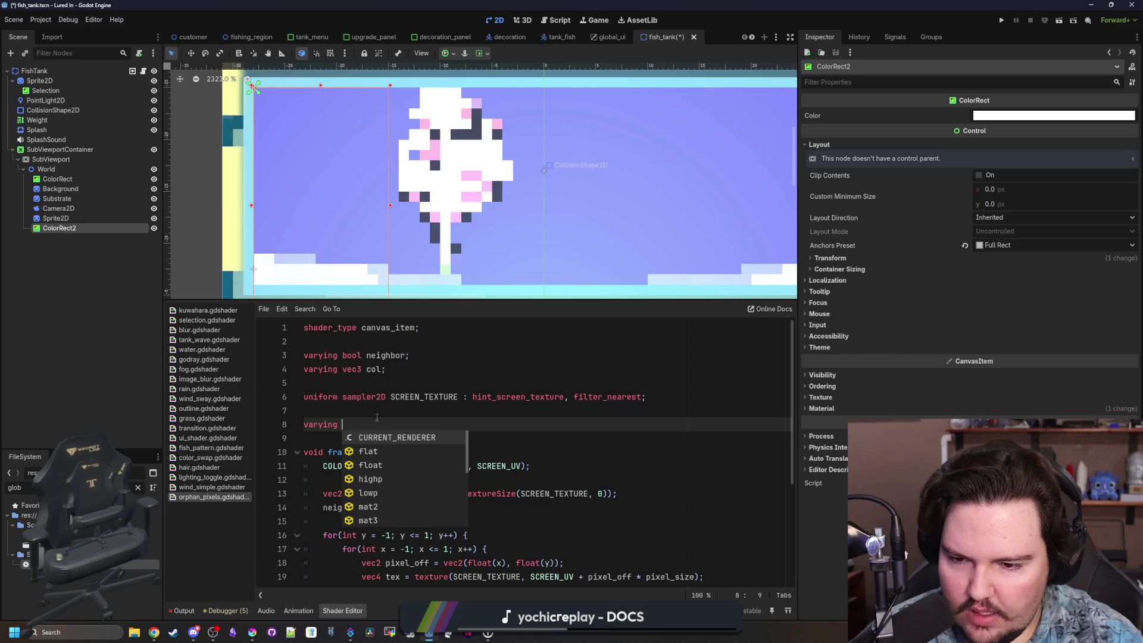
{"action": "type", "text": "array"}
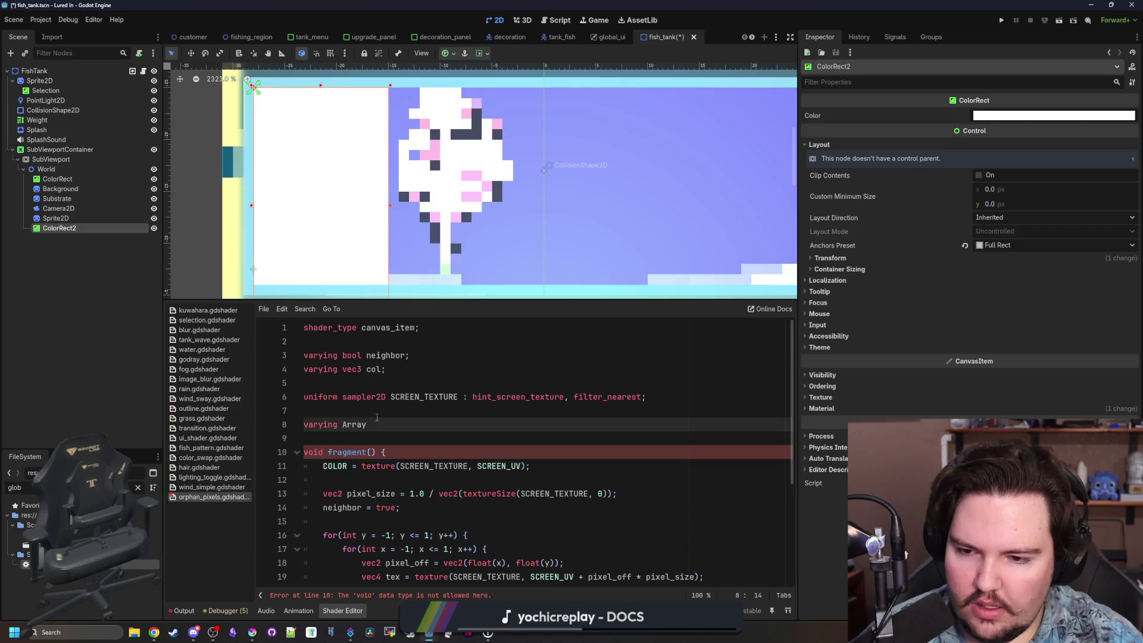
{"action": "type", "text": "vec"}
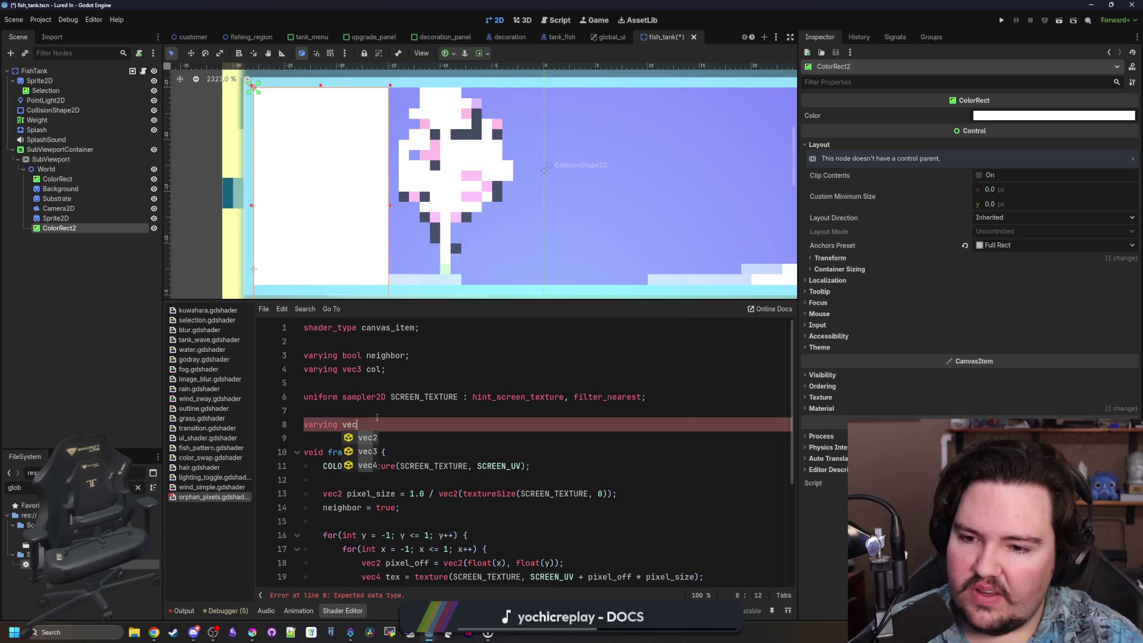
{"action": "type", "text": "2["}
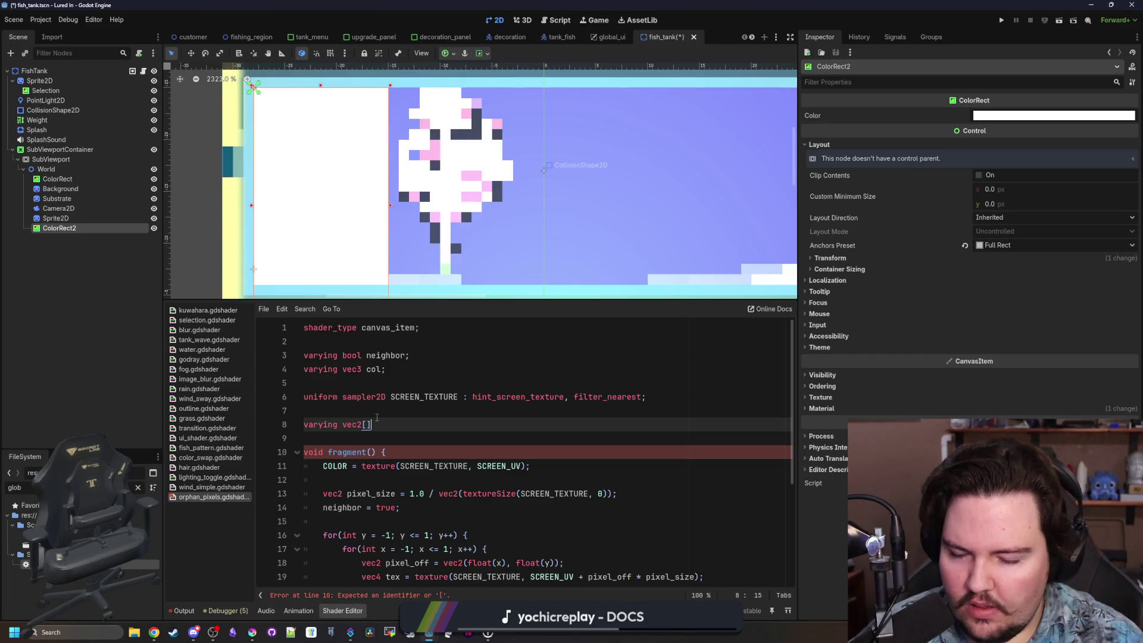
{"action": "type", "text": ";"}
{"action": "left_click", "coordinate": [389, 412]}
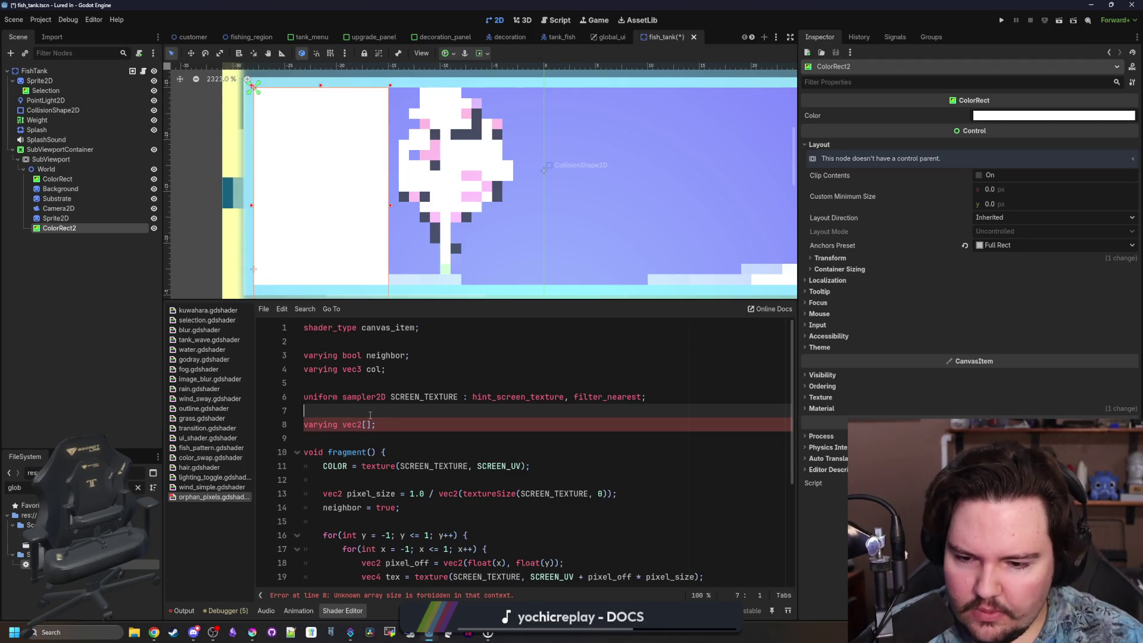
{"action": "left_click", "coordinate": [368, 423]}
{"action": "type", "text": "8"}
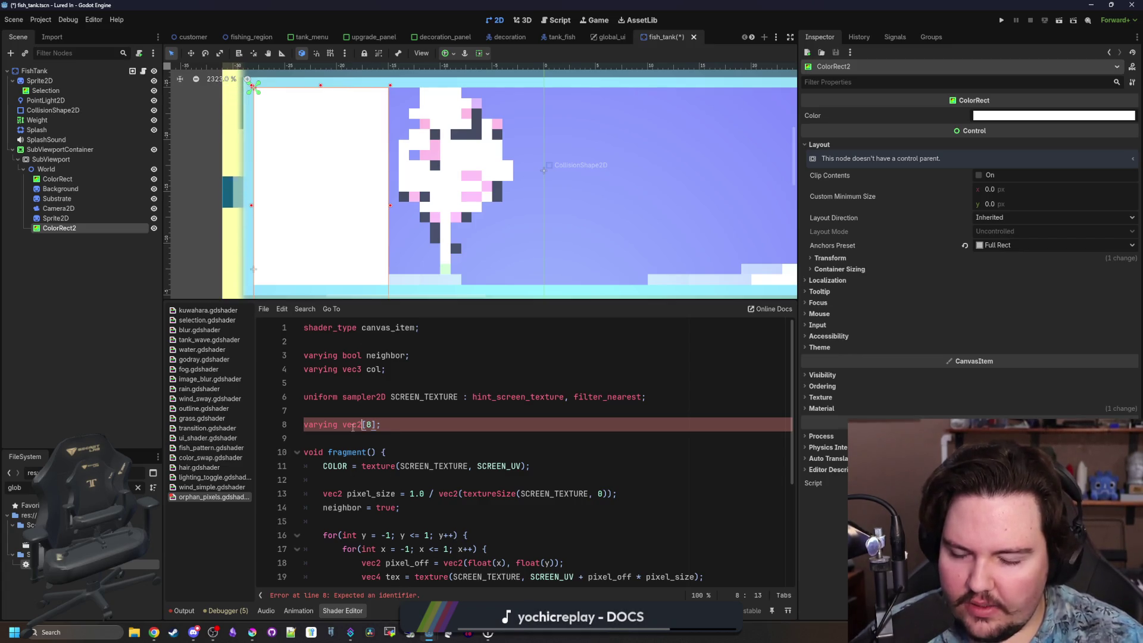
{"action": "type", "text": "cols"}
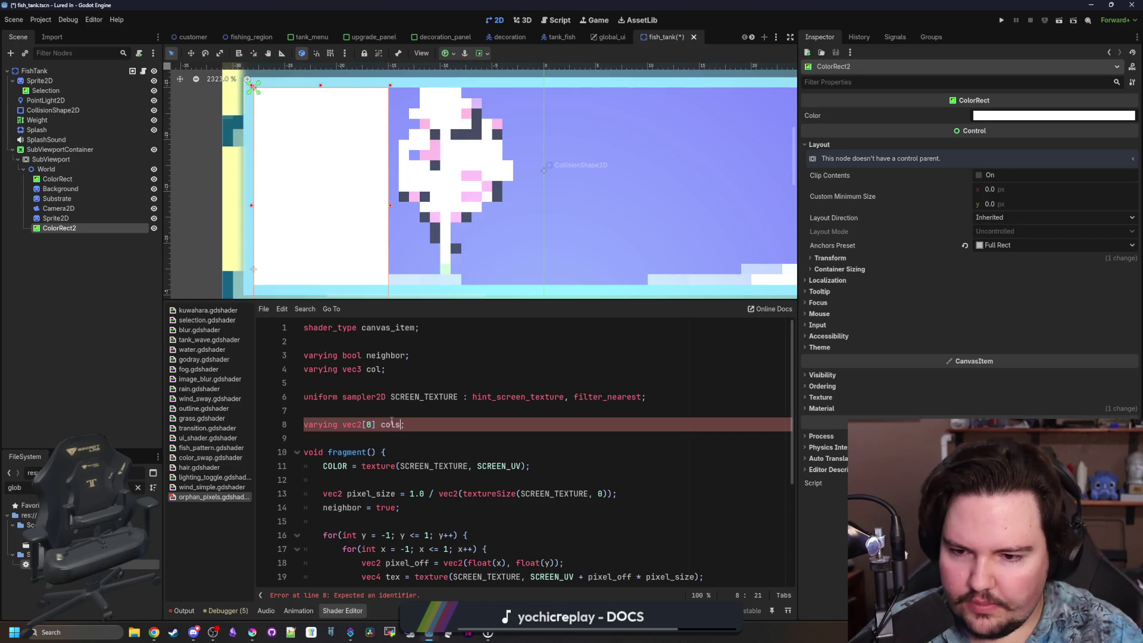
{"action": "left_click_drag", "start_coordinate": [392, 369], "coordinate": [349, 383]}
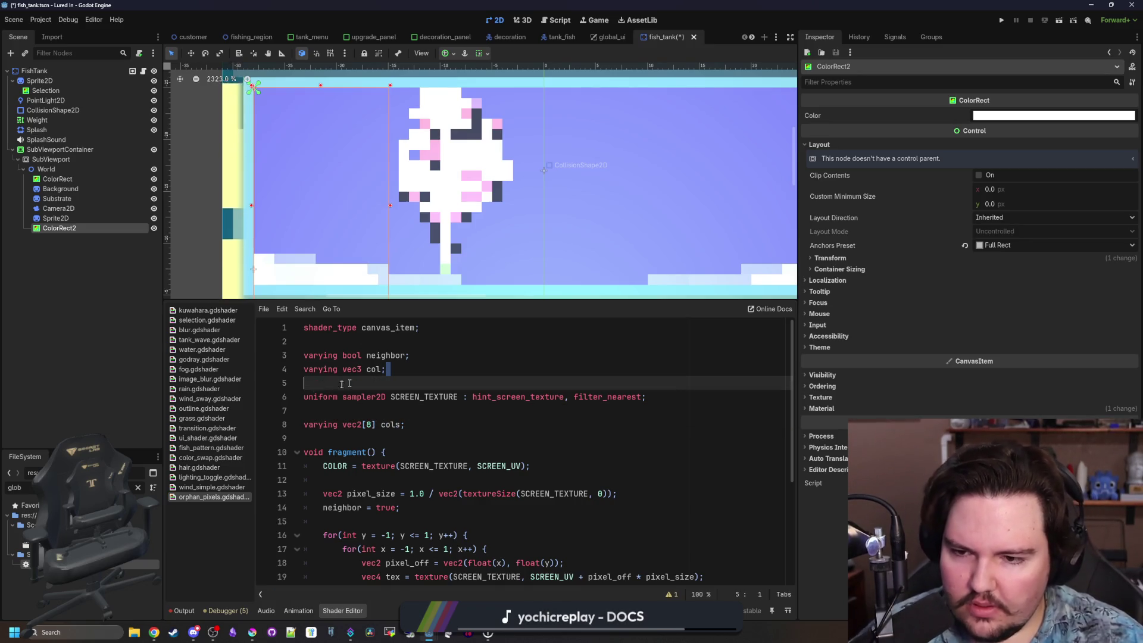
Delete the varying vec3 col declaration and start a cols line after the texture sample.
{"action": "key", "text": "shift+Up"}
{"action": "key", "text": "BackSpace"}
{"action": "key", "text": "BackSpace"}
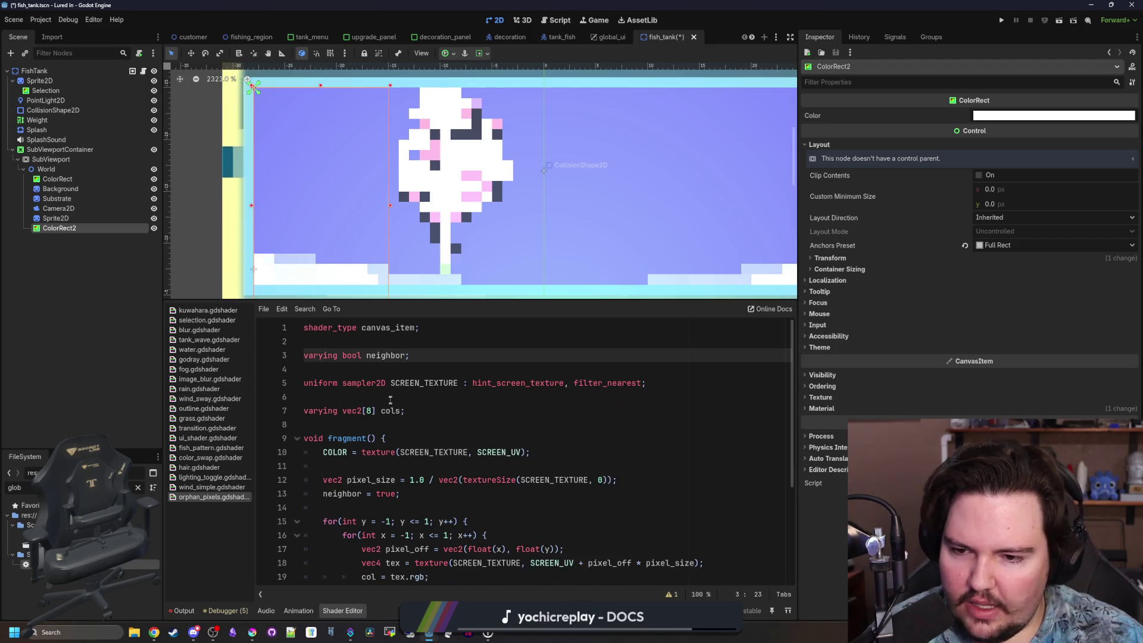
{"action": "key", "text": "Delete"}
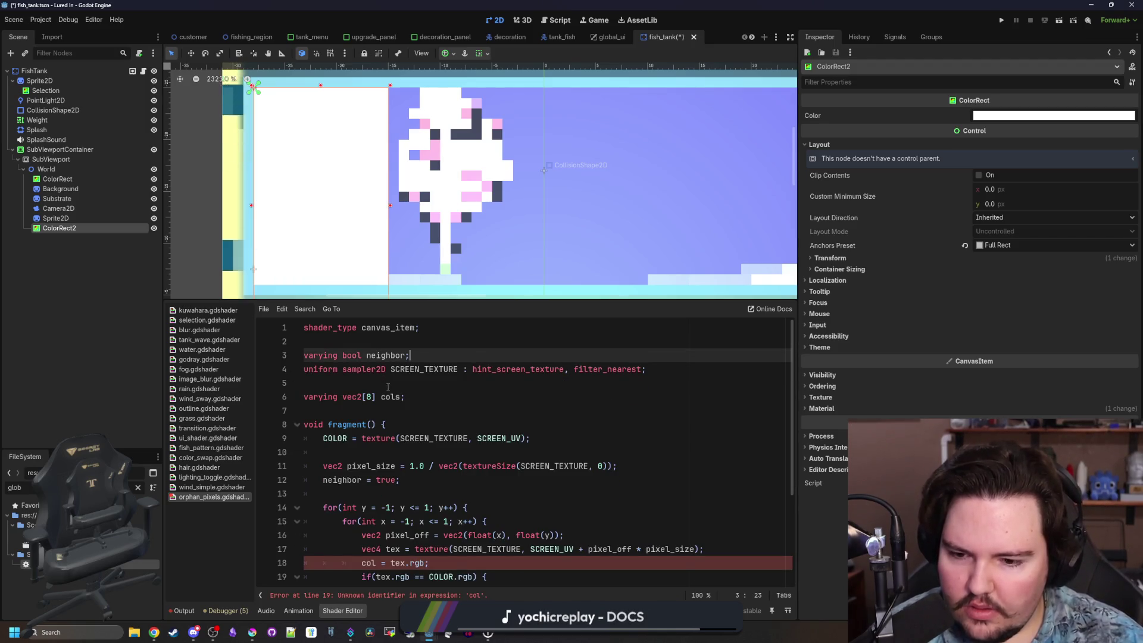
{"action": "scroll", "coordinate": [388, 387], "scroll_direction": "down", "scroll_amount": 3}
{"action": "left_click_drag", "start_coordinate": [437, 438], "coordinate": [298, 430]}
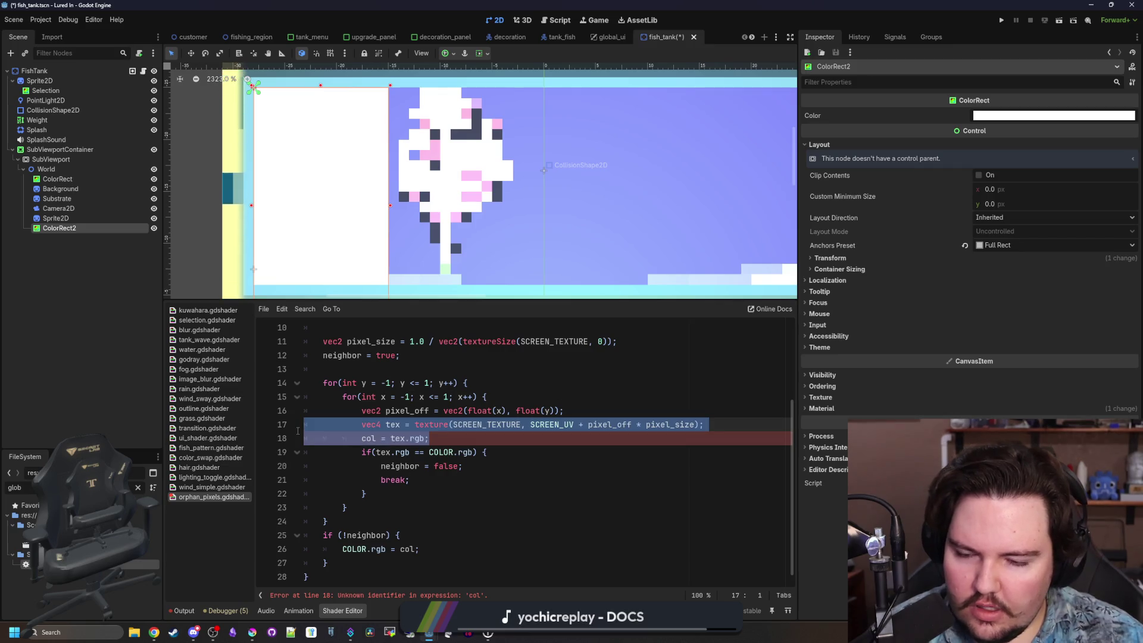
{"action": "left_click", "coordinate": [749, 428]}
{"action": "key", "text": "Return"}
{"action": "key", "text": "Return"}
{"action": "key", "text": "Up"}
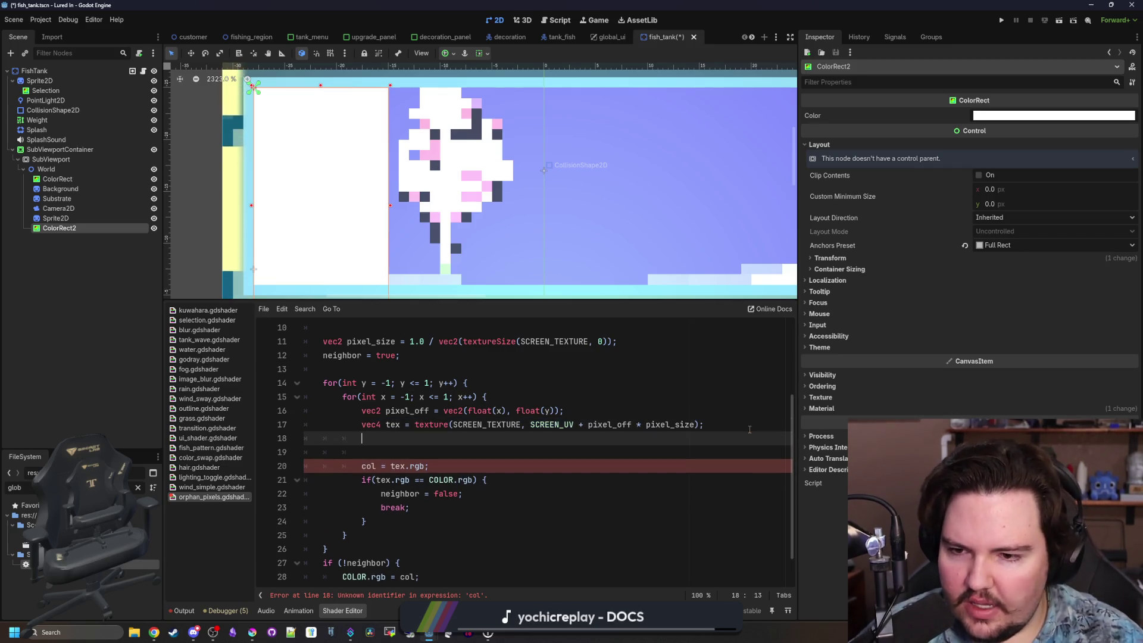
{"action": "scroll", "coordinate": [749, 429], "scroll_direction": "up", "scroll_amount": 2}
{"action": "type", "text": "cols["}
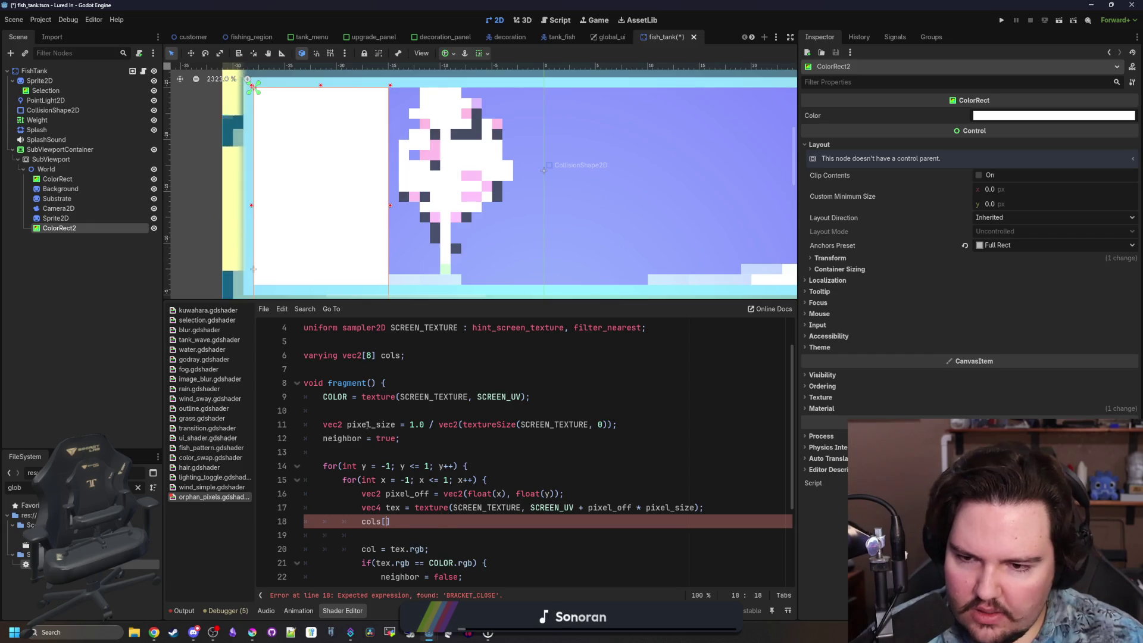
Change the cols array declaration from vec2[8] to vec4[8].
{"action": "scroll", "coordinate": [367, 424], "scroll_direction": "up", "scroll_amount": 2}
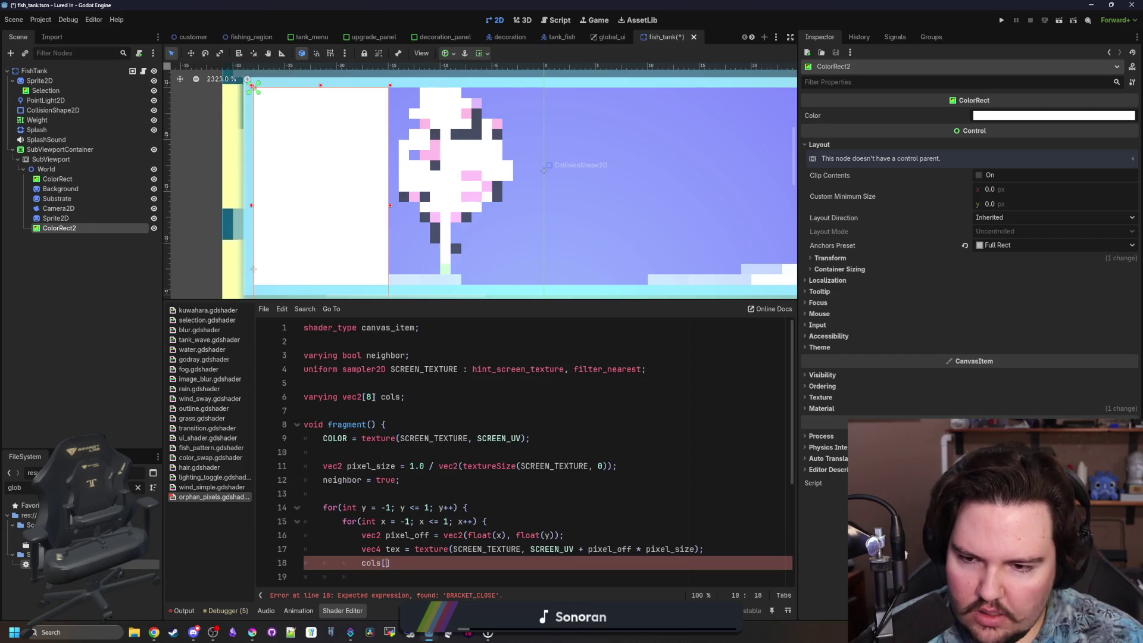
{"action": "left_click", "coordinate": [363, 396]}
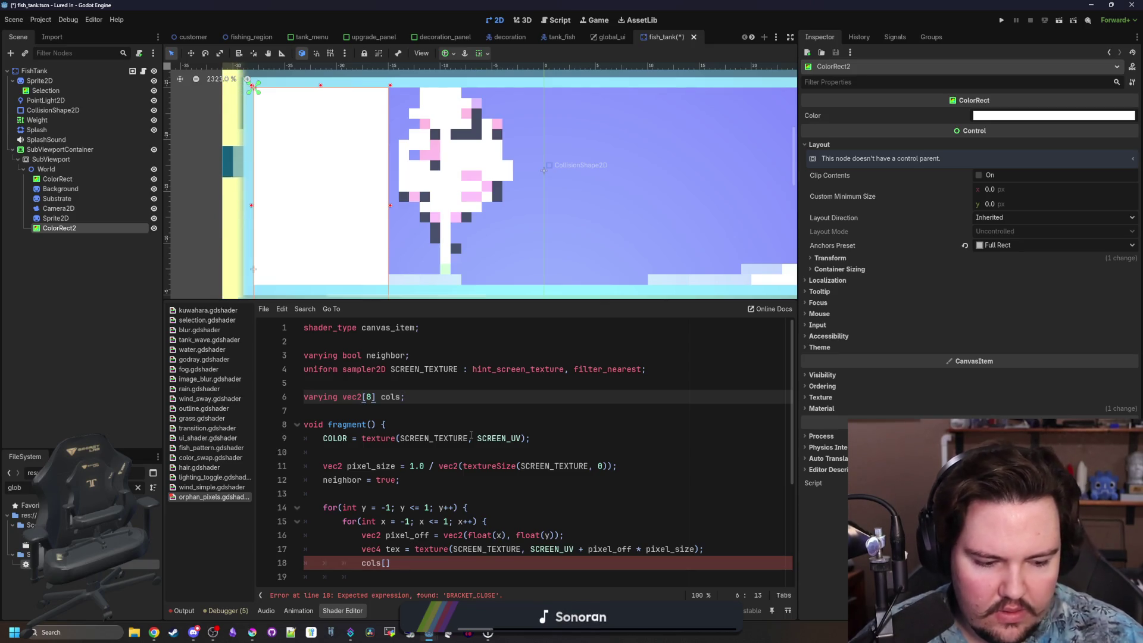
{"action": "type", "text": "3"}
{"action": "scroll", "coordinate": [396, 448], "scroll_direction": "down", "scroll_amount": 1}
{"action": "type", "text": "4"}
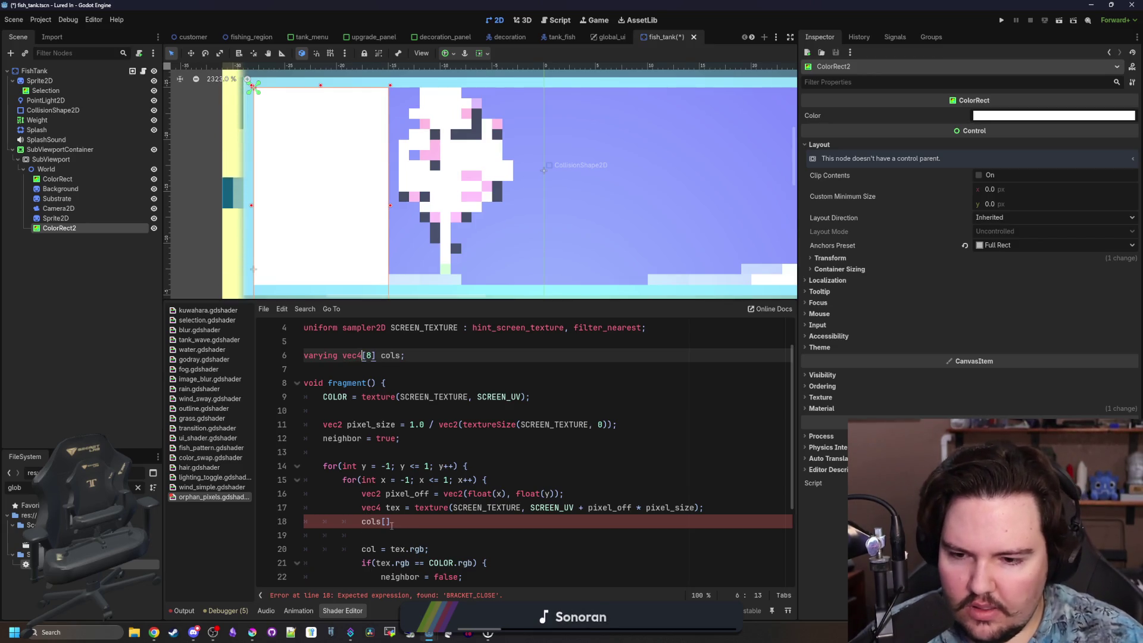
{"action": "left_click", "coordinate": [387, 522]}
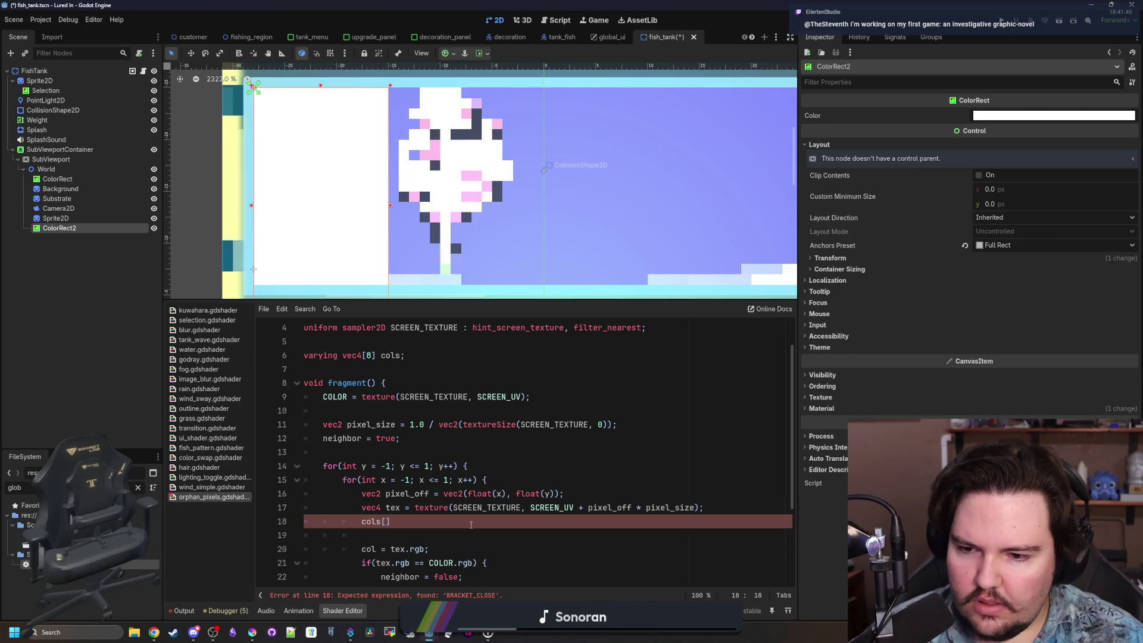
{"action": "scroll", "coordinate": [471, 524], "scroll_direction": "down", "scroll_amount": 1}
{"action": "left_click", "coordinate": [374, 403]}
{"action": "scroll", "coordinate": [374, 403], "scroll_direction": "up", "scroll_amount": 2}
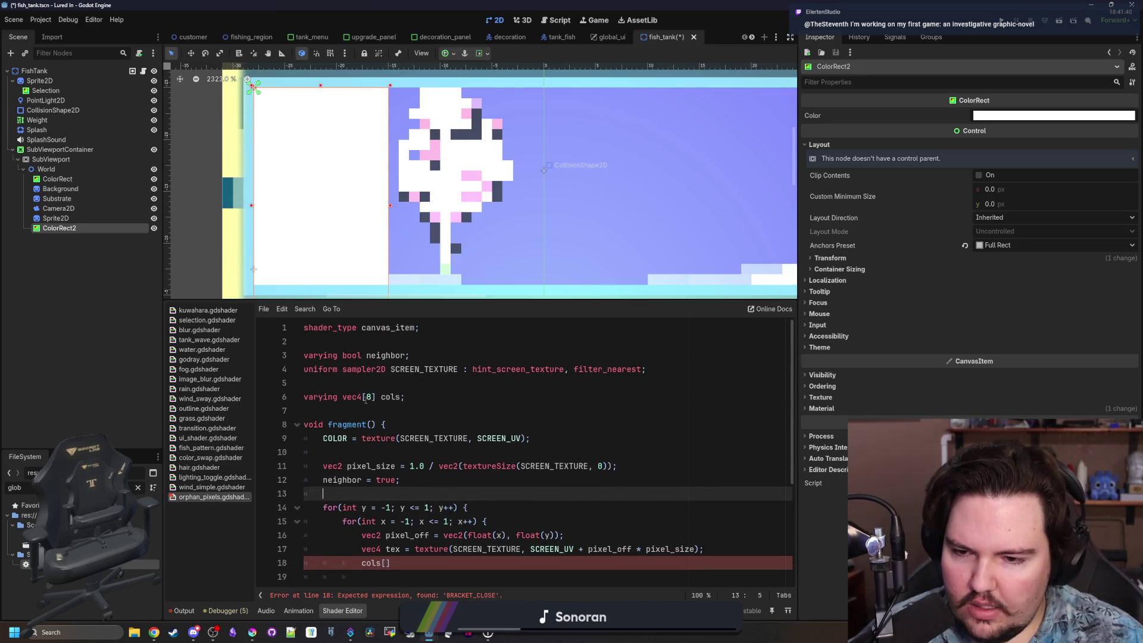
{"action": "left_click", "coordinate": [364, 397]}
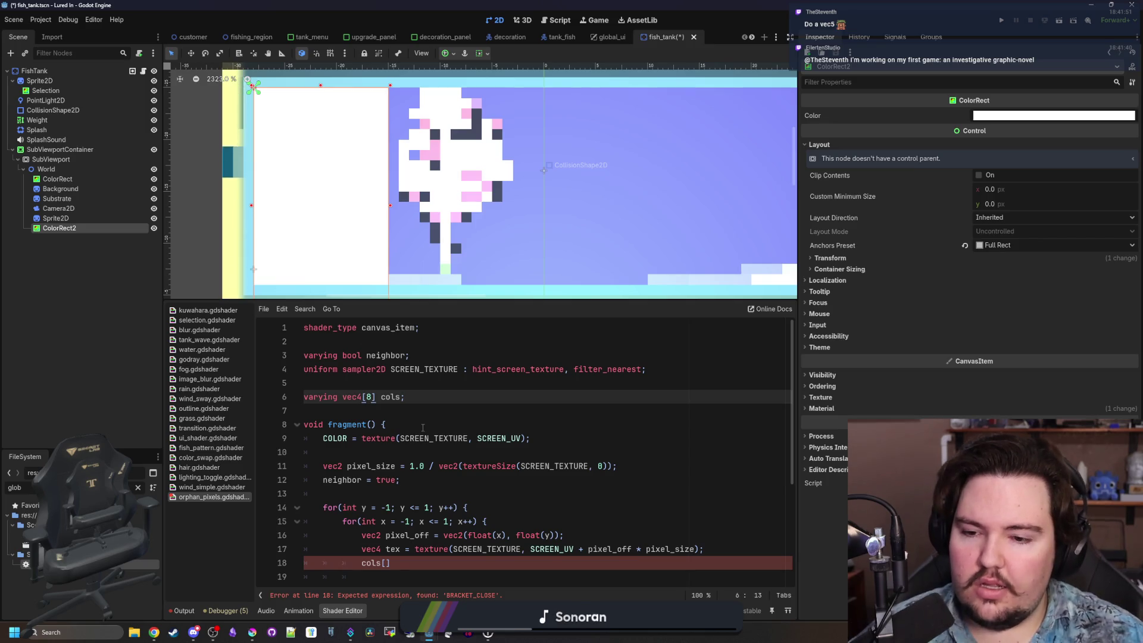
{"action": "scroll", "coordinate": [423, 428], "scroll_direction": "down", "scroll_amount": 2}
{"action": "left_click", "coordinate": [403, 416]}
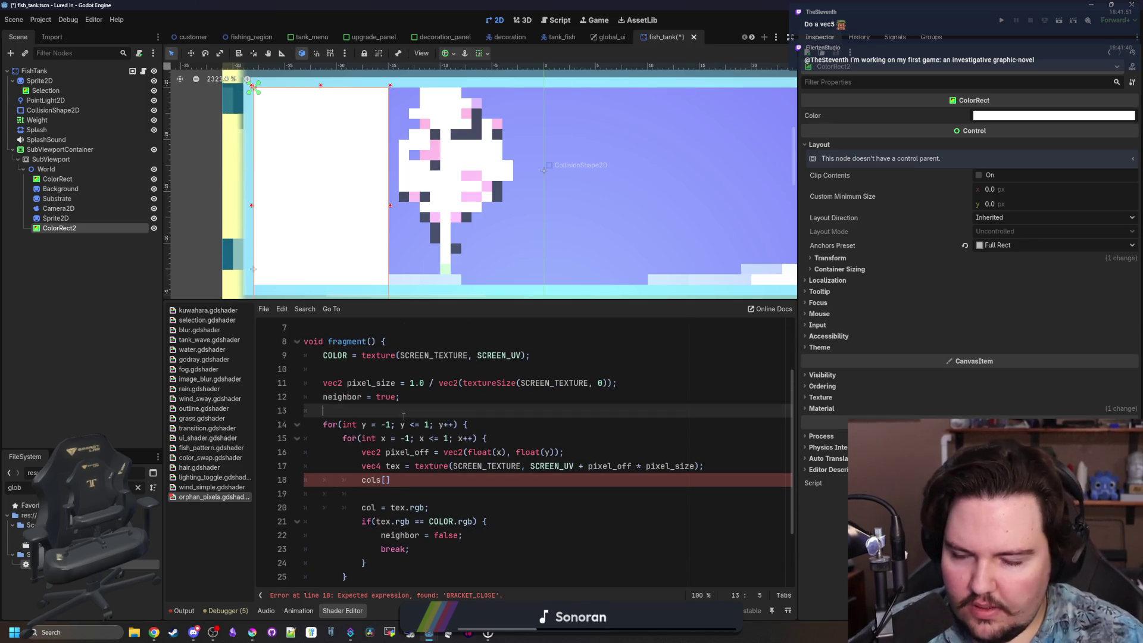
Add the index counter to the loop and write the cols line using tex.rgb.
{"action": "type", "text": "var index ="}
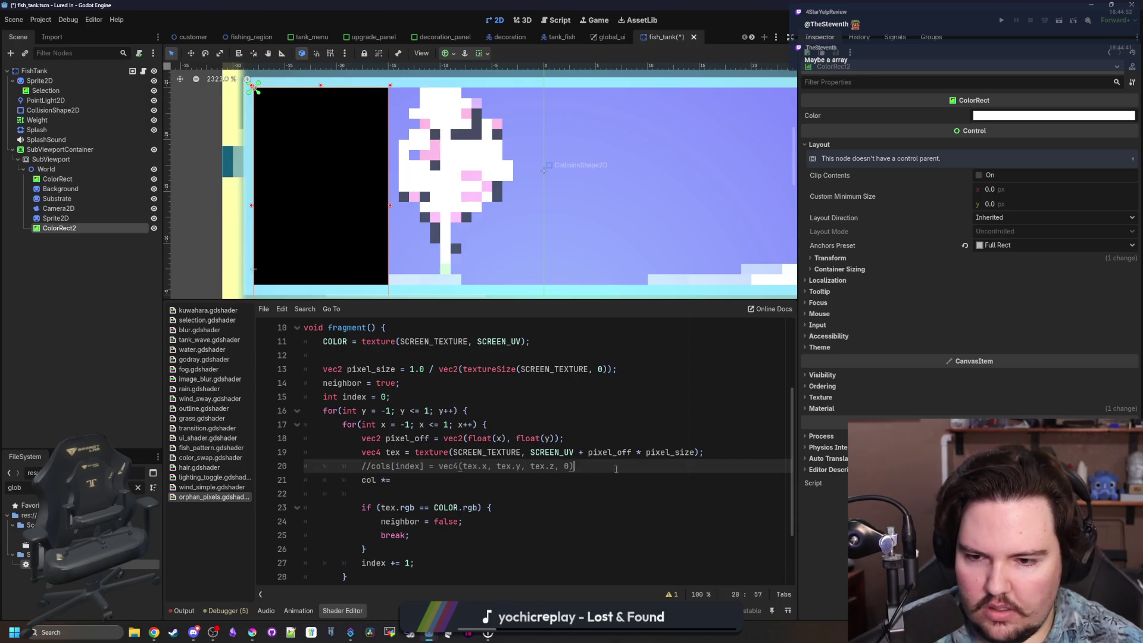
{"action": "type", "text": "tex"}
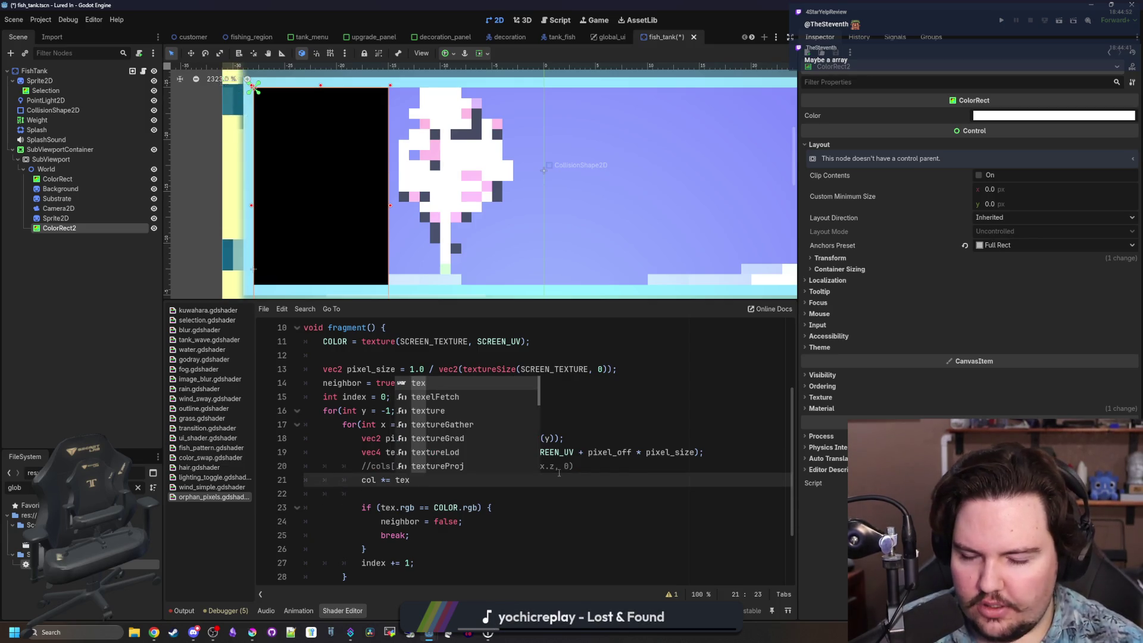
{"action": "type", "text": "("}
{"action": "key", "text": "BackSpace"}
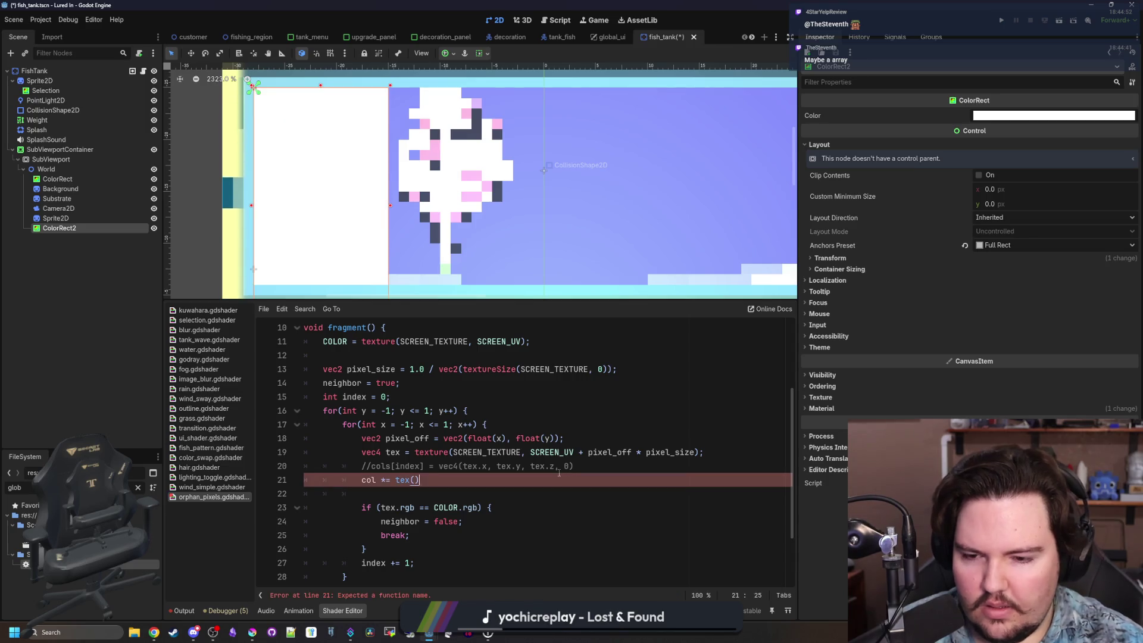
{"action": "type", "text": ";"}
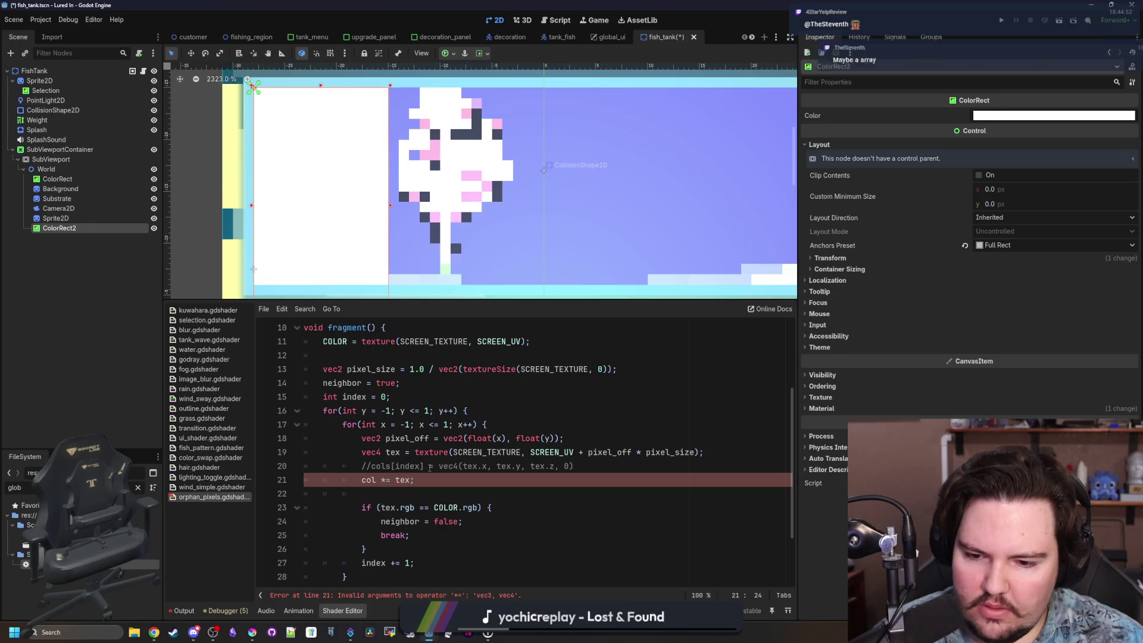
{"action": "type", "text": ".rgb"}
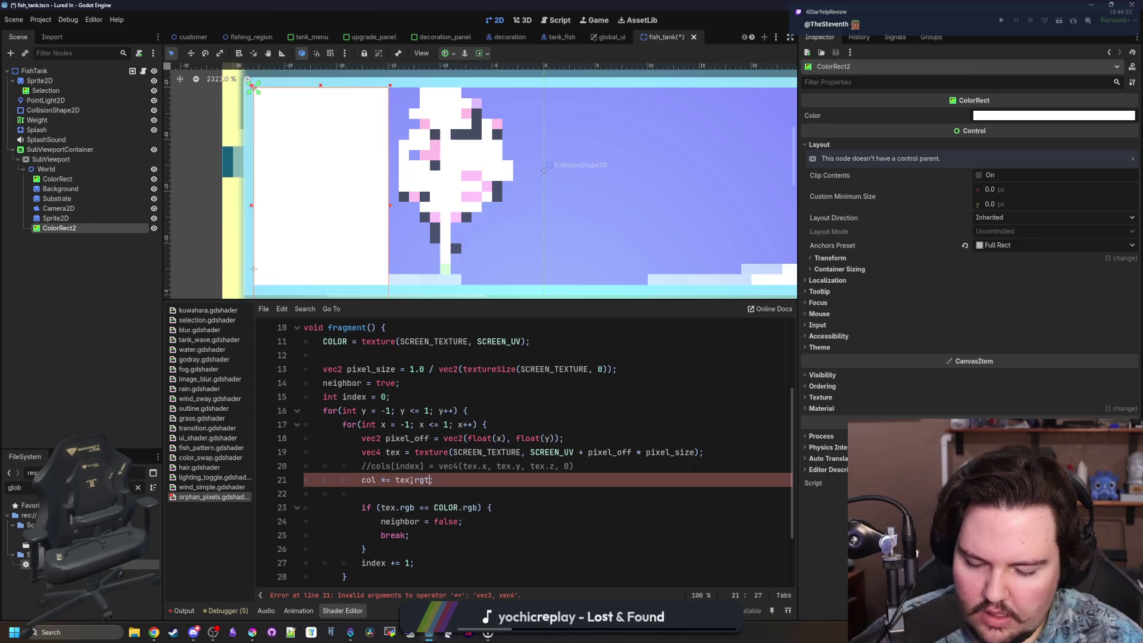
{"action": "scroll", "coordinate": [426, 461], "scroll_direction": "down", "scroll_amount": 2}
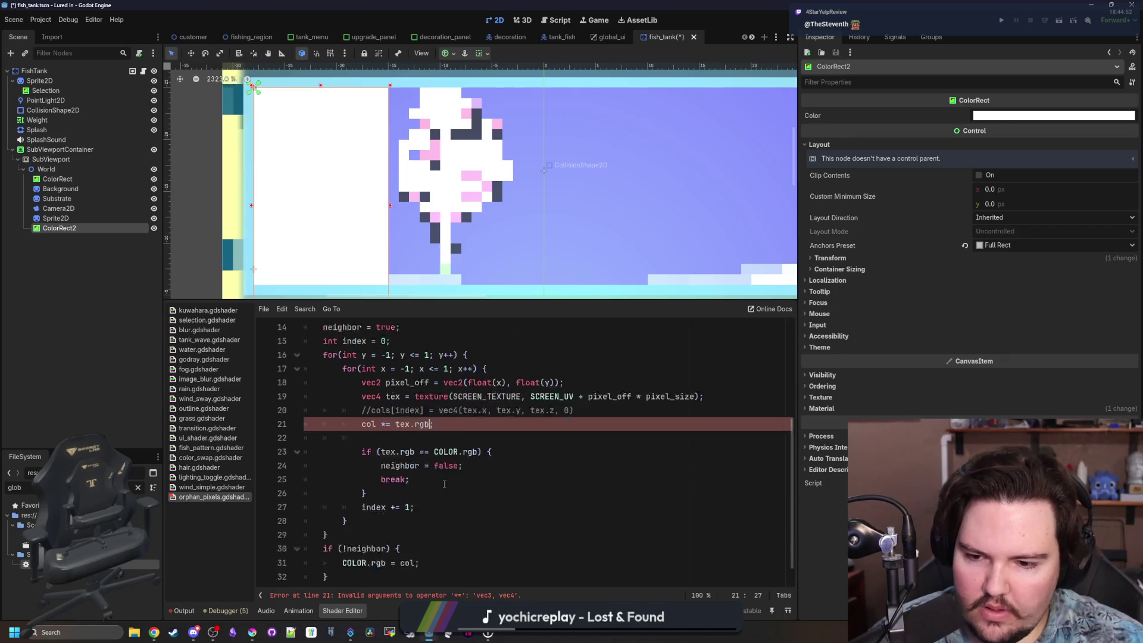
{"action": "type", "text": ";"}
{"action": "left_click", "coordinate": [438, 468]}
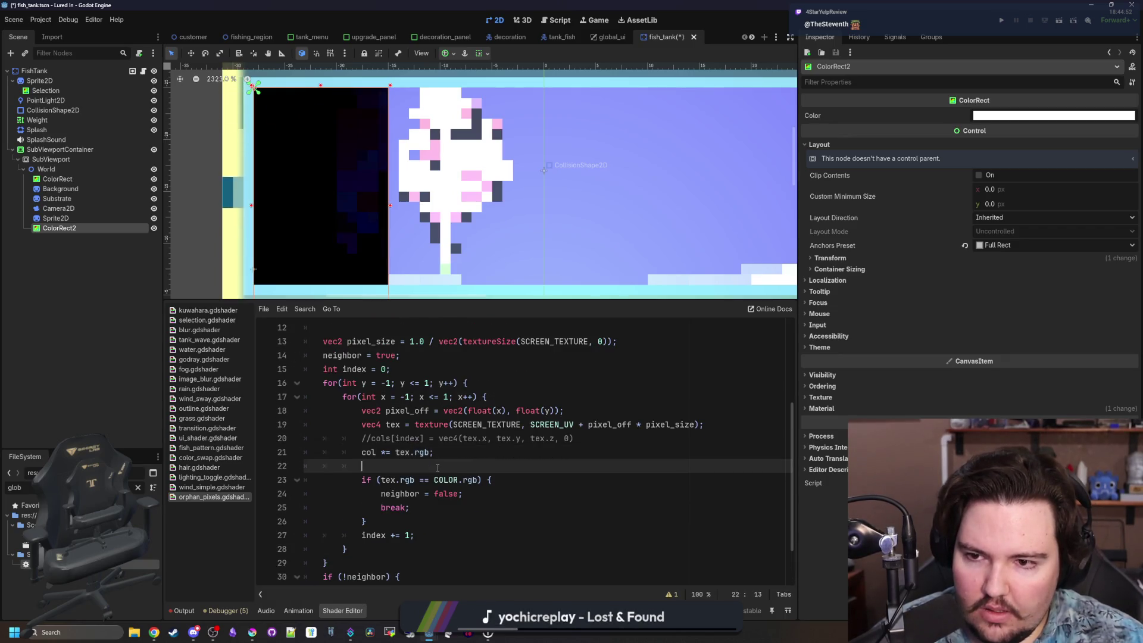
{"action": "mouse_move", "coordinate": [390, 209]}
{"action": "left_mouse_down"}
{"action": "mouse_move", "coordinate": [622, 202]}
{"action": "mouse_move", "coordinate": [377, 196]}
{"action": "mouse_move", "coordinate": [488, 186]}
{"action": "mouse_move", "coordinate": [390, 189]}
{"action": "left_mouse_up"}
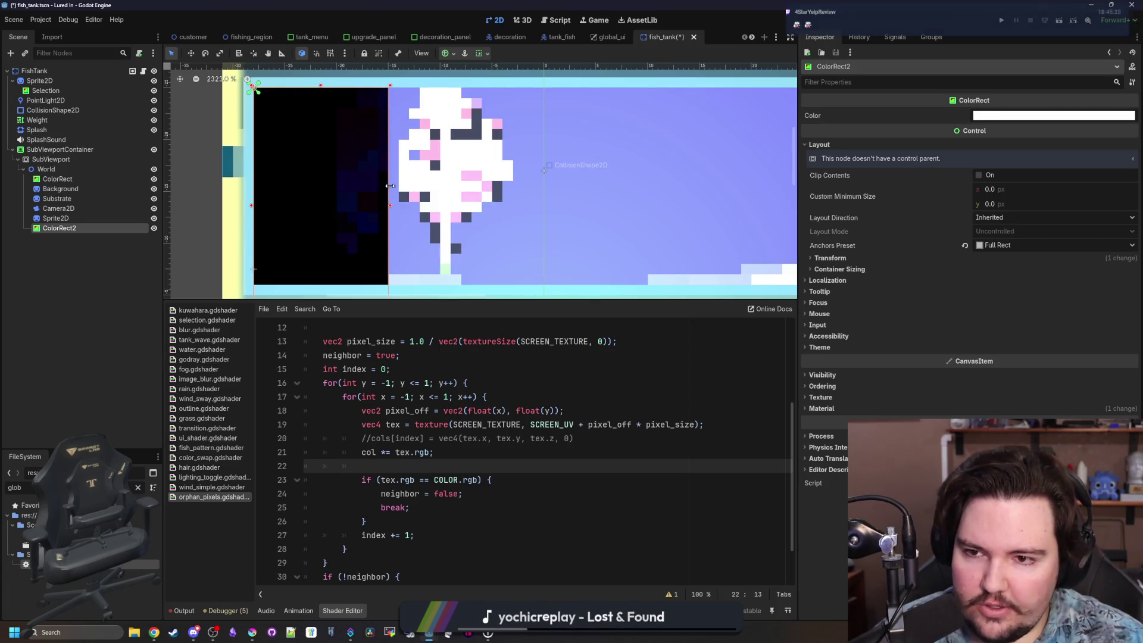
{"action": "scroll", "coordinate": [450, 496], "scroll_direction": "down", "scroll_amount": 2}
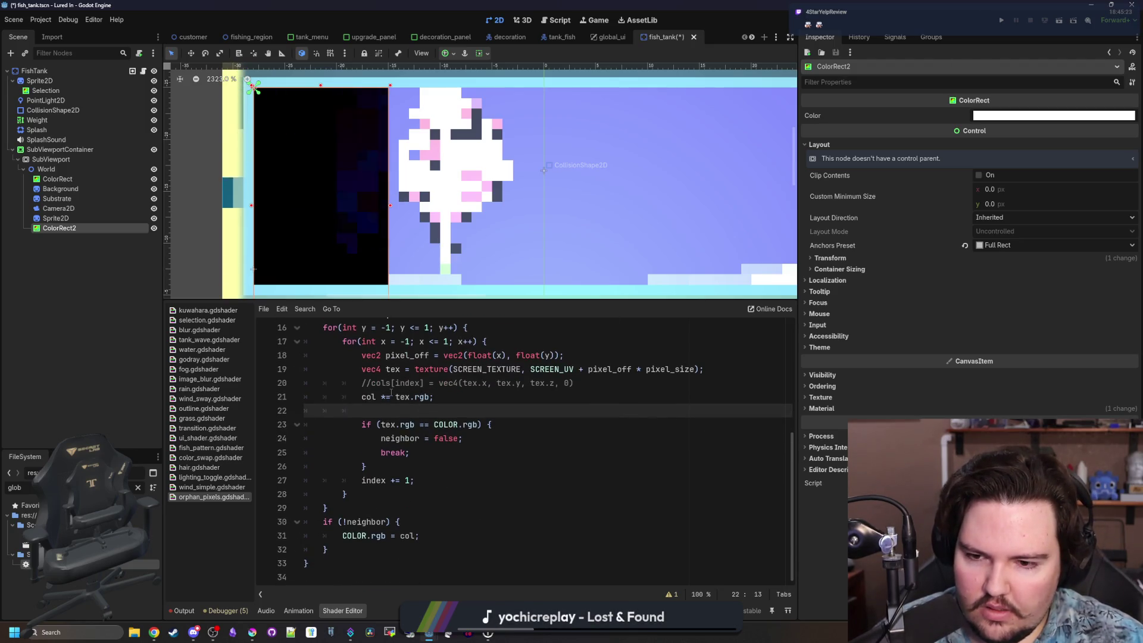
Change the col update line to col = mix(col, tex.rgb, 0.5).
{"action": "left_click", "coordinate": [390, 396]}
{"action": "key", "text": "BackSpace"}
{"action": "key", "text": "BackSpace"}
{"action": "type", "text": "= m"}
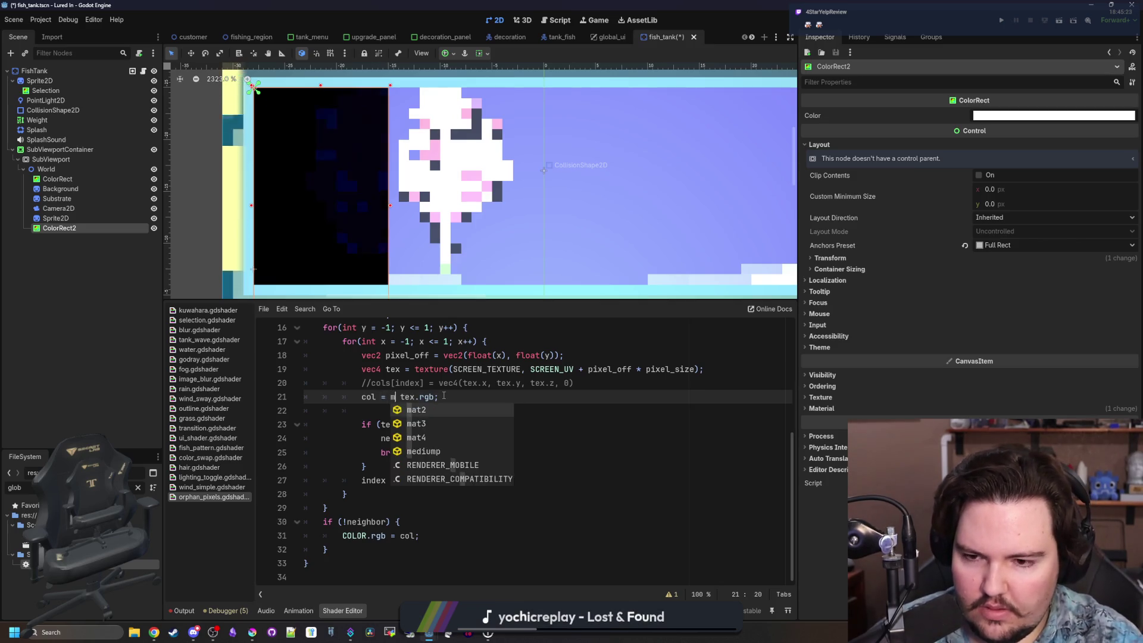
{"action": "type", "text": "ix("}
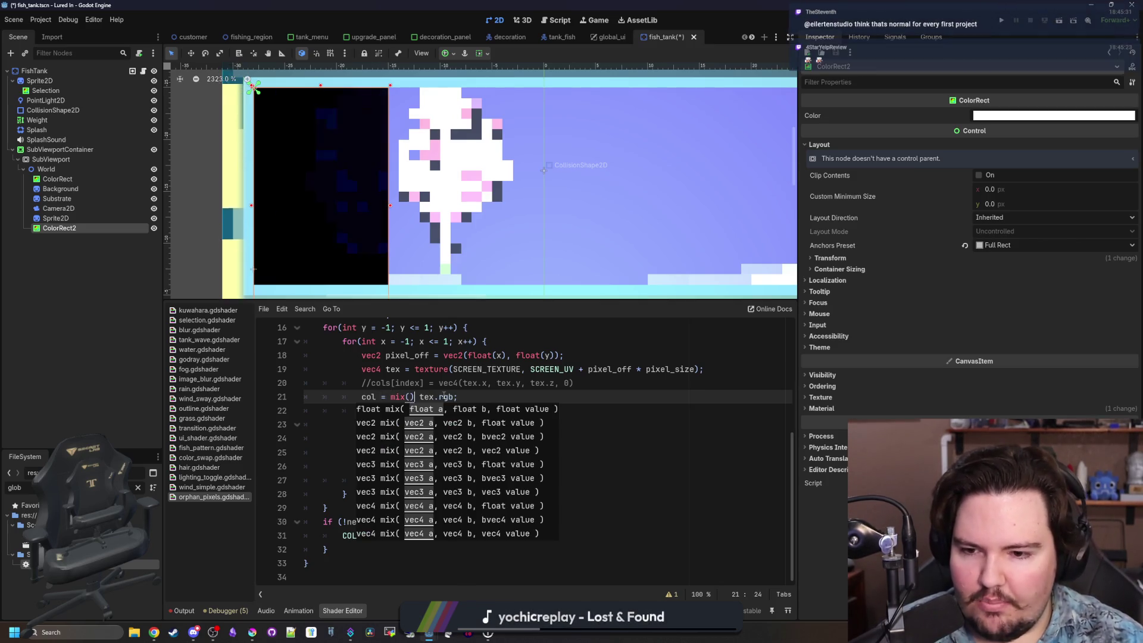
{"action": "scroll", "coordinate": [443, 396], "scroll_direction": "up", "scroll_amount": 1}
{"action": "key", "text": "BackSpace"}
{"action": "type", "text": "col,"}
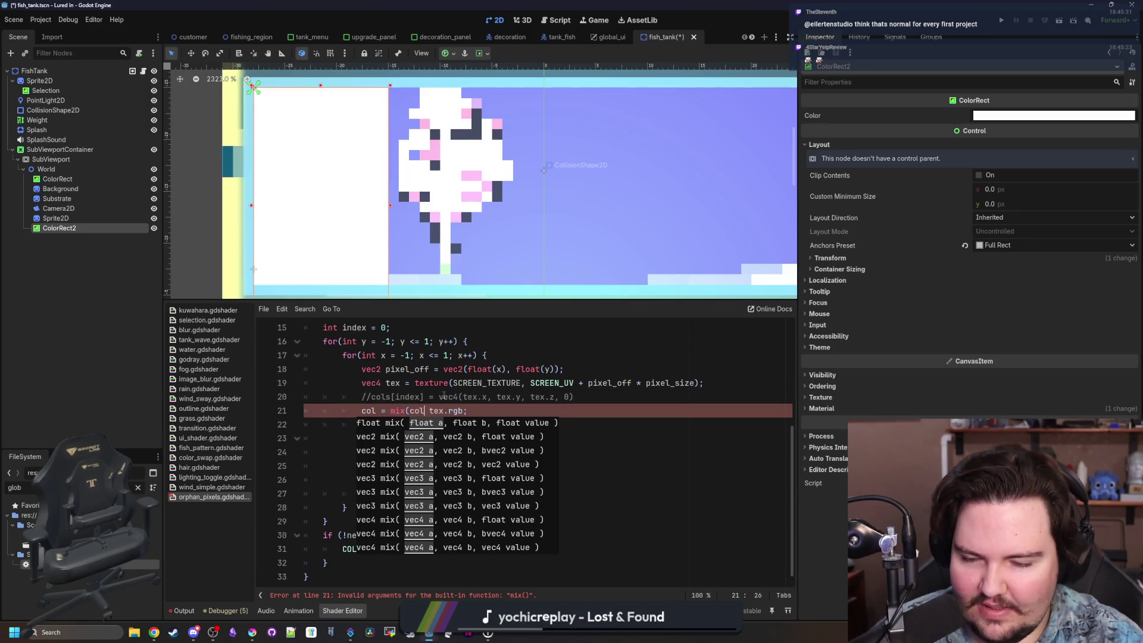
{"action": "key", "text": "Right"}
{"action": "key", "text": "Right"}
{"action": "key", "text": "Right"}
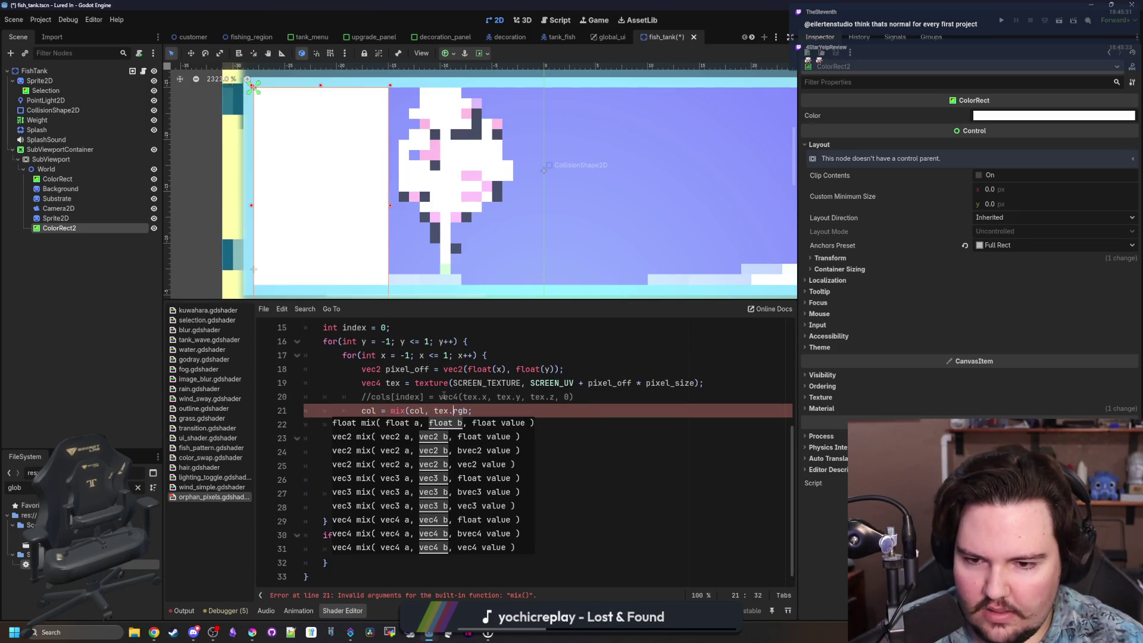
{"action": "type", "text": ", 0.5)"}
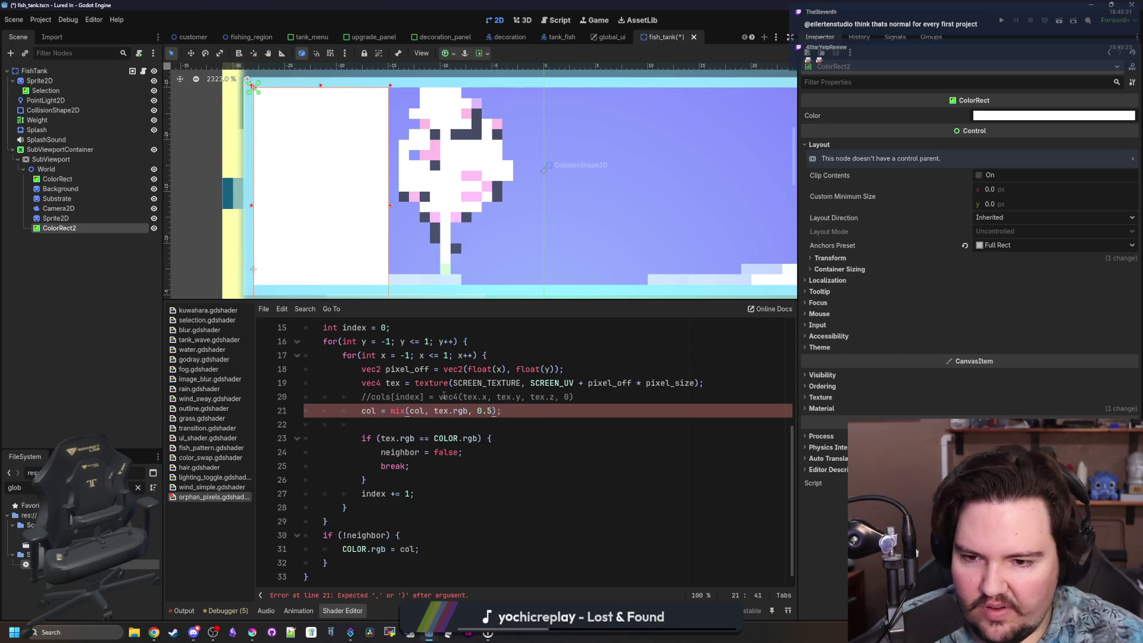
{"action": "left_click", "coordinate": [500, 423]}
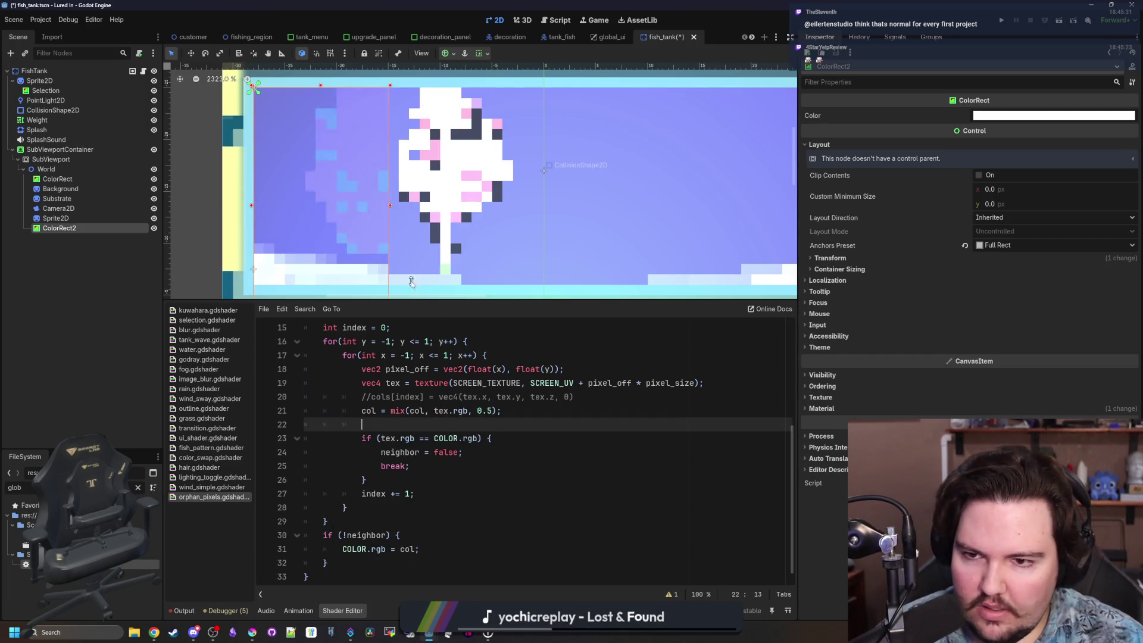
Widen the ColorRect2 overlay across the fish.
{"action": "mouse_move", "coordinate": [390, 206]}
{"action": "left_mouse_down"}
{"action": "mouse_move", "coordinate": [363, 202]}
{"action": "mouse_move", "coordinate": [551, 197]}
{"action": "mouse_move", "coordinate": [290, 211]}
{"action": "mouse_move", "coordinate": [660, 207]}
{"action": "left_mouse_up"}
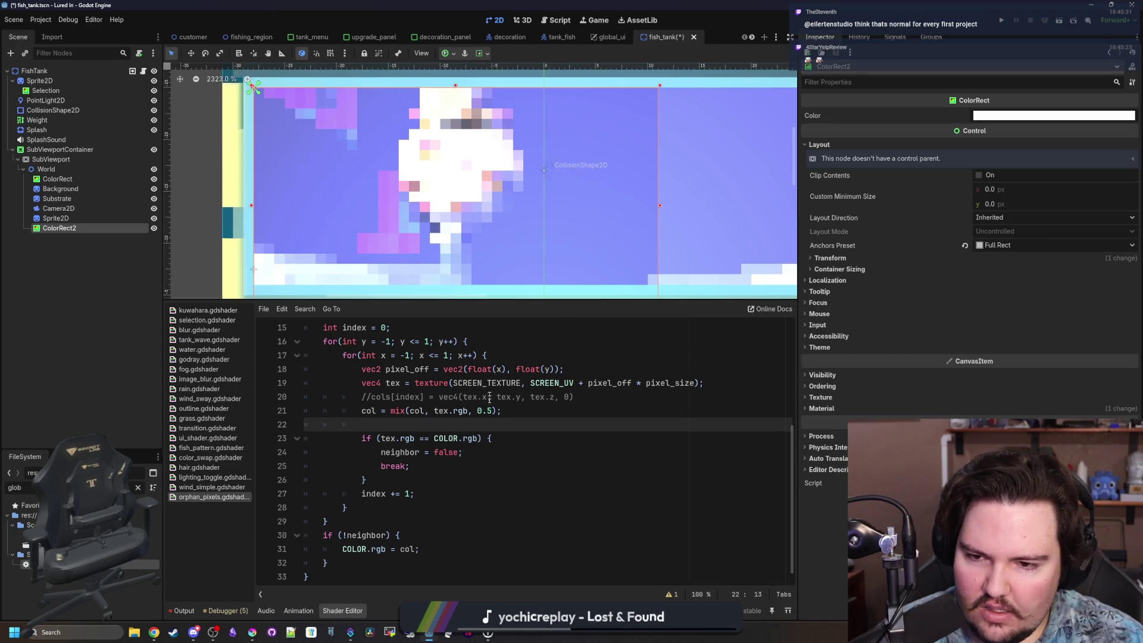
{"action": "scroll", "coordinate": [489, 398], "scroll_direction": "up", "scroll_amount": 2}
{"action": "scroll", "coordinate": [417, 397], "scroll_direction": "down", "scroll_amount": 2}
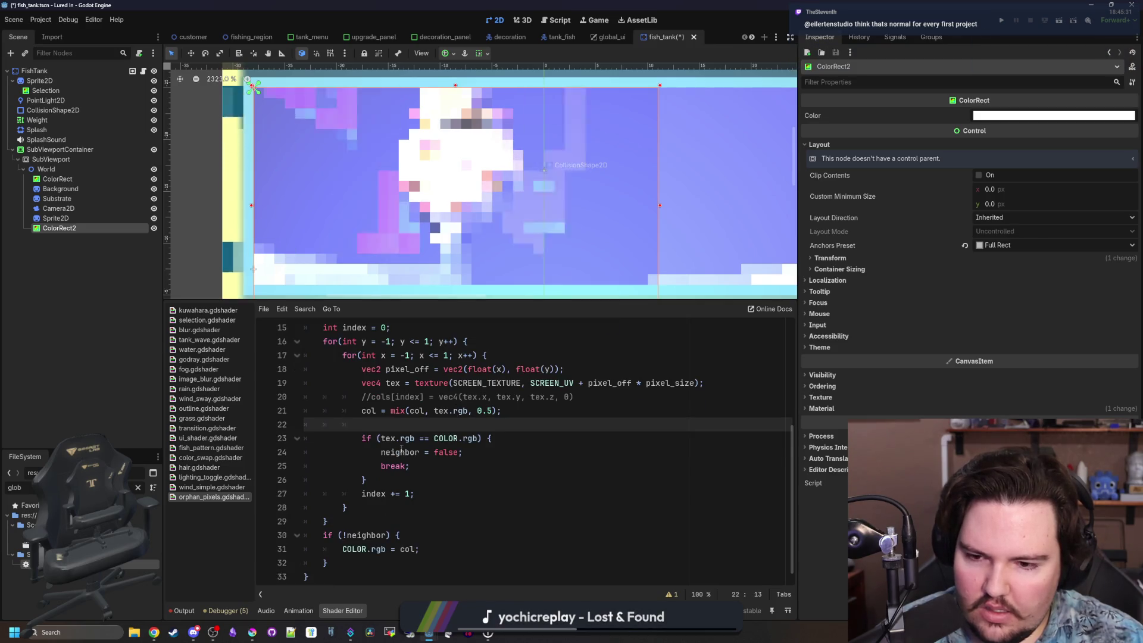
{"action": "scroll", "coordinate": [539, 179], "scroll_direction": "down", "scroll_amount": 3}
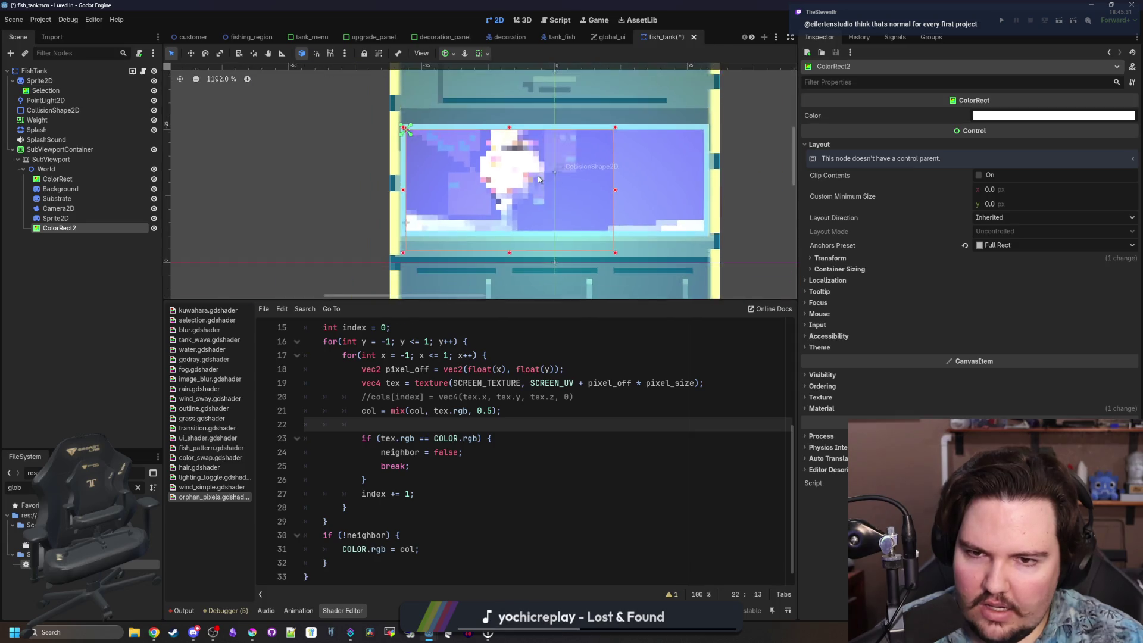
{"action": "scroll", "coordinate": [539, 179], "scroll_direction": "down", "scroll_amount": 5}
{"action": "scroll", "coordinate": [539, 179], "scroll_direction": "up", "scroll_amount": 4}
Set ColorRect2's Z Index to 252 under Ordering and widen the Inspector dock slightly.
{"action": "left_click", "coordinate": [1033, 387]}
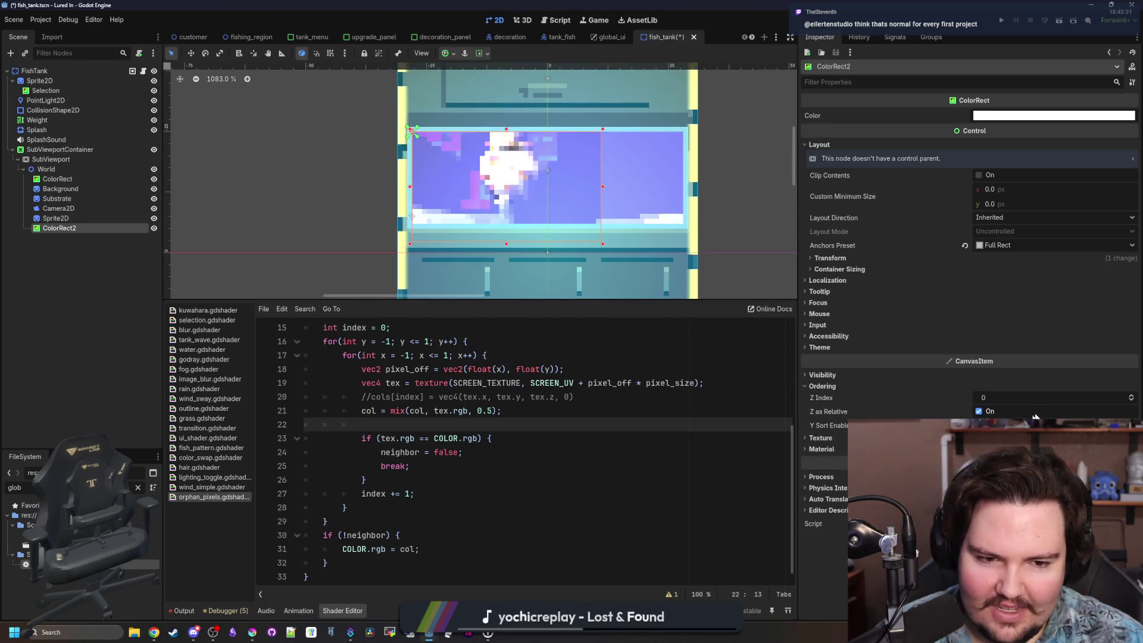
{"action": "mouse_move", "coordinate": [1035, 397]}
{"action": "left_mouse_down"}
{"action": "mouse_move", "coordinate": [926, 397]}
{"action": "mouse_move", "coordinate": [1047, 397]}
{"action": "left_mouse_up"}
{"action": "scroll", "coordinate": [479, 194], "scroll_direction": "down", "scroll_amount": 4}
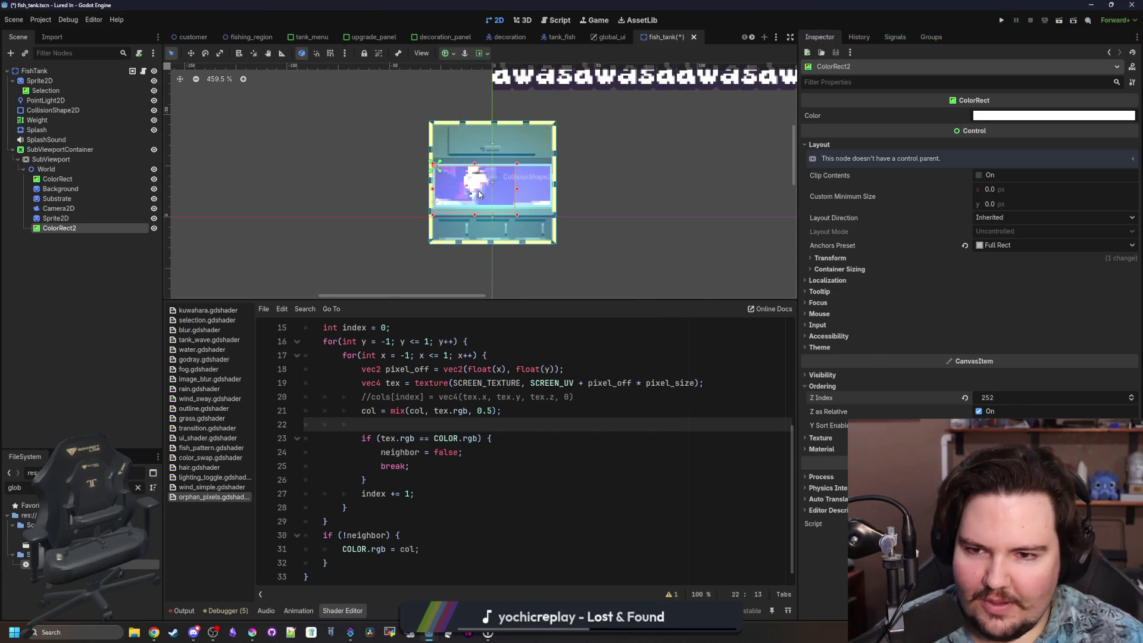
{"action": "scroll", "coordinate": [479, 194], "scroll_direction": "up", "scroll_amount": 7}
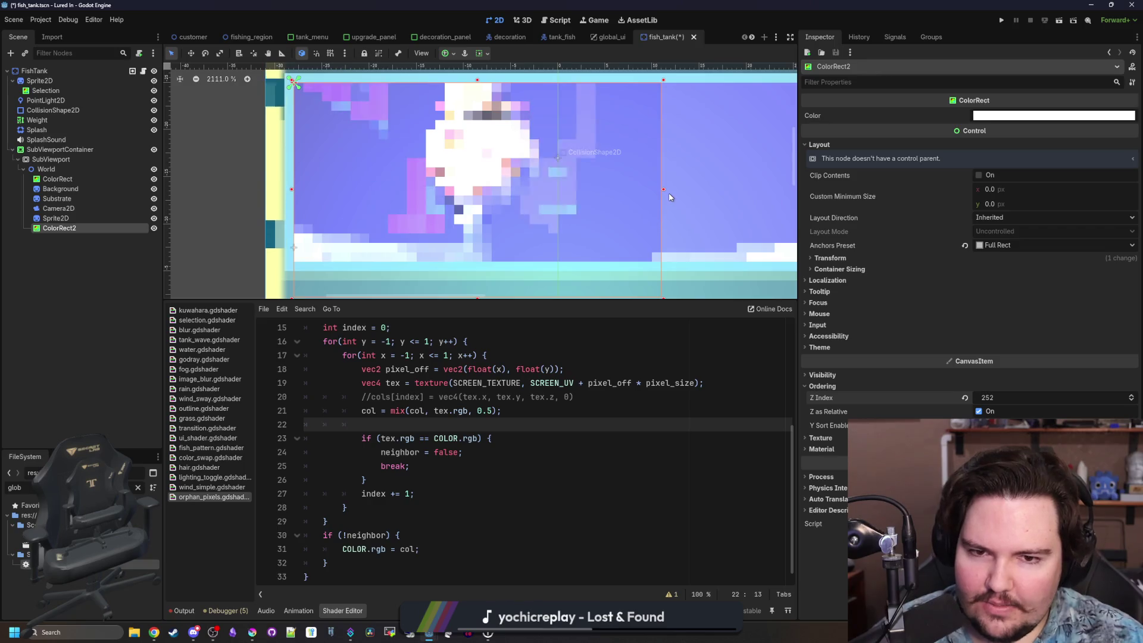
{"action": "scroll", "coordinate": [545, 426], "scroll_direction": "up", "scroll_amount": 1}
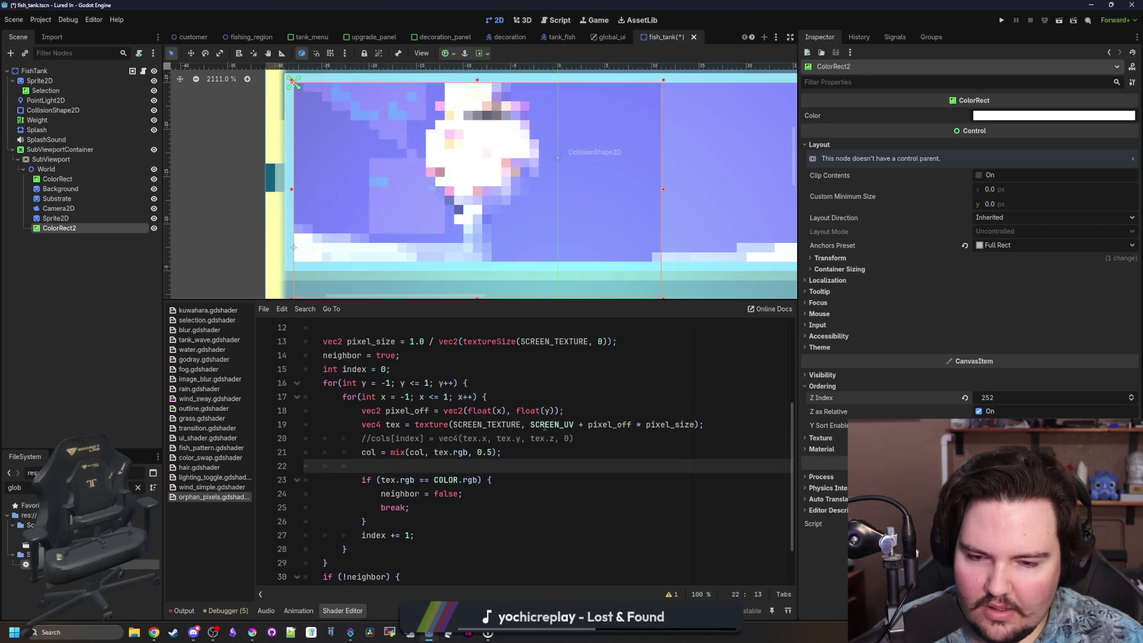
{"action": "scroll", "coordinate": [545, 426], "scroll_direction": "up", "scroll_amount": 1}
{"action": "left_click", "coordinate": [479, 396]}
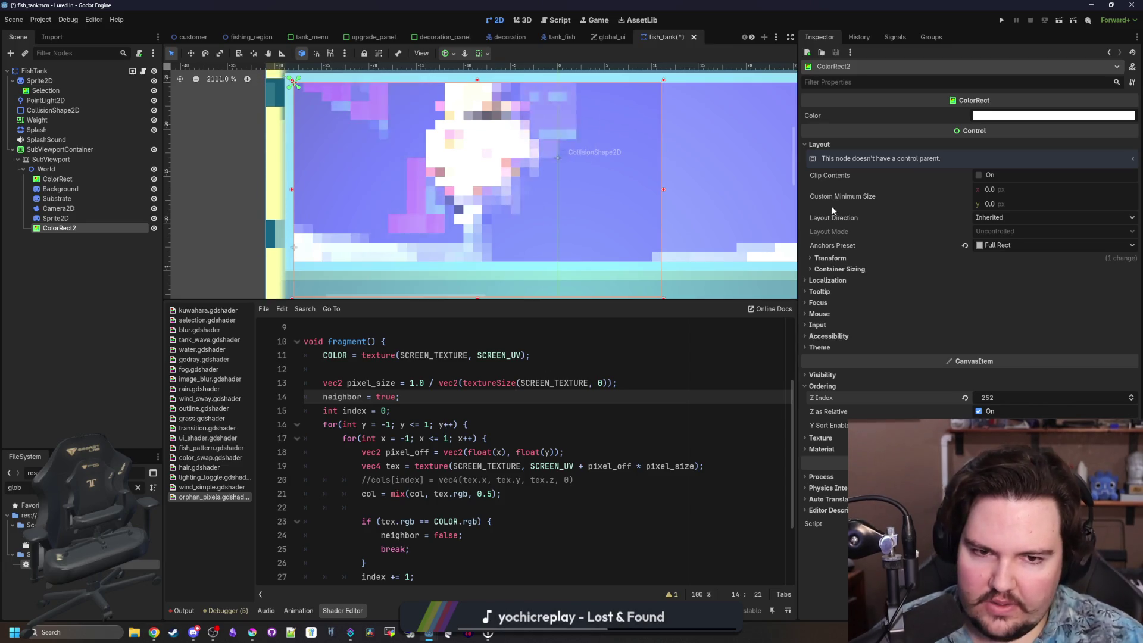
{"action": "mouse_move", "coordinate": [797, 235]}
{"action": "left_mouse_down"}
{"action": "mouse_move", "coordinate": [565, 236]}
{"action": "mouse_move", "coordinate": [853, 235]}
{"action": "left_mouse_up"}
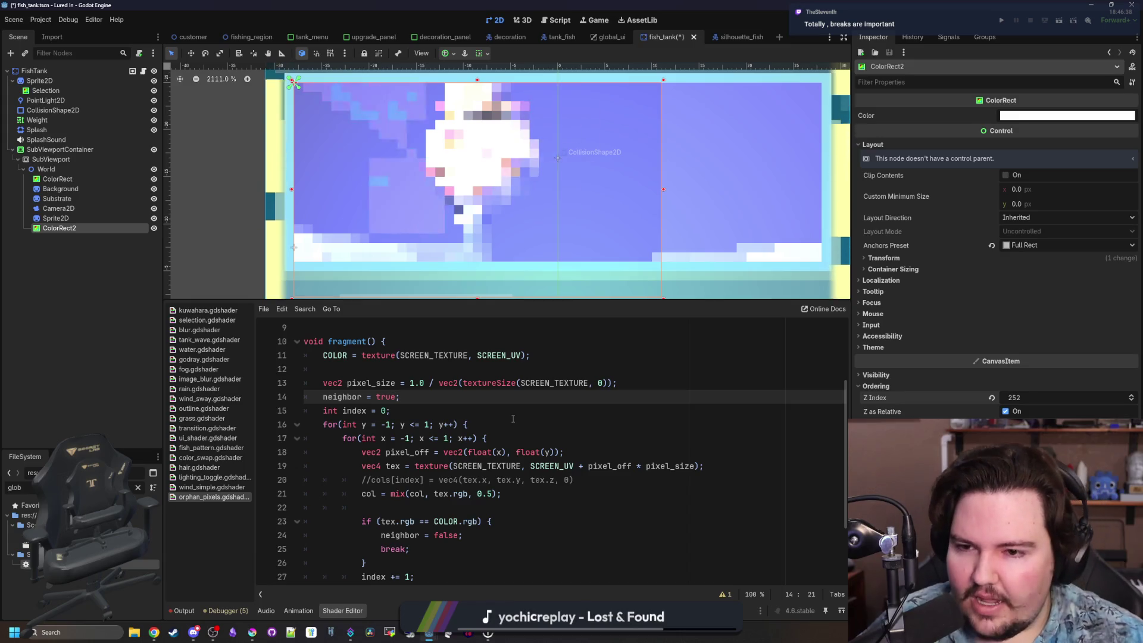
Review shader lines 11–18, then save the fish_tank scene and orphan_pixels shader with Ctrl+S.
{"action": "left_click_drag", "start_coordinate": [531, 436], "coordinate": [586, 453]}
{"action": "left_click", "coordinate": [419, 401]}
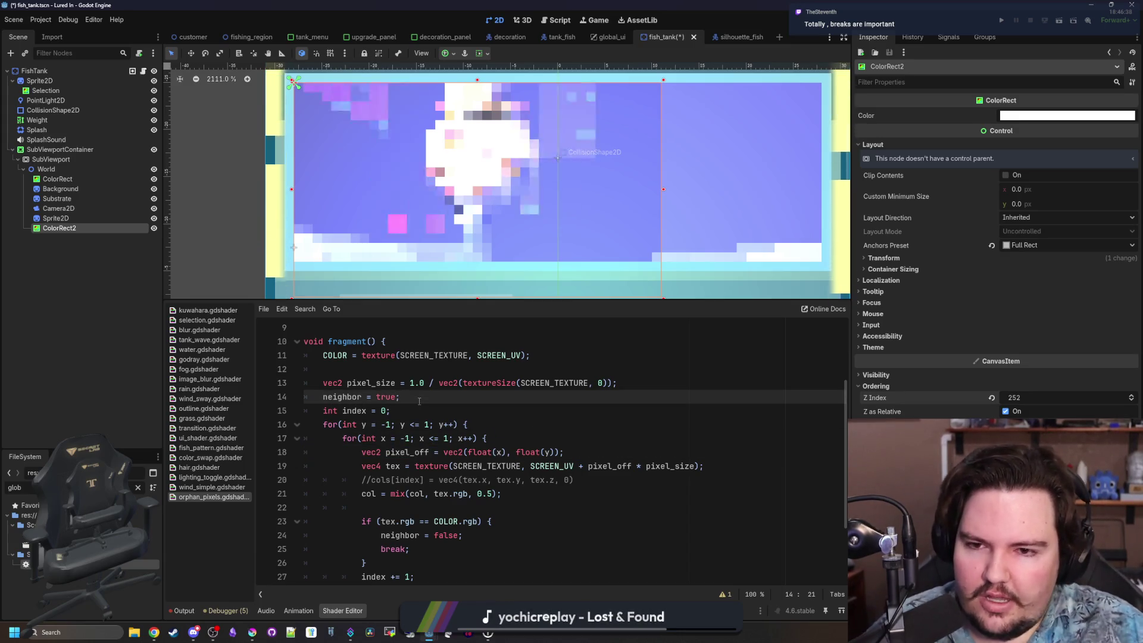
{"action": "scroll", "coordinate": [419, 401], "scroll_direction": "up", "scroll_amount": 1}
{"action": "left_click", "coordinate": [442, 410]}
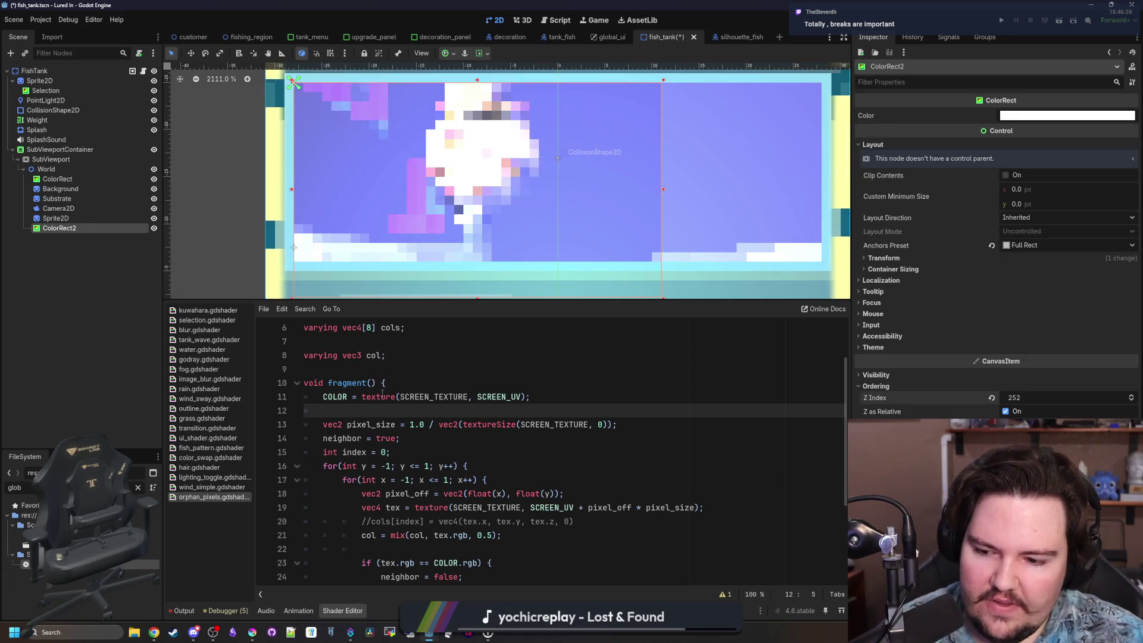
{"action": "left_click", "coordinate": [503, 397]}
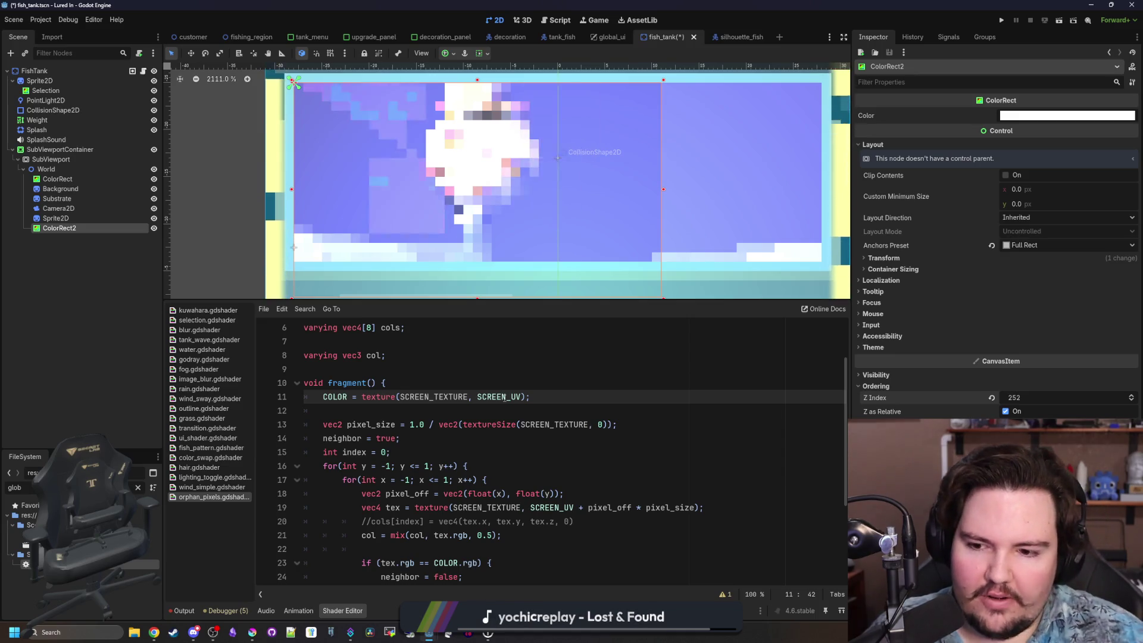
{"action": "left_click", "coordinate": [376, 409]}
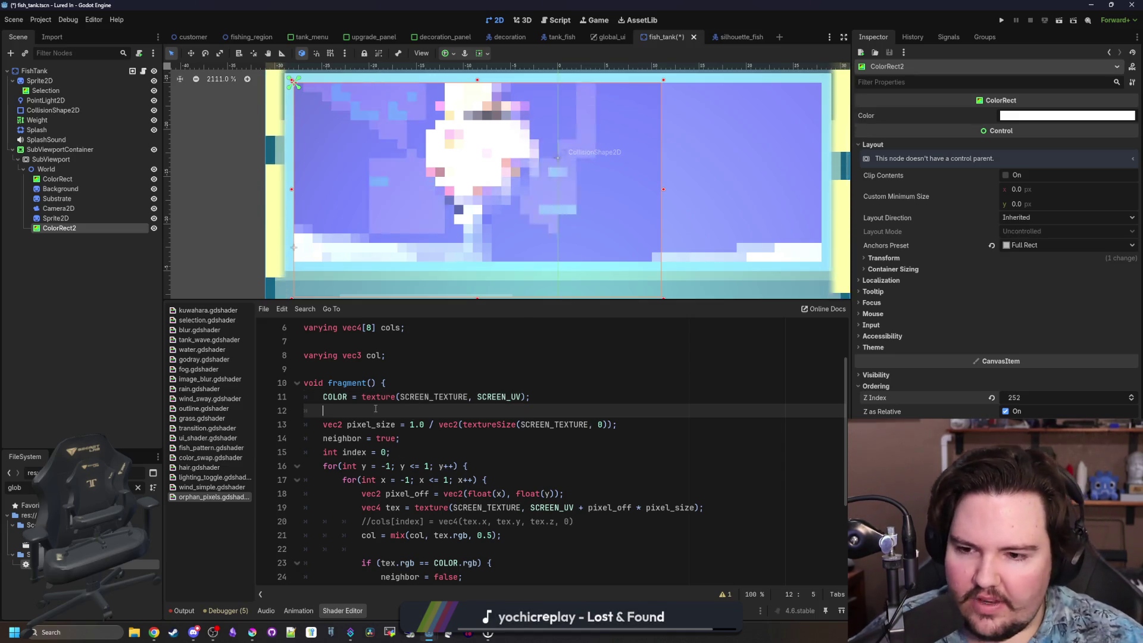
{"action": "key", "text": "ctrl+s"}
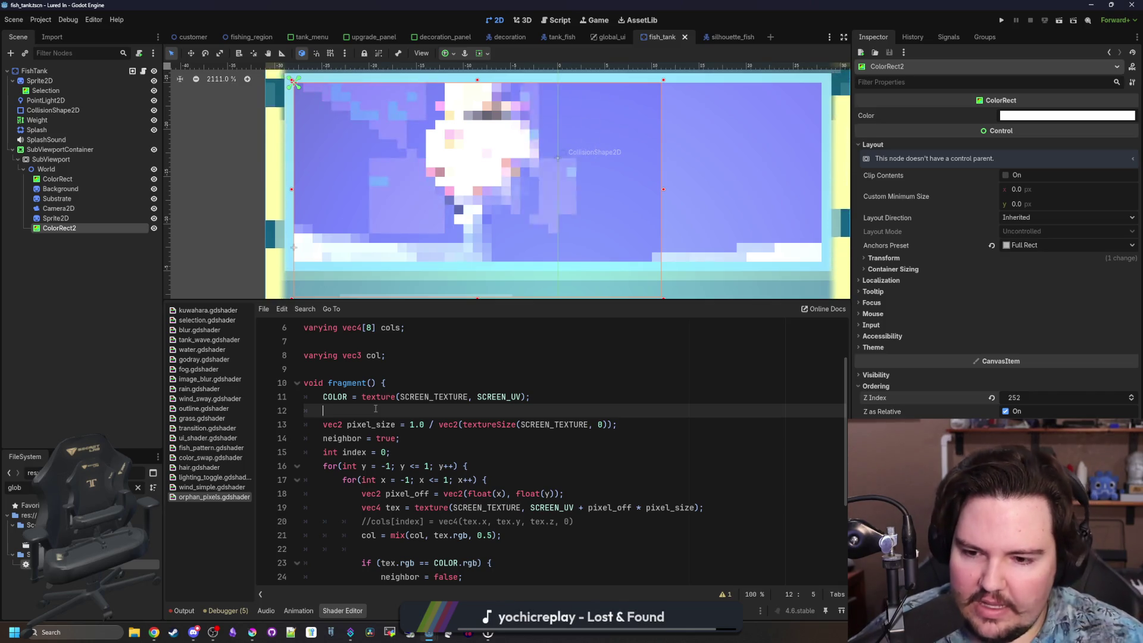
{"action": "scroll", "coordinate": [502, 416], "scroll_direction": "down", "scroll_amount": 2}
{"action": "mouse_move", "coordinate": [588, 443]}
{"action": "left_mouse_down"}
{"action": "mouse_move", "coordinate": [307, 425]}
{"action": "mouse_move", "coordinate": [285, 442]}
{"action": "left_mouse_up"}
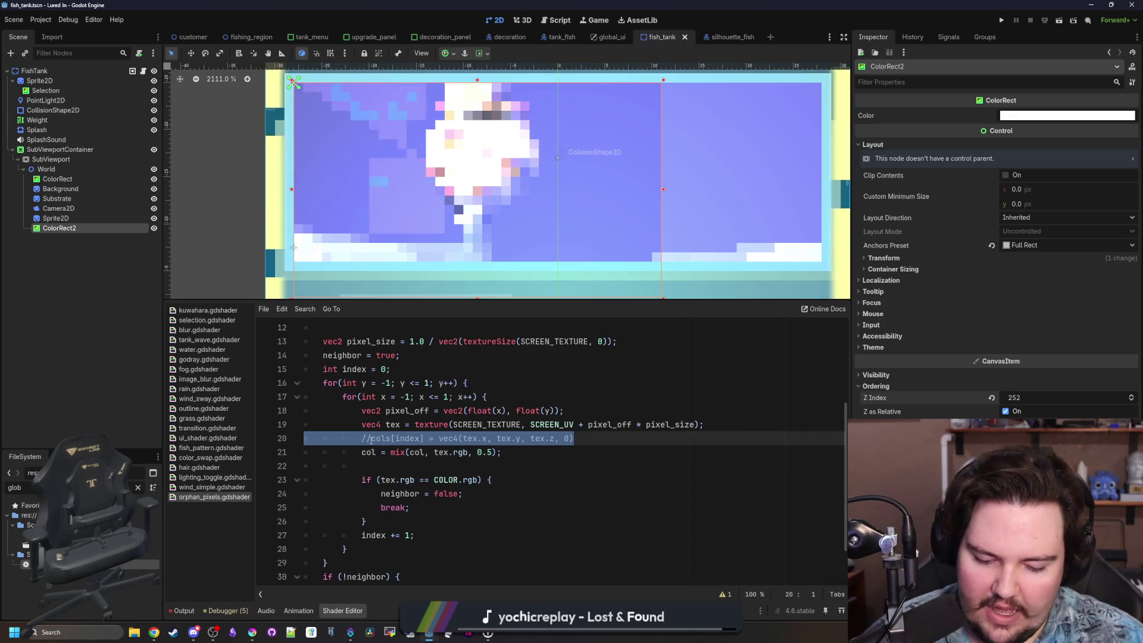
Delete the commented-out cols[index] line, leaving a blank line 21 after the mix blend.
{"action": "key", "text": "BackSpace"}
{"action": "key", "text": "BackSpace"}
{"action": "left_click", "coordinate": [399, 439]}
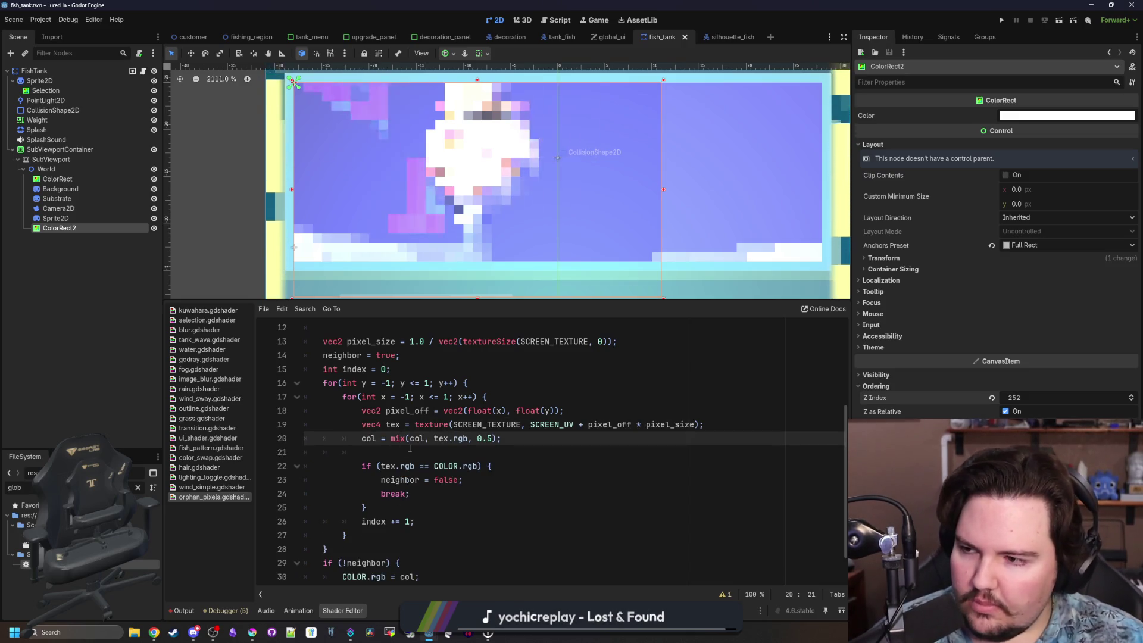
{"action": "left_click", "coordinate": [361, 452]}
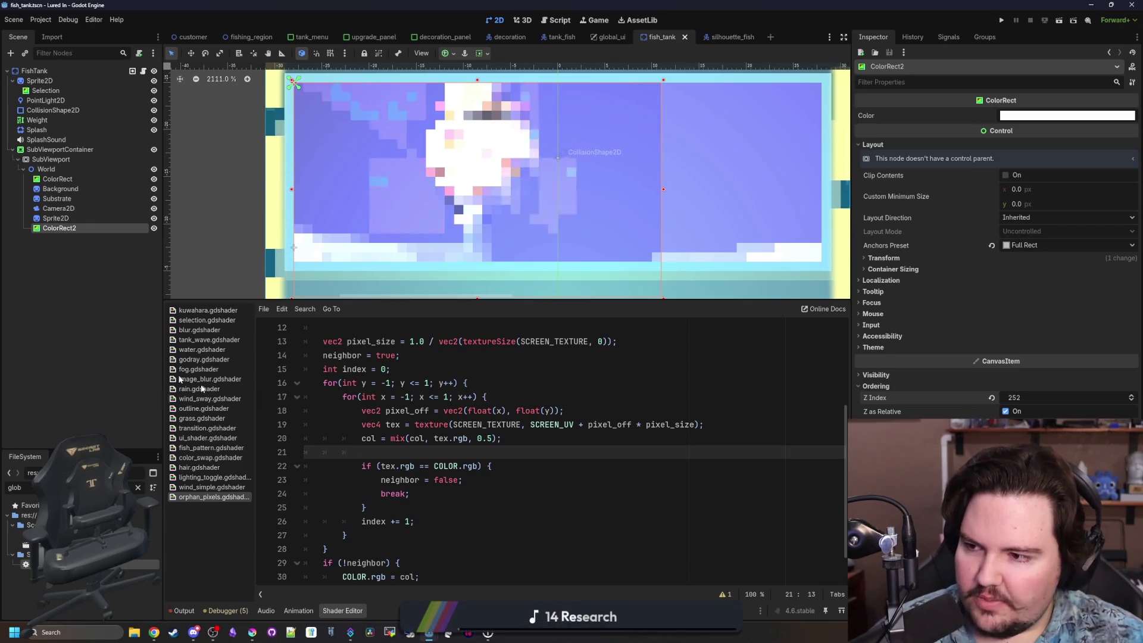
{"action": "left_click", "coordinate": [395, 496]}
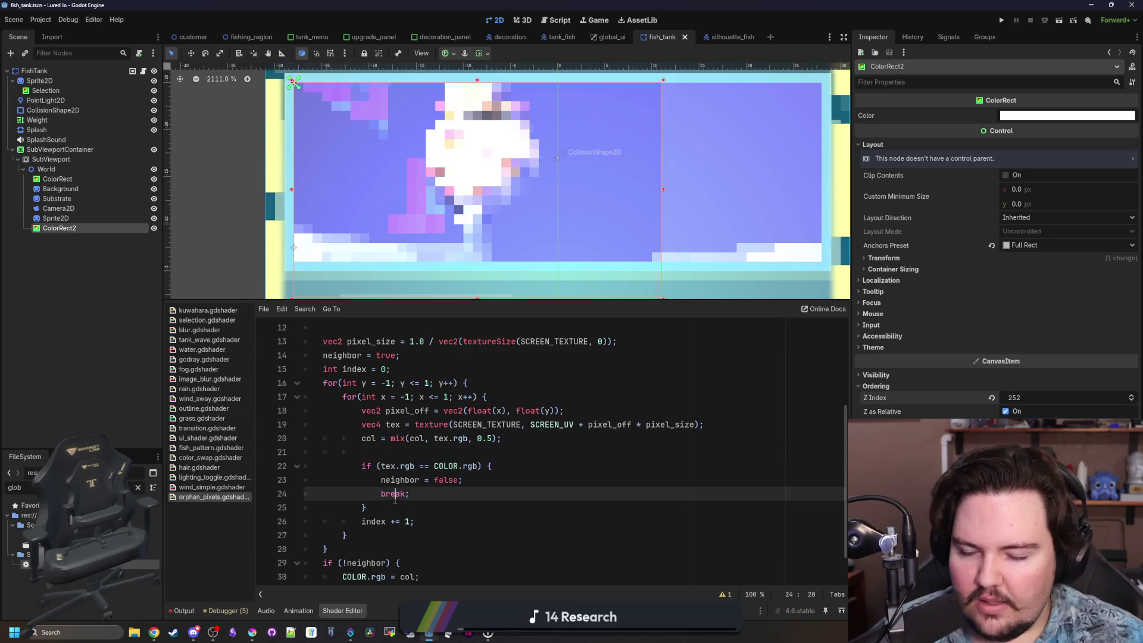
{"action": "left_click", "coordinate": [391, 446]}
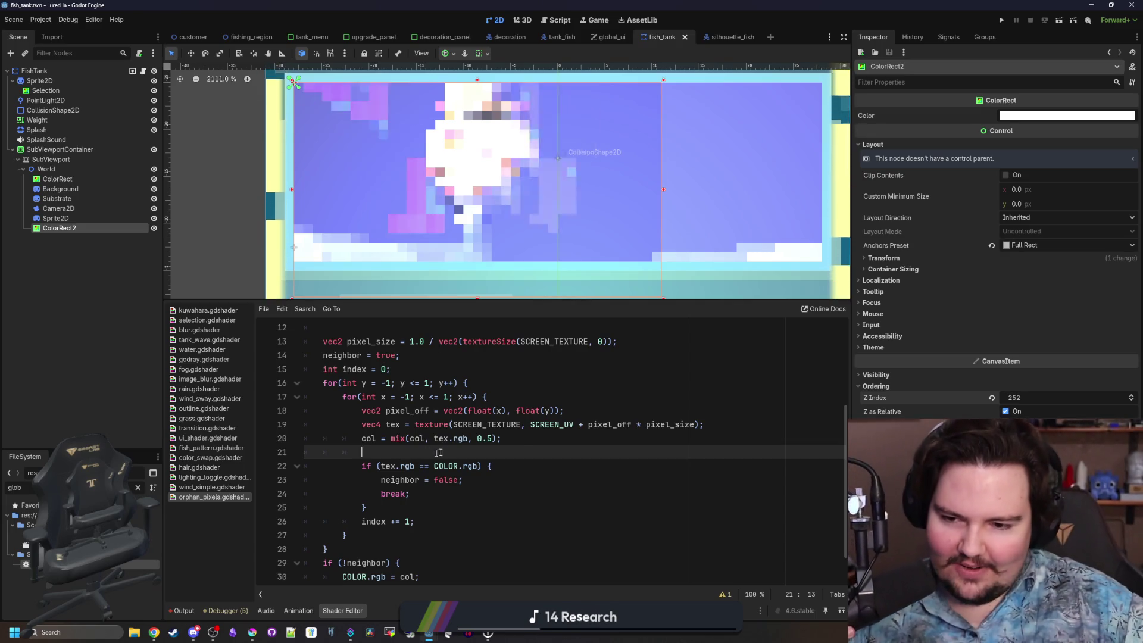
Try mix weights 0.1, 0.3, 0.5, 0.6 and 0.7 on line 20, and pull ColorRect2's right edge left.
{"action": "left_click", "coordinate": [492, 438]}
{"action": "type", "text": "1"}
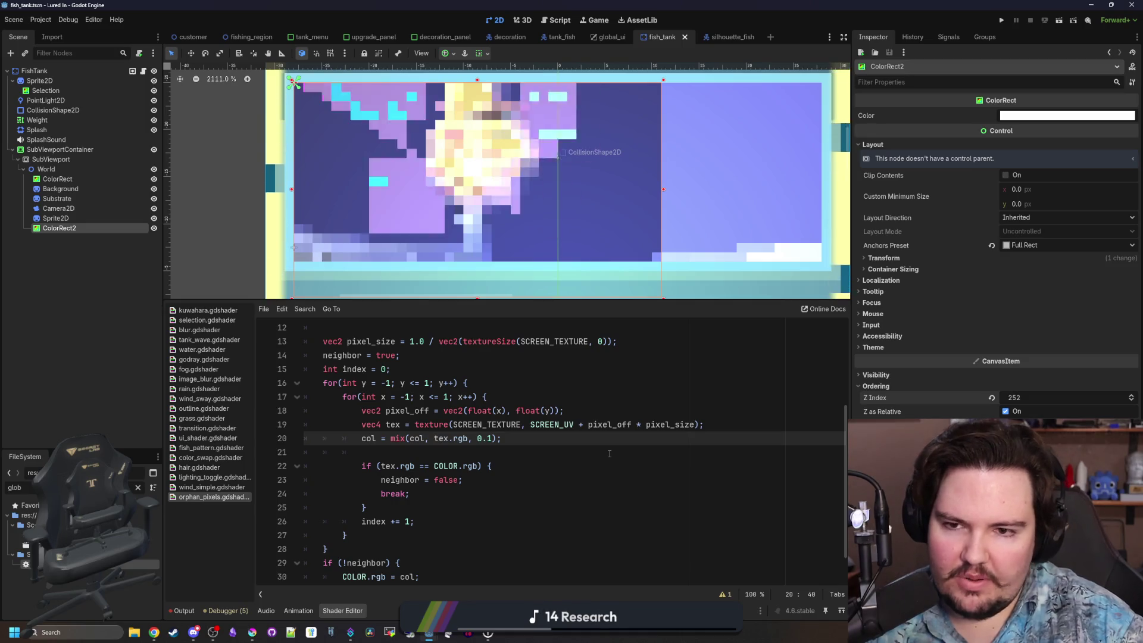
{"action": "key", "text": "BackSpace"}
{"action": "type", "text": "1"}
{"action": "key", "text": "BackSpace"}
{"action": "type", "text": "3"}
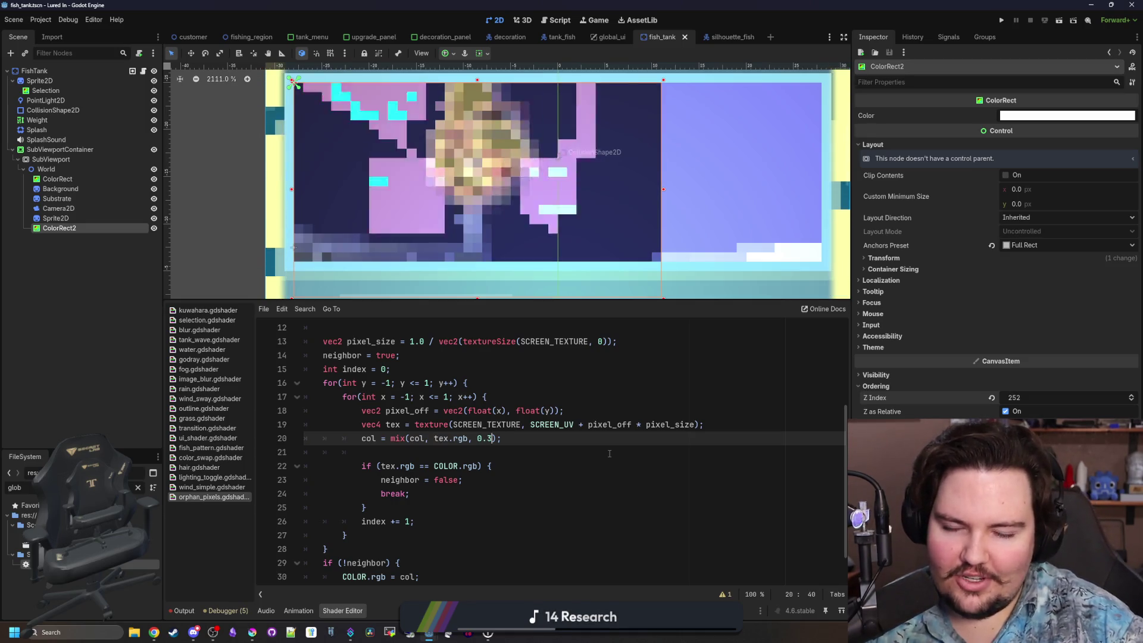
{"action": "key", "text": "BackSpace"}
{"action": "type", "text": "5"}
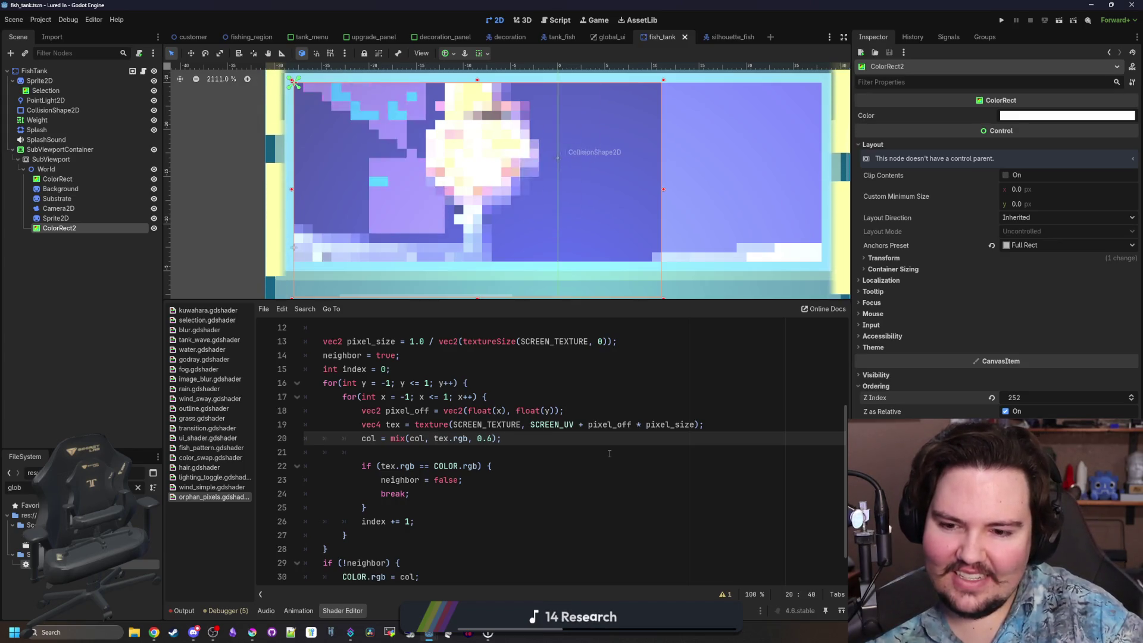
{"action": "key", "text": "BackSpace"}
{"action": "type", "text": "6"}
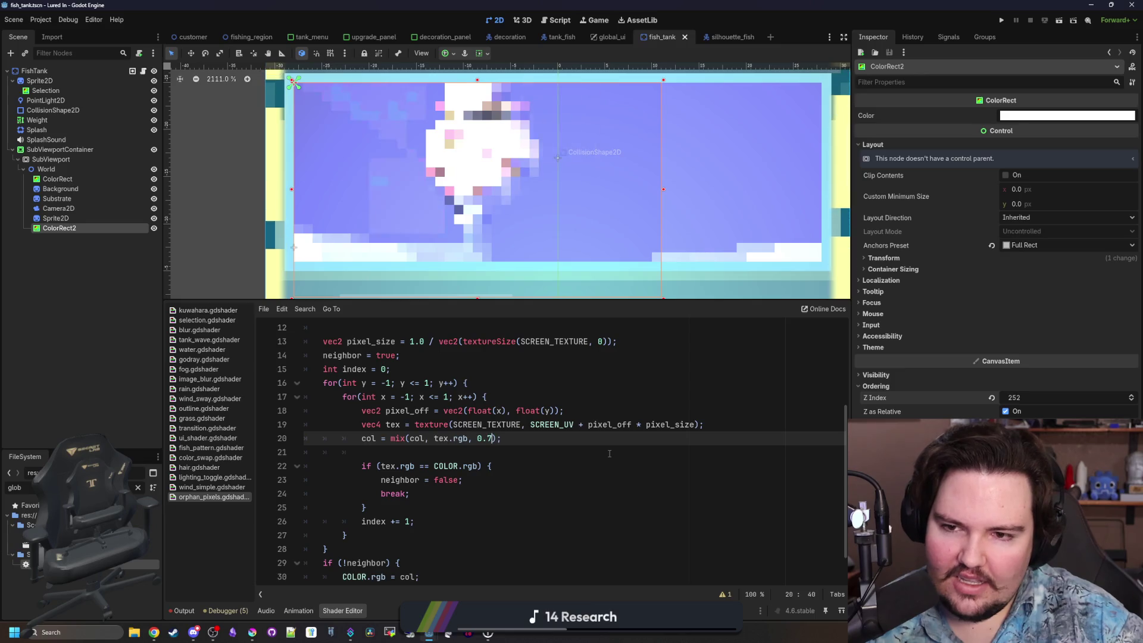
{"action": "key", "text": "BackSpace"}
{"action": "type", "text": "7"}
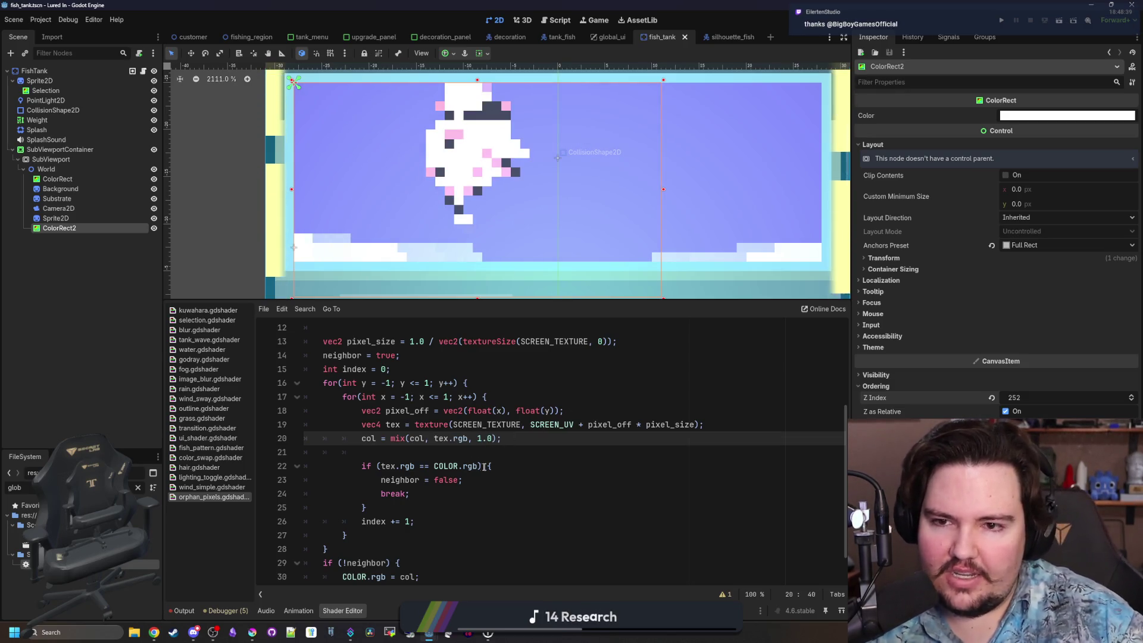
{"action": "left_click_drag", "start_coordinate": [629, 187], "coordinate": [577, 189]}
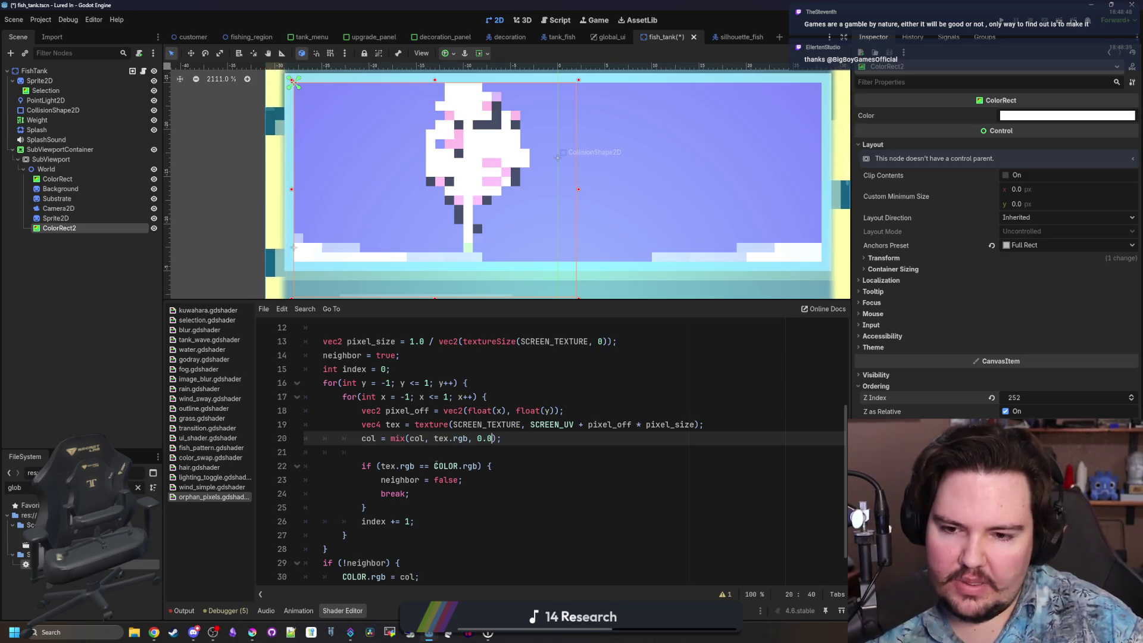
Review the COLOR assignment, the mix line and the comparison in the shader.
{"action": "scroll", "coordinate": [471, 445], "scroll_direction": "down", "scroll_amount": 1}
{"action": "scroll", "coordinate": [493, 441], "scroll_direction": "up", "scroll_amount": 3}
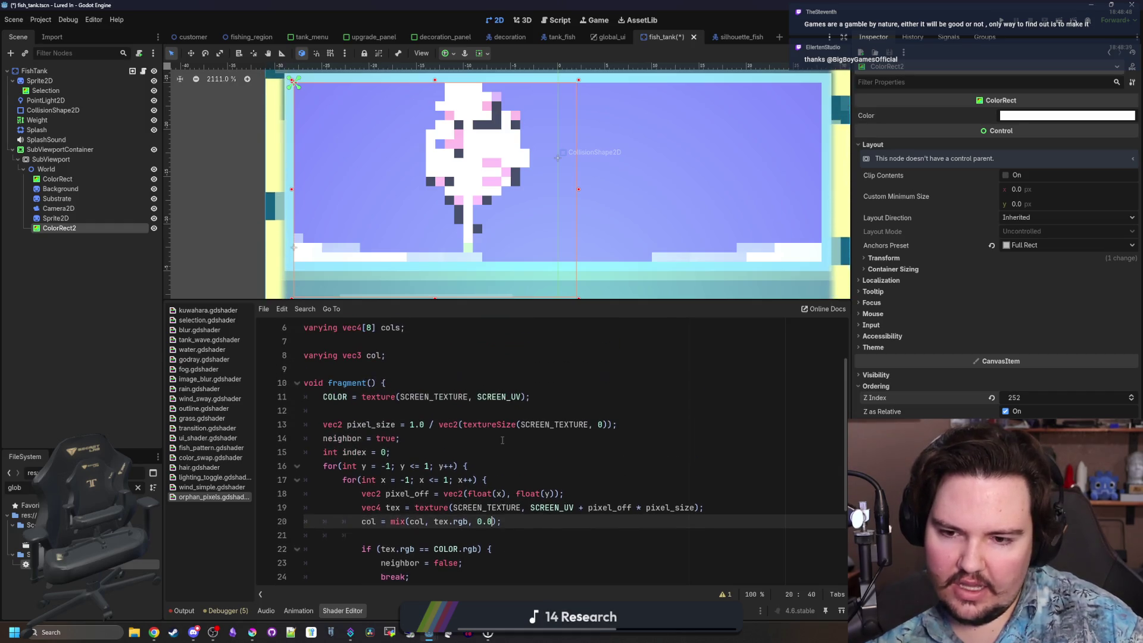
{"action": "left_click_drag", "start_coordinate": [556, 396], "coordinate": [320, 391]}
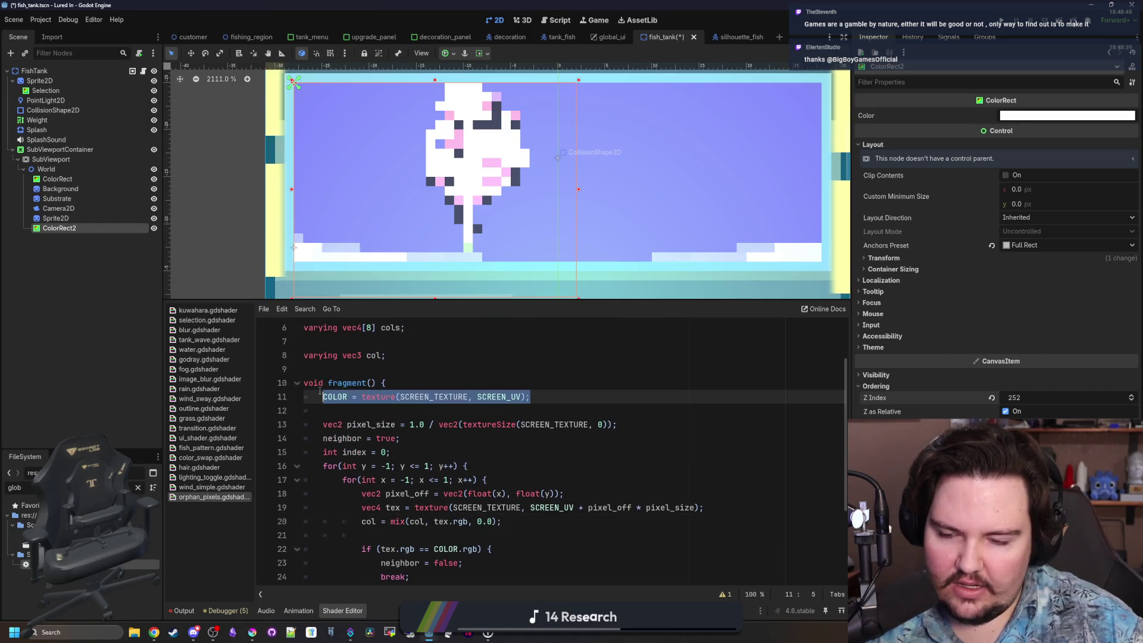
{"action": "scroll", "coordinate": [334, 402], "scroll_direction": "down", "scroll_amount": 3}
{"action": "left_click_drag", "start_coordinate": [418, 535], "coordinate": [367, 536]}
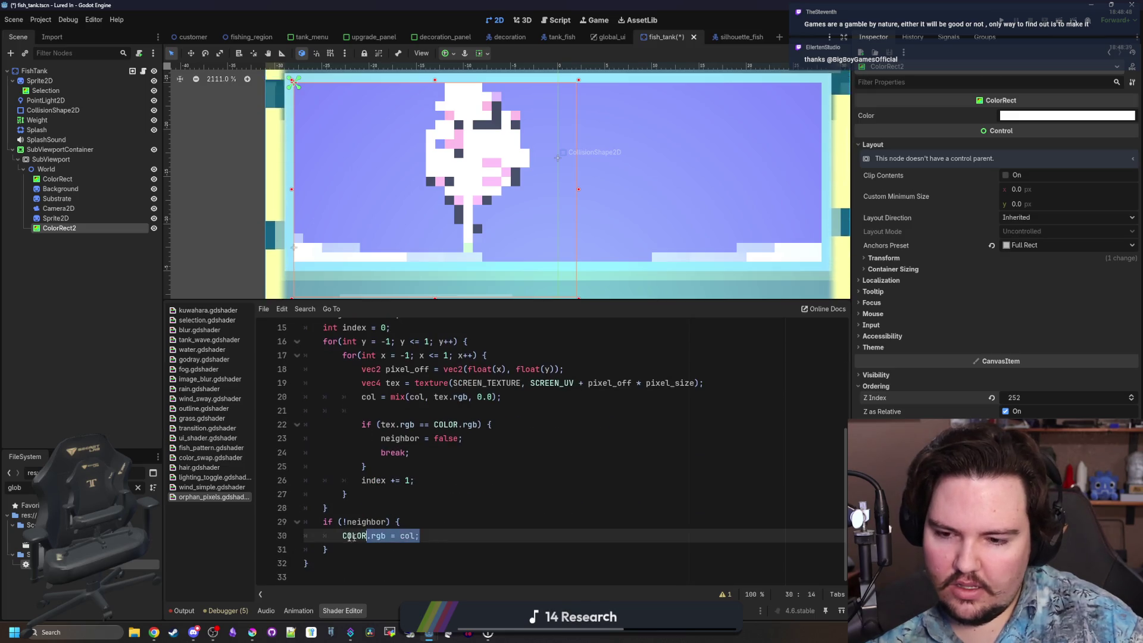
{"action": "left_click", "coordinate": [388, 522]}
{"action": "scroll", "coordinate": [399, 506], "scroll_direction": "up", "scroll_amount": 2}
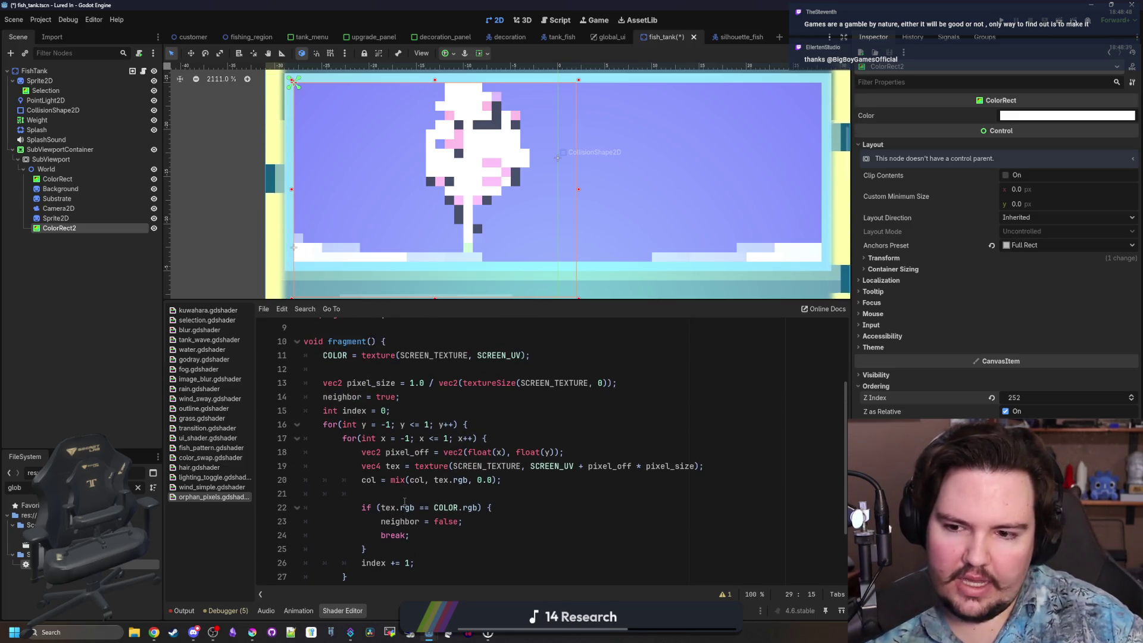
{"action": "left_click", "coordinate": [392, 480]}
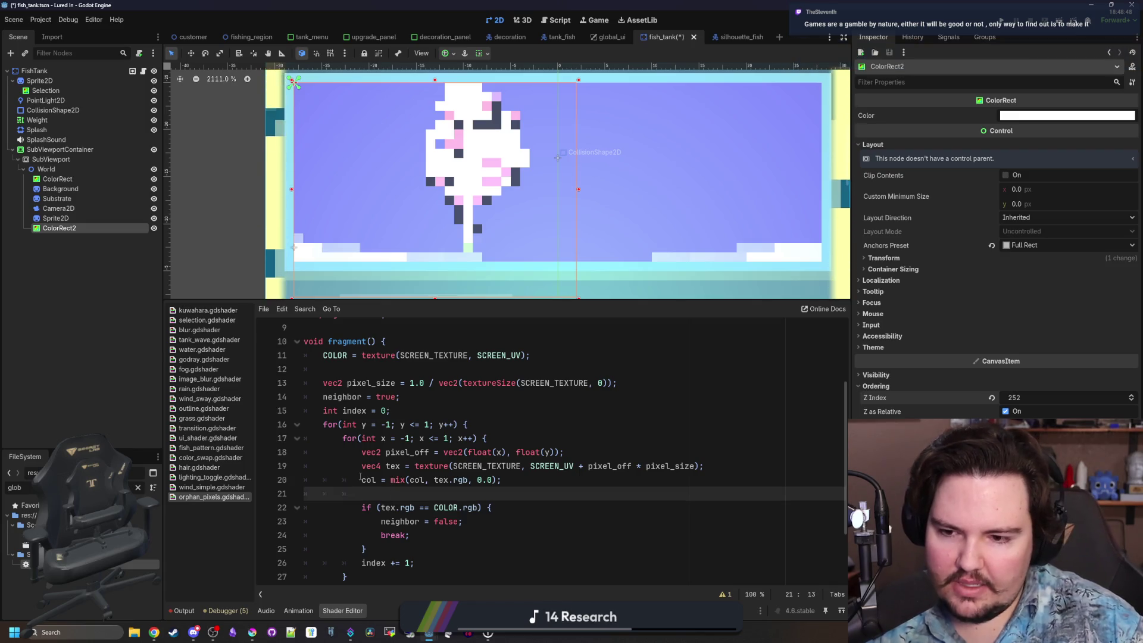
{"action": "left_click_drag", "start_coordinate": [361, 479], "coordinate": [455, 480]}
{"action": "left_click", "coordinate": [381, 507]}
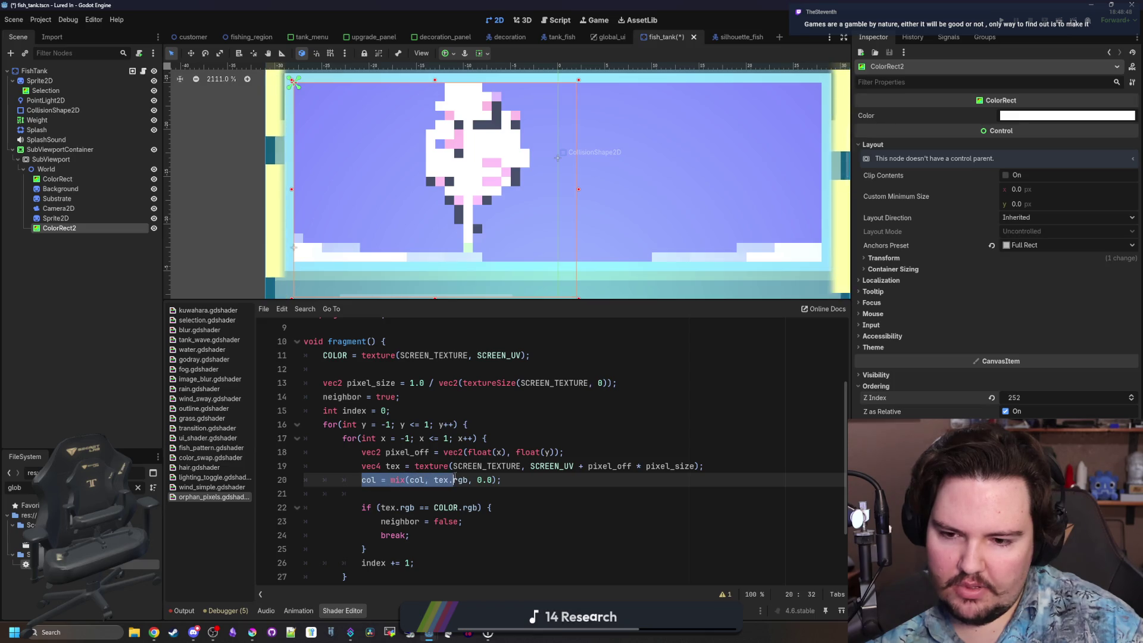
{"action": "left_click", "coordinate": [445, 494]}
{"action": "scroll", "coordinate": [406, 498], "scroll_direction": "up", "scroll_amount": 3}
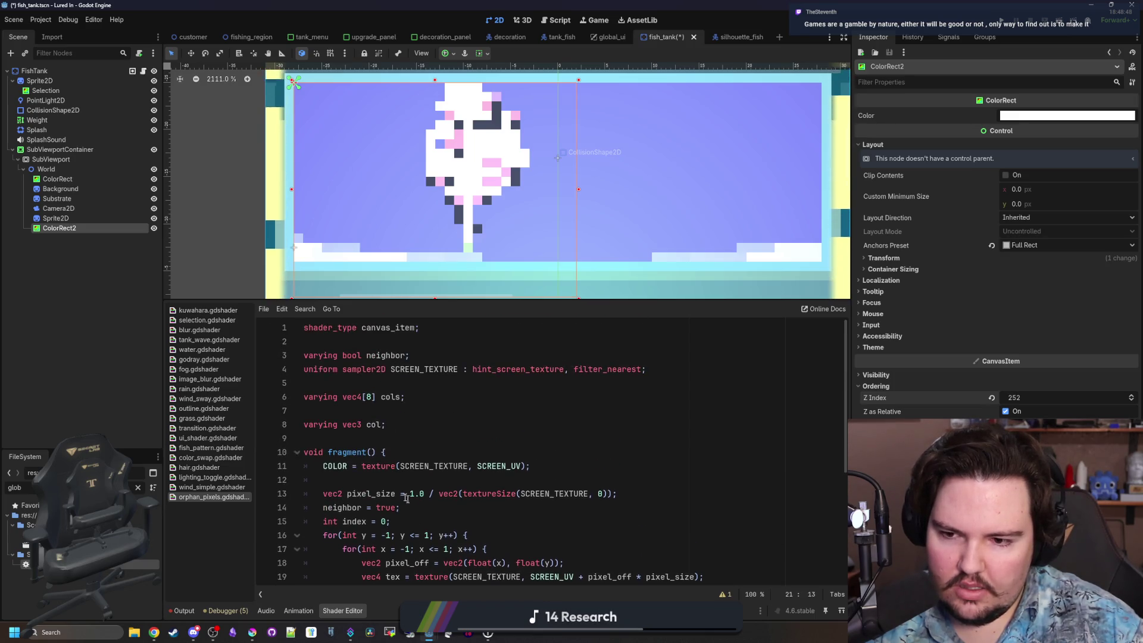
Add col = COLOR.rgb; on a new line 12 after the COLOR assignment.
{"action": "double_click", "coordinate": [374, 425]}
{"action": "left_click", "coordinate": [534, 468]}
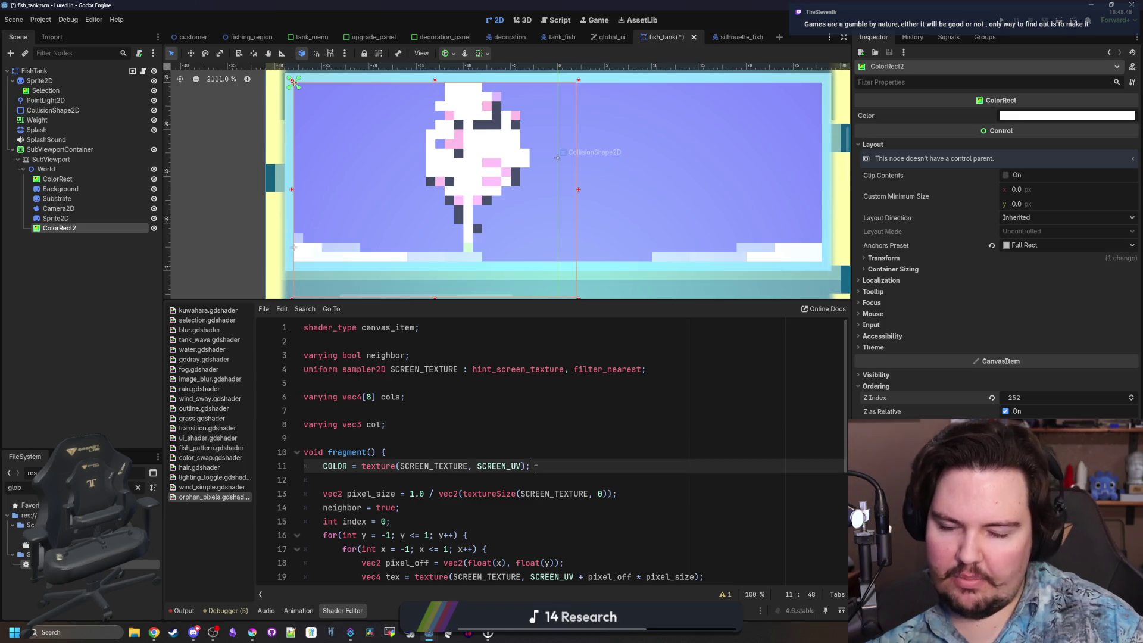
{"action": "key", "text": "Return"}
{"action": "type", "text": "COLOR;"}
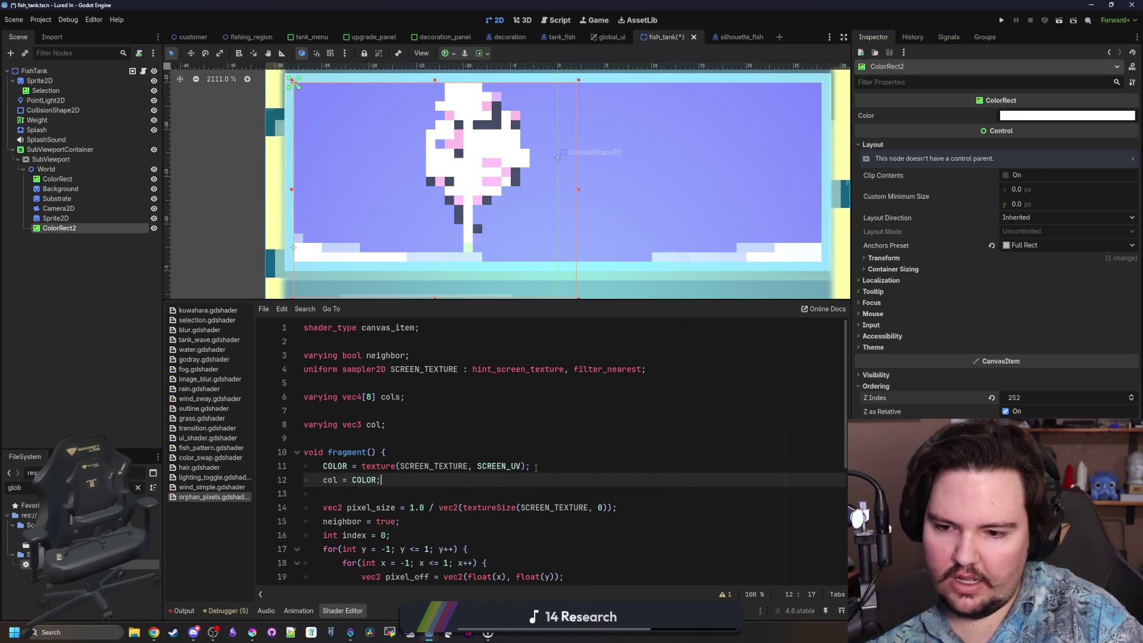
{"action": "scroll", "coordinate": [524, 464], "scroll_direction": "down", "scroll_amount": 4}
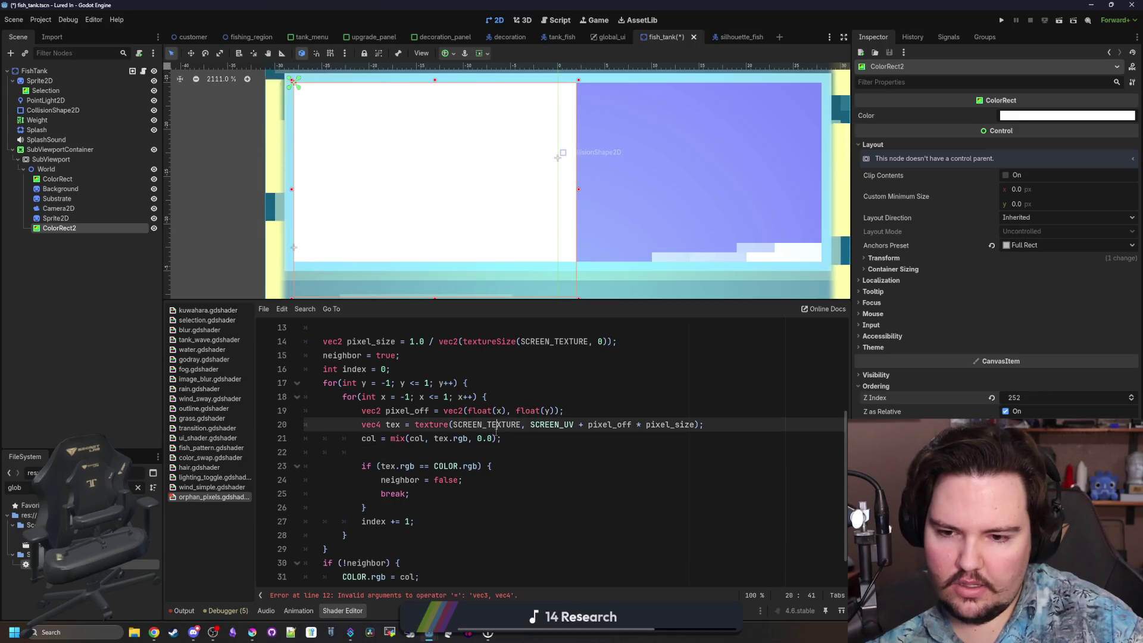
{"action": "left_click", "coordinate": [492, 438]}
{"action": "scroll", "coordinate": [539, 438], "scroll_direction": "up", "scroll_amount": 3}
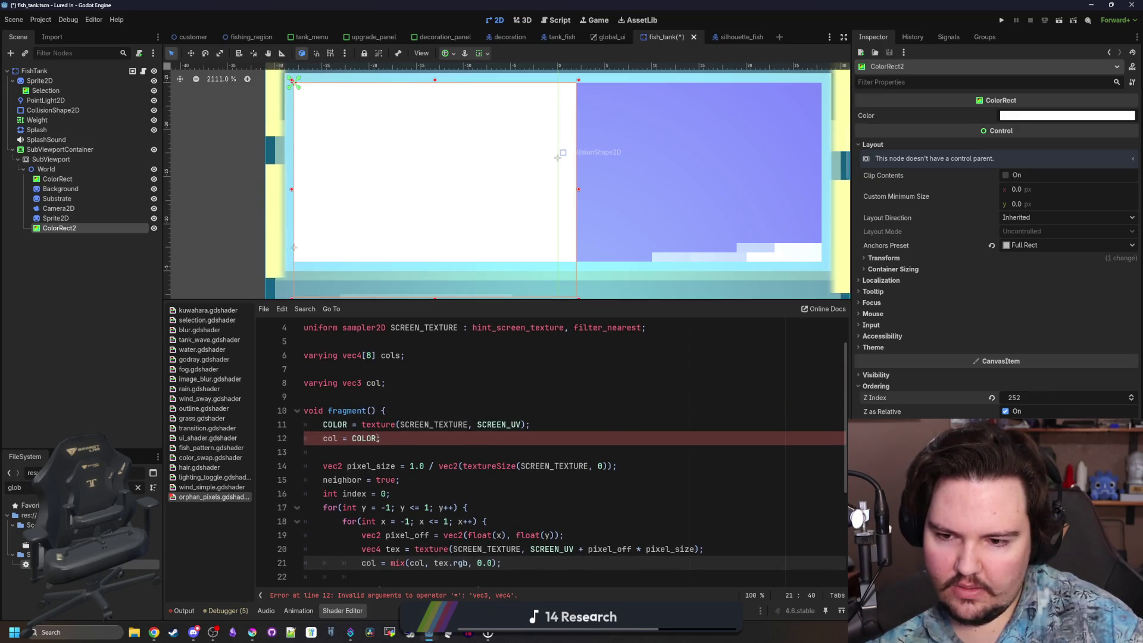
{"action": "left_click", "coordinate": [374, 438]}
{"action": "type", "text": ".rgb"}
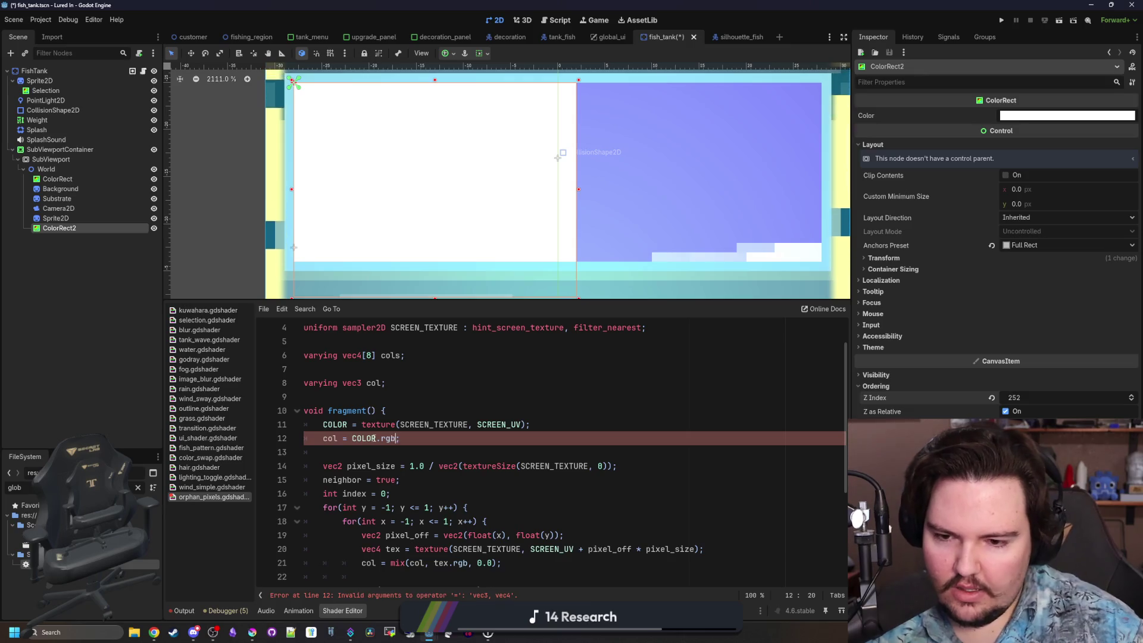
Set the mix weight on line 21 from 0.0 back to 0.5.
{"action": "scroll", "coordinate": [476, 472], "scroll_direction": "down", "scroll_amount": 3}
{"action": "left_click", "coordinate": [480, 466]}
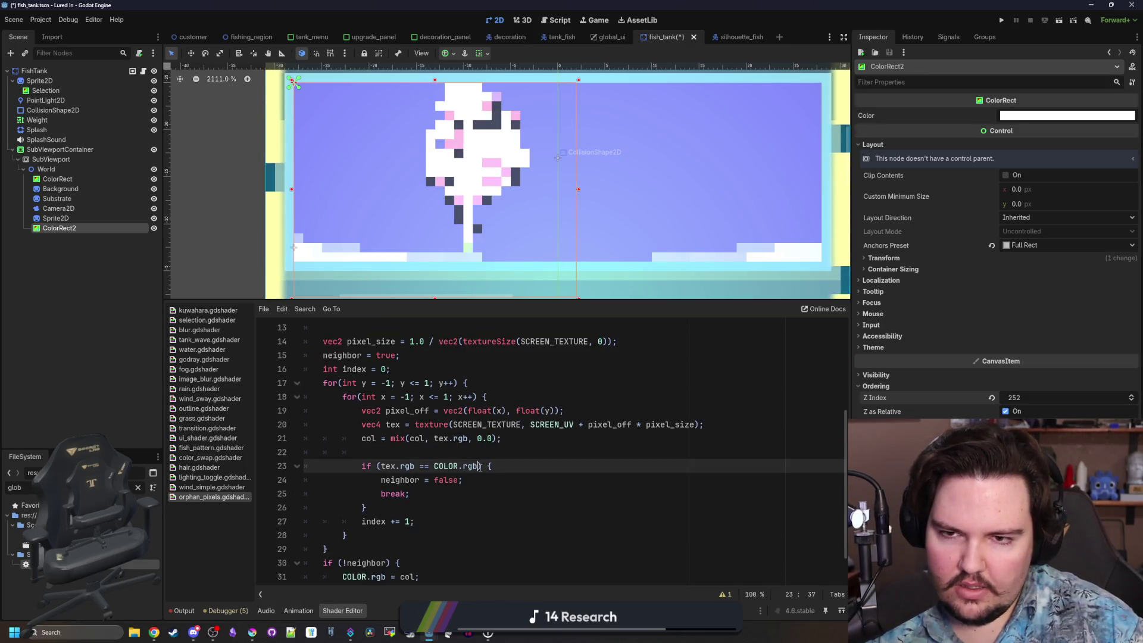
{"action": "left_click", "coordinate": [492, 438]}
{"action": "key", "text": "BackSpace"}
{"action": "type", "text": "5"}
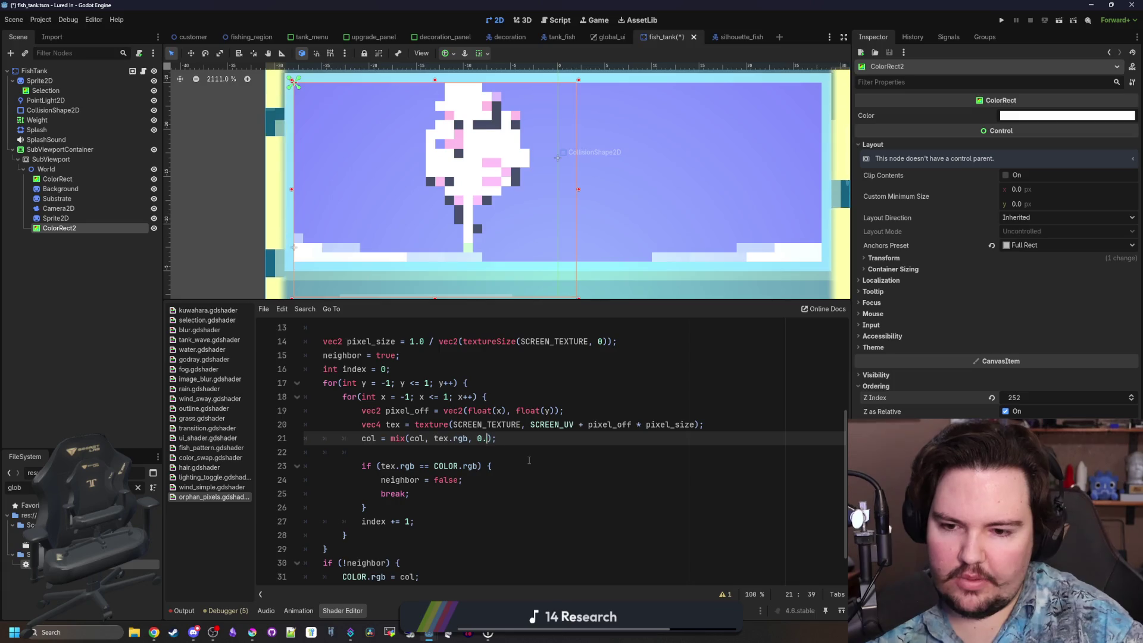
{"action": "left_click", "coordinate": [529, 461]}
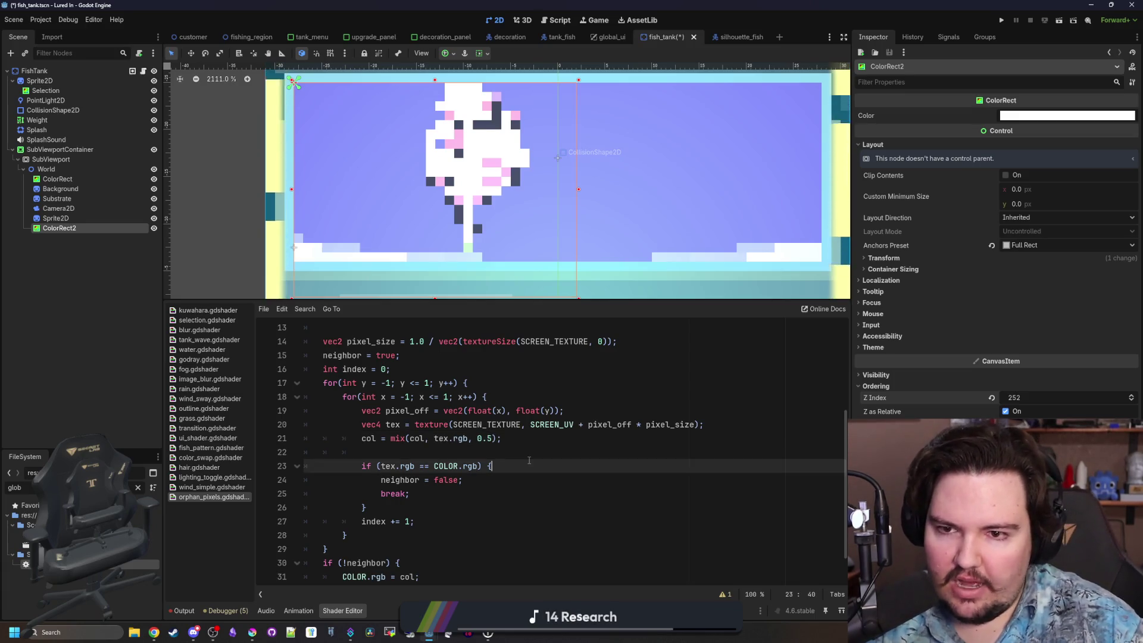
Drag ColorRect2's right handle to stretch the overlay across the whole fish.
{"action": "scroll", "coordinate": [524, 214], "scroll_direction": "down", "scroll_amount": 6}
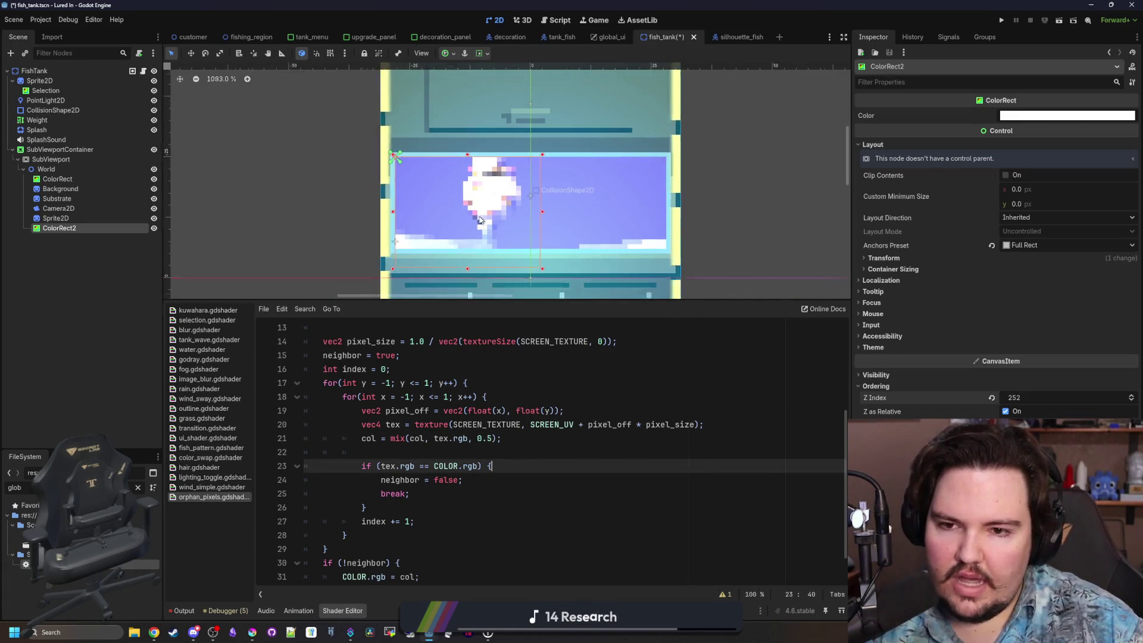
{"action": "scroll", "coordinate": [523, 213], "scroll_direction": "up", "scroll_amount": 3}
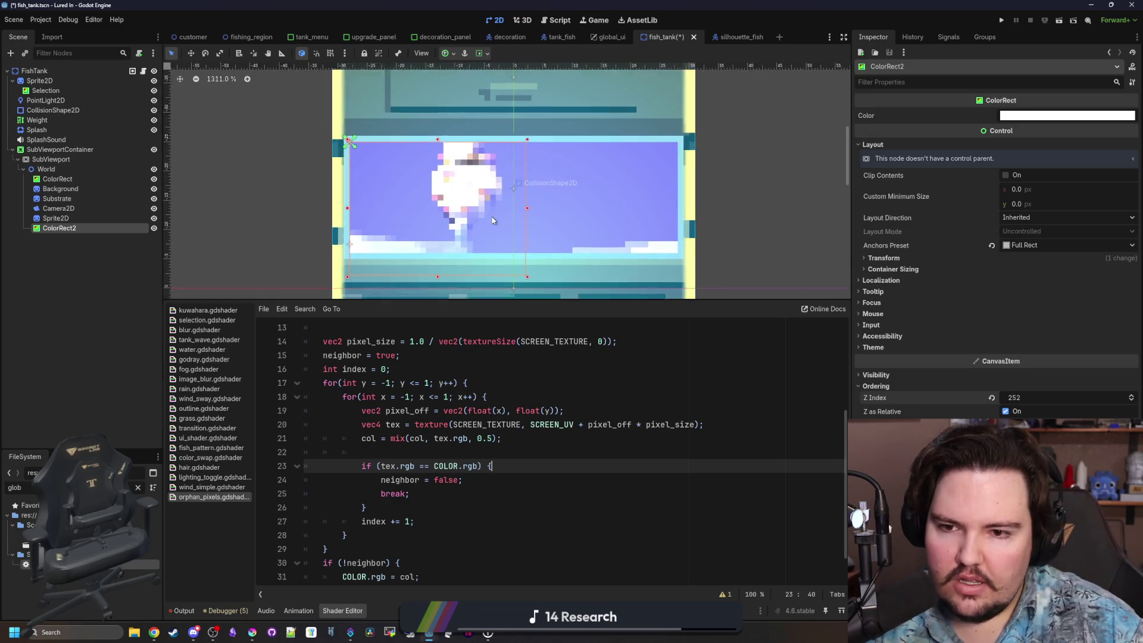
{"action": "mouse_move", "coordinate": [515, 206]}
{"action": "left_mouse_down"}
{"action": "mouse_move", "coordinate": [683, 211]}
{"action": "mouse_move", "coordinate": [520, 213]}
{"action": "mouse_move", "coordinate": [548, 227]}
{"action": "mouse_move", "coordinate": [349, 229]}
{"action": "mouse_move", "coordinate": [642, 230]}
{"action": "left_mouse_up"}
{"action": "scroll", "coordinate": [509, 193], "scroll_direction": "down", "scroll_amount": 4}
{"action": "scroll", "coordinate": [509, 193], "scroll_direction": "down", "scroll_amount": 6}
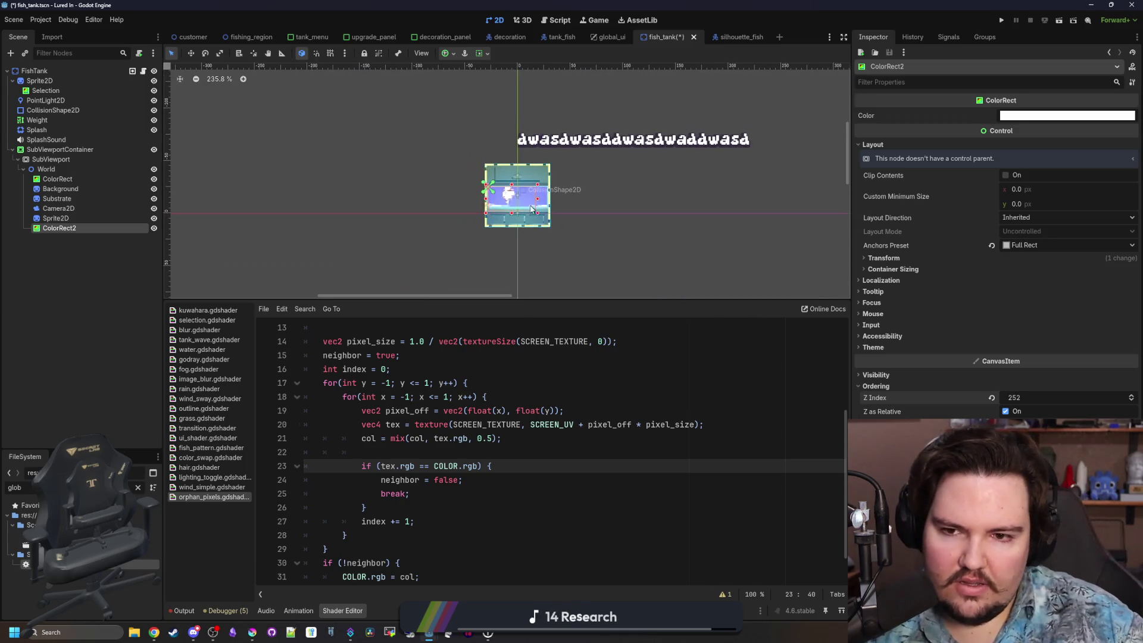
{"action": "scroll", "coordinate": [487, 232], "scroll_direction": "up", "scroll_amount": 10}
{"action": "scroll", "coordinate": [487, 232], "scroll_direction": "up", "scroll_amount": 1}
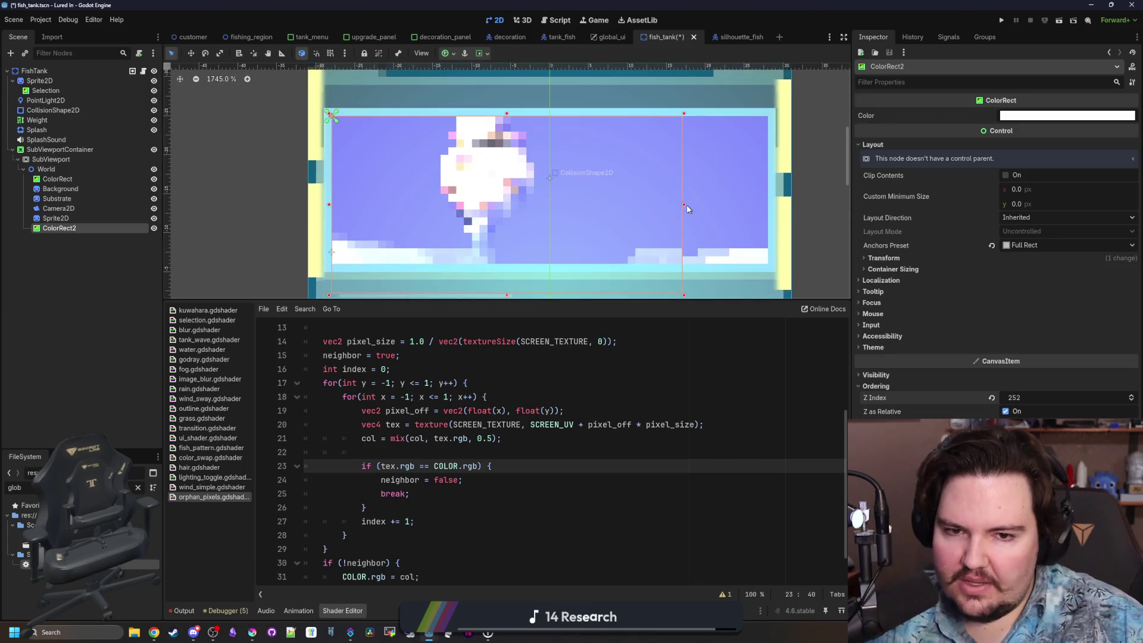
Narrow ColorRect2 to uncover the fish, then stretch its right edge back just past it.
{"action": "left_click_drag", "start_coordinate": [683, 204], "coordinate": [356, 204]}
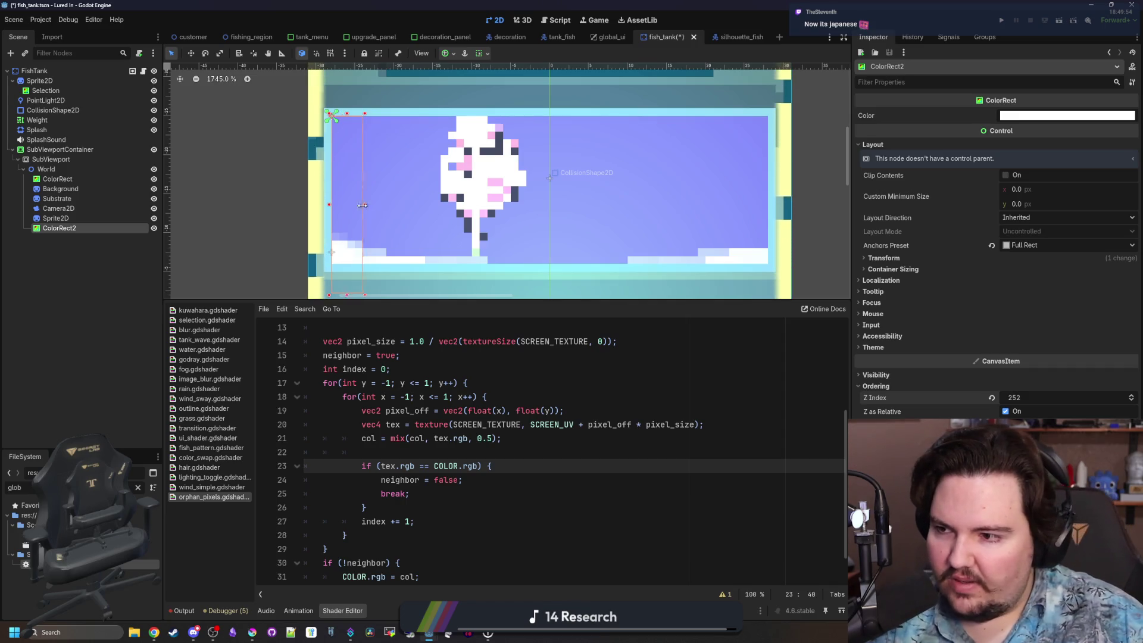
{"action": "left_click_drag", "start_coordinate": [355, 206], "coordinate": [393, 205]}
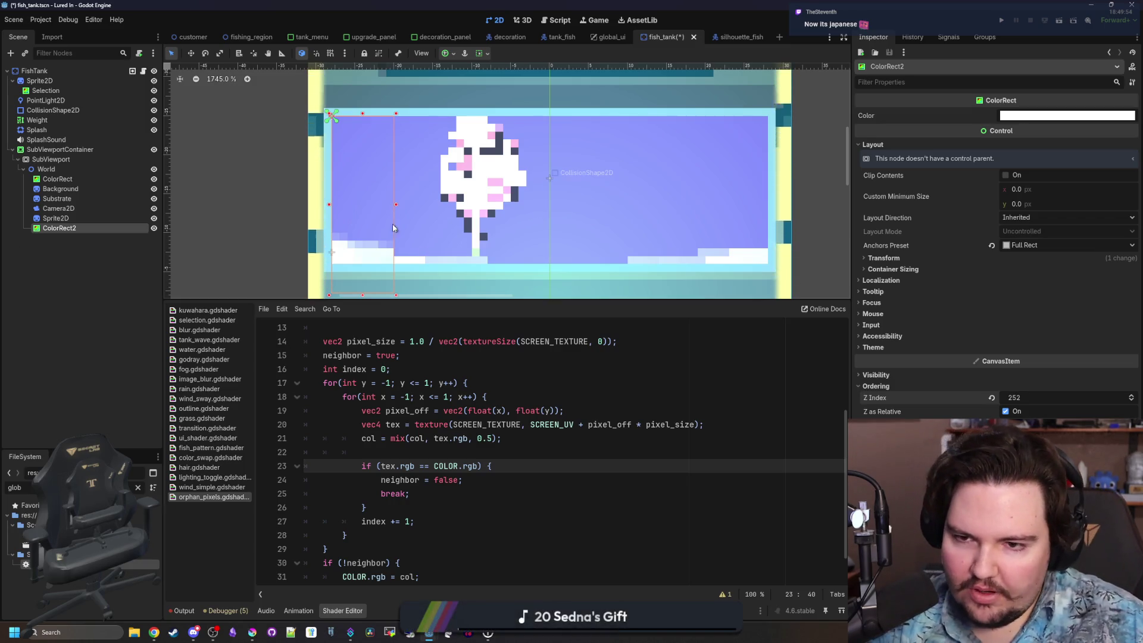
{"action": "left_click_drag", "start_coordinate": [395, 207], "coordinate": [575, 206]}
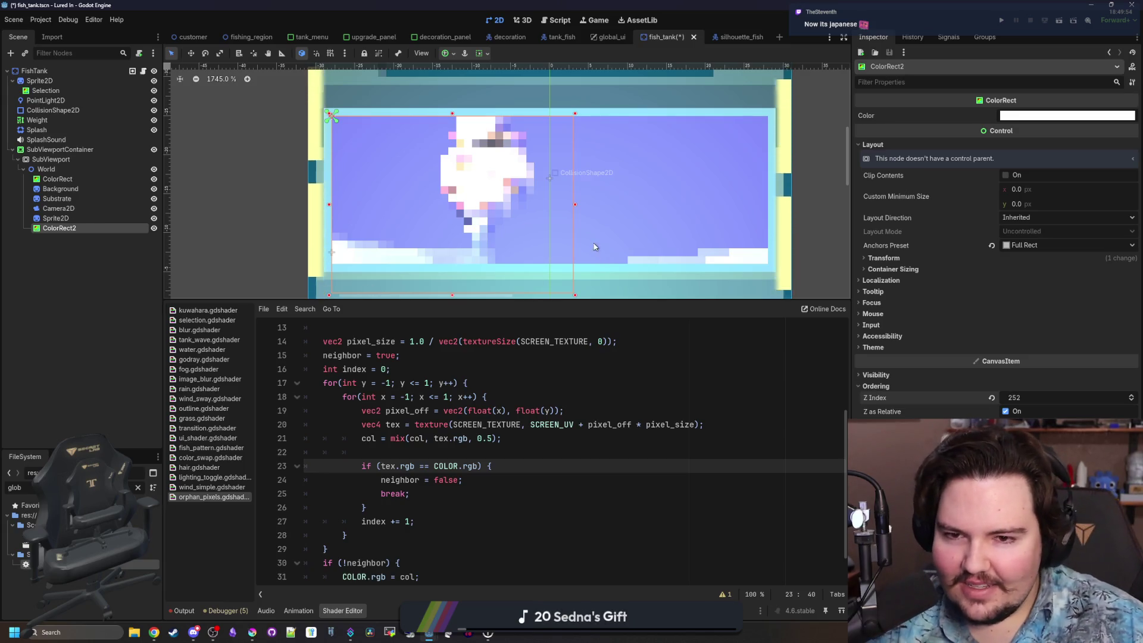
{"action": "scroll", "coordinate": [430, 240], "scroll_direction": "up", "scroll_amount": 1}
{"action": "scroll", "coordinate": [429, 240], "scroll_direction": "down", "scroll_amount": 2}
{"action": "scroll", "coordinate": [430, 240], "scroll_direction": "up", "scroll_amount": 1}
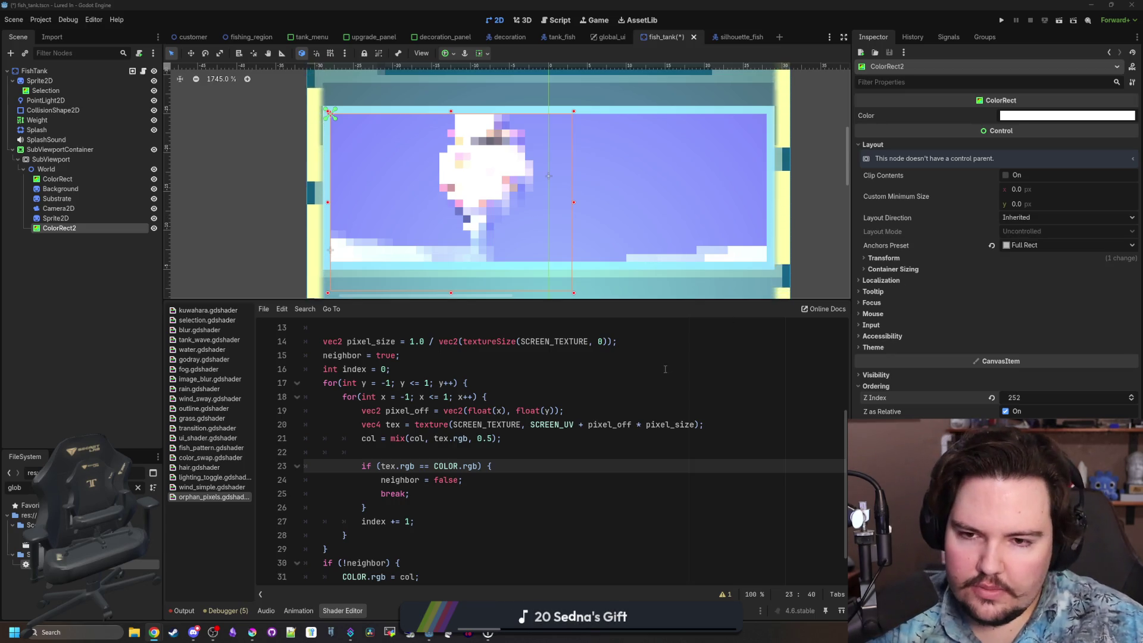
Change the == comparison on line 23 to != as a trial.
{"action": "left_click", "coordinate": [493, 363]}
{"action": "left_click", "coordinate": [469, 448]}
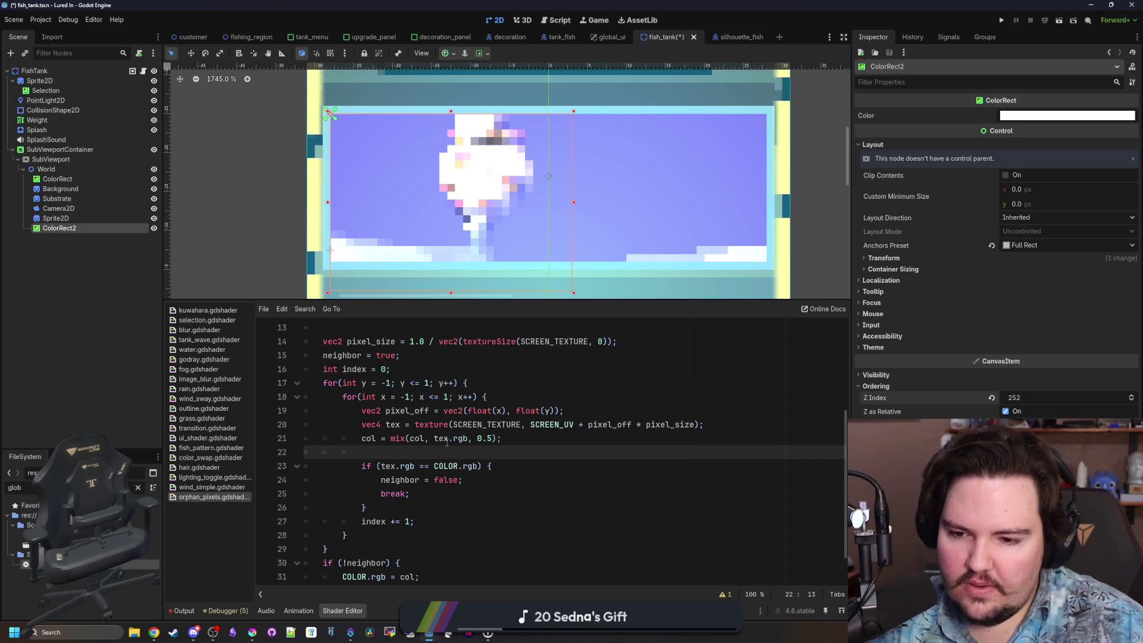
{"action": "left_click", "coordinate": [429, 466]}
{"action": "scroll", "coordinate": [448, 440], "scroll_direction": "down", "scroll_amount": 1}
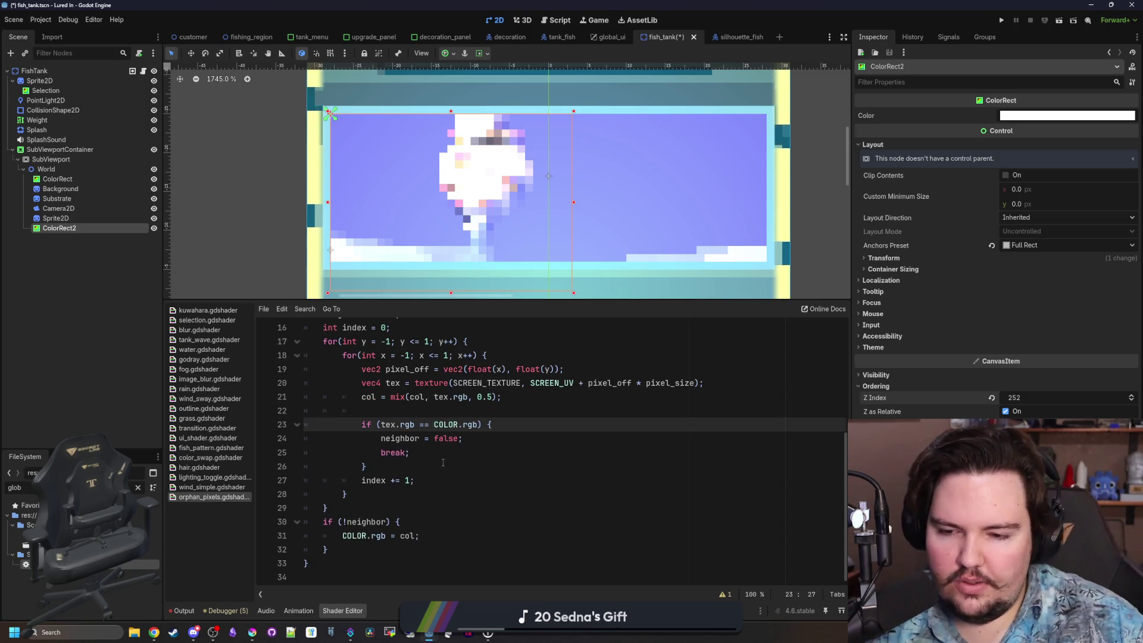
{"action": "left_click_drag", "start_coordinate": [443, 463], "coordinate": [281, 429]}
{"action": "left_click", "coordinate": [417, 466]}
{"action": "scroll", "coordinate": [423, 444], "scroll_direction": "up", "scroll_amount": 1}
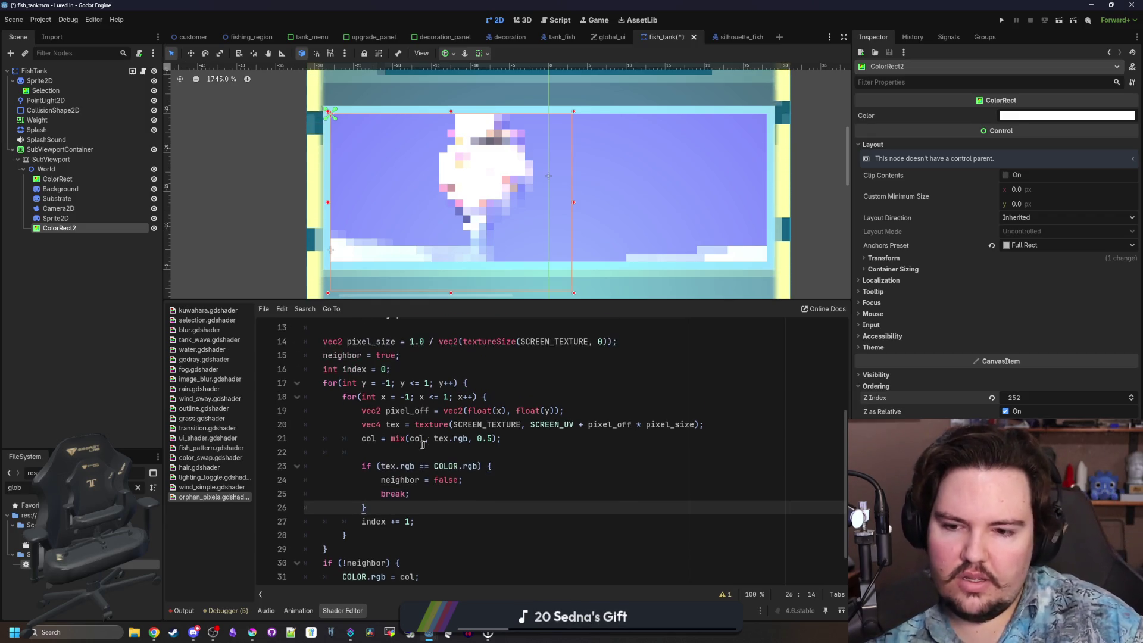
{"action": "left_click", "coordinate": [422, 452]}
{"action": "scroll", "coordinate": [463, 410], "scroll_direction": "down", "scroll_amount": 1}
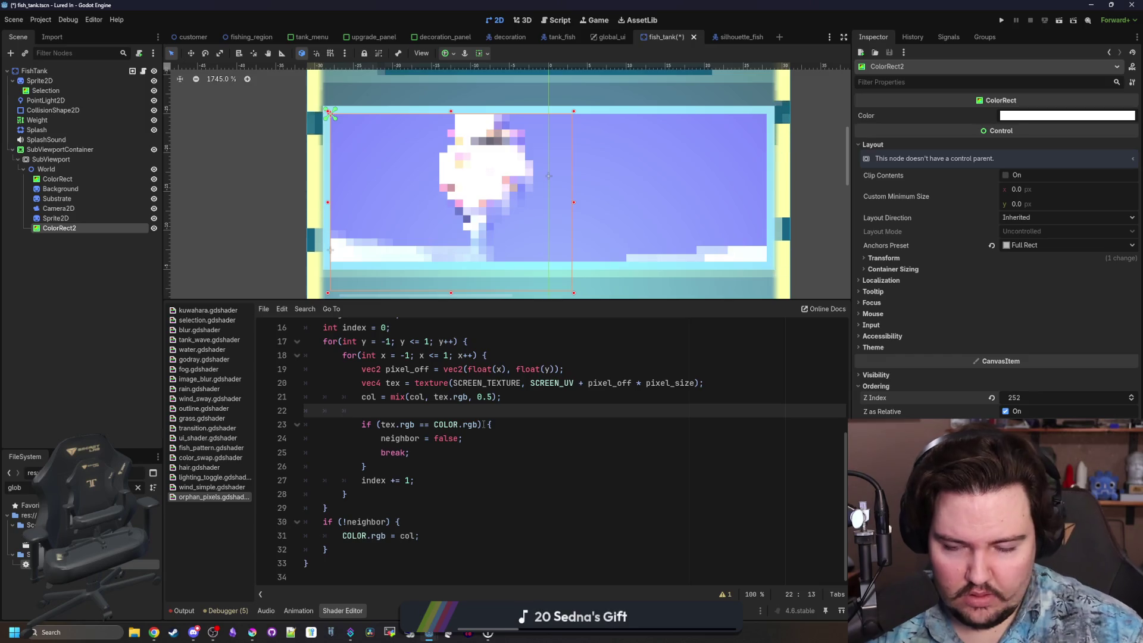
{"action": "scroll", "coordinate": [483, 425], "scroll_direction": "up", "scroll_amount": 1}
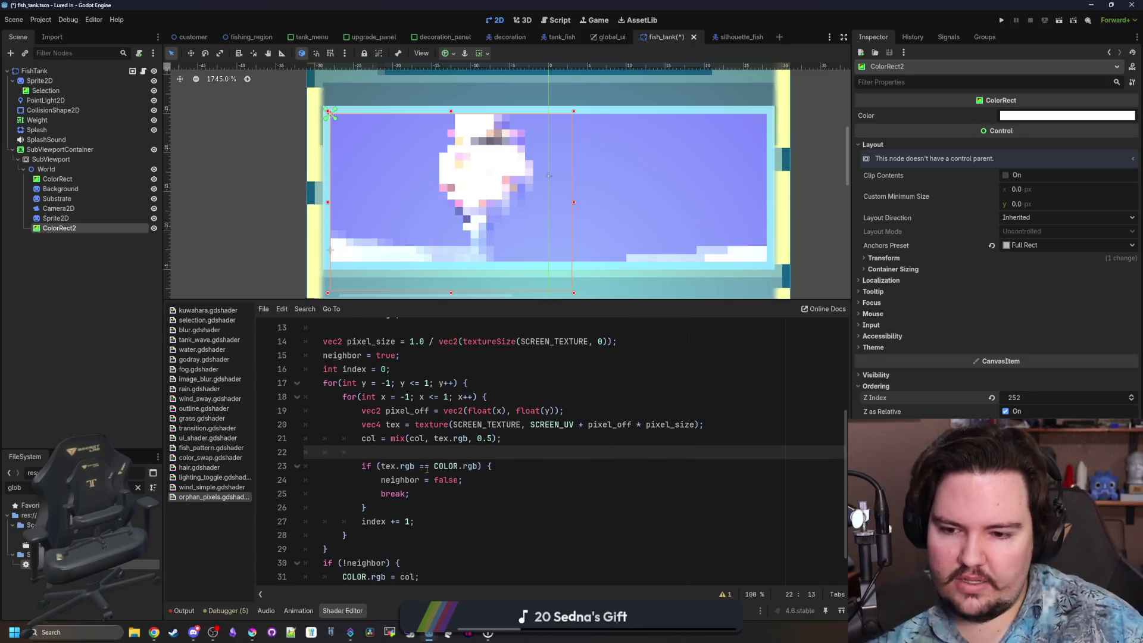
{"action": "left_click", "coordinate": [426, 467]}
{"action": "key", "text": "BackSpace"}
{"action": "type", "text": "!"}
{"action": "left_click", "coordinate": [472, 450]}
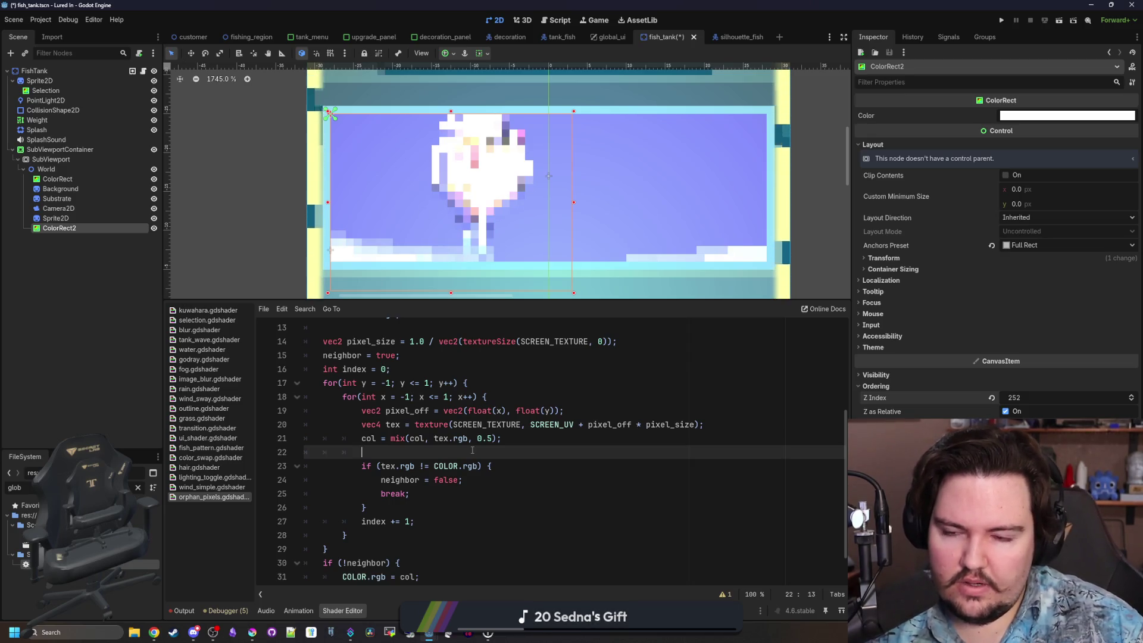
Remove the ! from if (!neighbor) and restore == on line 23.
{"action": "left_click", "coordinate": [430, 466]}
{"action": "left_click", "coordinate": [422, 465]}
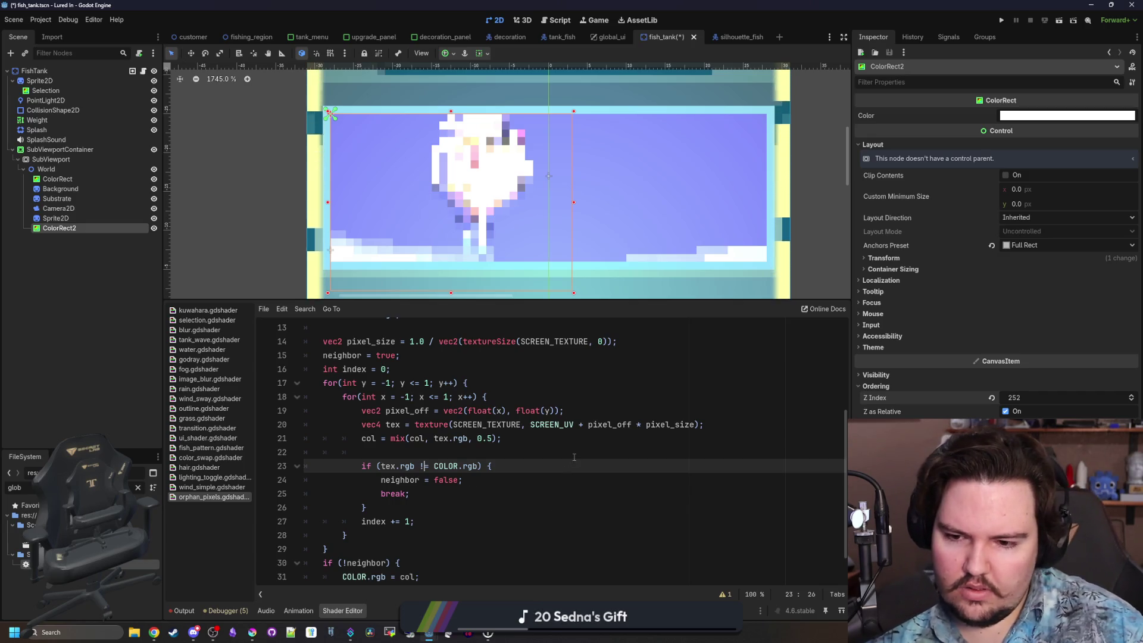
{"action": "left_click", "coordinate": [348, 563]}
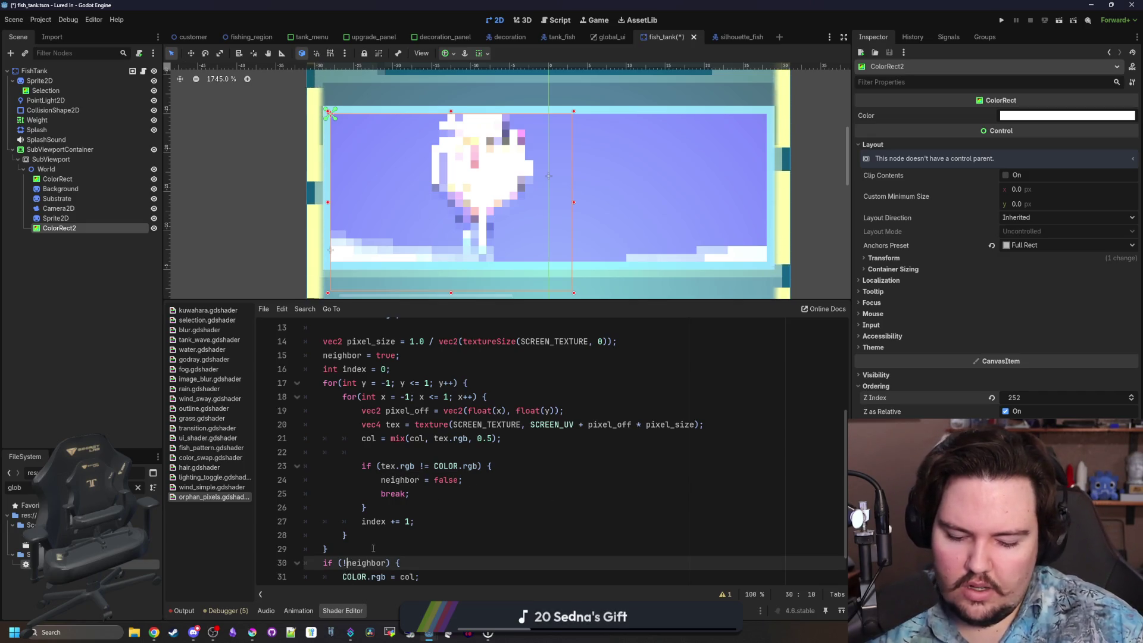
{"action": "key", "text": "BackSpace"}
{"action": "left_click", "coordinate": [423, 466]}
{"action": "key", "text": "BackSpace"}
{"action": "type", "text": "="}
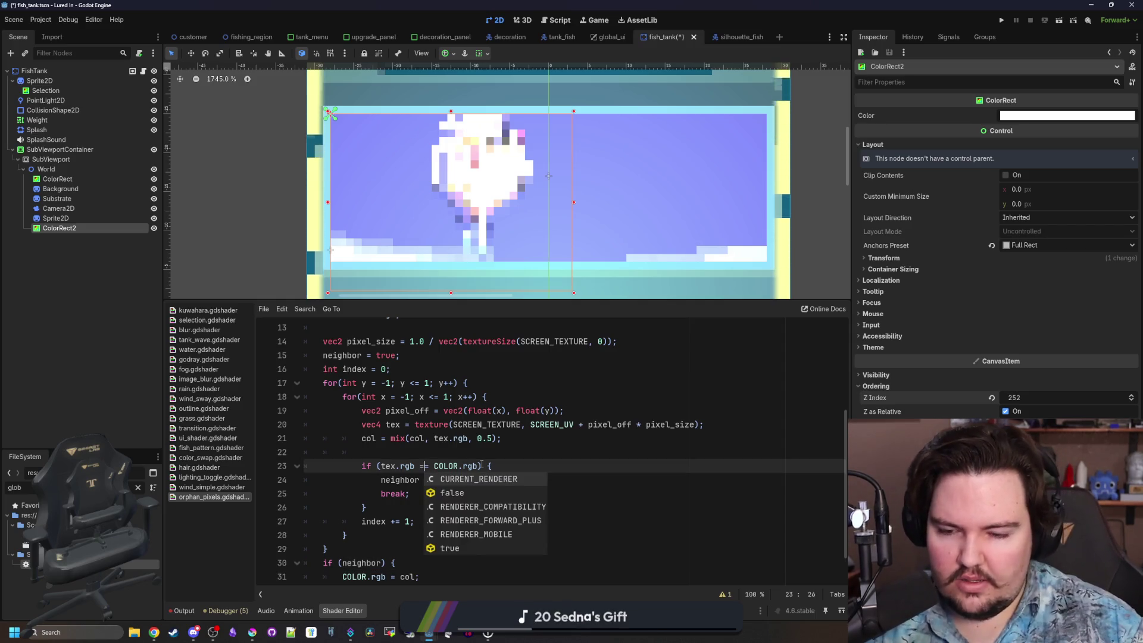
{"action": "left_click_drag", "start_coordinate": [548, 450], "coordinate": [548, 445]}
{"action": "left_click", "coordinate": [548, 449]}
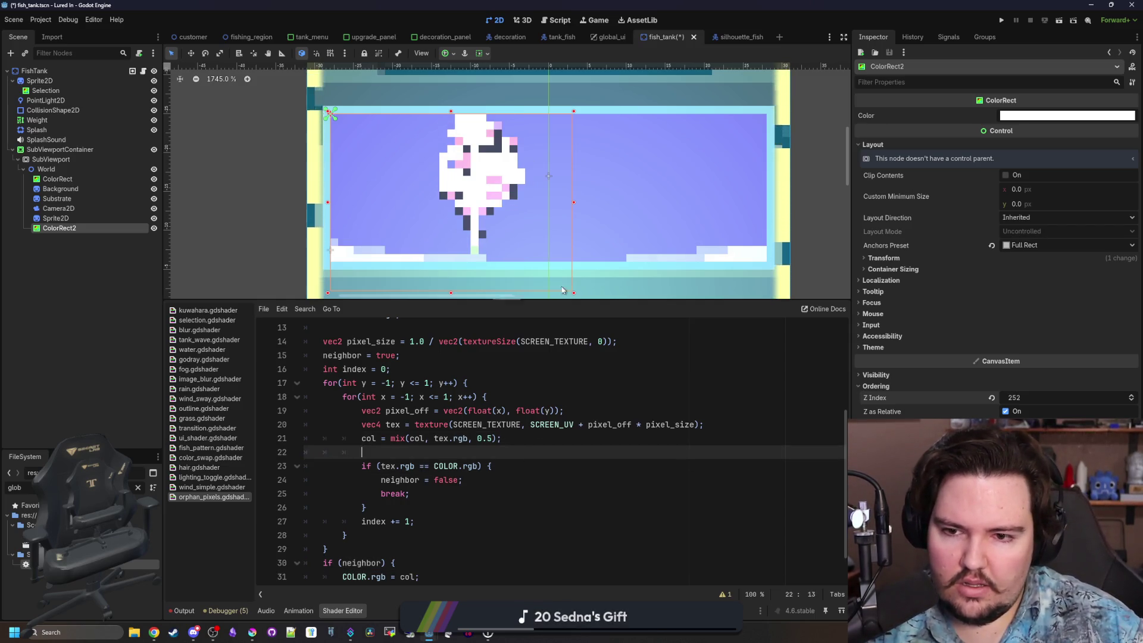
Adjust ColorRect2's width by dragging its right edge handle.
{"action": "mouse_move", "coordinate": [574, 203]}
{"action": "left_mouse_down"}
{"action": "mouse_move", "coordinate": [573, 219]}
{"action": "mouse_move", "coordinate": [613, 203]}
{"action": "left_mouse_up"}
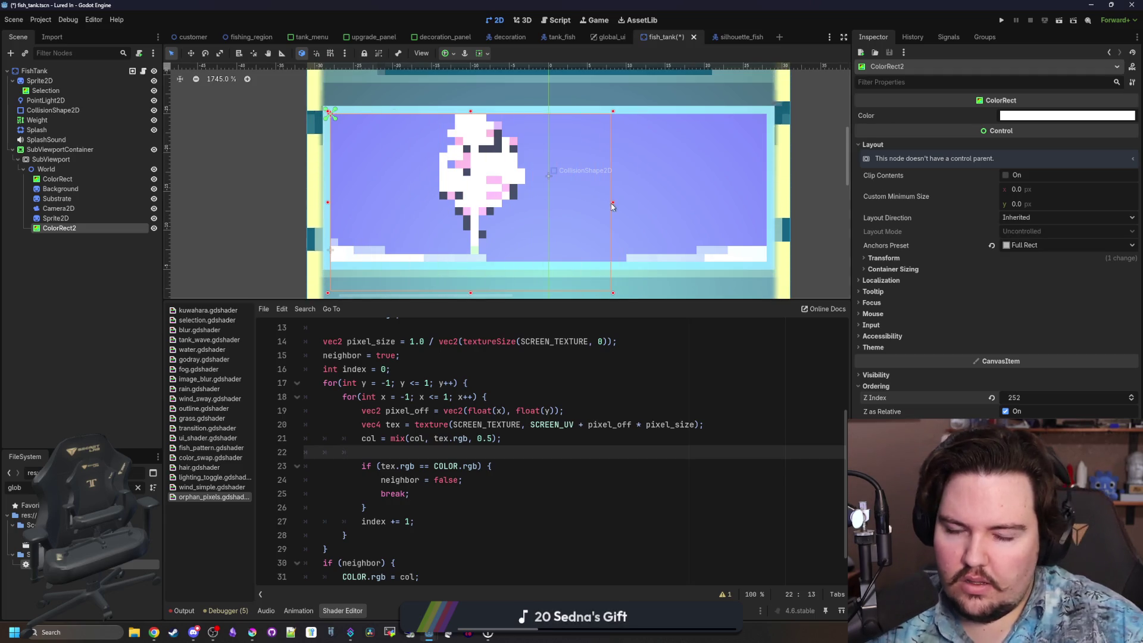
{"action": "scroll", "coordinate": [476, 408], "scroll_direction": "down", "scroll_amount": 1}
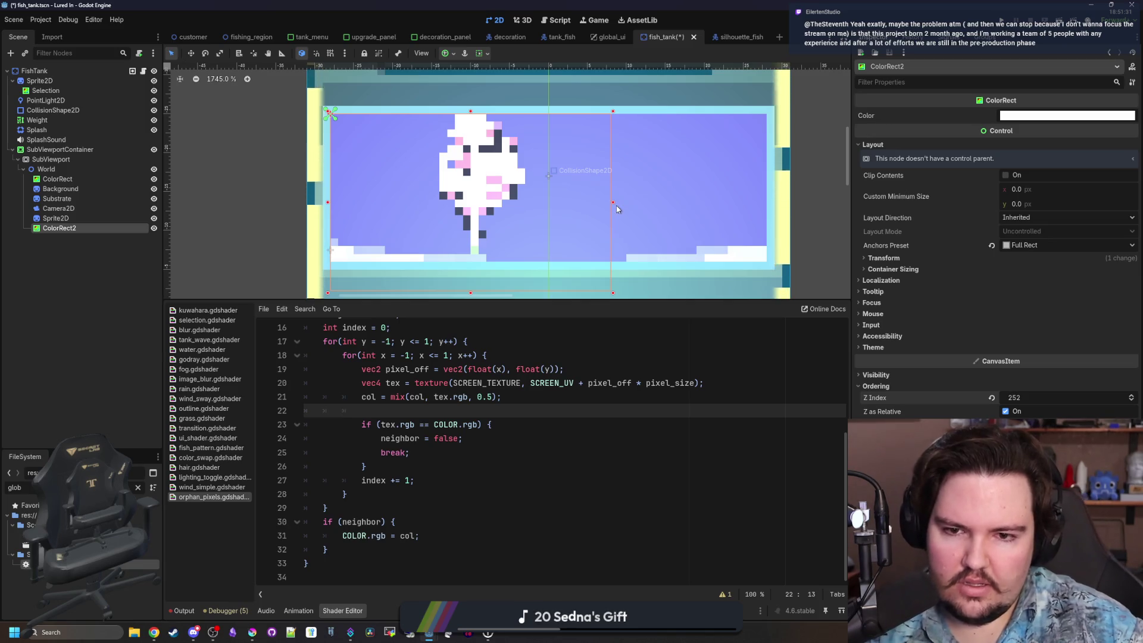
{"action": "mouse_move", "coordinate": [613, 203]}
{"action": "left_mouse_down"}
{"action": "mouse_move", "coordinate": [597, 185]}
{"action": "mouse_move", "coordinate": [684, 169]}
{"action": "mouse_move", "coordinate": [609, 165]}
{"action": "mouse_move", "coordinate": [630, 170]}
{"action": "left_mouse_up"}
Delete the == operator between tex.rgb and COLOR.rgb on line 23.
{"action": "left_click", "coordinate": [418, 424]}
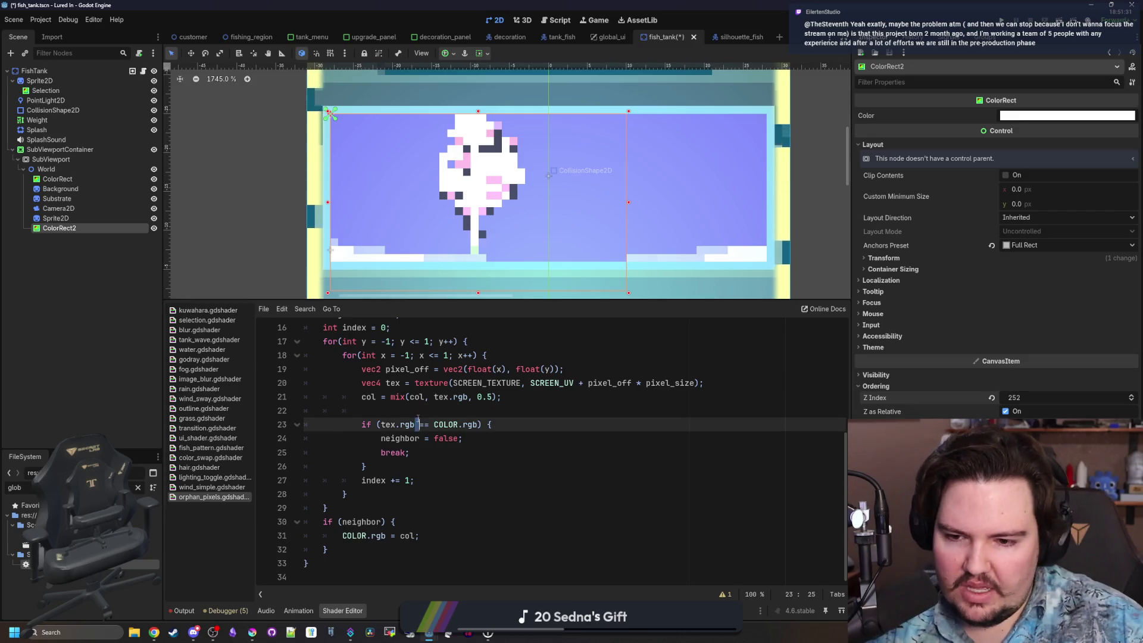
{"action": "left_click", "coordinate": [431, 423]}
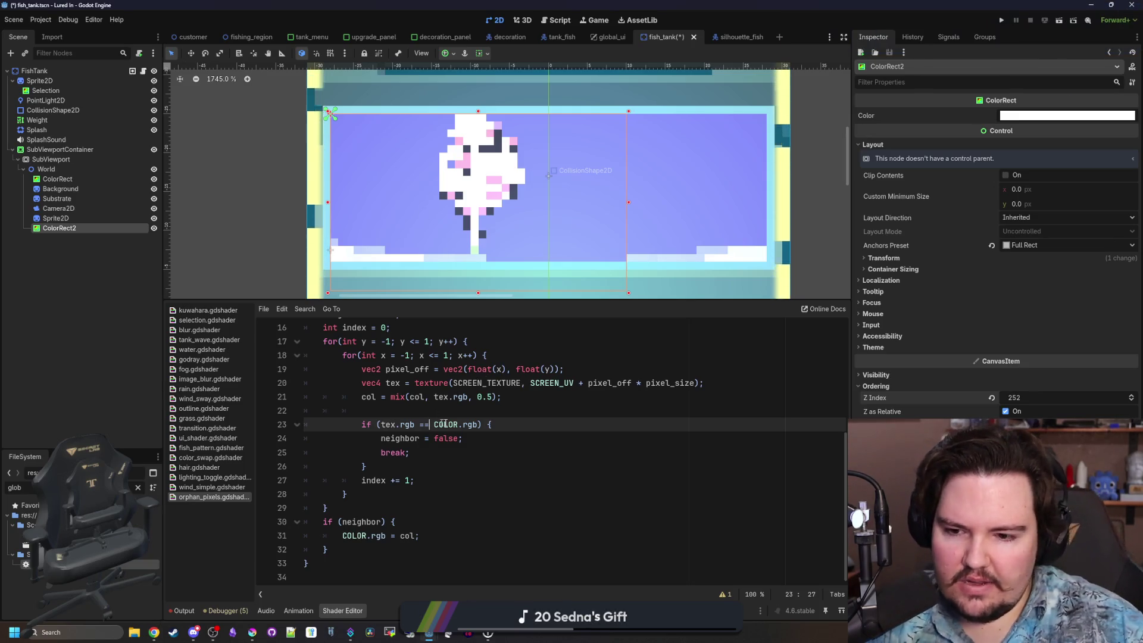
{"action": "key", "text": "BackSpace"}
{"action": "key", "text": "BackSpace"}
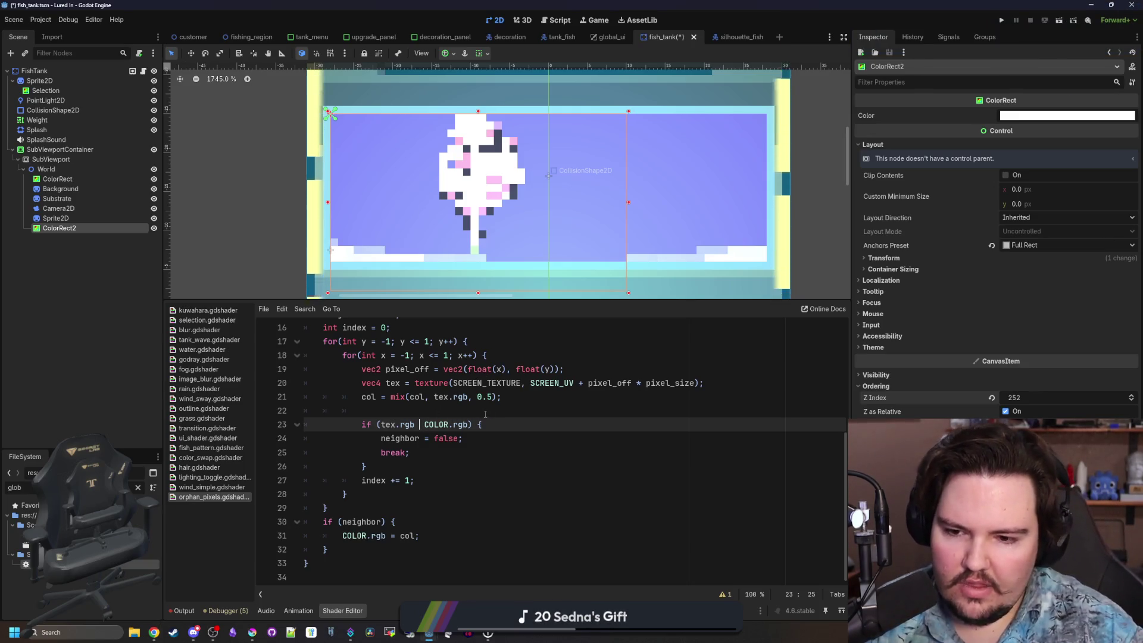
Rewrite line 23's condition with a minus, trying abs(), > 0.01 and .length() variants.
{"action": "type", "text": "-"}
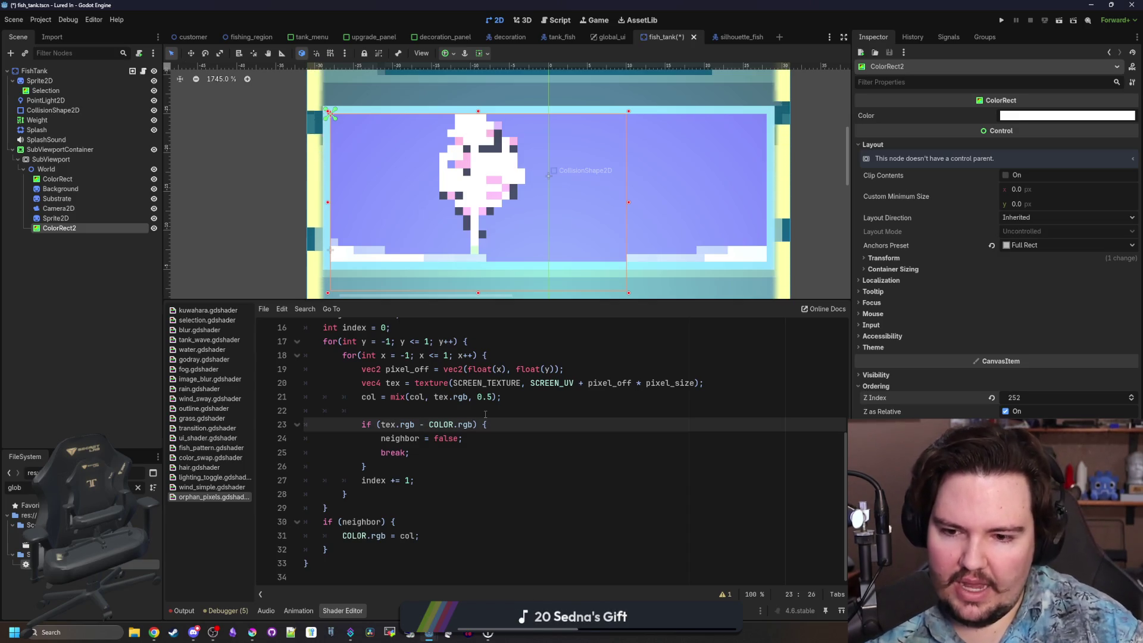
{"action": "key", "text": "Right"}
{"action": "key", "text": "Right"}
{"action": "key", "text": "Right"}
{"action": "scroll", "coordinate": [485, 413], "scroll_direction": "up", "scroll_amount": 1}
{"action": "key", "text": "Left"}
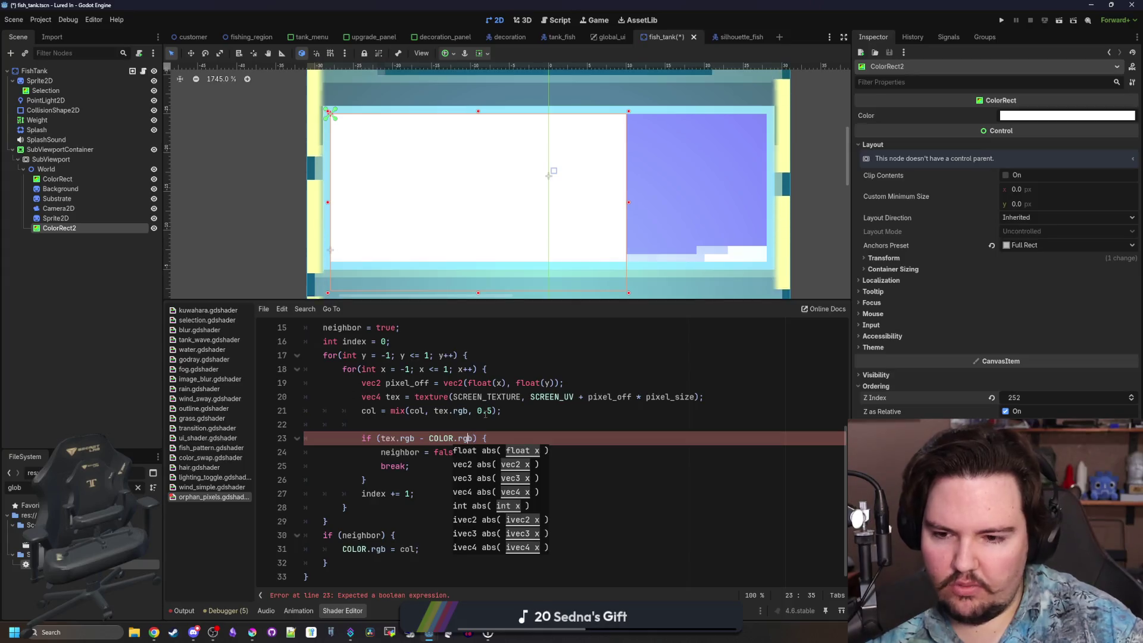
{"action": "key", "text": "Left"}
{"action": "key", "text": "Left"}
{"action": "key", "text": "Left"}
{"action": "type", "text": "abs("}
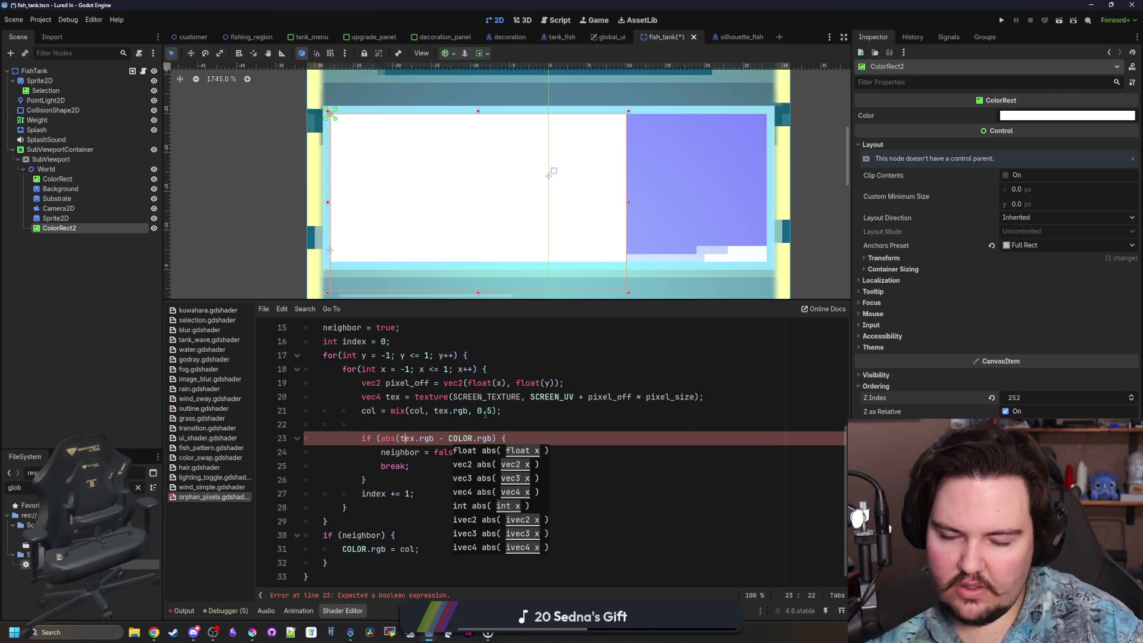
{"action": "type", "text": ")"}
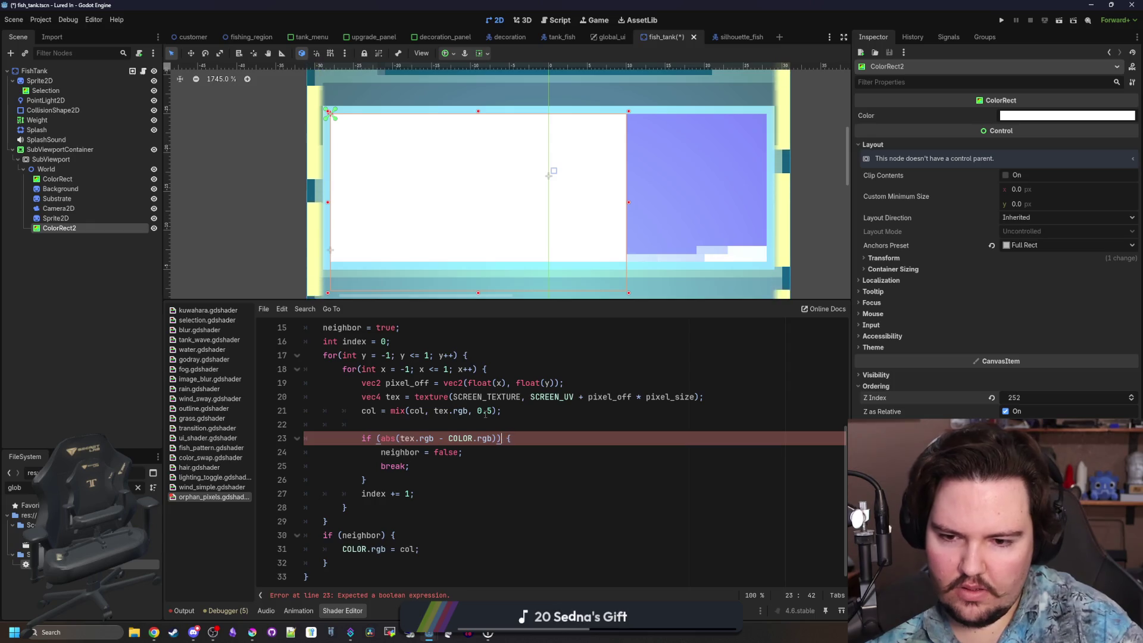
{"action": "key", "text": "Left"}
{"action": "type", "text": "> 0.01"}
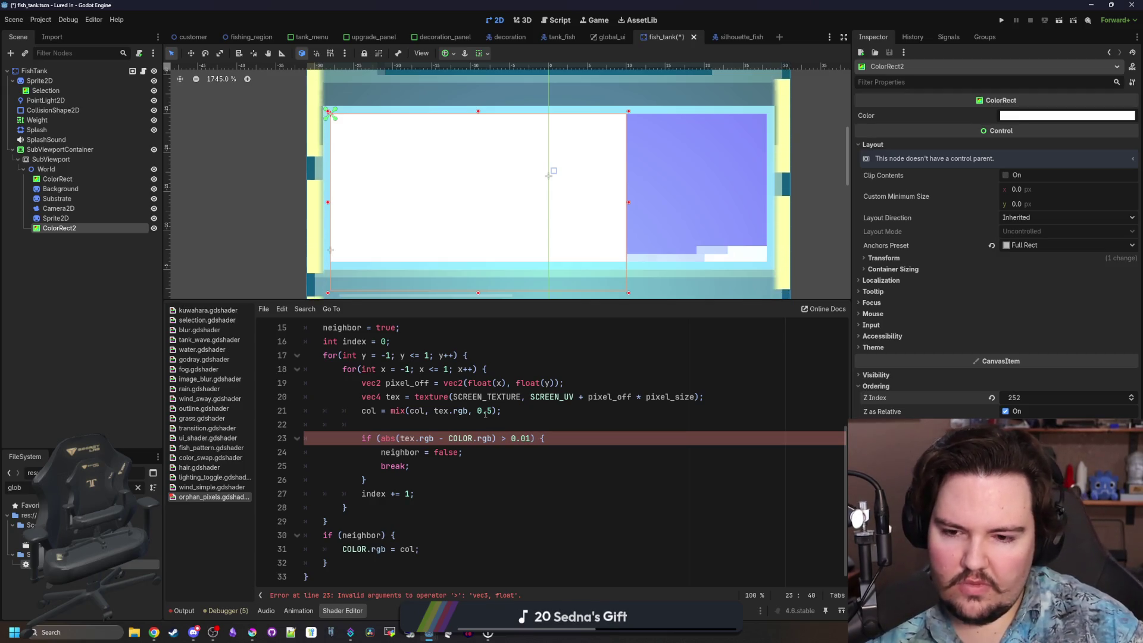
{"action": "key", "text": "Left"}
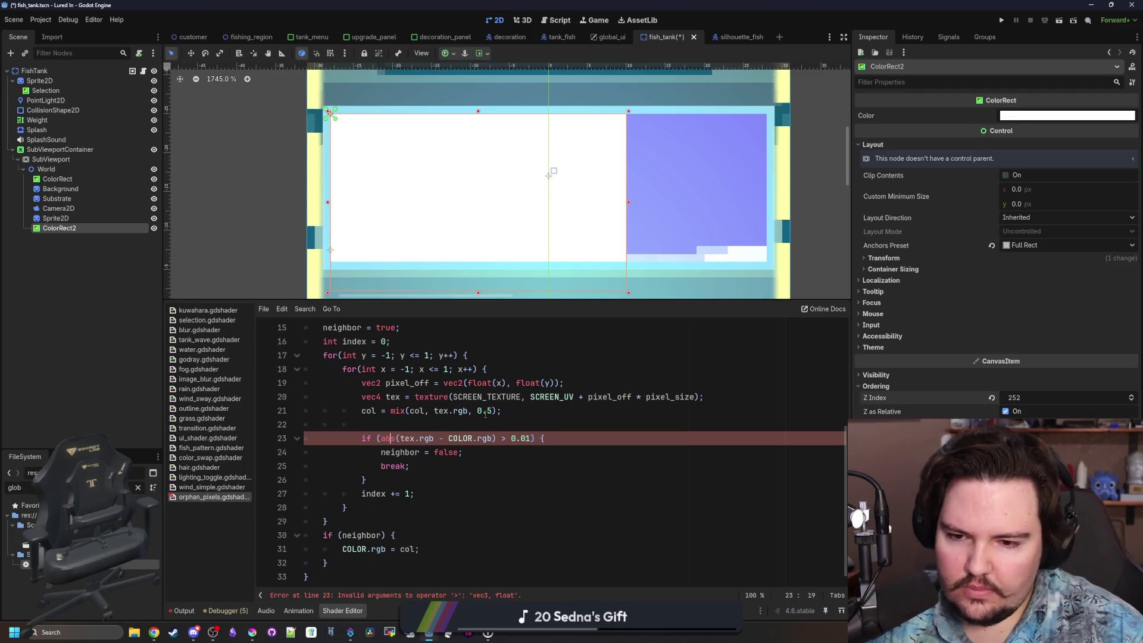
{"action": "type", "text": ").length"}
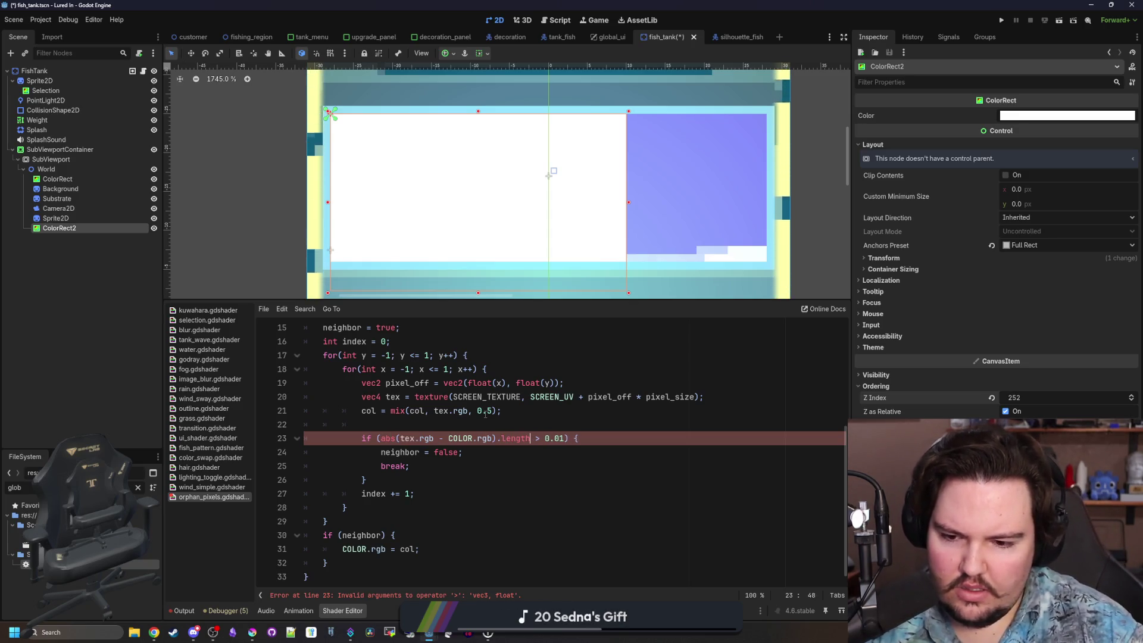
Strip the condition back to tex.rgb - COLOR.rgb and switch to the shading language docs.
{"action": "key", "text": "BackSpace"}
{"action": "key", "text": "BackSpace"}
{"action": "key", "text": "BackSpace"}
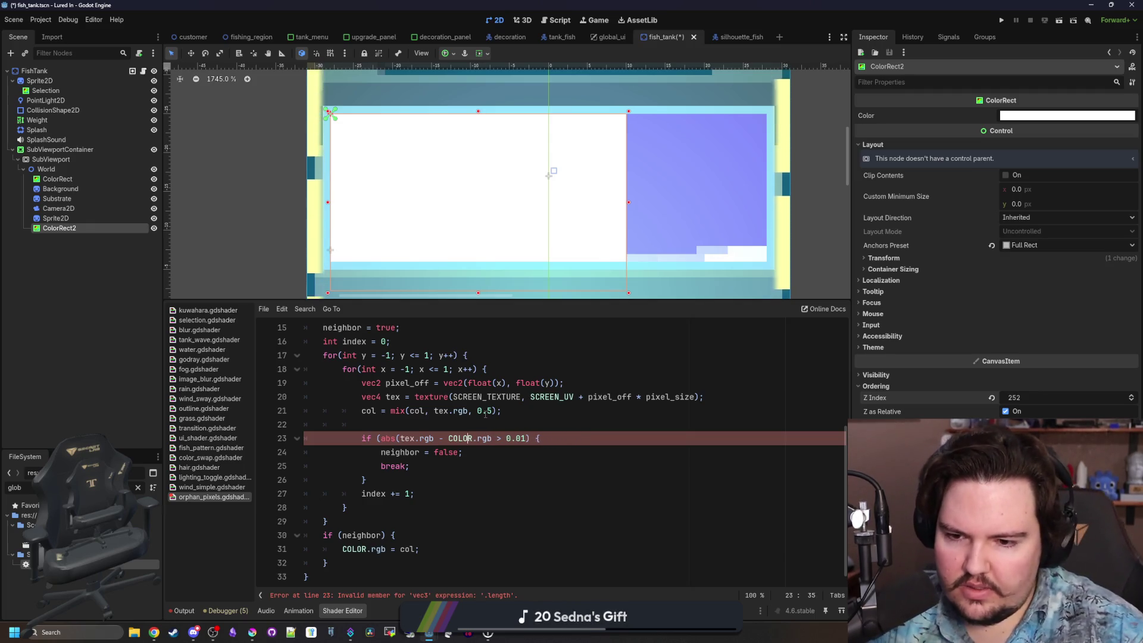
{"action": "key", "text": "Left"}
{"action": "key", "text": "Left"}
{"action": "key", "text": "Left"}
{"action": "key", "text": "BackSpace"}
{"action": "key", "text": "BackSpace"}
{"action": "key", "text": "BackSpace"}
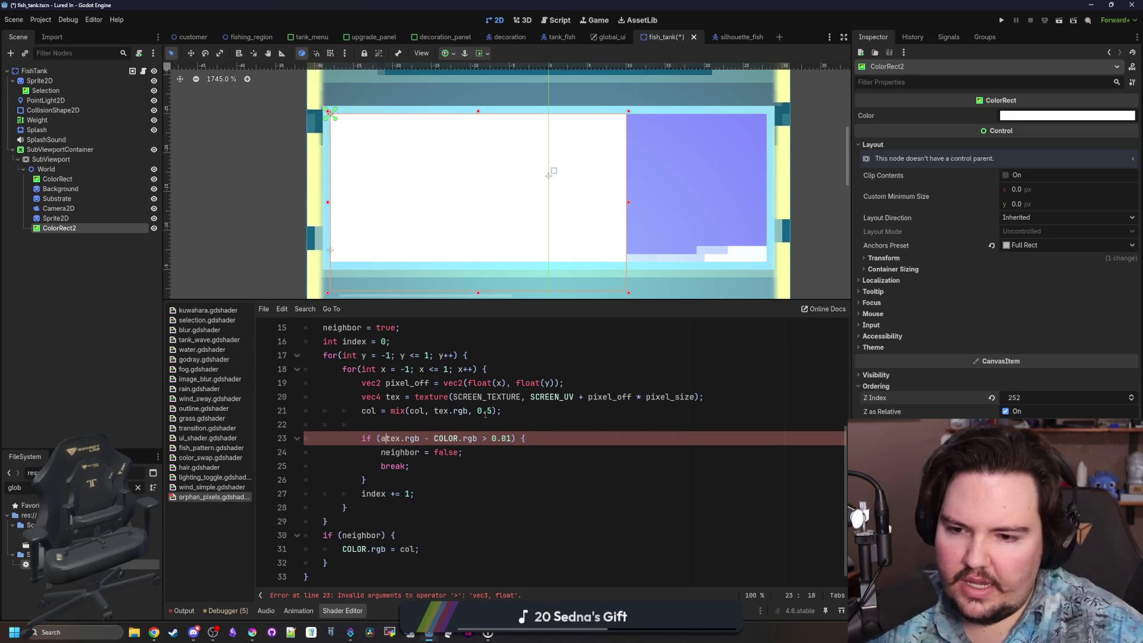
{"action": "key", "text": "Right"}
{"action": "key", "text": "Right"}
{"action": "key", "text": "Right"}
{"action": "key", "text": "Right"}
{"action": "key", "text": "Right"}
{"action": "key", "text": "Right"}
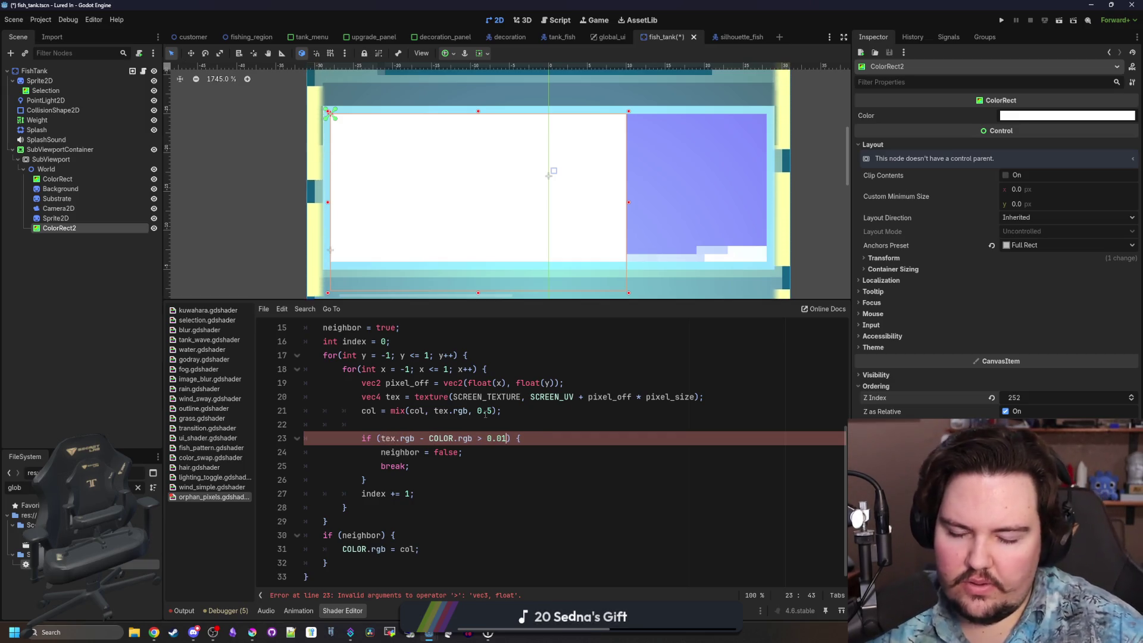
{"action": "key", "text": "BackSpace"}
{"action": "key", "text": "BackSpace"}
{"action": "key", "text": "BackSpace"}
{"action": "key", "text": "BackSpace"}
{"action": "key", "text": "BackSpace"}
{"action": "key", "text": "Left"}
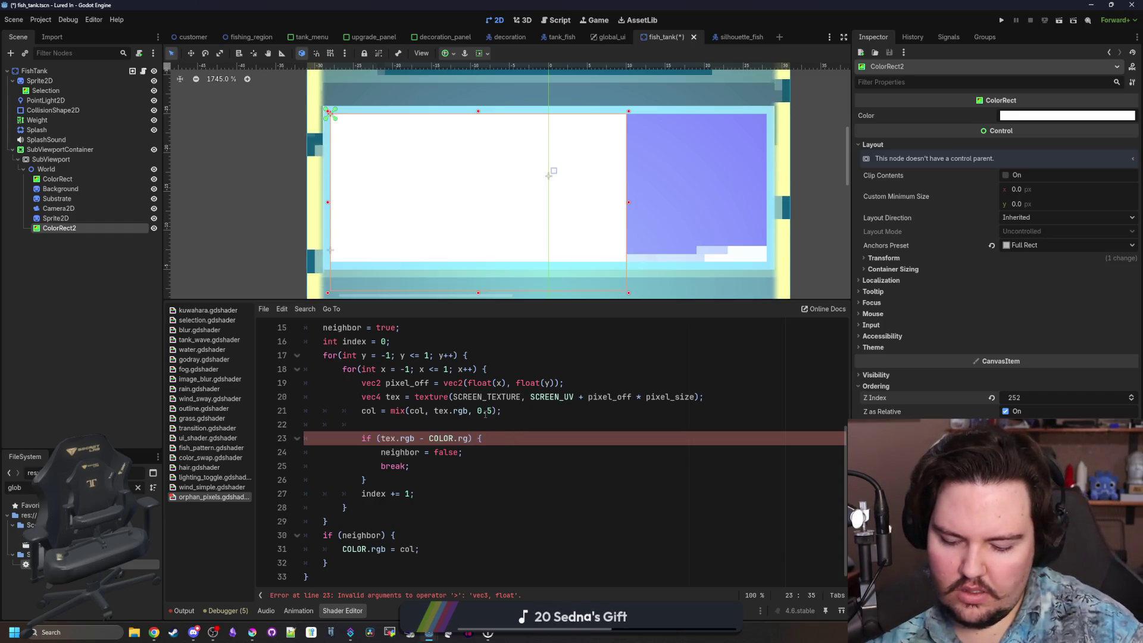
{"action": "key", "text": "Left"}
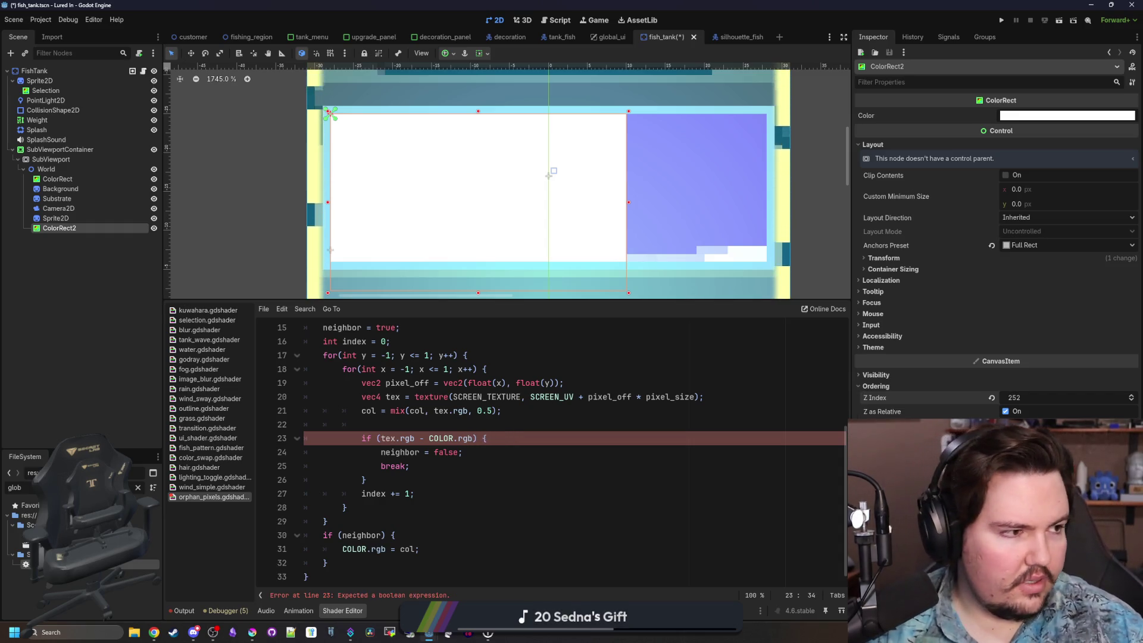
{"action": "key", "text": "alt+Tab"}
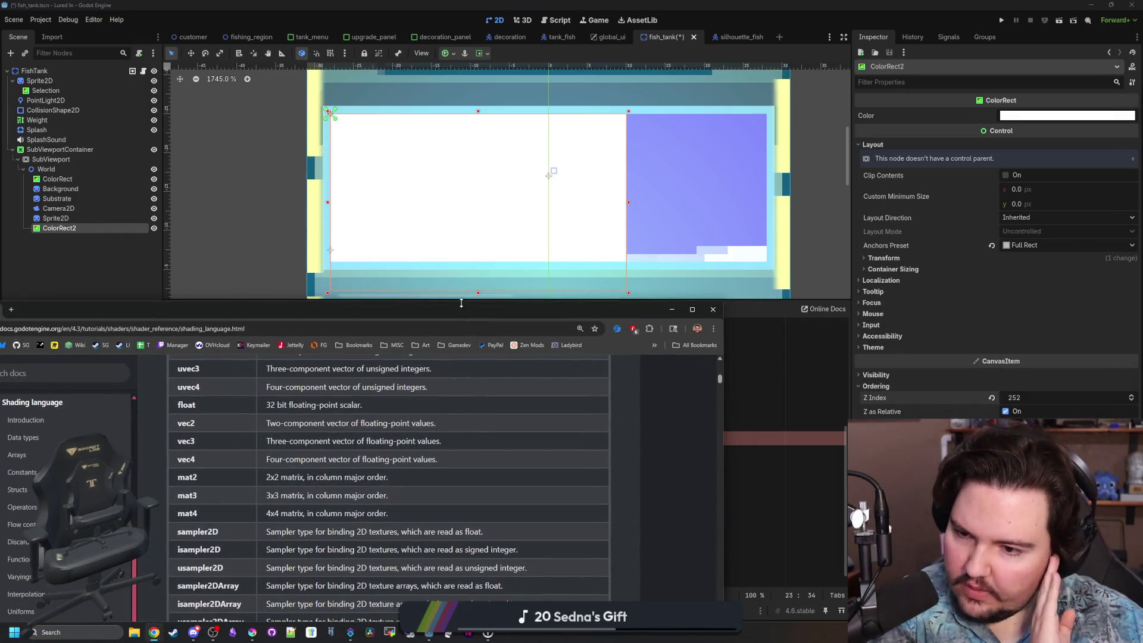
Browse the Shading language docs page, jumping to the Operators section, then Built-in functions.
{"action": "scroll", "coordinate": [579, 344], "scroll_direction": "up", "scroll_amount": 4}
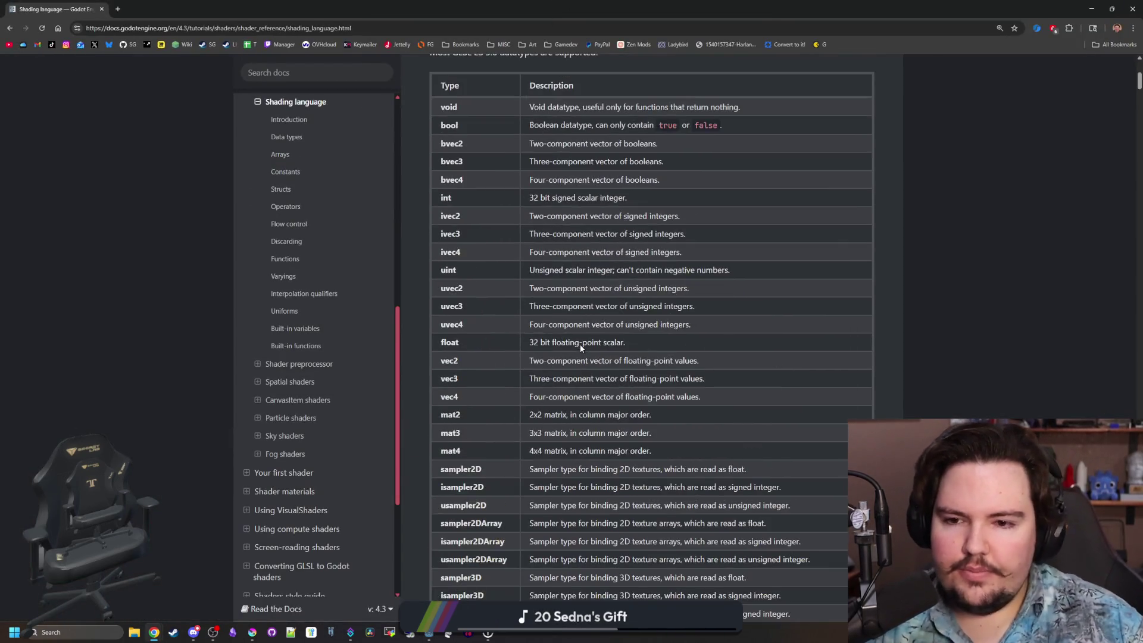
{"action": "scroll", "coordinate": [579, 344], "scroll_direction": "down", "scroll_amount": 15}
{"action": "scroll", "coordinate": [581, 346], "scroll_direction": "down", "scroll_amount": 20}
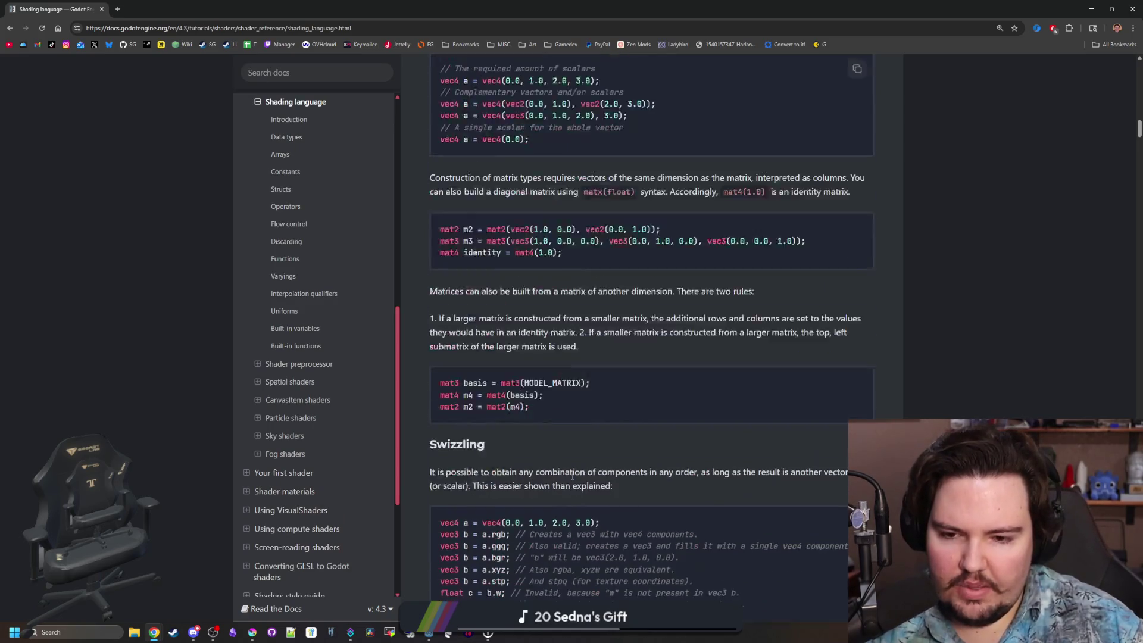
{"action": "scroll", "coordinate": [573, 446], "scroll_direction": "down", "scroll_amount": 18}
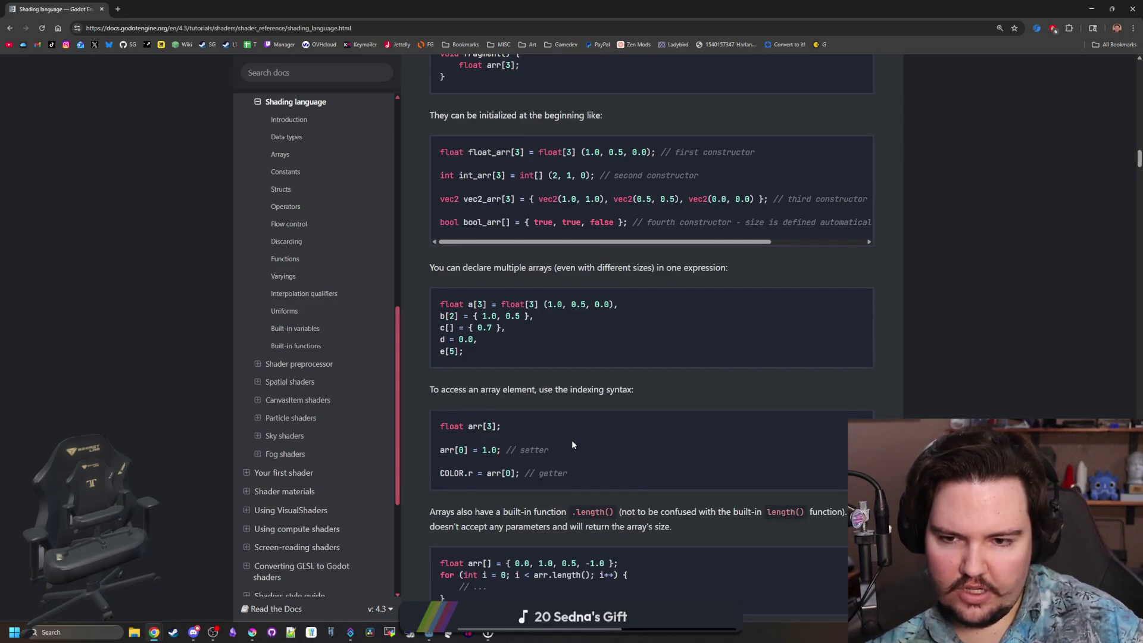
{"action": "scroll", "coordinate": [573, 445], "scroll_direction": "down", "scroll_amount": 20}
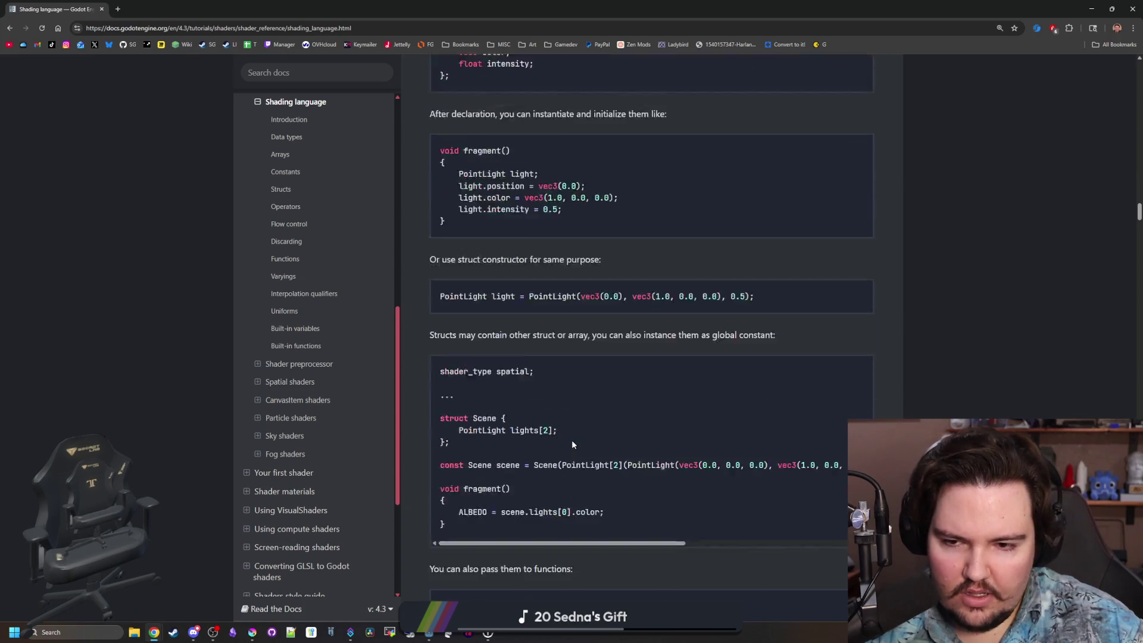
{"action": "scroll", "coordinate": [572, 437], "scroll_direction": "down", "scroll_amount": 20}
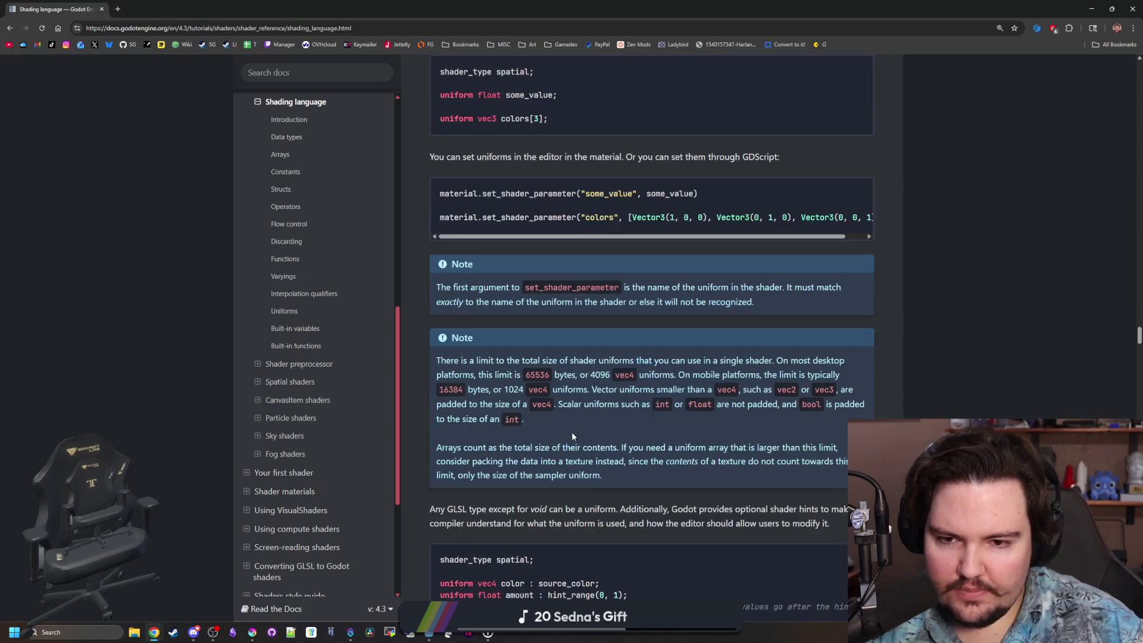
{"action": "scroll", "coordinate": [312, 292], "scroll_direction": "up", "scroll_amount": 1}
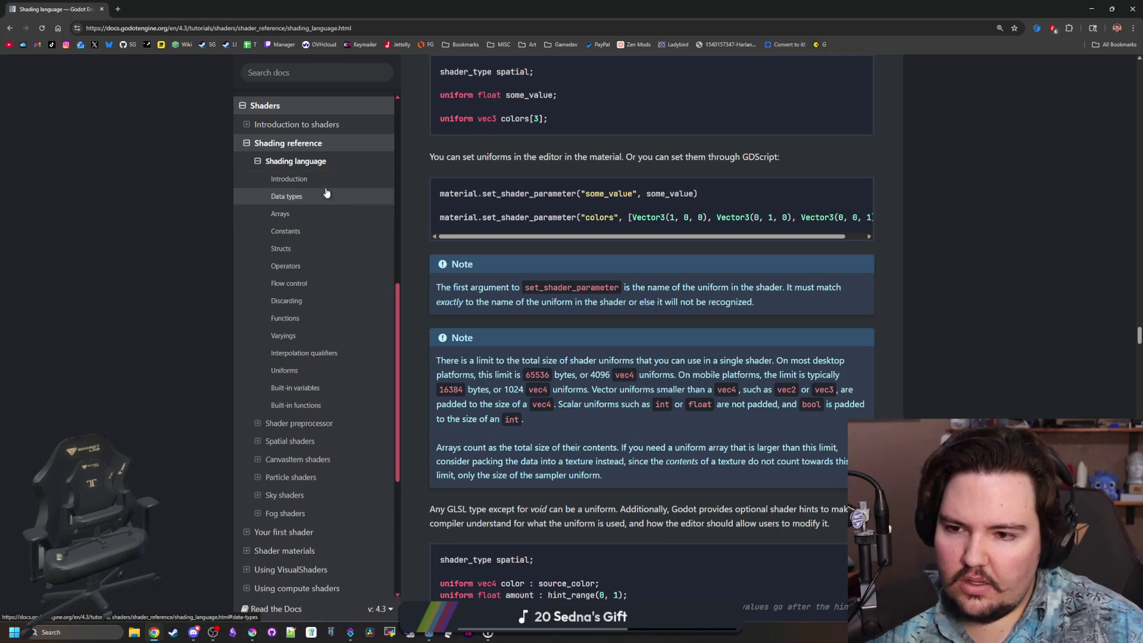
{"action": "left_click", "coordinate": [318, 269]}
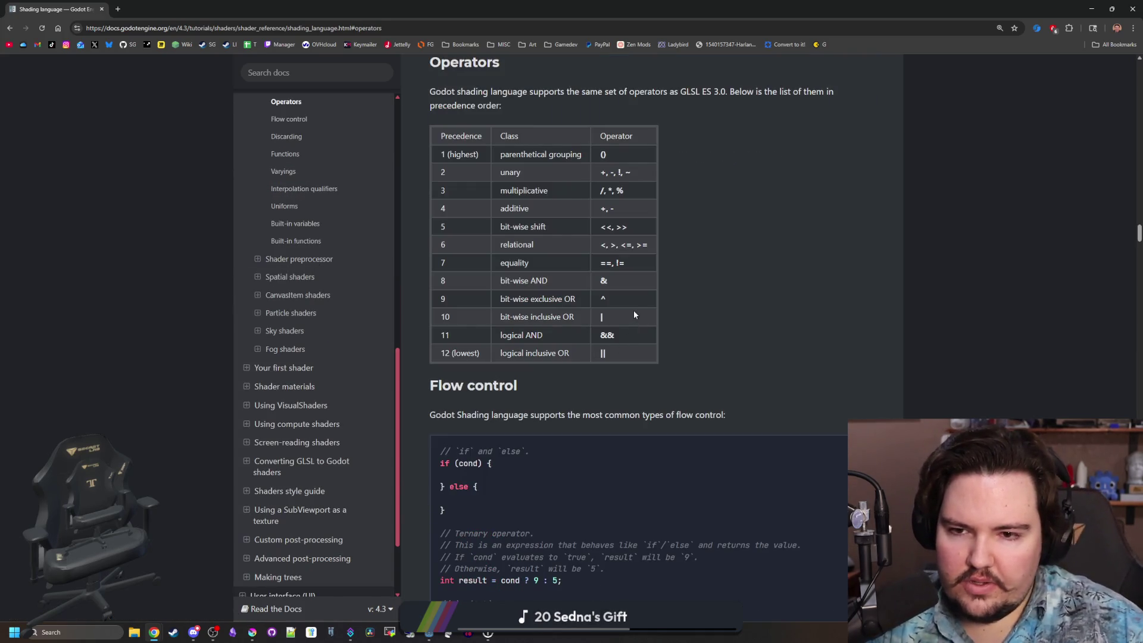
{"action": "scroll", "coordinate": [554, 198], "scroll_direction": "down", "scroll_amount": 8}
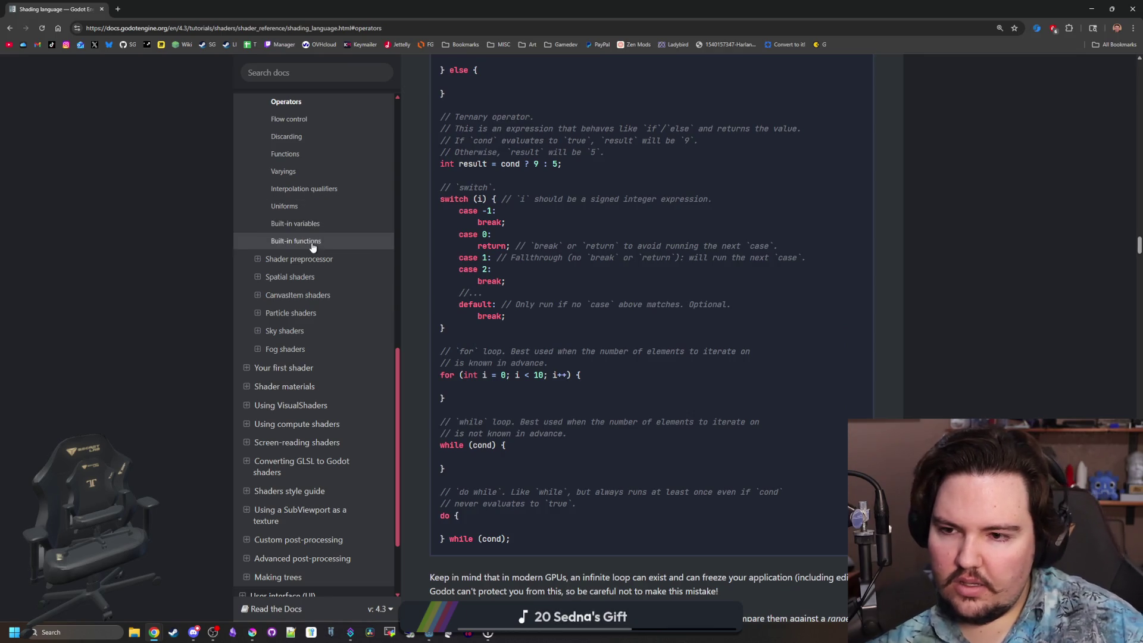
{"action": "left_click", "coordinate": [313, 242]}
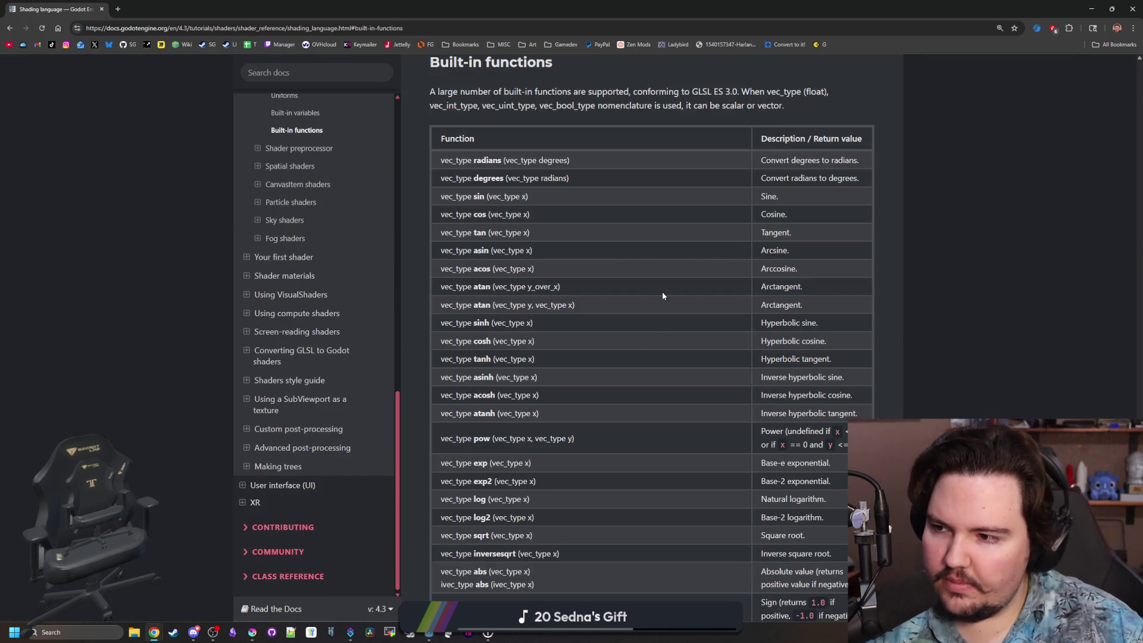
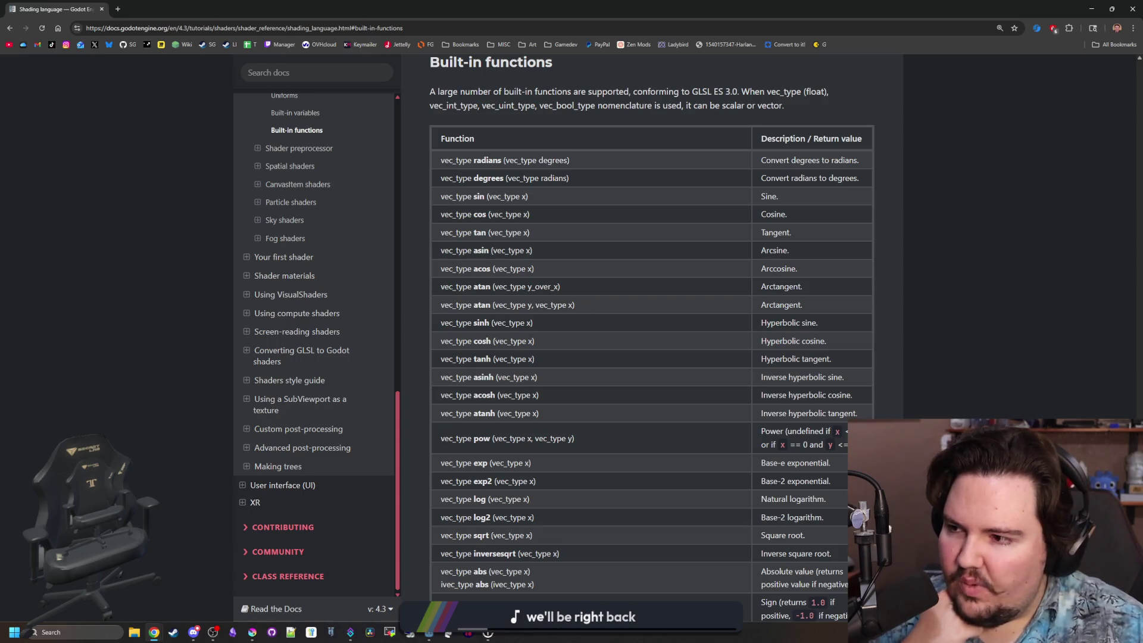
Return to the Godot shading language docs and scroll into the Built-in functions table.
{"action": "key", "text": "alt+Tab"}
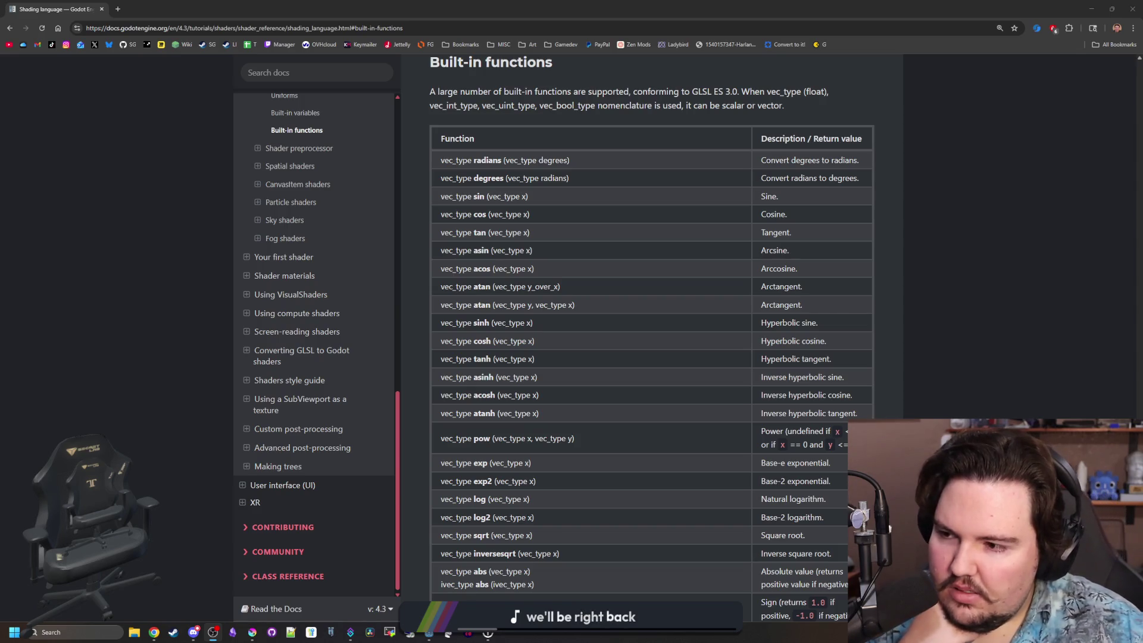
{"action": "left_click", "coordinate": [726, 420]}
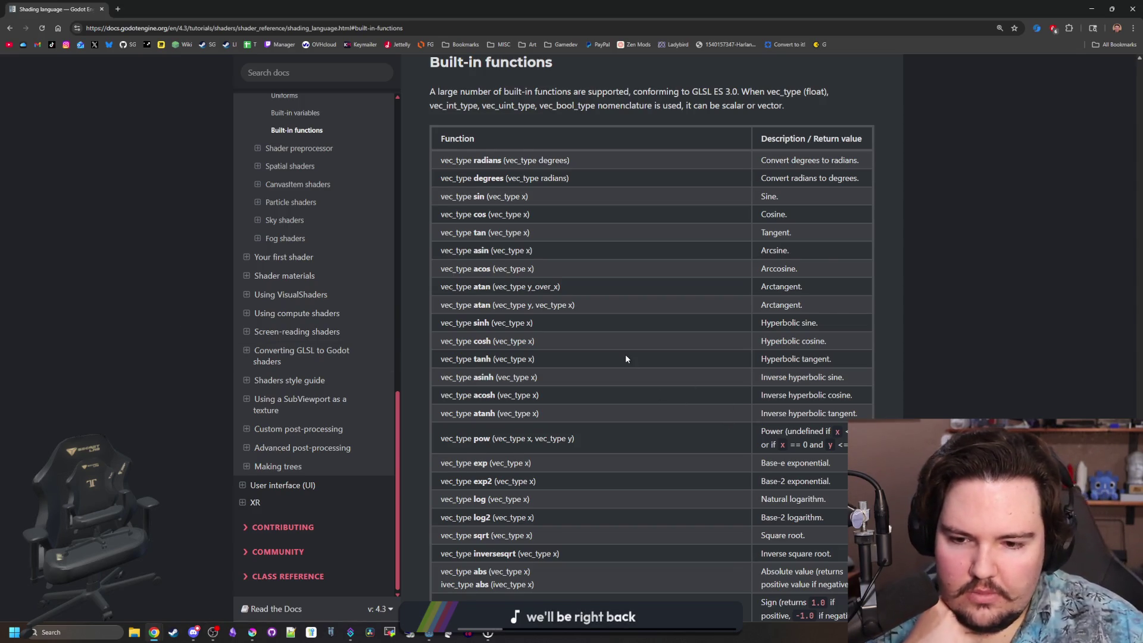
{"action": "scroll", "coordinate": [619, 322], "scroll_direction": "down", "scroll_amount": 5}
{"action": "scroll", "coordinate": [559, 232], "scroll_direction": "down", "scroll_amount": 1}
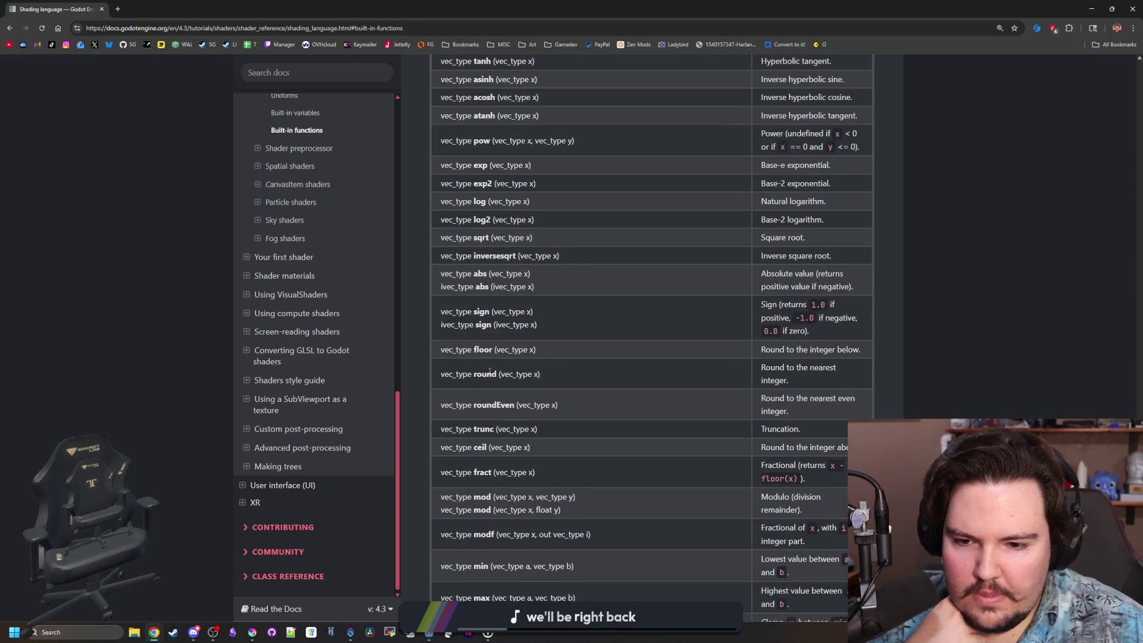
{"action": "scroll", "coordinate": [482, 465], "scroll_direction": "down", "scroll_amount": 3}
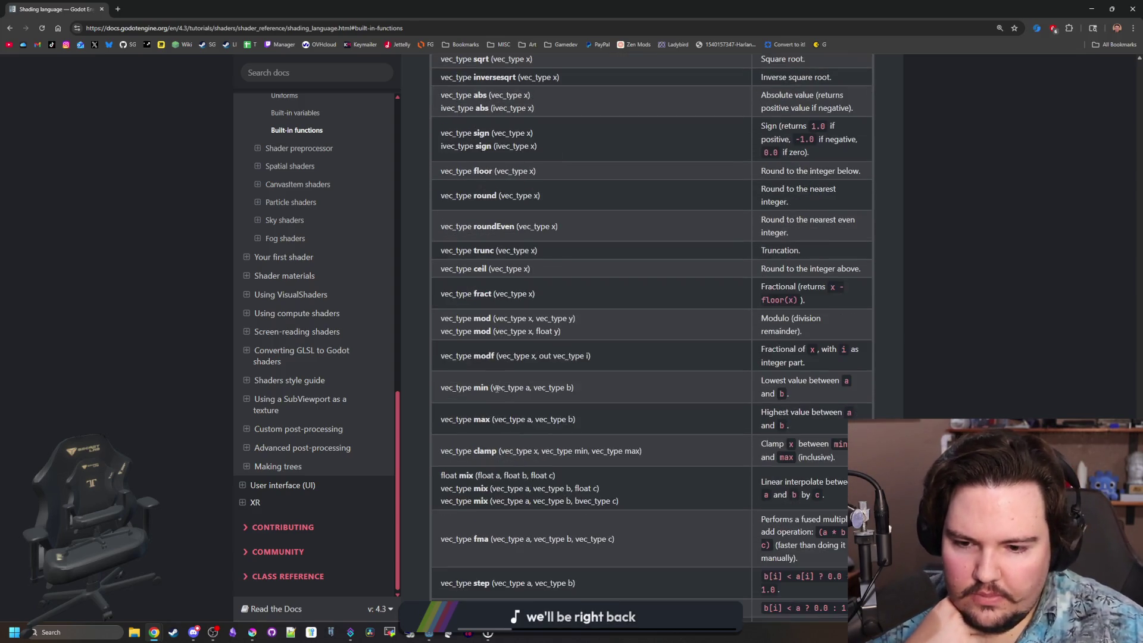
{"action": "scroll", "coordinate": [497, 389], "scroll_direction": "down", "scroll_amount": 2}
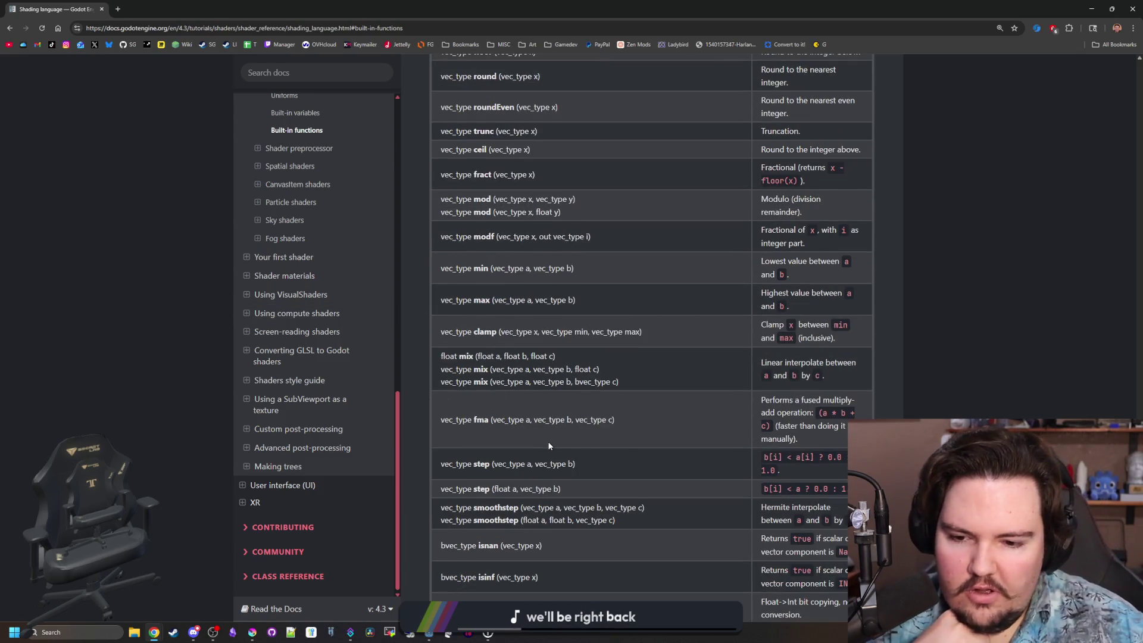
{"action": "scroll", "coordinate": [557, 397], "scroll_direction": "down", "scroll_amount": 2}
{"action": "scroll", "coordinate": [557, 393], "scroll_direction": "down", "scroll_amount": 5}
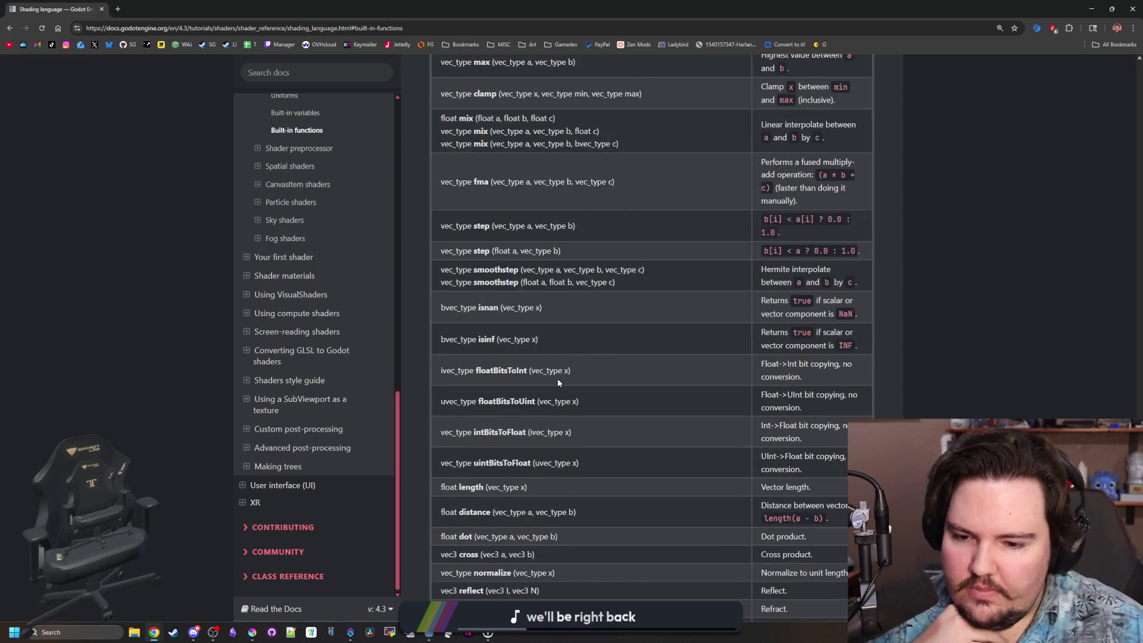
{"action": "scroll", "coordinate": [556, 374], "scroll_direction": "down", "scroll_amount": 1}
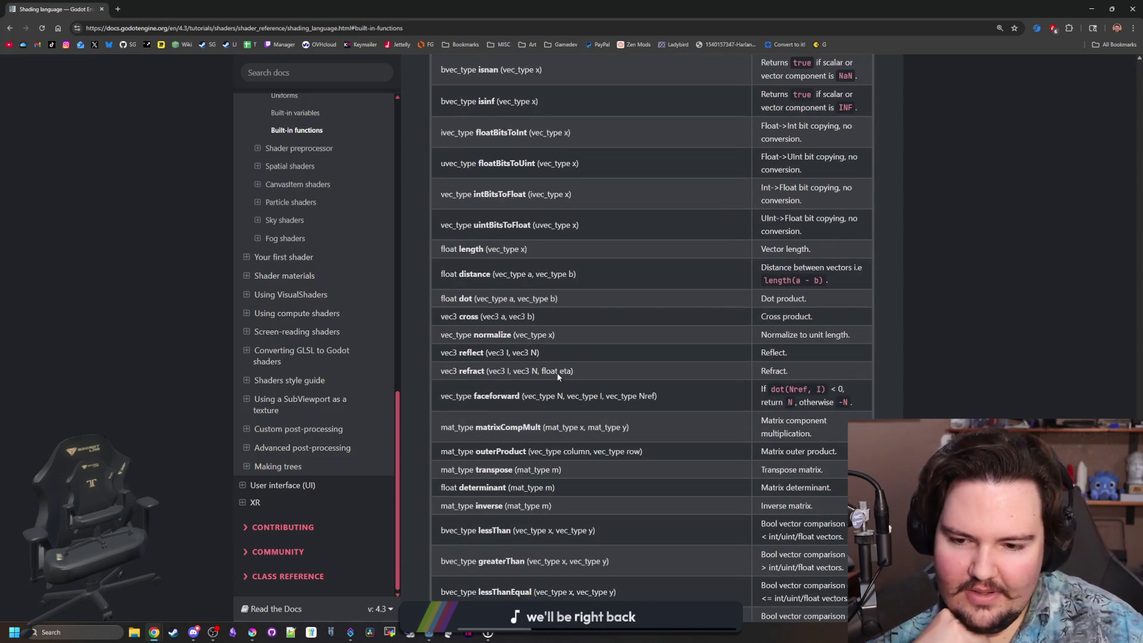
{"action": "scroll", "coordinate": [566, 344], "scroll_direction": "down", "scroll_amount": 2}
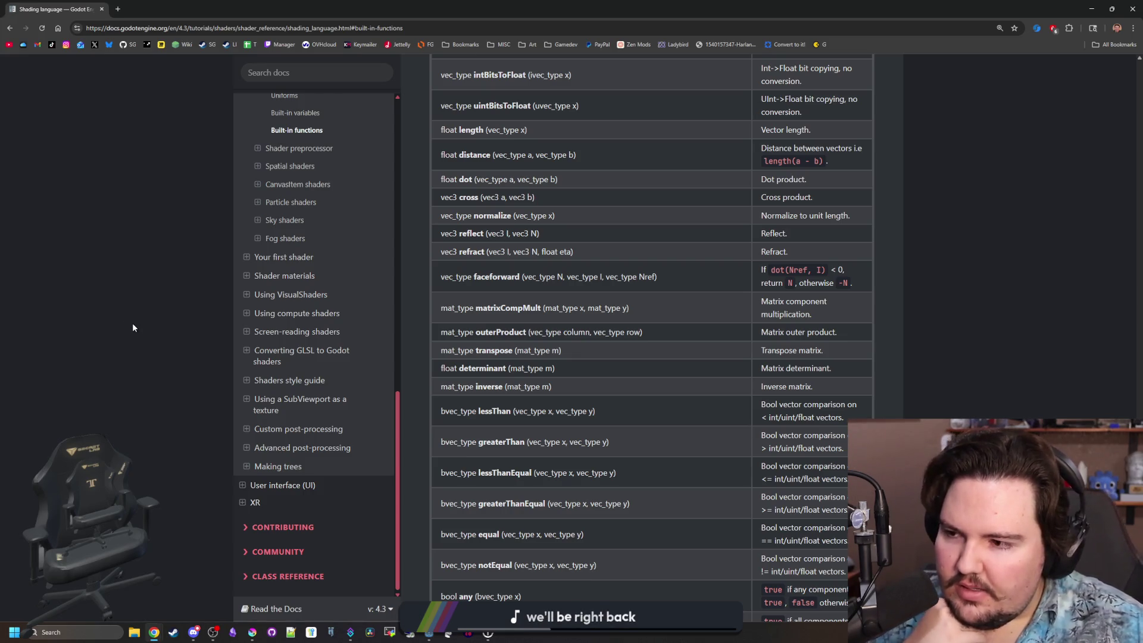
{"action": "scroll", "coordinate": [495, 428], "scroll_direction": "down", "scroll_amount": 4}
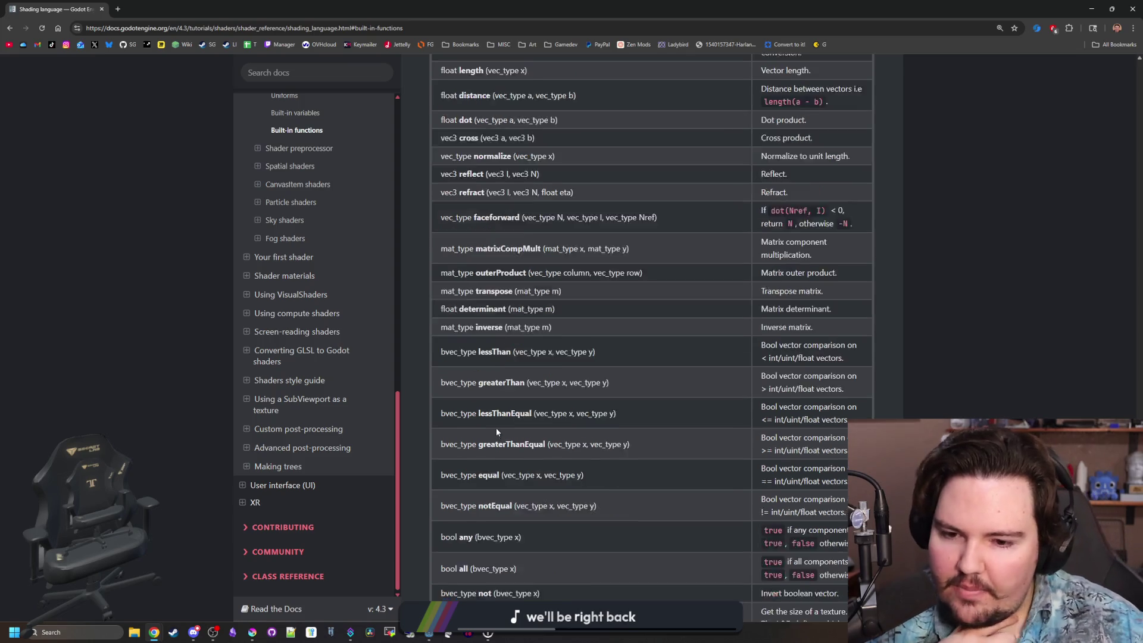
{"action": "scroll", "coordinate": [502, 420], "scroll_direction": "down", "scroll_amount": 8}
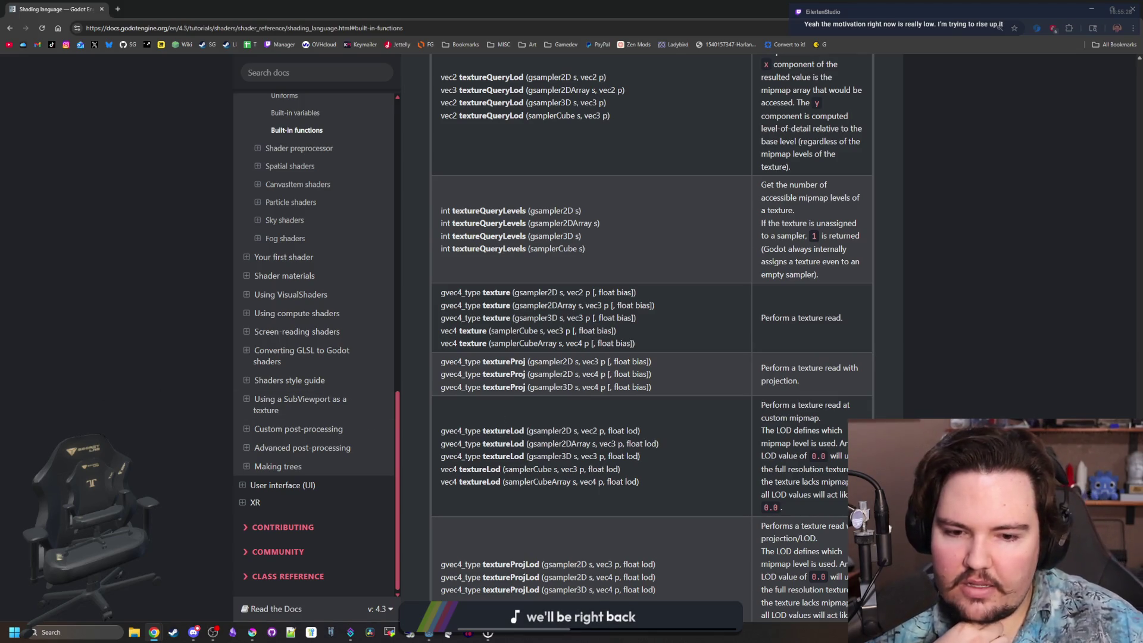
{"action": "left_click_drag", "start_coordinate": [662, 484], "coordinate": [441, 425]}
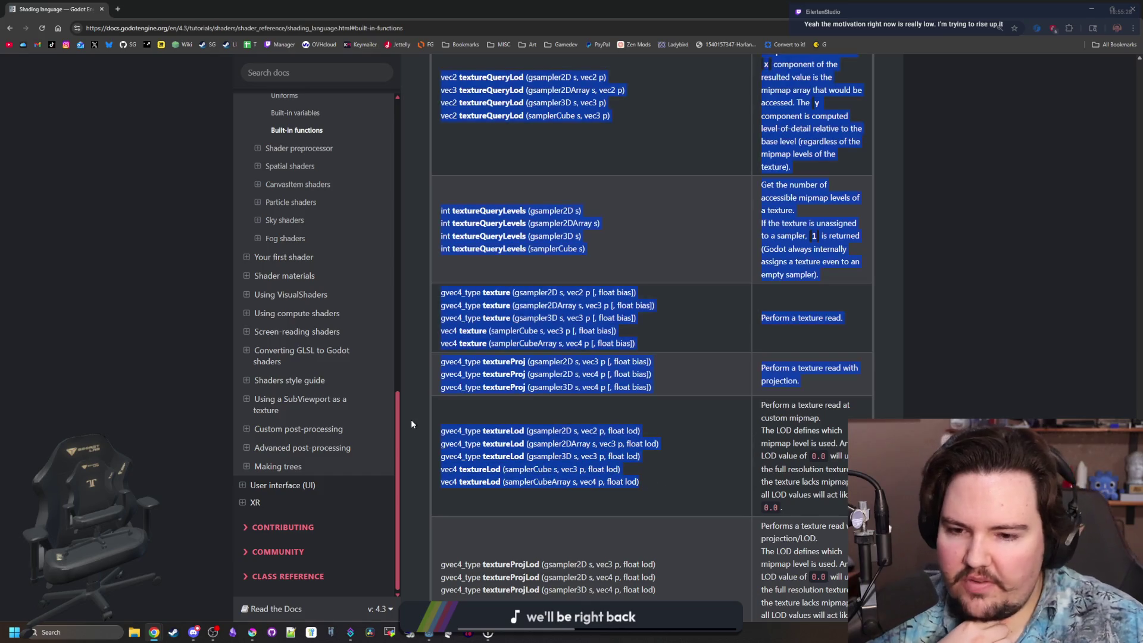
{"action": "left_click", "coordinate": [440, 430]}
Scroll further through the built-in functions and open a new Chrome window.
{"action": "scroll", "coordinate": [441, 430], "scroll_direction": "down", "scroll_amount": 3}
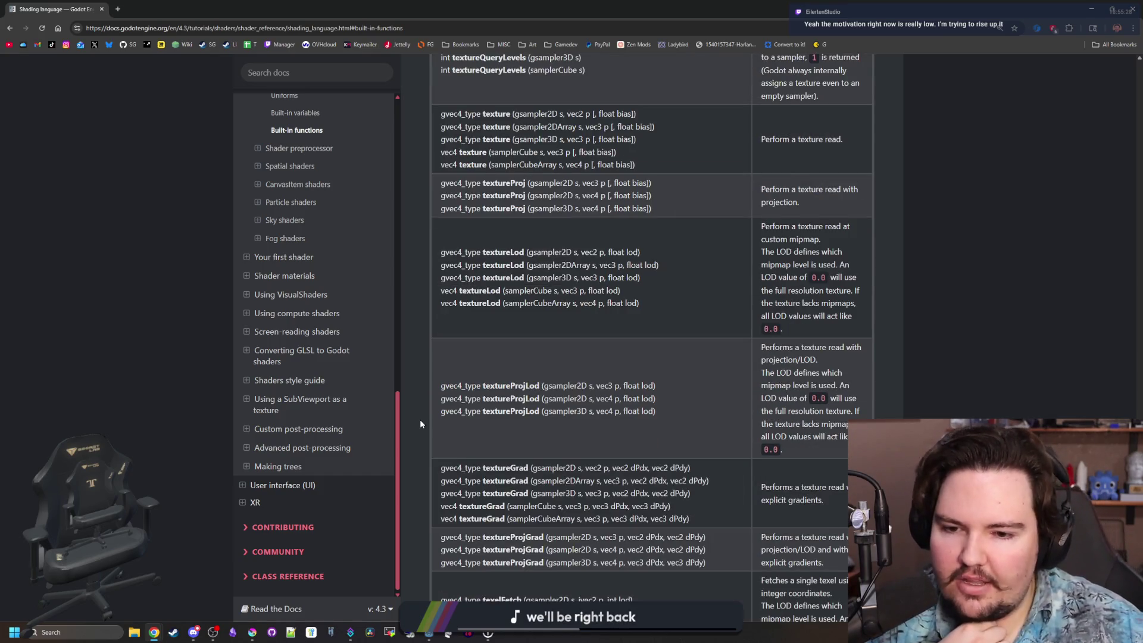
{"action": "scroll", "coordinate": [441, 417], "scroll_direction": "down", "scroll_amount": 3}
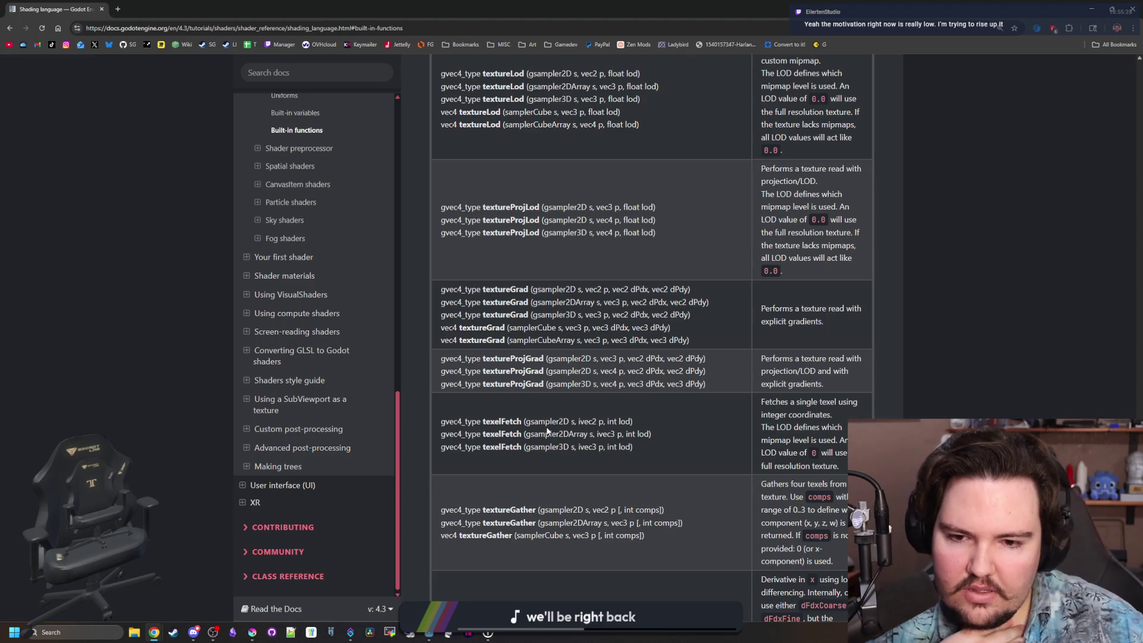
{"action": "scroll", "coordinate": [560, 323], "scroll_direction": "down", "scroll_amount": 7}
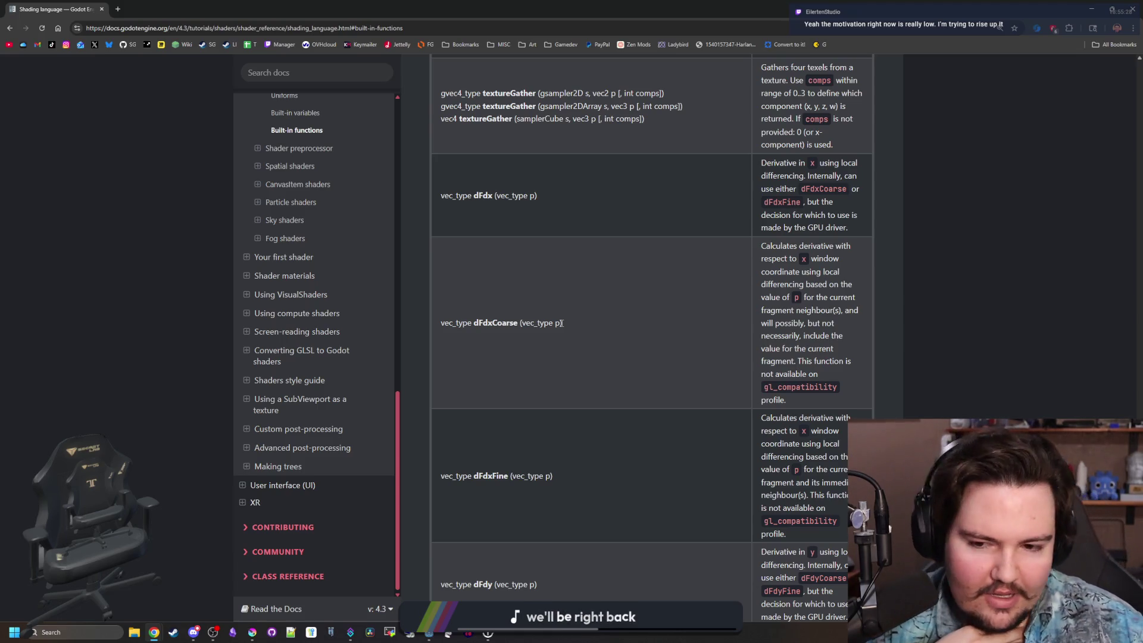
{"action": "scroll", "coordinate": [561, 323], "scroll_direction": "down", "scroll_amount": 10}
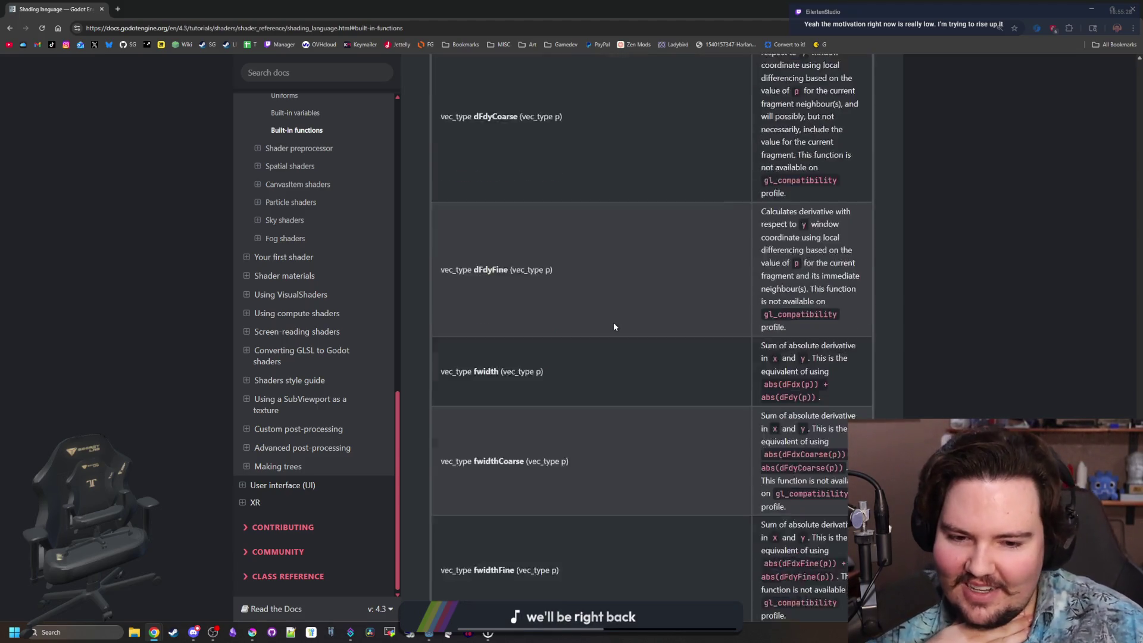
{"action": "scroll", "coordinate": [614, 326], "scroll_direction": "down", "scroll_amount": 12}
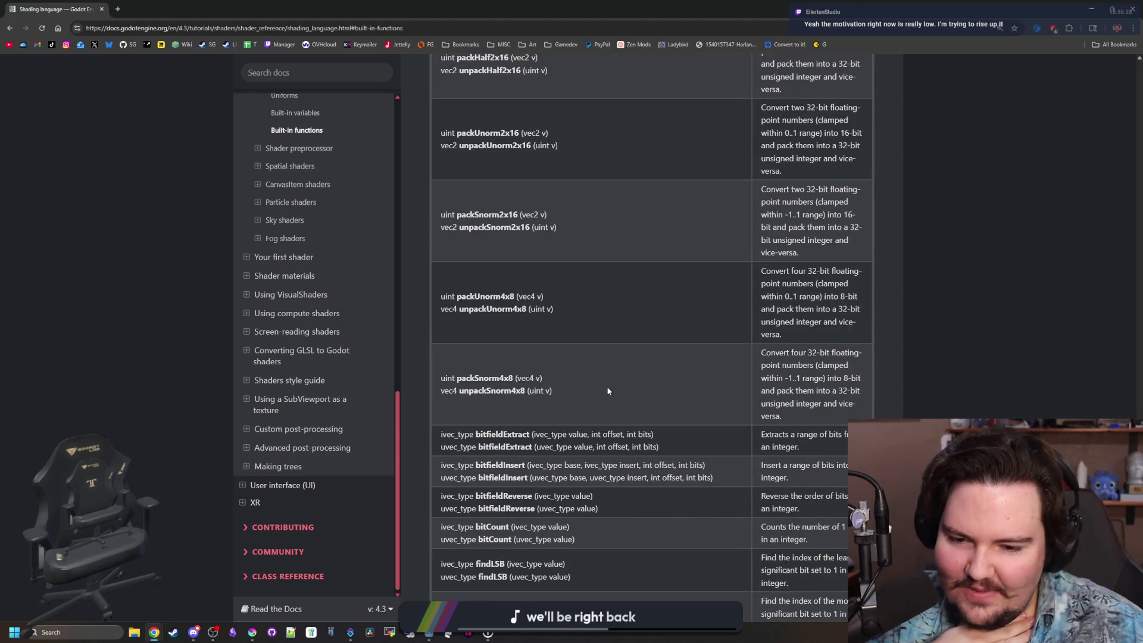
{"action": "scroll", "coordinate": [608, 391], "scroll_direction": "down", "scroll_amount": 4}
{"action": "scroll", "coordinate": [612, 350], "scroll_direction": "down", "scroll_amount": 5}
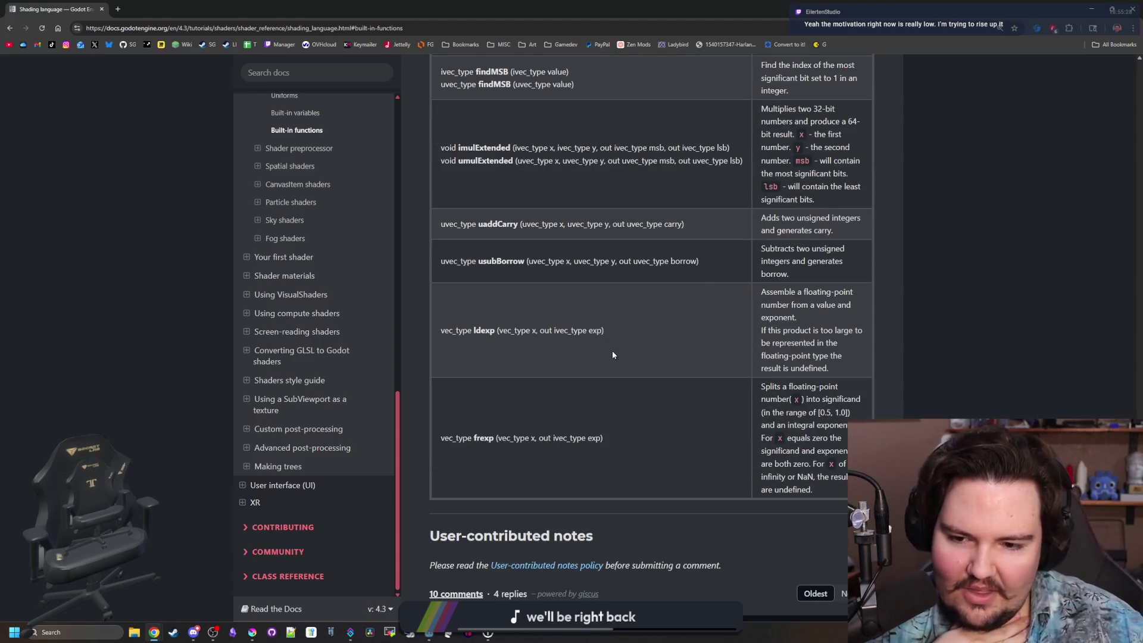
{"action": "scroll", "coordinate": [612, 350], "scroll_direction": "up", "scroll_amount": 20}
{"action": "scroll", "coordinate": [612, 372], "scroll_direction": "down", "scroll_amount": 20}
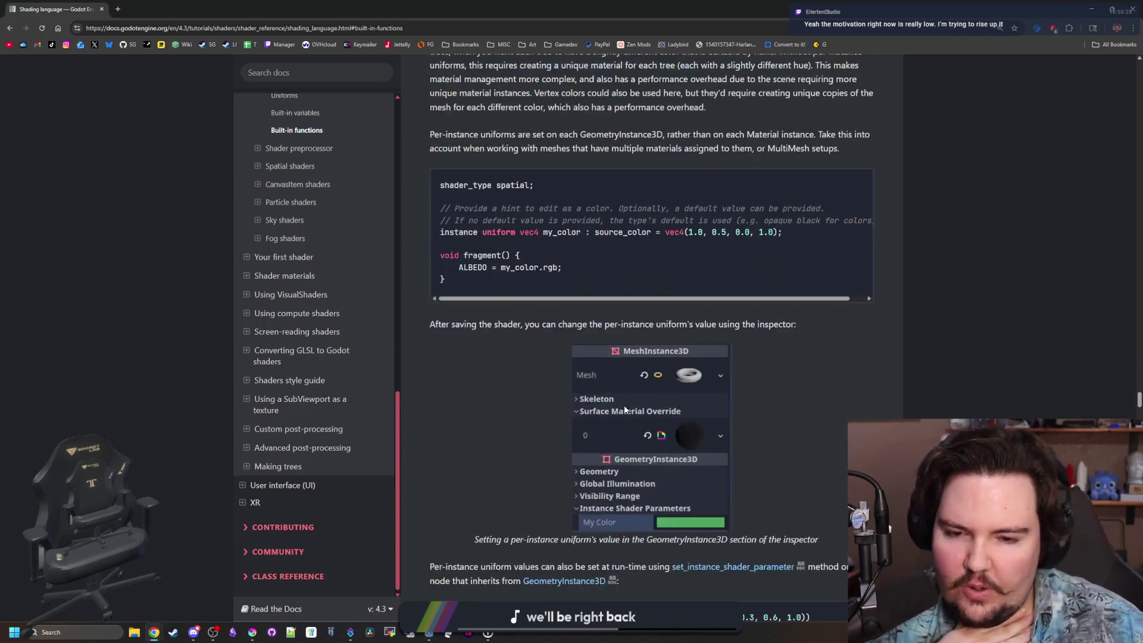
{"action": "scroll", "coordinate": [609, 397], "scroll_direction": "down", "scroll_amount": 5}
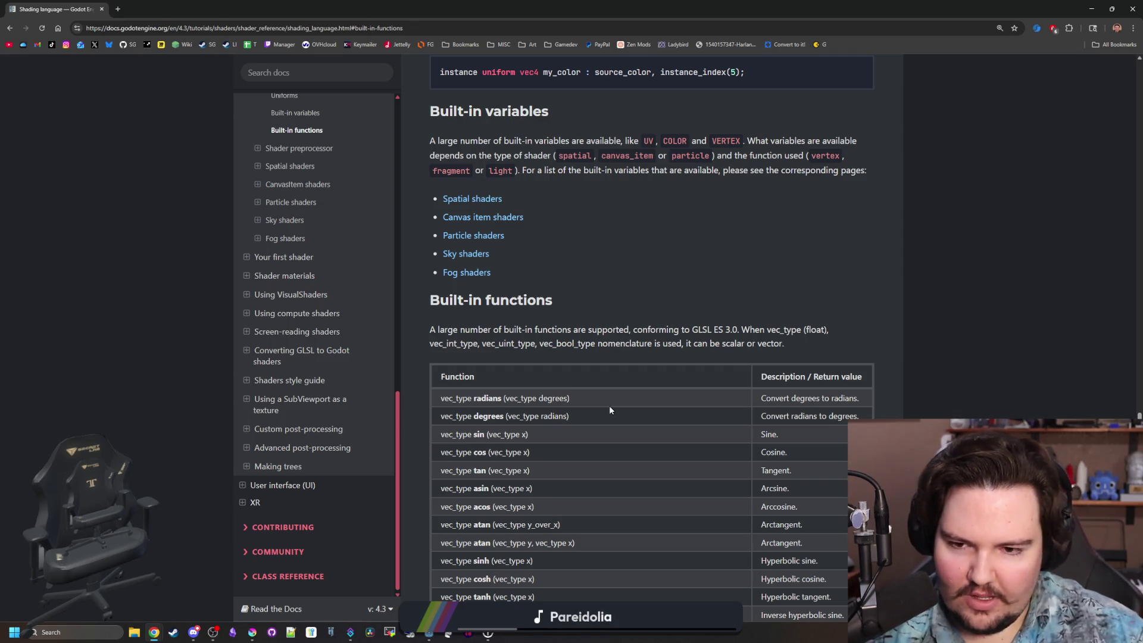
{"action": "scroll", "coordinate": [569, 253], "scroll_direction": "down", "scroll_amount": 2}
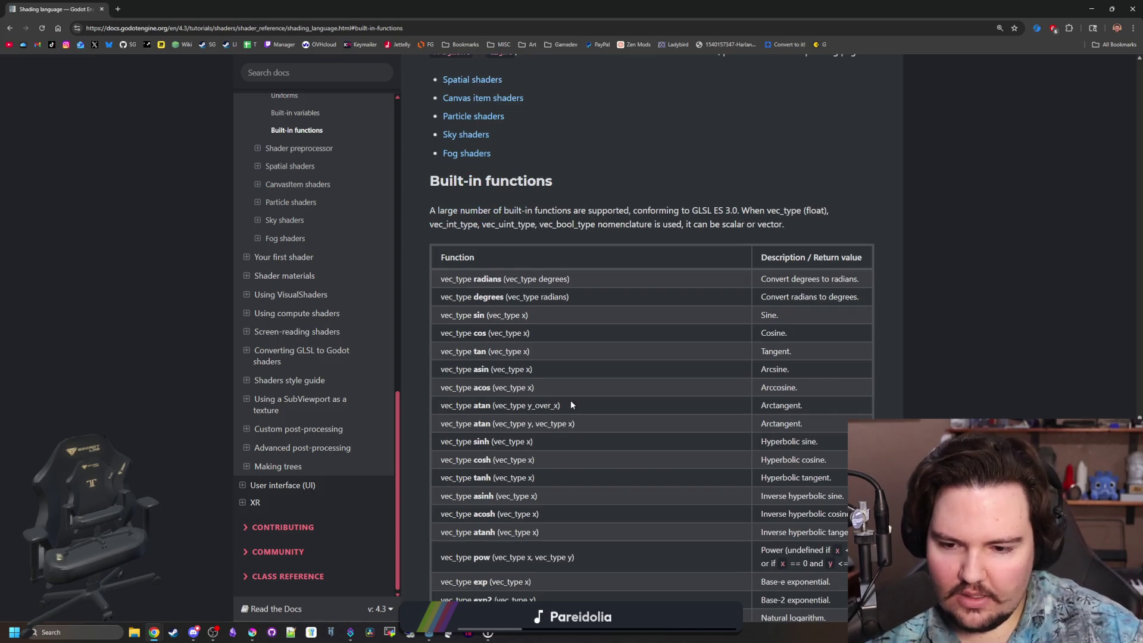
{"action": "scroll", "coordinate": [571, 405], "scroll_direction": "down", "scroll_amount": 2}
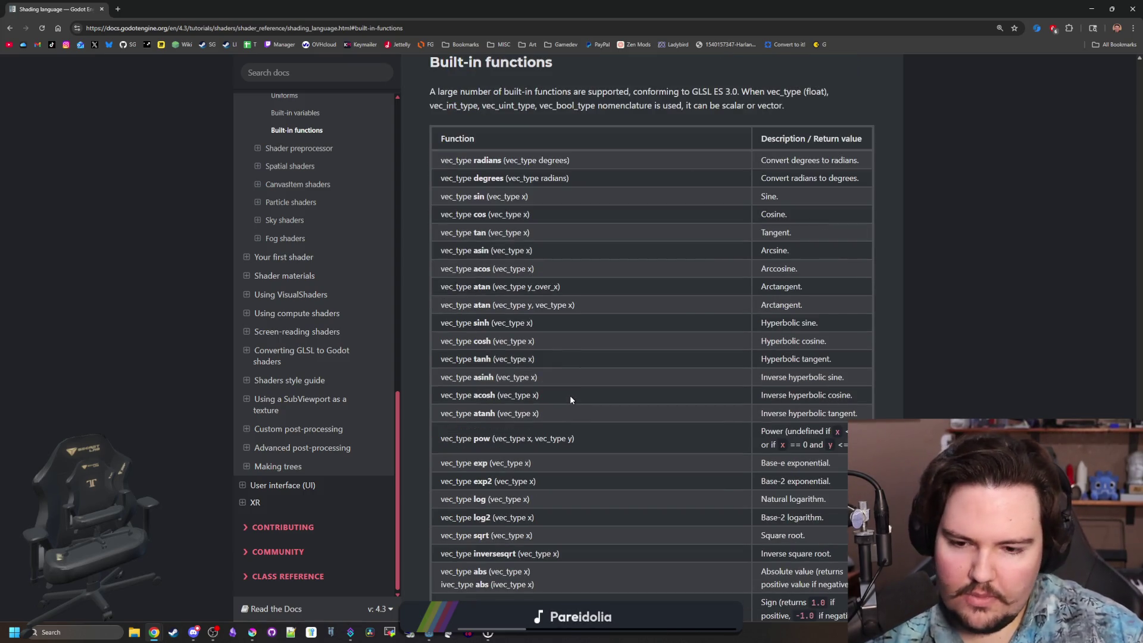
{"action": "scroll", "coordinate": [514, 410], "scroll_direction": "down", "scroll_amount": 2}
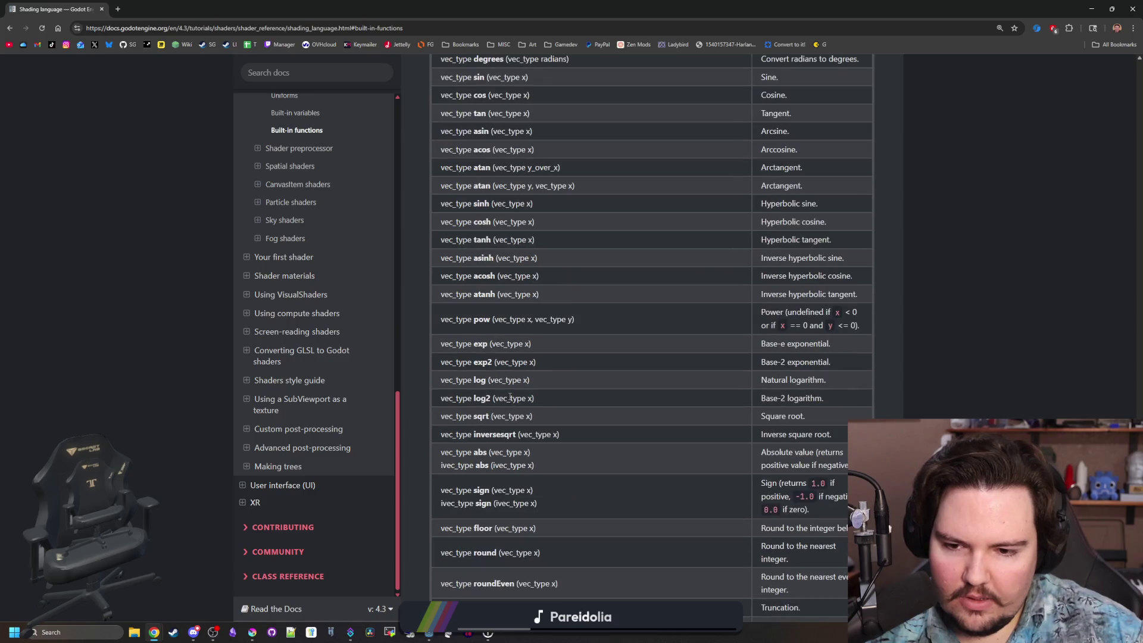
{"action": "scroll", "coordinate": [493, 438], "scroll_direction": "down", "scroll_amount": 1}
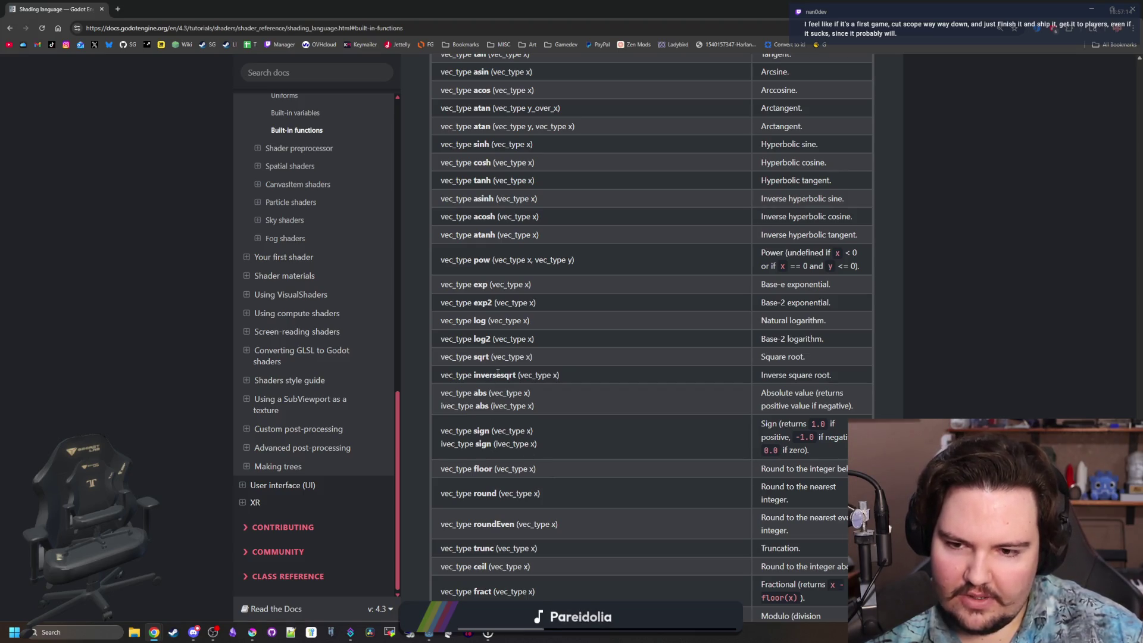
{"action": "scroll", "coordinate": [498, 373], "scroll_direction": "down", "scroll_amount": 1}
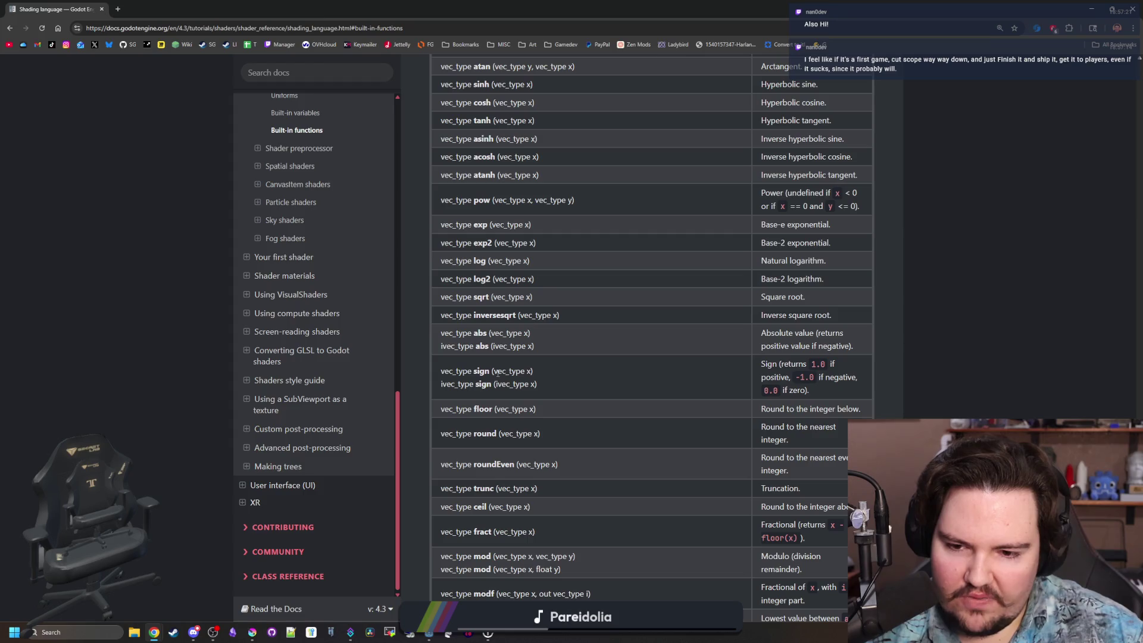
{"action": "scroll", "coordinate": [504, 409], "scroll_direction": "down", "scroll_amount": 2}
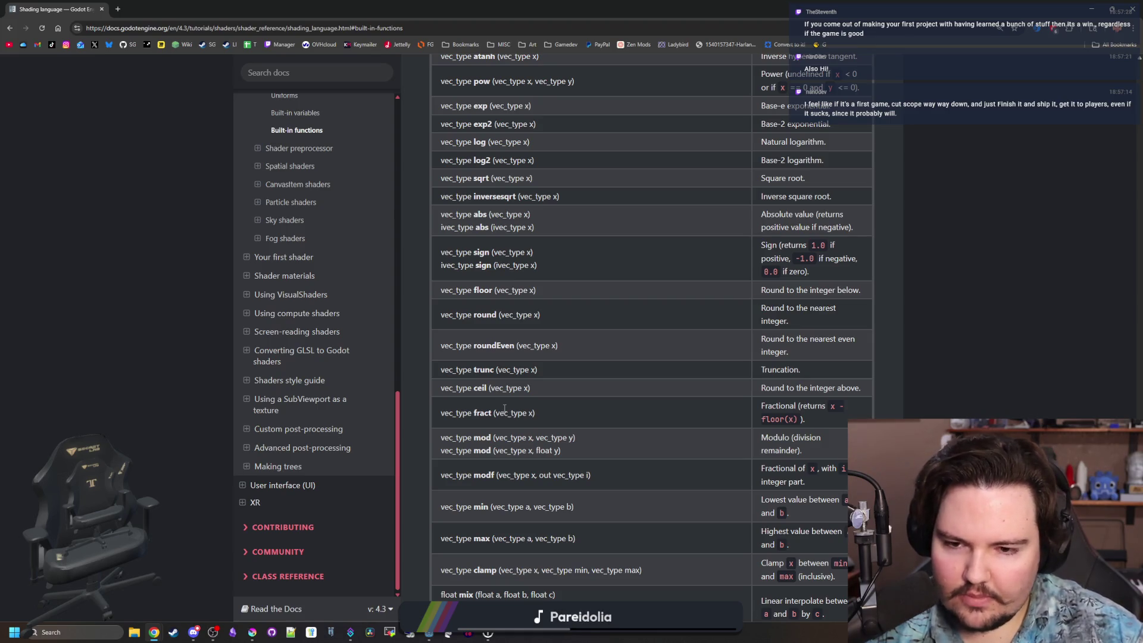
{"action": "scroll", "coordinate": [504, 409], "scroll_direction": "down", "scroll_amount": 2}
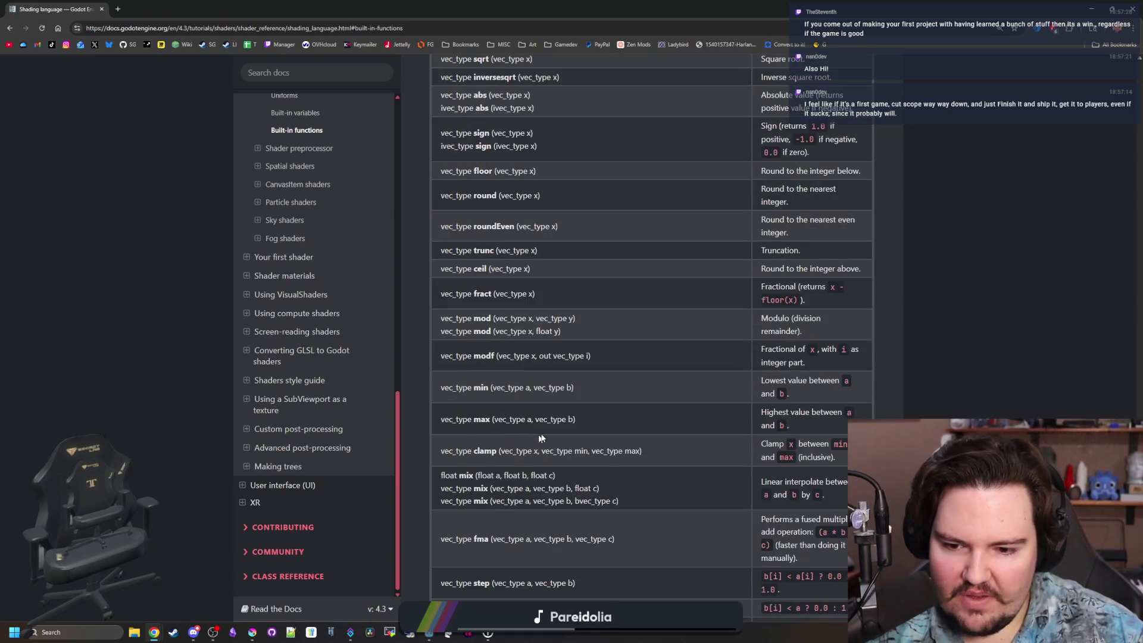
{"action": "key", "text": "ctrl+n"}
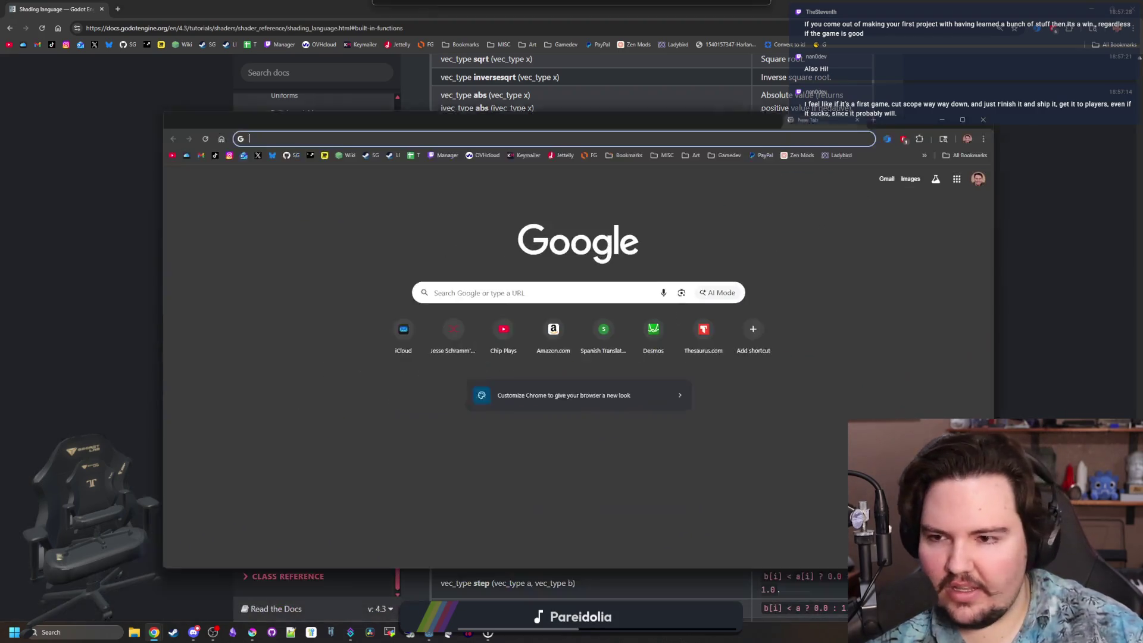
Open the Starground store page, move its window left, and step through the screenshots.
{"action": "left_click", "coordinate": [393, 150]}
{"action": "left_click_drag", "start_coordinate": [438, 115], "coordinate": [350, 108]}
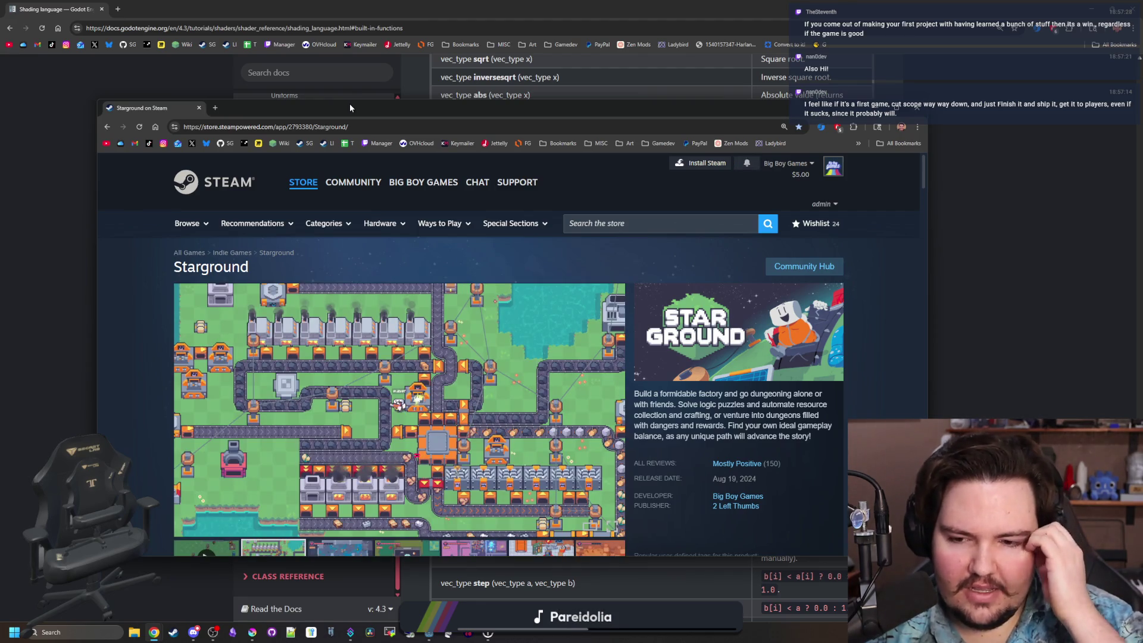
{"action": "left_click", "coordinate": [615, 411]}
{"action": "left_click", "coordinate": [616, 410]}
{"action": "left_click", "coordinate": [617, 409]}
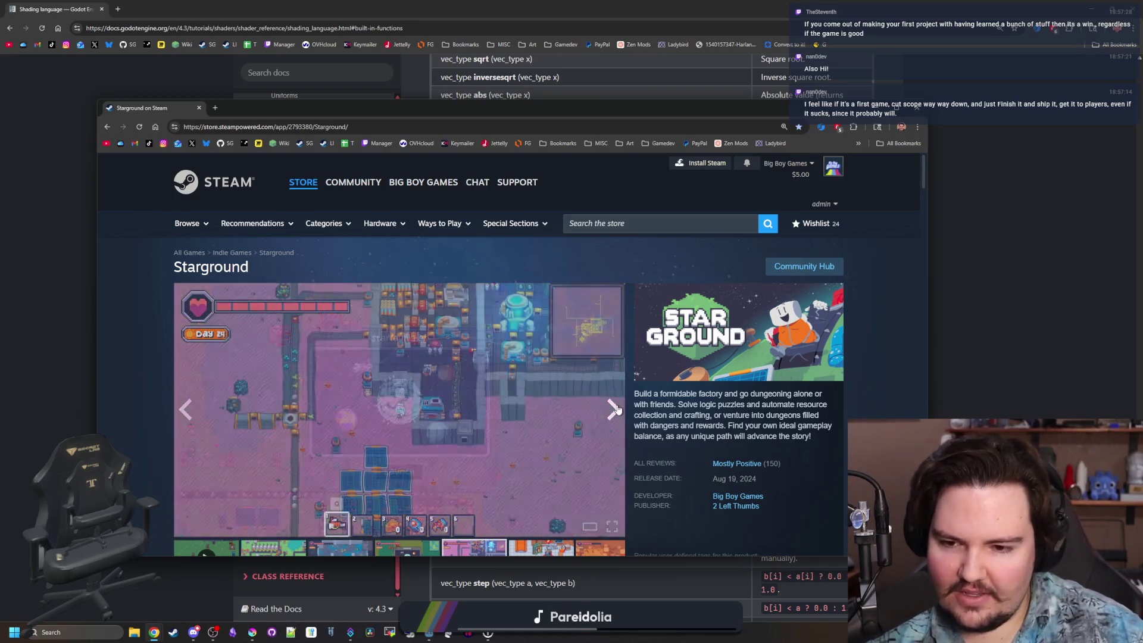
Scroll to the reviews, show the graph, and filter to February 14 negative reviews.
{"action": "mouse_move", "coordinate": [748, 464]}
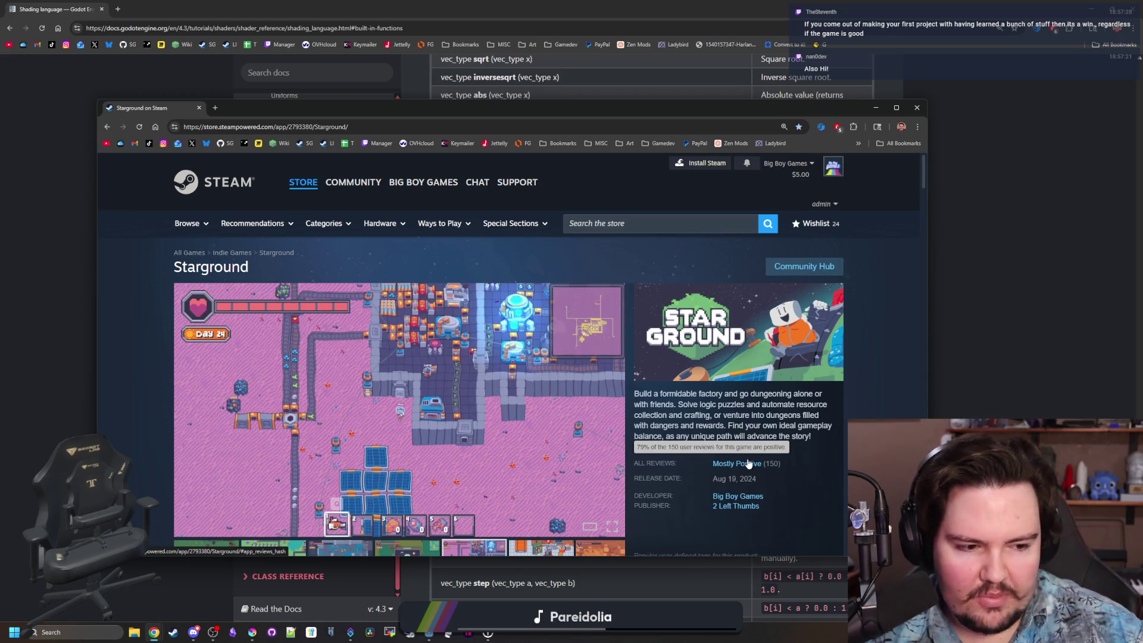
{"action": "scroll", "coordinate": [724, 424], "scroll_direction": "down", "scroll_amount": 1}
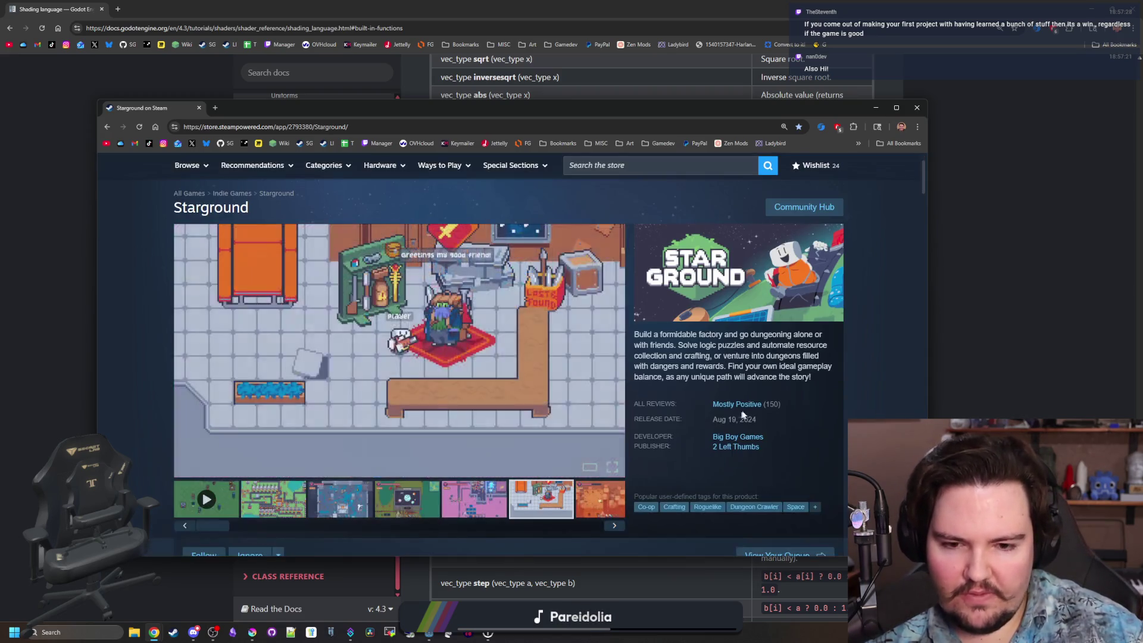
{"action": "mouse_move", "coordinate": [735, 403]}
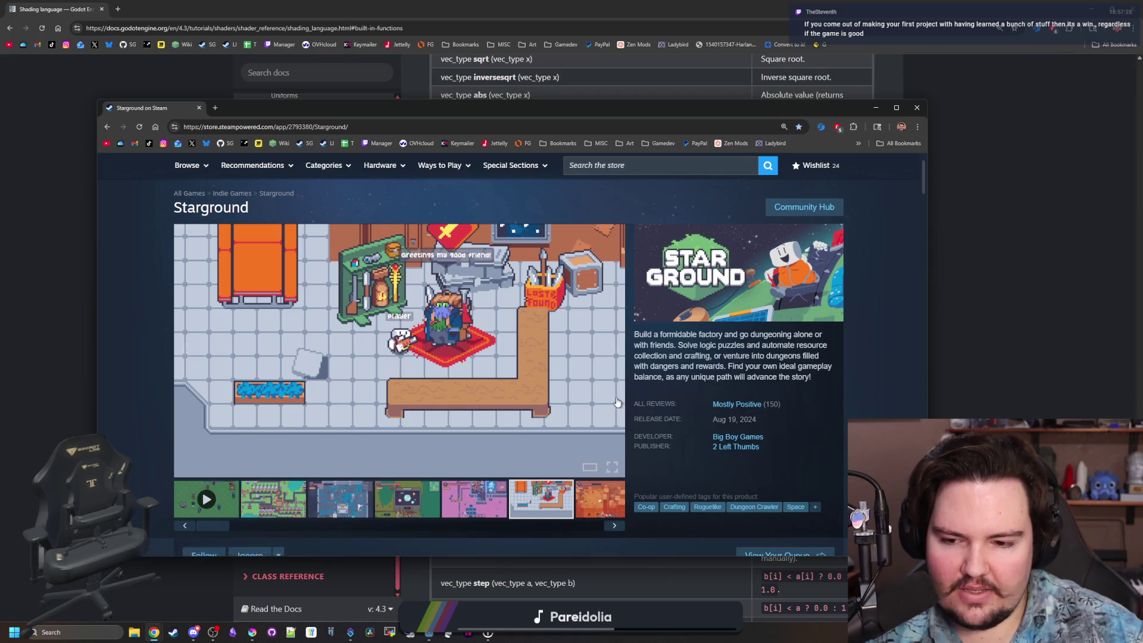
{"action": "scroll", "coordinate": [607, 402], "scroll_direction": "down", "scroll_amount": 10}
{"action": "scroll", "coordinate": [607, 406], "scroll_direction": "down", "scroll_amount": 15}
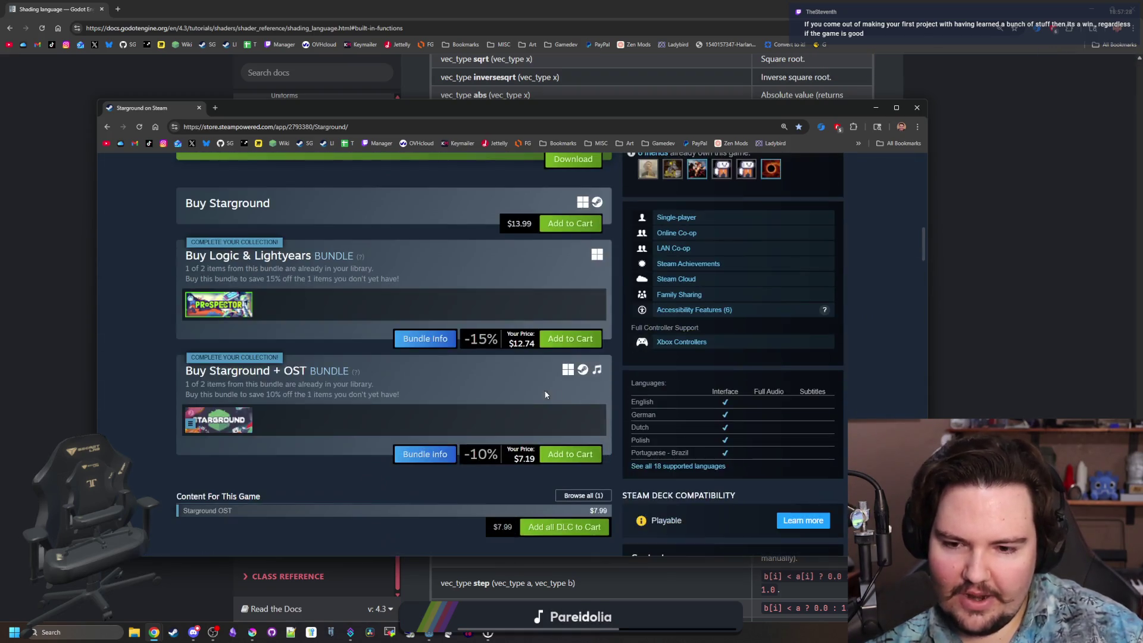
{"action": "scroll", "coordinate": [373, 349], "scroll_direction": "down", "scroll_amount": 20}
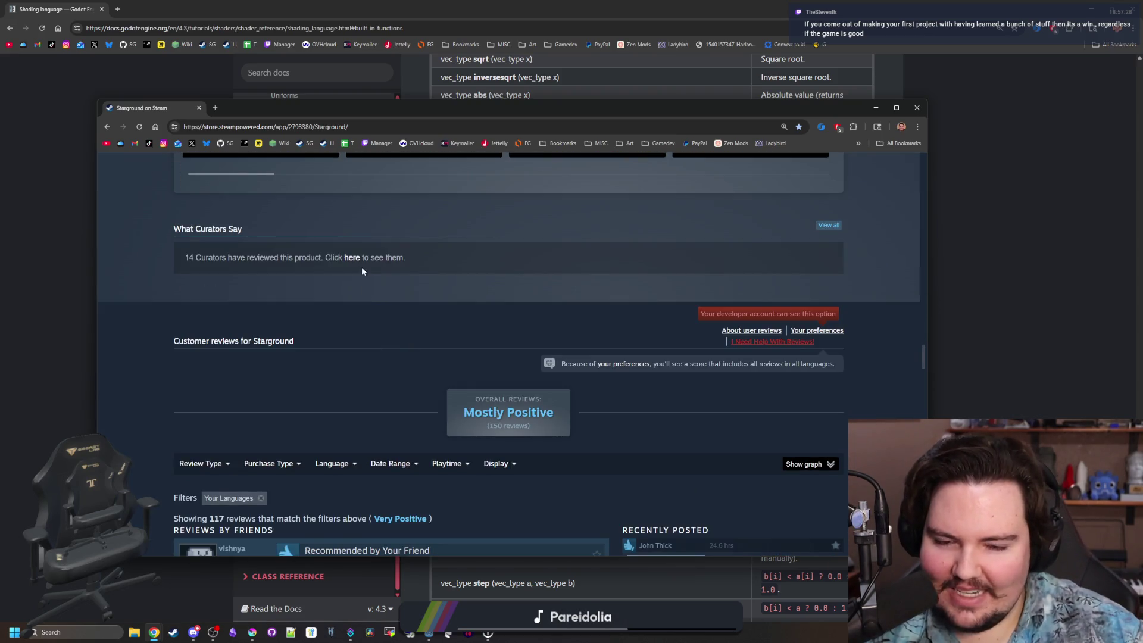
{"action": "scroll", "coordinate": [362, 271], "scroll_direction": "down", "scroll_amount": 2}
{"action": "left_click", "coordinate": [806, 345]}
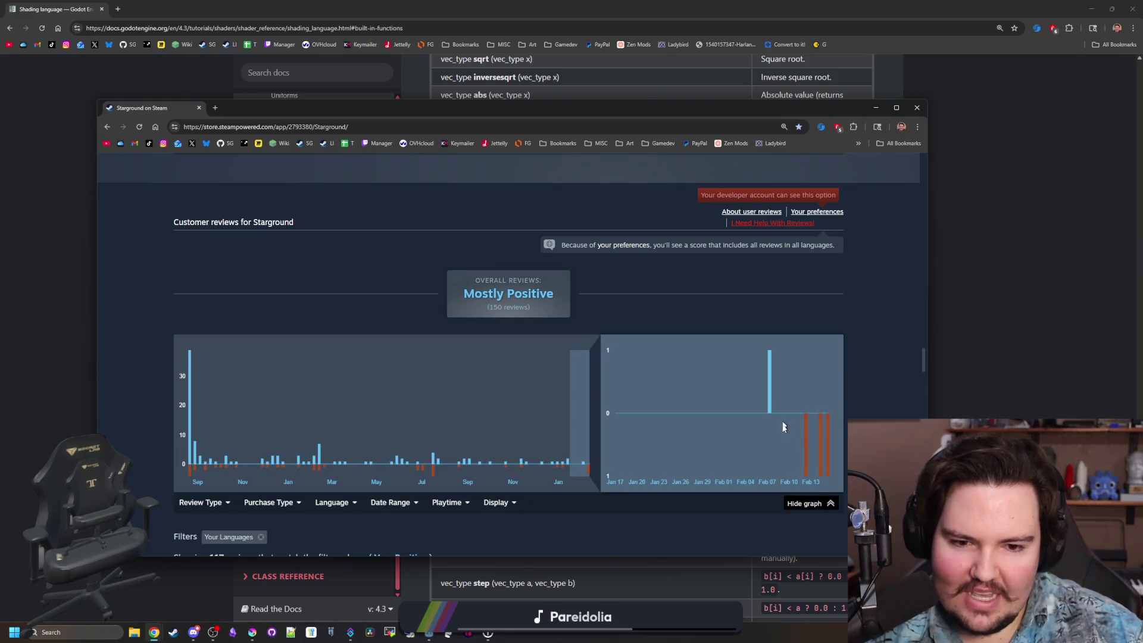
{"action": "left_click", "coordinate": [823, 470]}
Drag the Starground store window aside and close it.
{"action": "scroll", "coordinate": [443, 427], "scroll_direction": "down", "scroll_amount": 4}
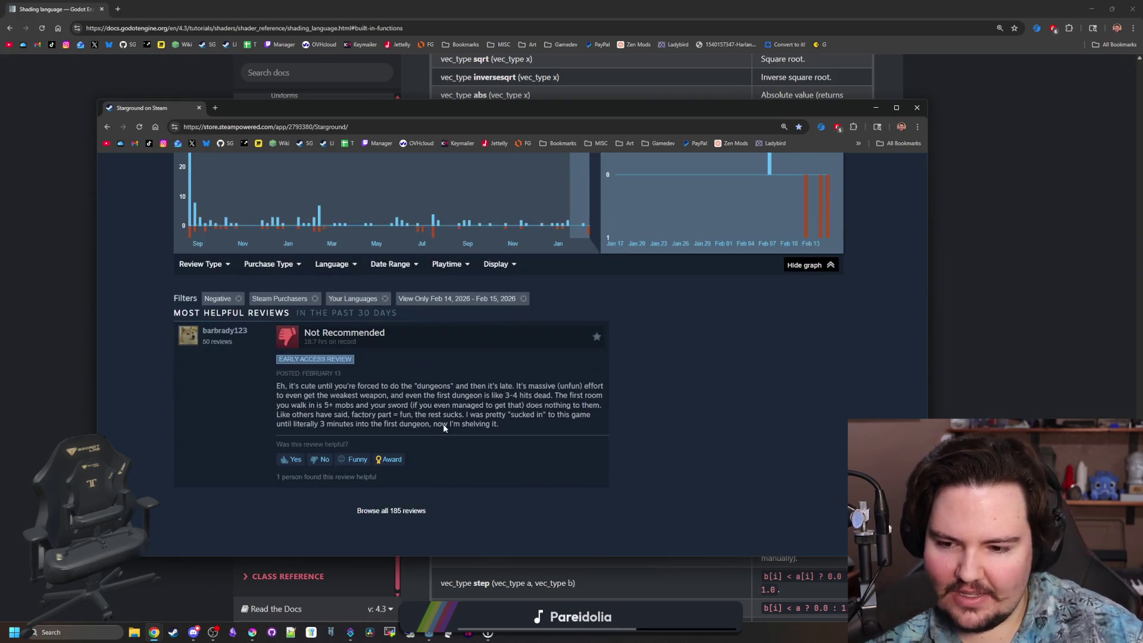
{"action": "scroll", "coordinate": [555, 409], "scroll_direction": "down", "scroll_amount": 3}
{"action": "scroll", "coordinate": [557, 414], "scroll_direction": "up", "scroll_amount": 15}
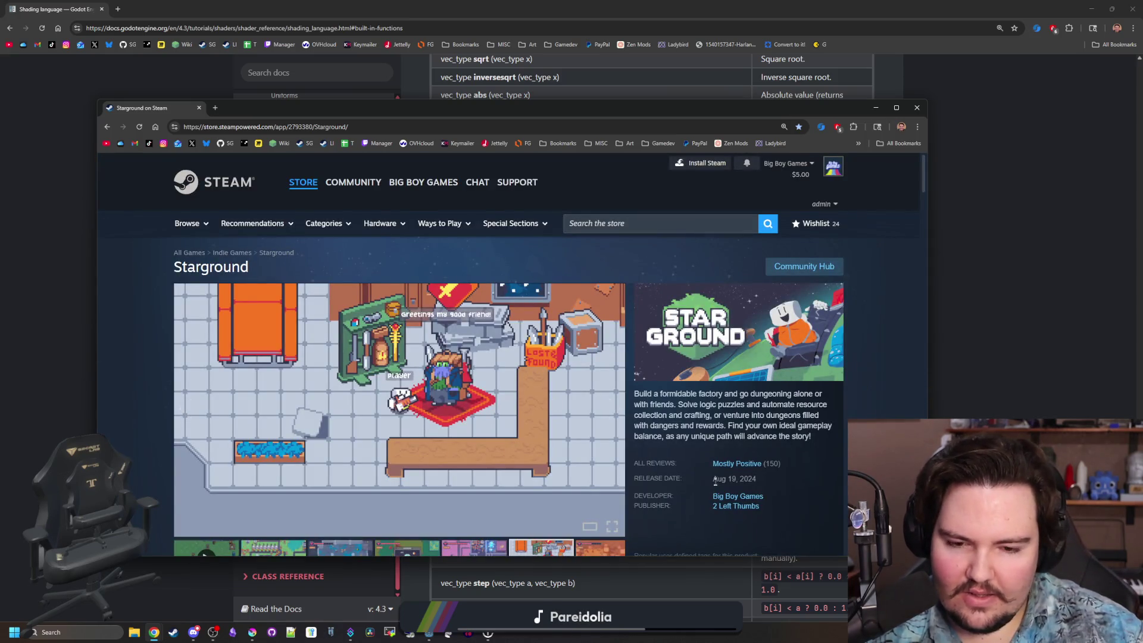
{"action": "mouse_move", "coordinate": [263, 109]}
{"action": "left_mouse_down"}
{"action": "mouse_move", "coordinate": [483, 351]}
{"action": "mouse_move", "coordinate": [484, 445]}
{"action": "left_mouse_up"}
{"action": "left_click", "coordinate": [493, 436]}
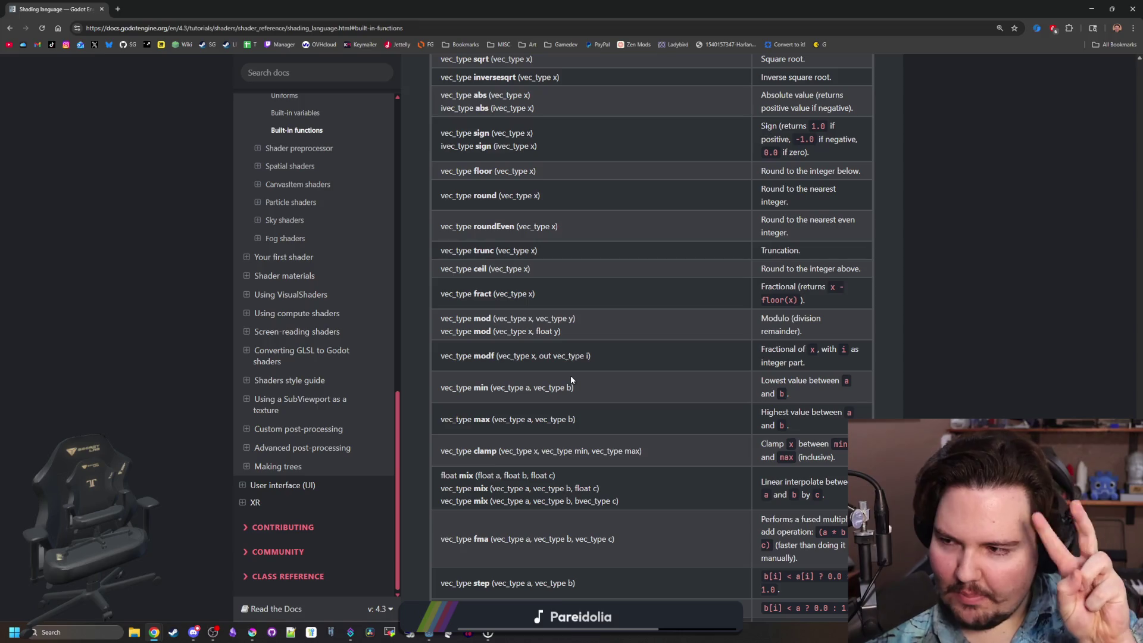
Scroll the built-in functions table down to the length, distance and dot vector entries.
{"action": "scroll", "coordinate": [570, 375], "scroll_direction": "down", "scroll_amount": 5}
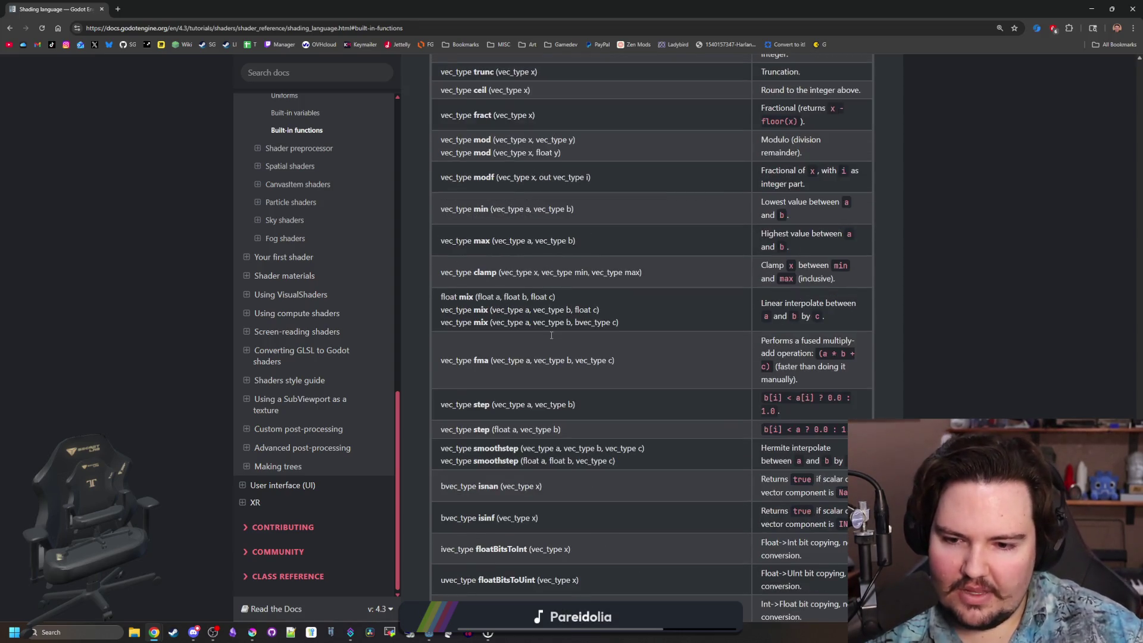
{"action": "scroll", "coordinate": [551, 335], "scroll_direction": "down", "scroll_amount": 2}
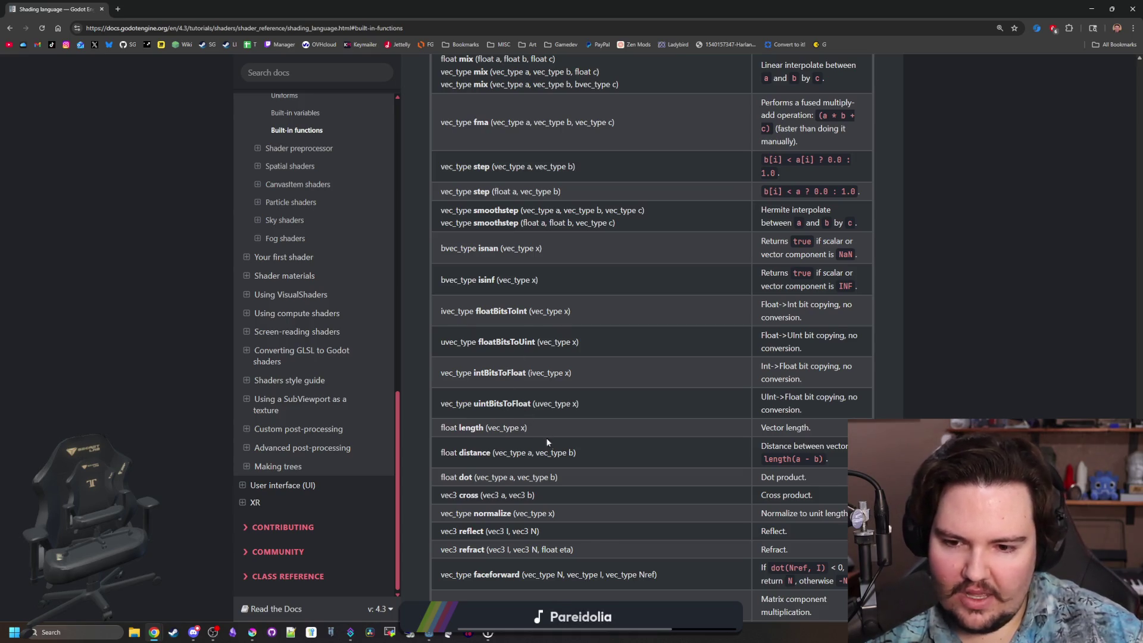
{"action": "scroll", "coordinate": [511, 367], "scroll_direction": "down", "scroll_amount": 3}
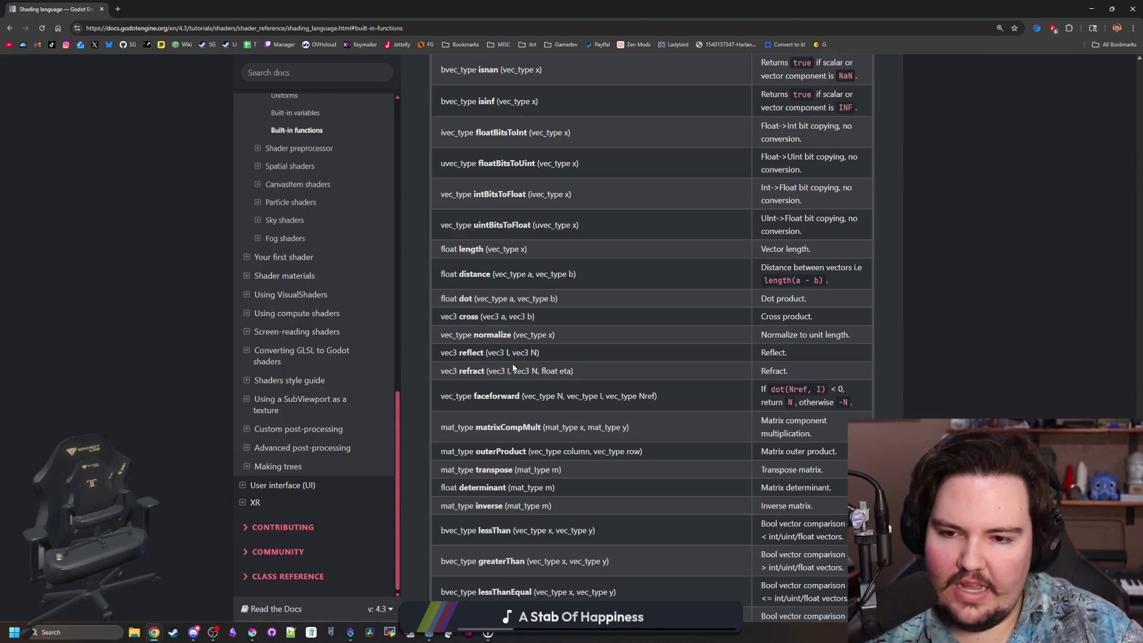
{"action": "scroll", "coordinate": [513, 363], "scroll_direction": "up", "scroll_amount": 2}
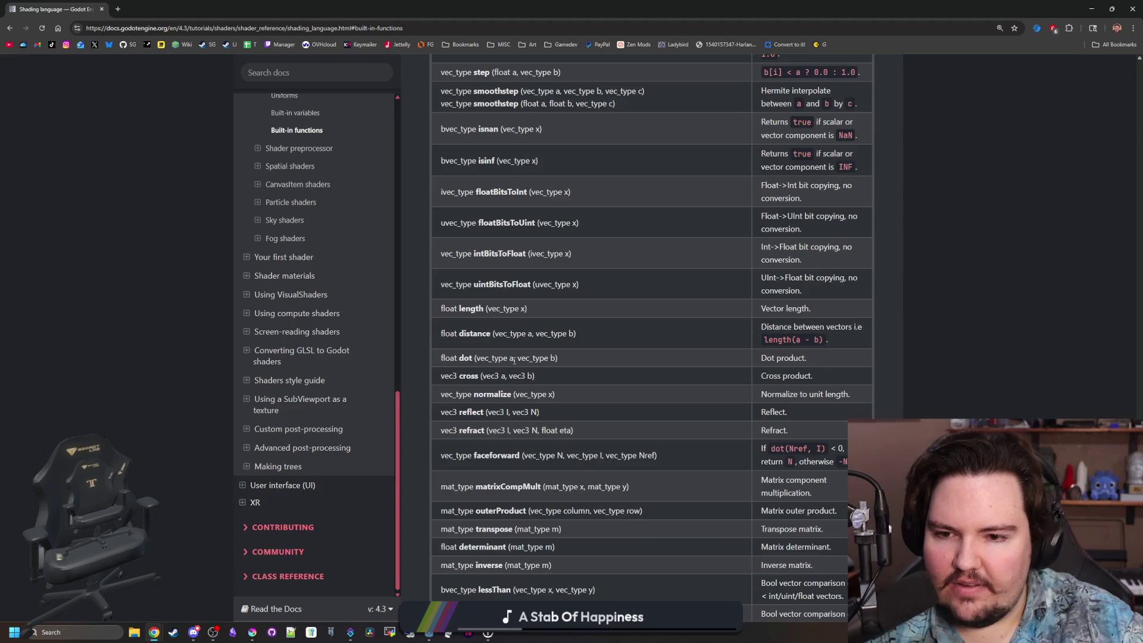
{"action": "scroll", "coordinate": [513, 360], "scroll_direction": "up", "scroll_amount": 1}
{"action": "scroll", "coordinate": [514, 360], "scroll_direction": "up", "scroll_amount": 10}
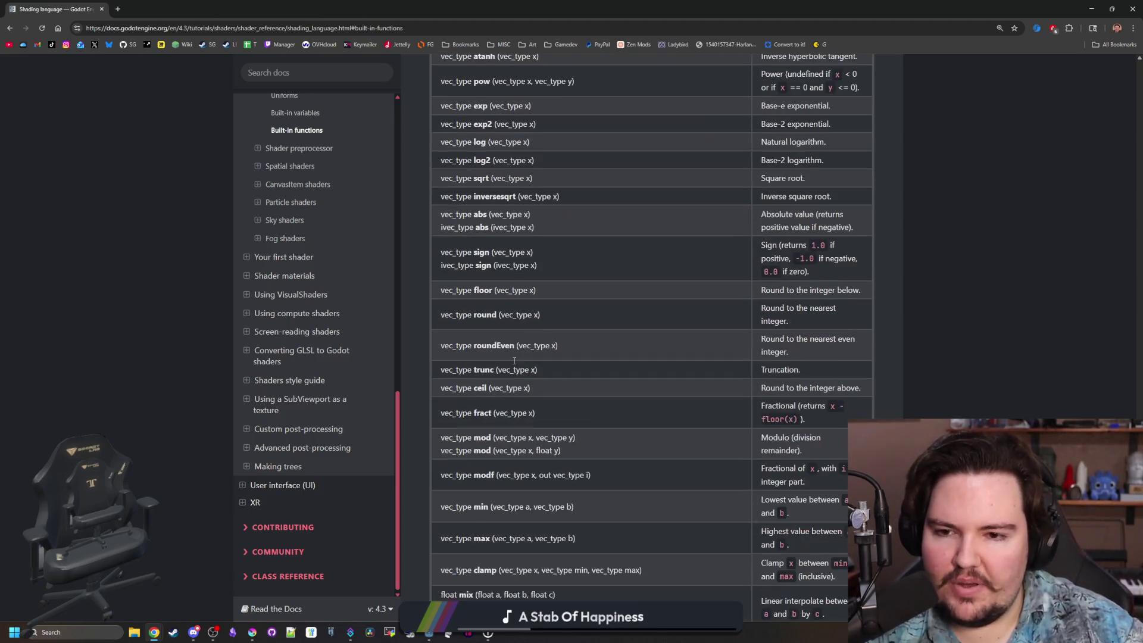
{"action": "scroll", "coordinate": [513, 360], "scroll_direction": "up", "scroll_amount": 1}
{"action": "scroll", "coordinate": [513, 359], "scroll_direction": "down", "scroll_amount": 2}
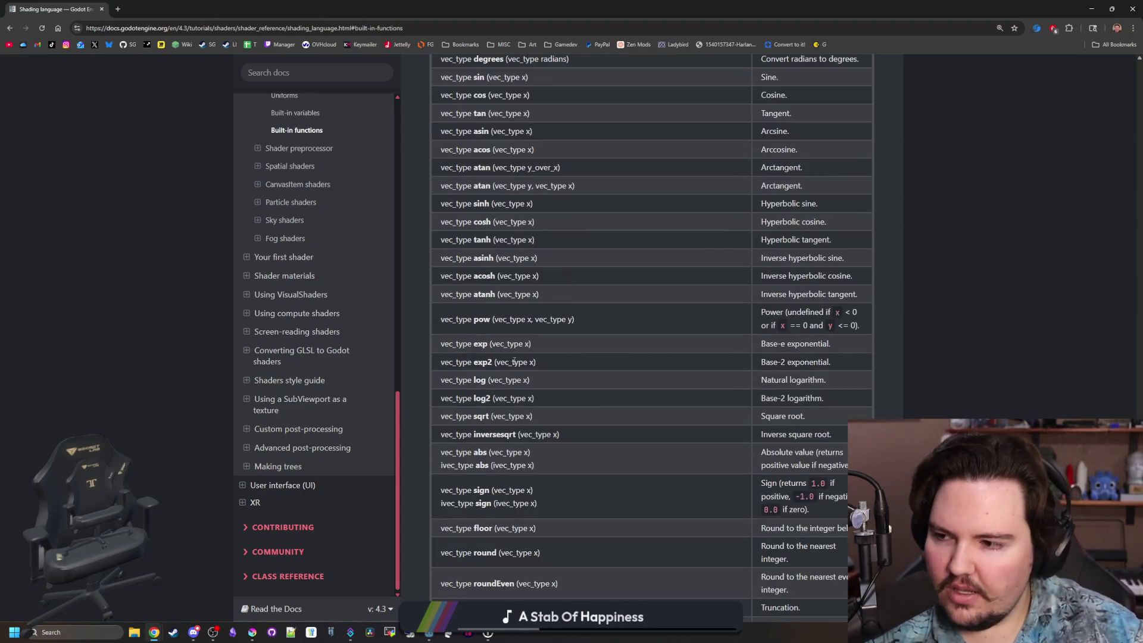
{"action": "scroll", "coordinate": [515, 361], "scroll_direction": "down", "scroll_amount": 1}
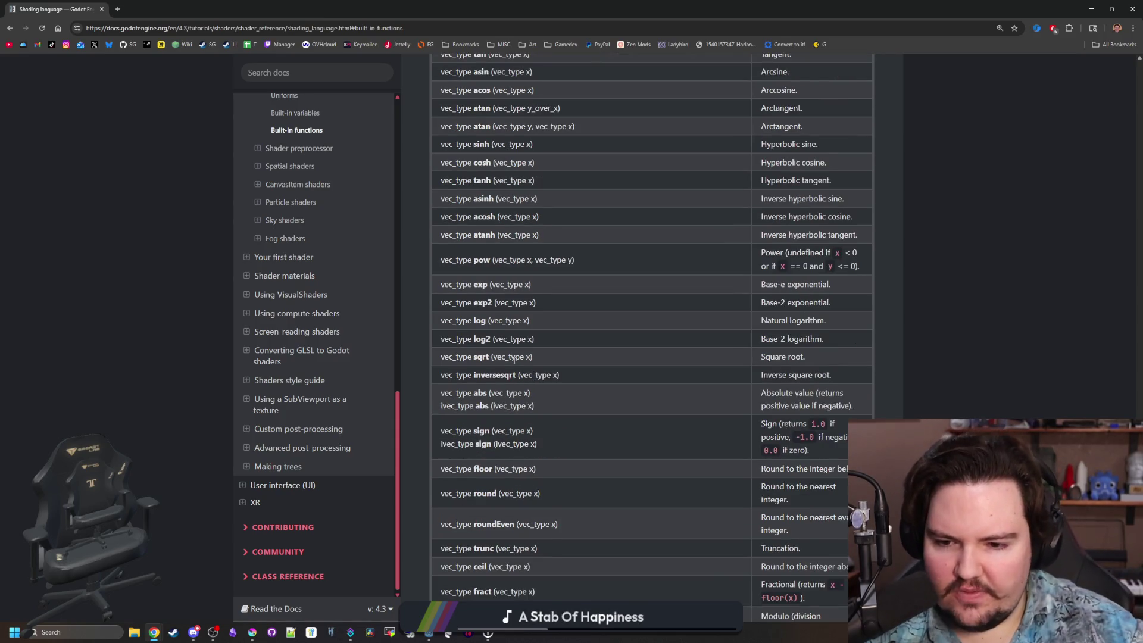
{"action": "scroll", "coordinate": [515, 360], "scroll_direction": "down", "scroll_amount": 2}
{"action": "scroll", "coordinate": [510, 443], "scroll_direction": "down", "scroll_amount": 1}
{"action": "scroll", "coordinate": [510, 443], "scroll_direction": "down", "scroll_amount": 1}
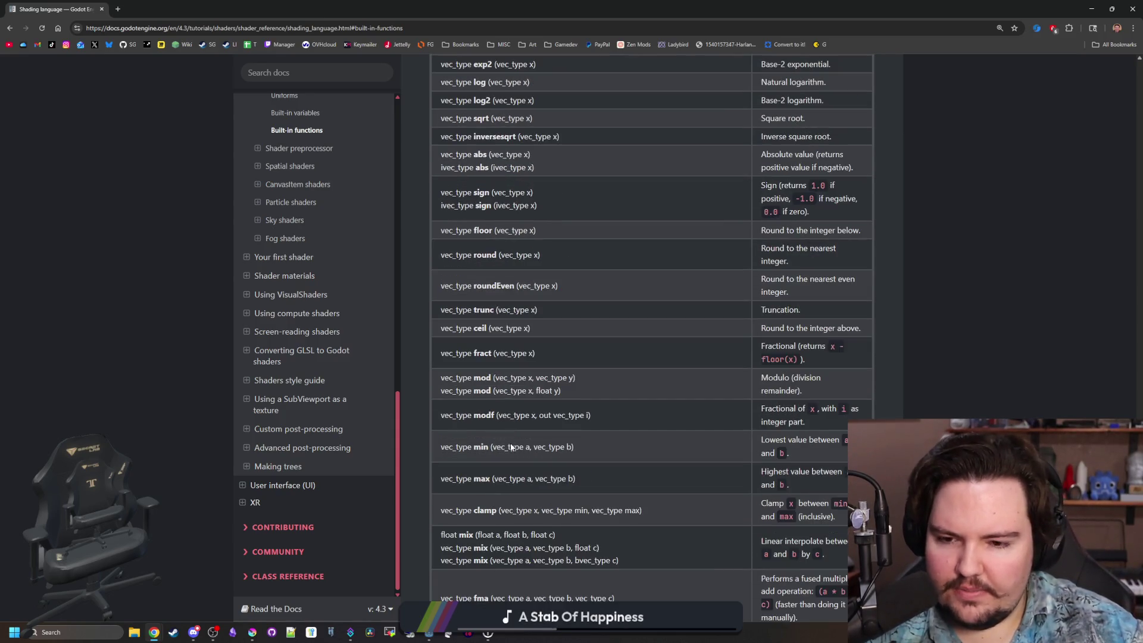
{"action": "scroll", "coordinate": [556, 375], "scroll_direction": "down", "scroll_amount": 1}
{"action": "scroll", "coordinate": [556, 375], "scroll_direction": "down", "scroll_amount": 3}
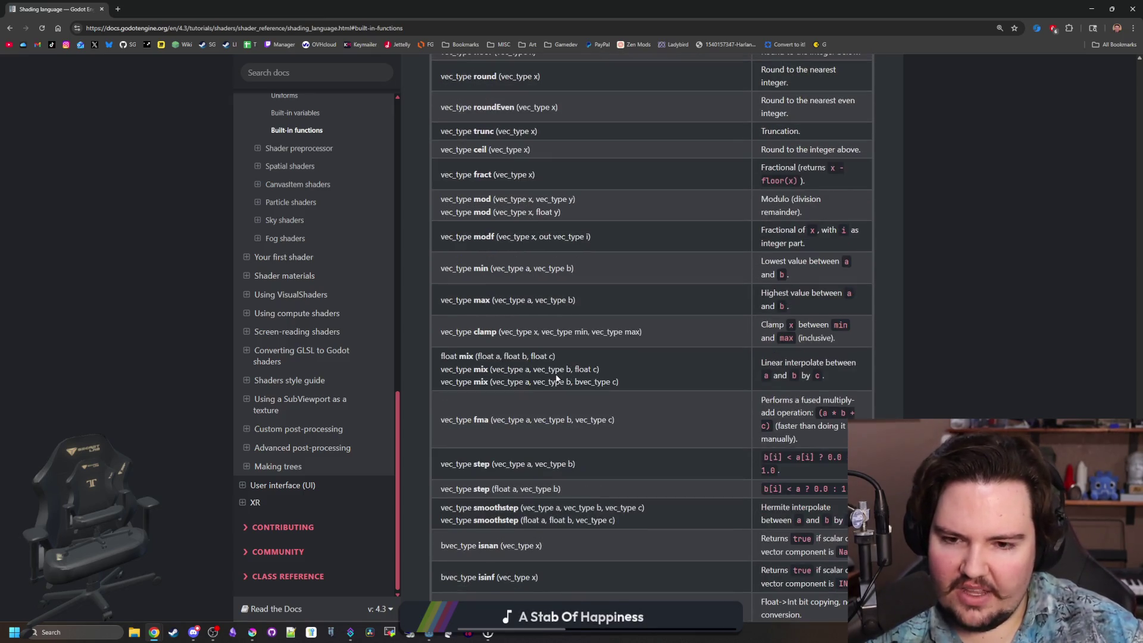
{"action": "scroll", "coordinate": [545, 347], "scroll_direction": "down", "scroll_amount": 1}
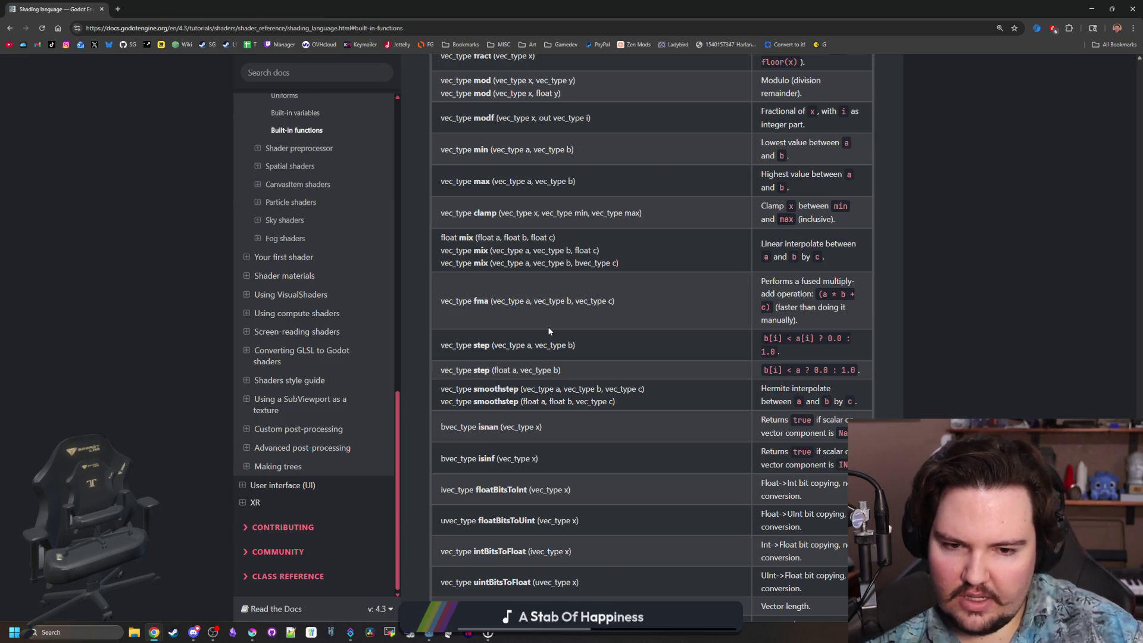
{"action": "scroll", "coordinate": [548, 331], "scroll_direction": "down", "scroll_amount": 1}
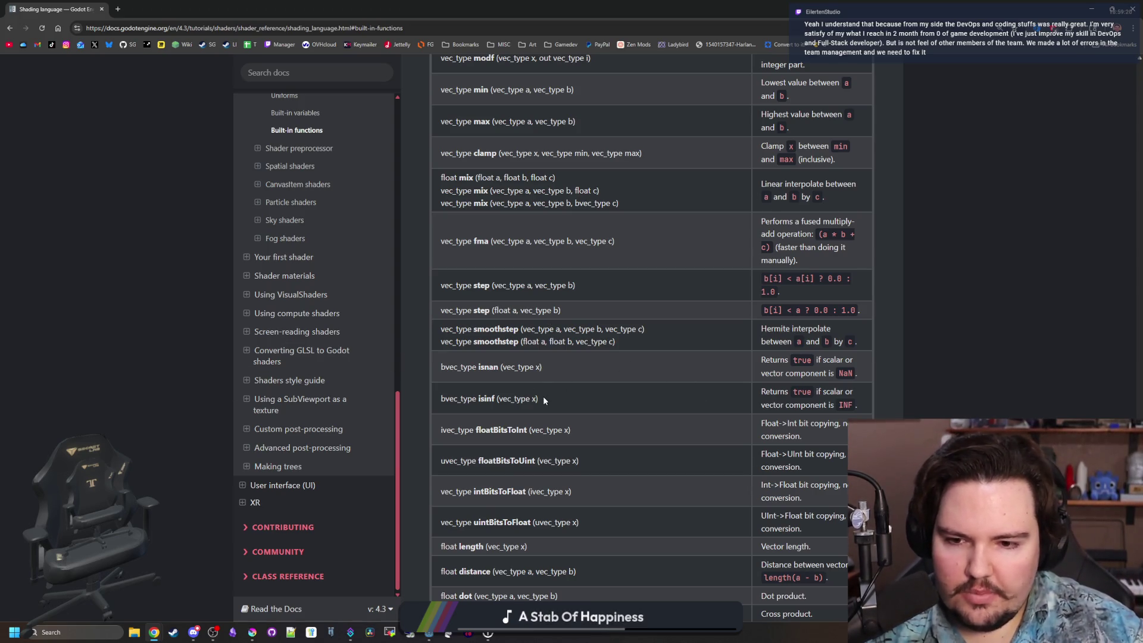
{"action": "left_click_drag", "start_coordinate": [523, 285], "coordinate": [575, 285]}
{"action": "left_click", "coordinate": [575, 285]}
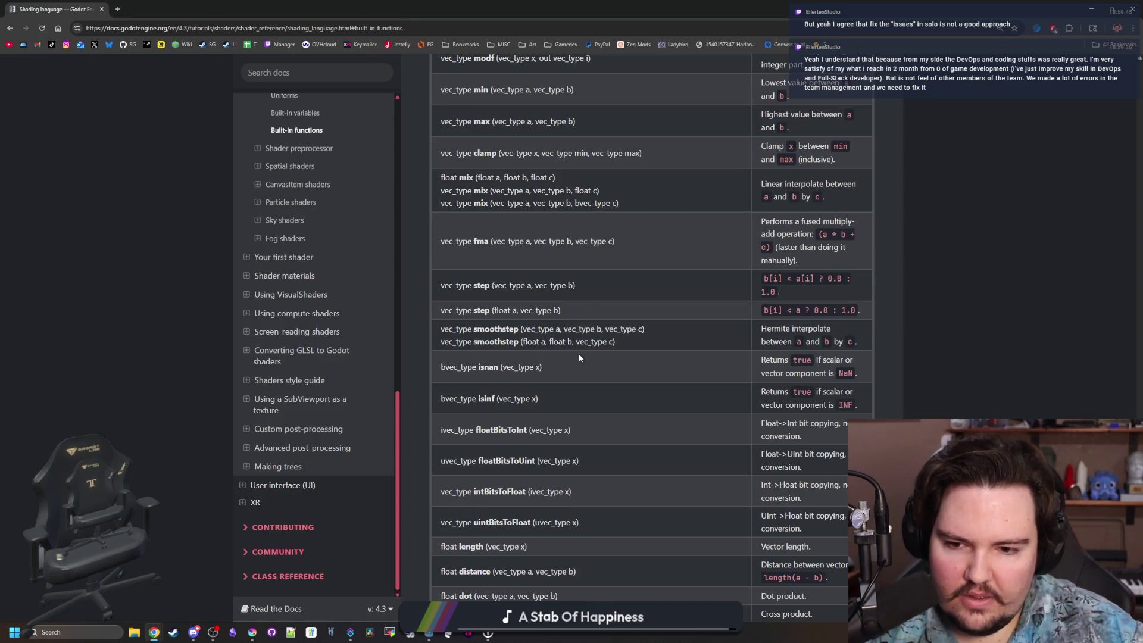
{"action": "scroll", "coordinate": [577, 353], "scroll_direction": "down", "scroll_amount": 1}
{"action": "scroll", "coordinate": [526, 378], "scroll_direction": "down", "scroll_amount": 1}
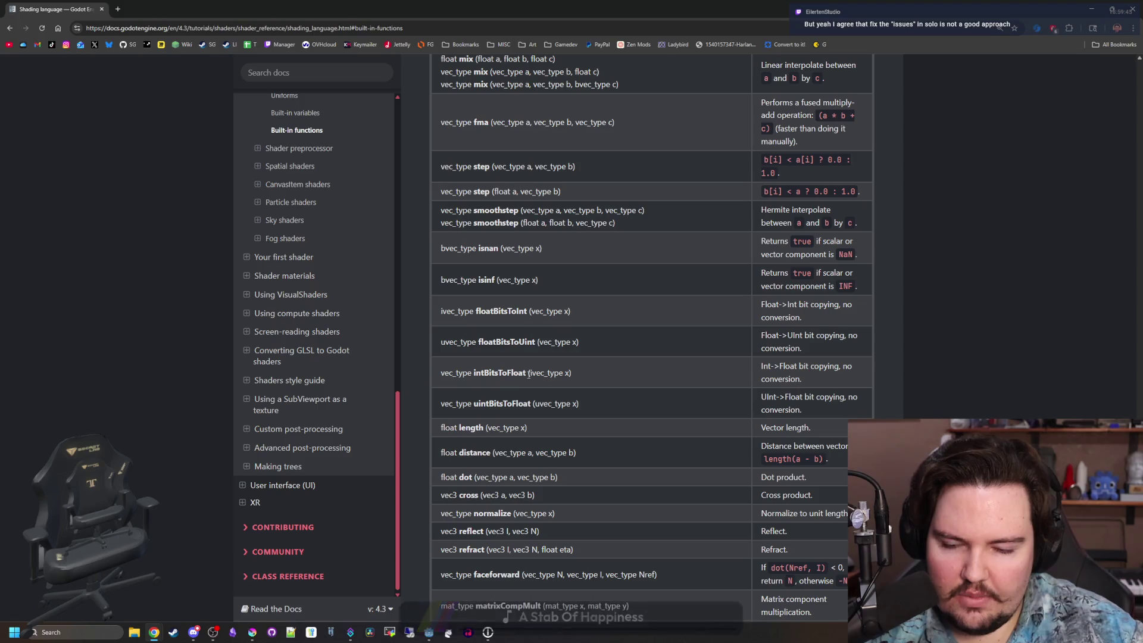
{"action": "scroll", "coordinate": [528, 374], "scroll_direction": "down", "scroll_amount": 1}
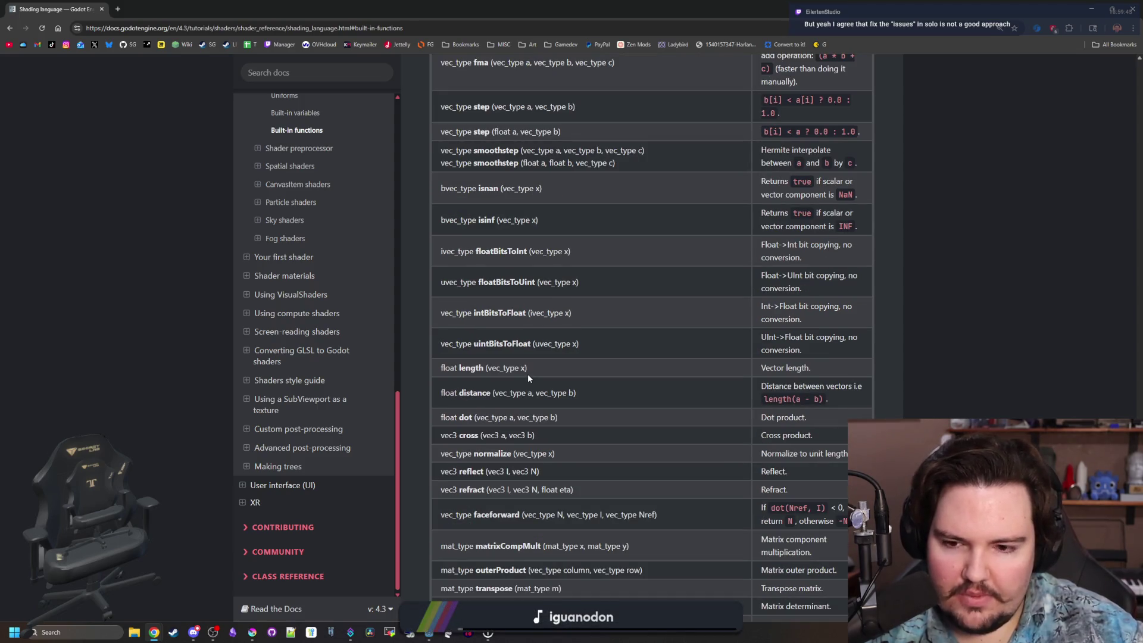
{"action": "scroll", "coordinate": [528, 374], "scroll_direction": "down", "scroll_amount": 1}
{"action": "scroll", "coordinate": [528, 376], "scroll_direction": "down", "scroll_amount": 1}
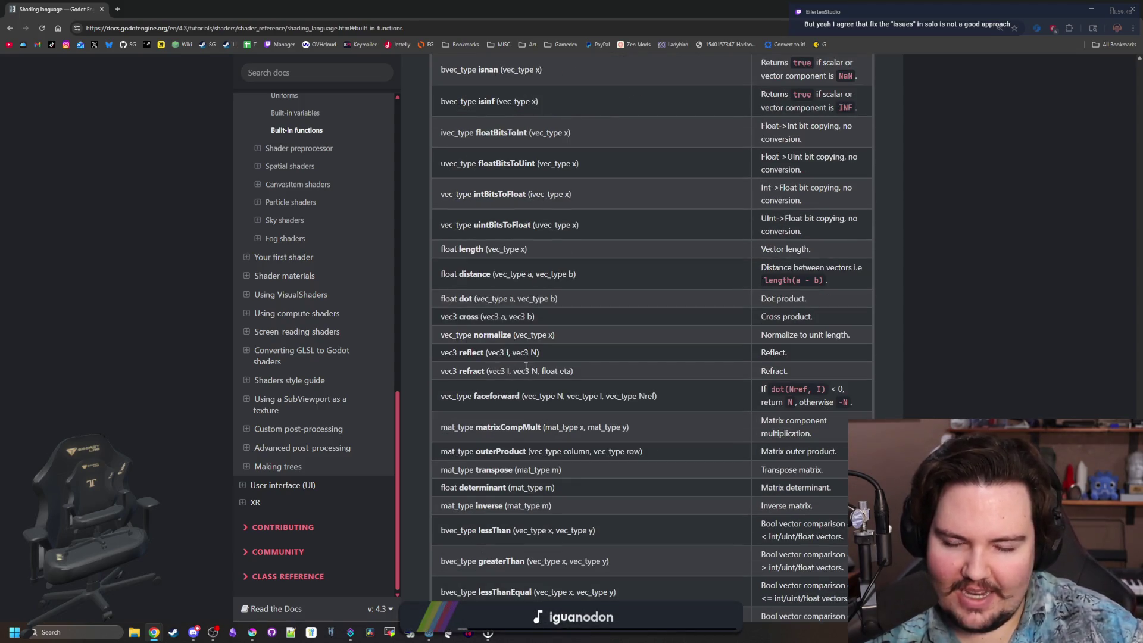
{"action": "scroll", "coordinate": [527, 365], "scroll_direction": "down", "scroll_amount": 1}
{"action": "scroll", "coordinate": [531, 367], "scroll_direction": "down", "scroll_amount": 1}
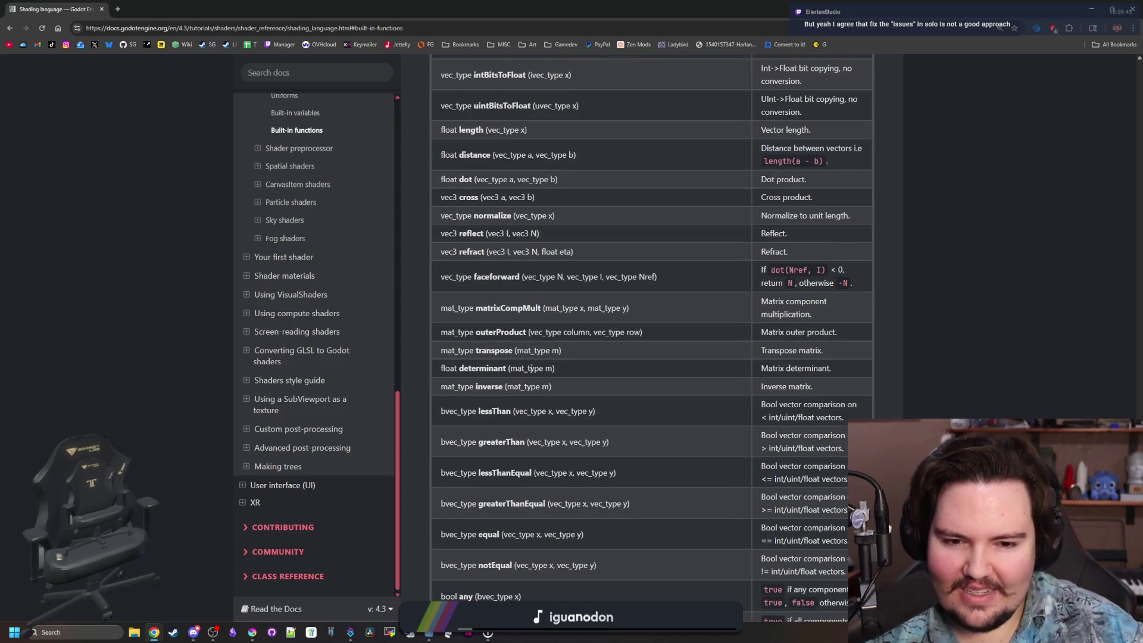
{"action": "scroll", "coordinate": [531, 365], "scroll_direction": "down", "scroll_amount": 1}
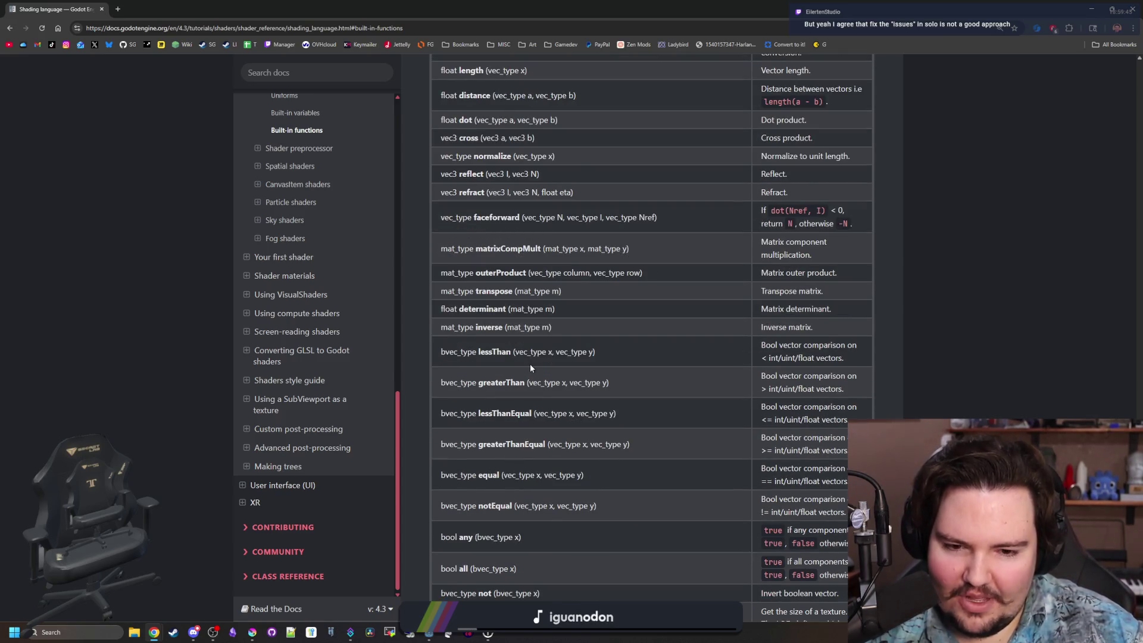
{"action": "scroll", "coordinate": [530, 365], "scroll_direction": "down", "scroll_amount": 1}
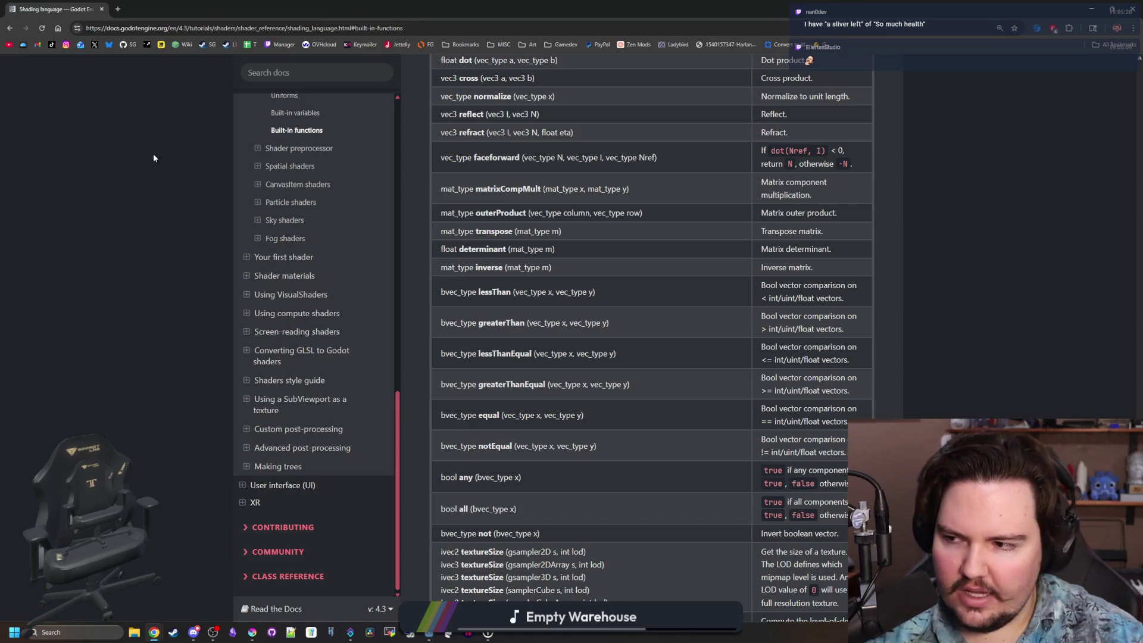
{"action": "key", "text": "alt+Tab"}
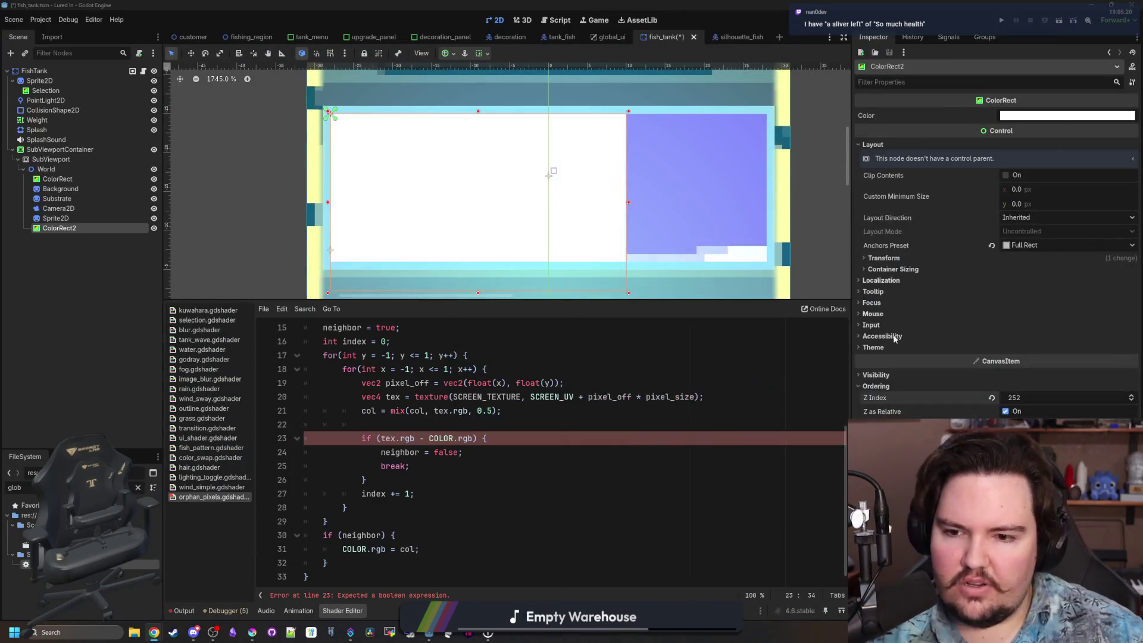
{"action": "left_click", "coordinate": [418, 425]}
{"action": "type", "text": "heal"}
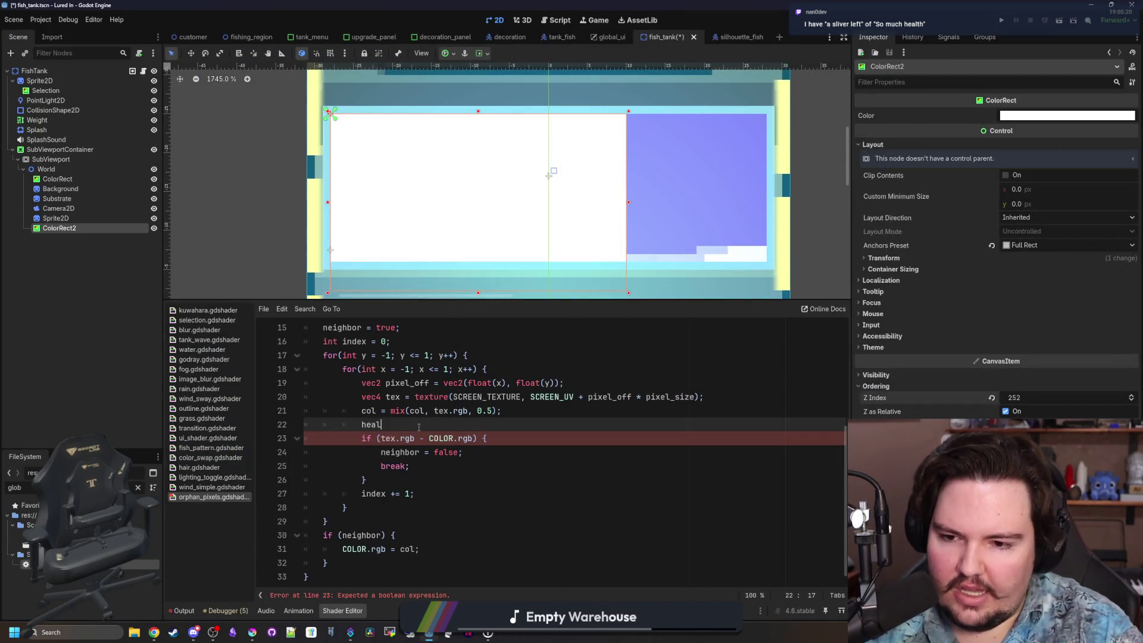
{"action": "type", "text": "th *= delta"}
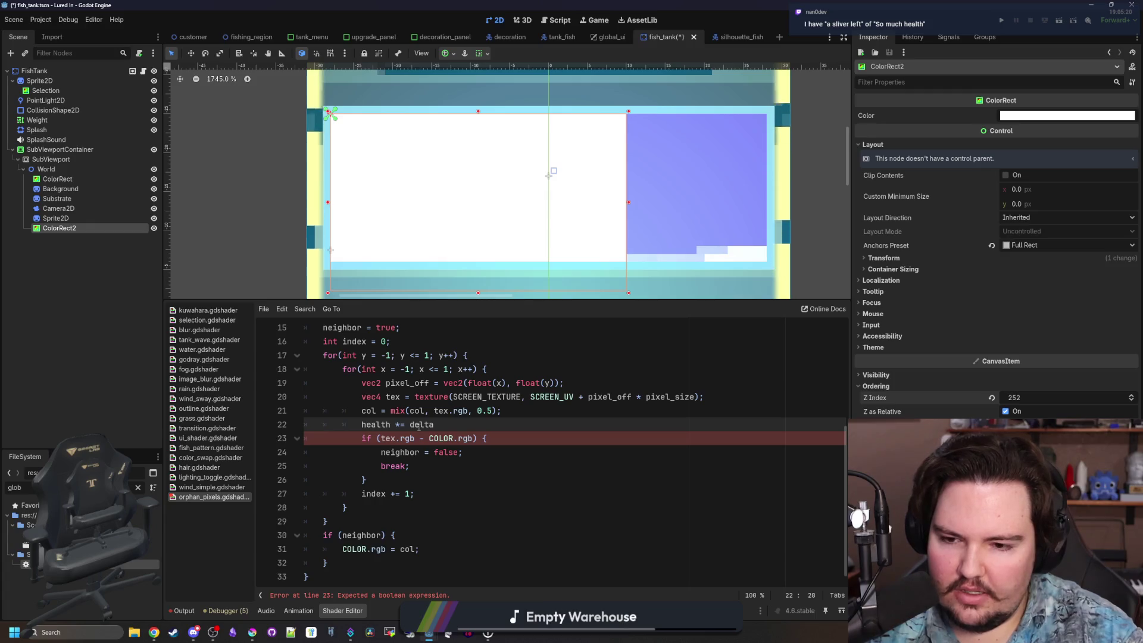
{"action": "key", "text": "BackSpace"}
{"action": "key", "text": "BackSpace"}
{"action": "key", "text": "BackSpace"}
{"action": "key", "text": "BackSpace"}
{"action": "key", "text": "BackSpace"}
{"action": "key", "text": "BackSpace"}
{"action": "key", "text": "BackSpace"}
{"action": "key", "text": "BackSpace"}
{"action": "type", "text": "+="}
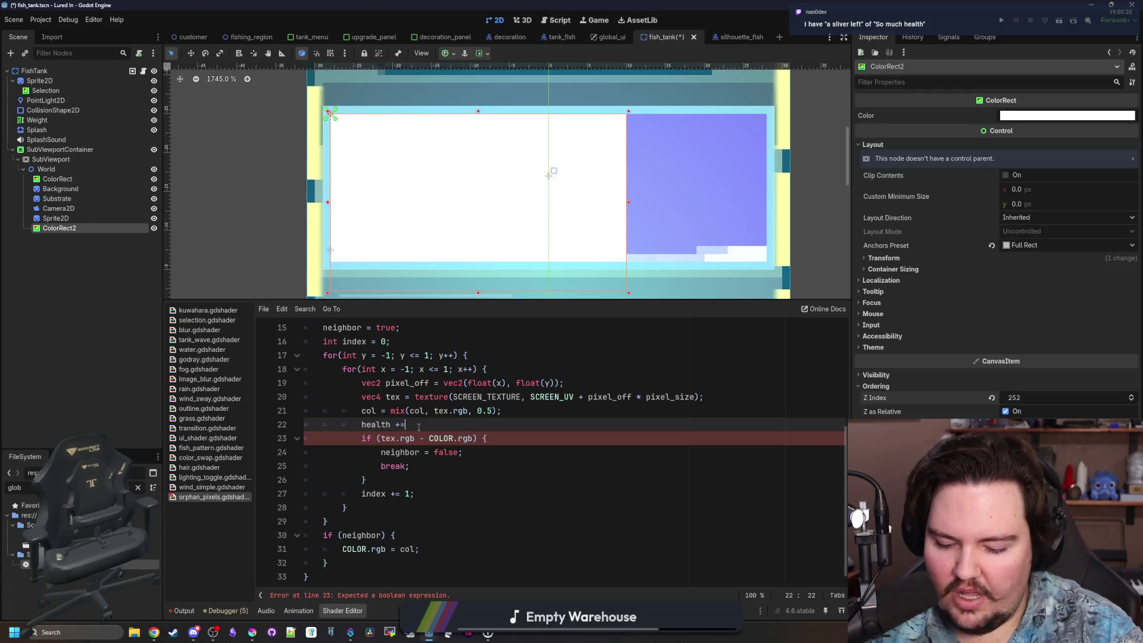
{"action": "type", "text": " delta"}
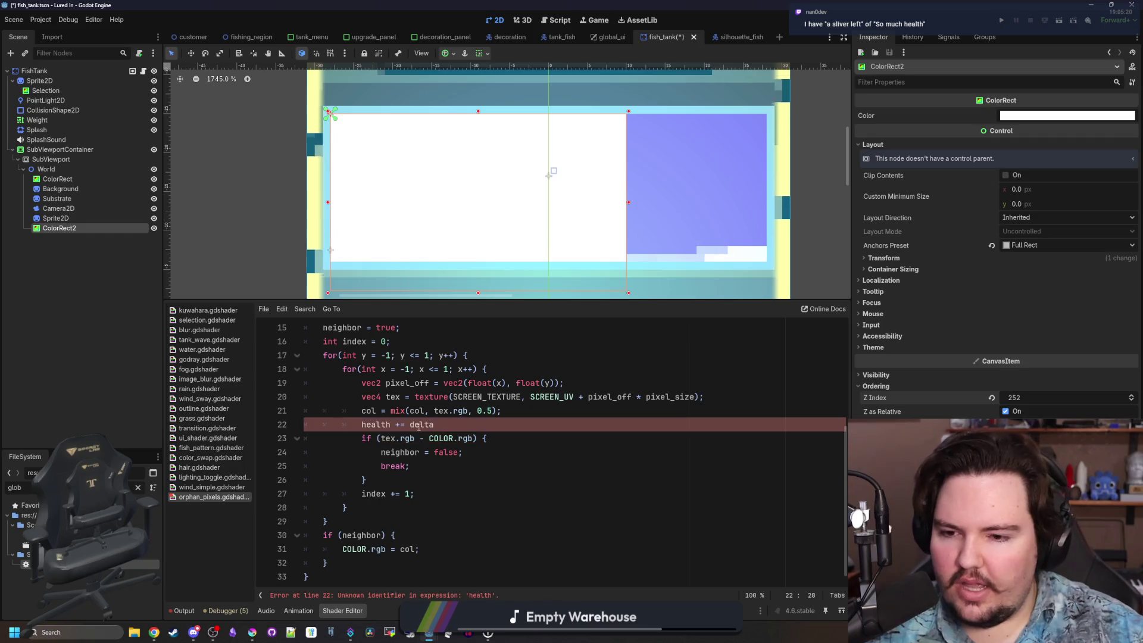
{"action": "key", "text": "Left"}
{"action": "key", "text": "Left"}
{"action": "key", "text": "Left"}
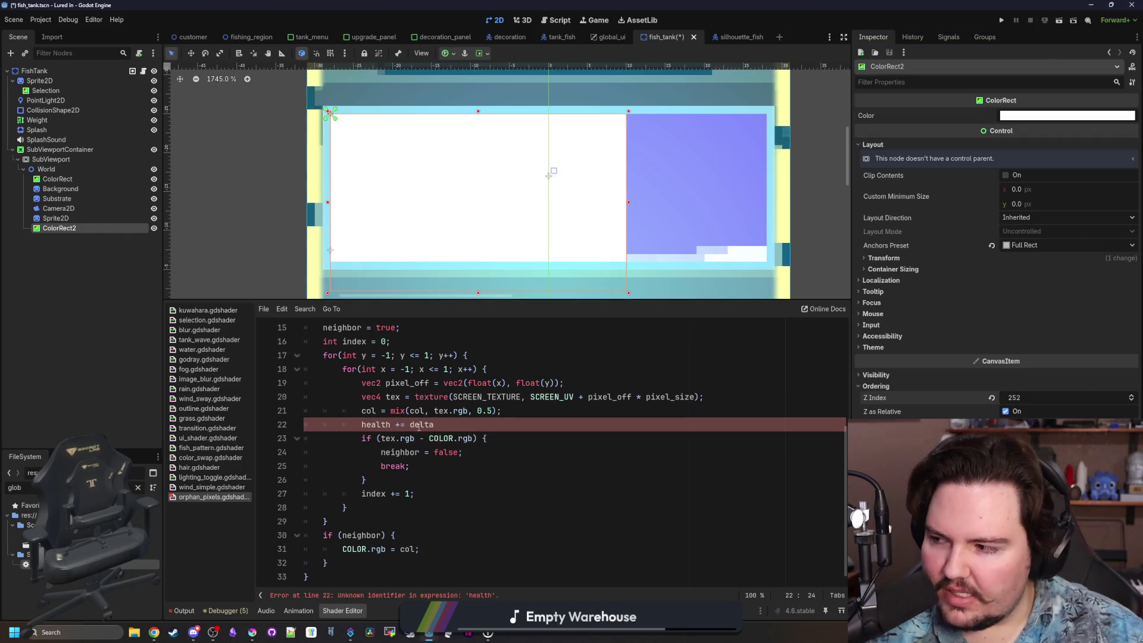
{"action": "key", "text": "Left"}
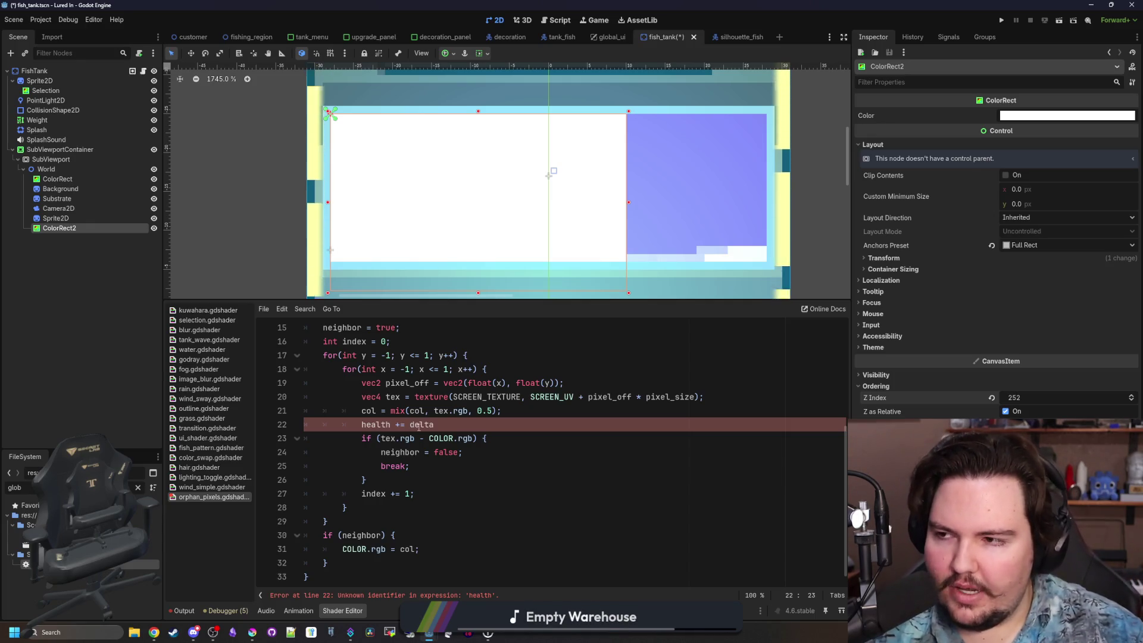
{"action": "type", "text": "1"}
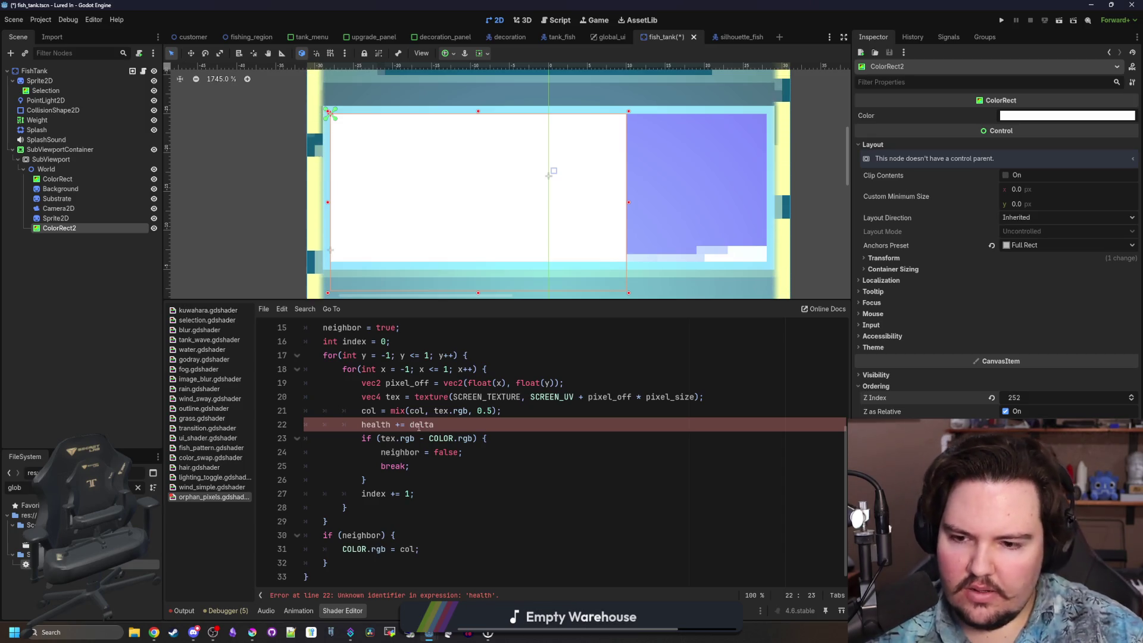
{"action": "type", "text": "0*"}
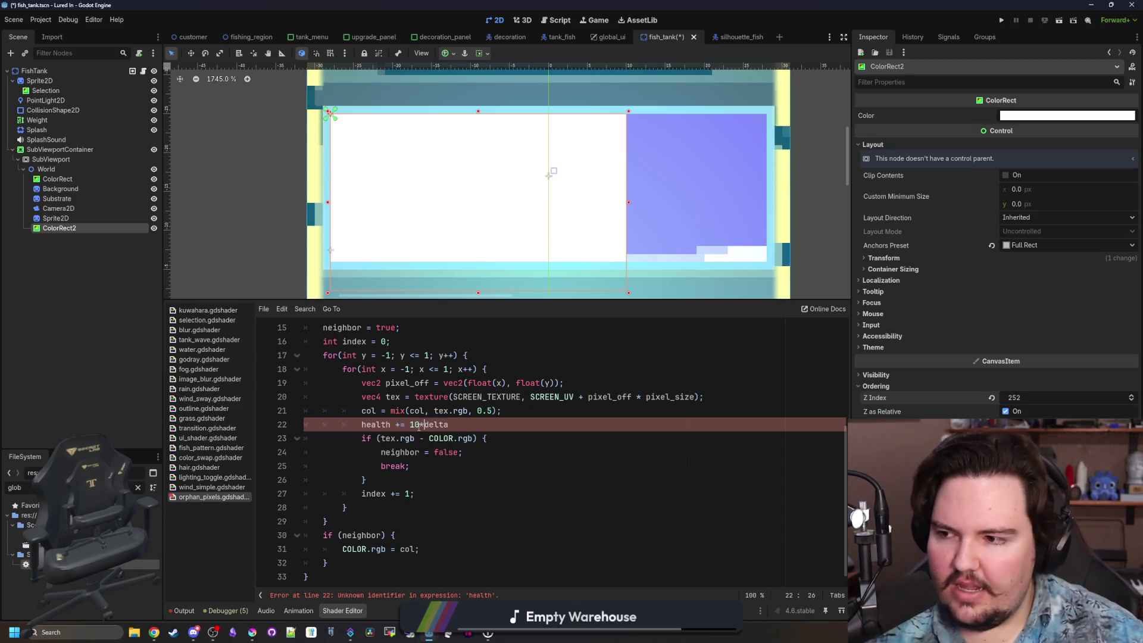
{"action": "left_click_drag", "start_coordinate": [448, 425], "coordinate": [353, 426]}
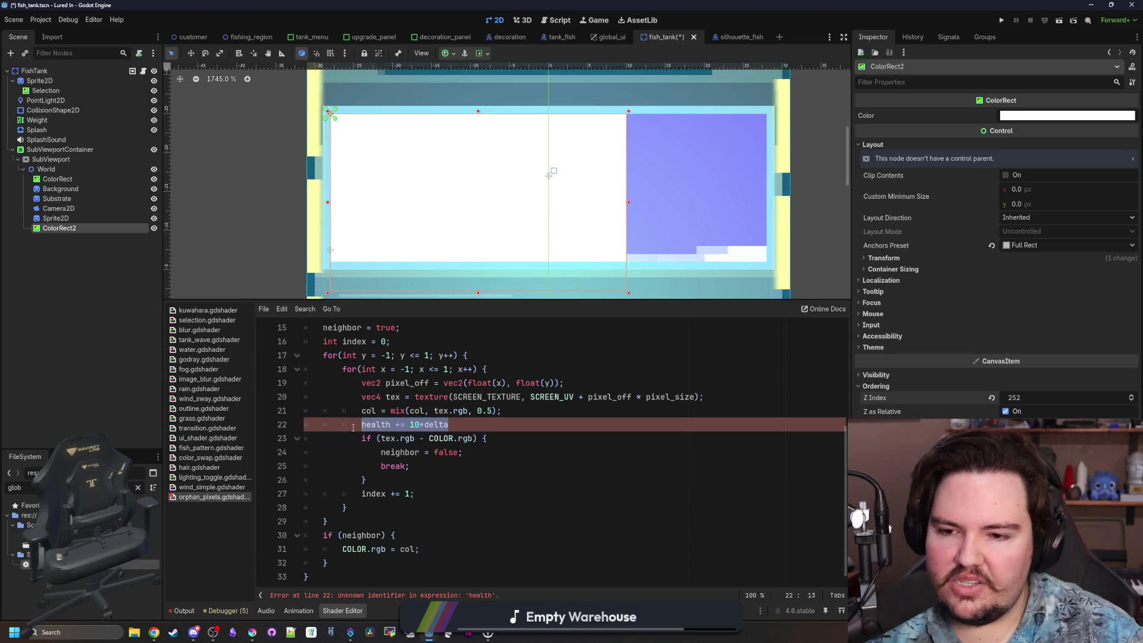
{"action": "key", "text": "BackSpace"}
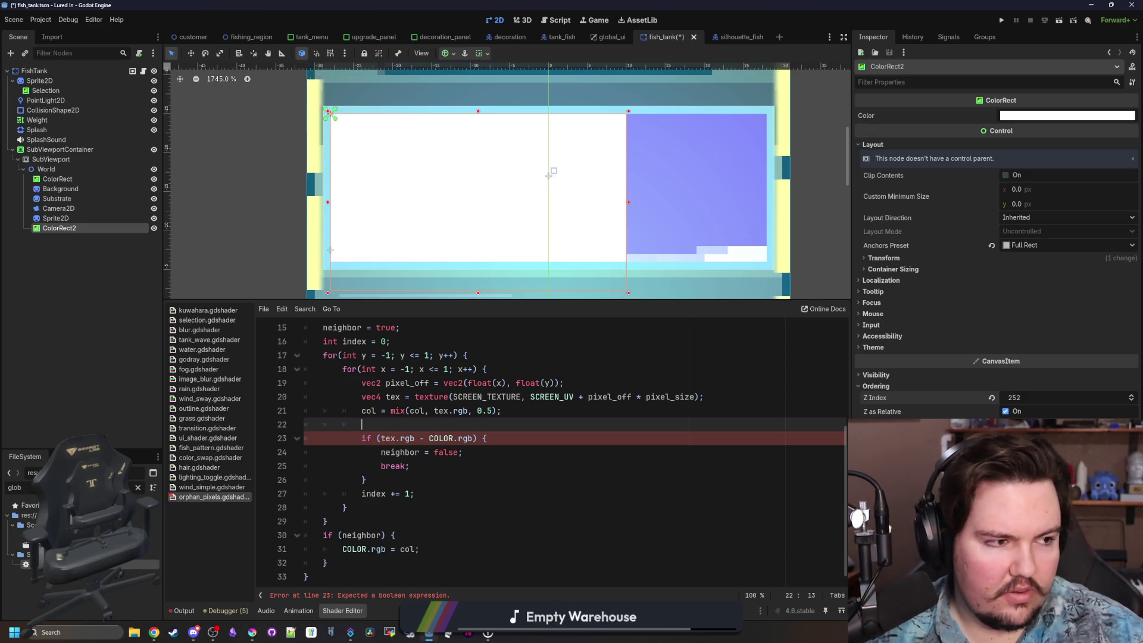
{"action": "key", "text": "alt+Tab"}
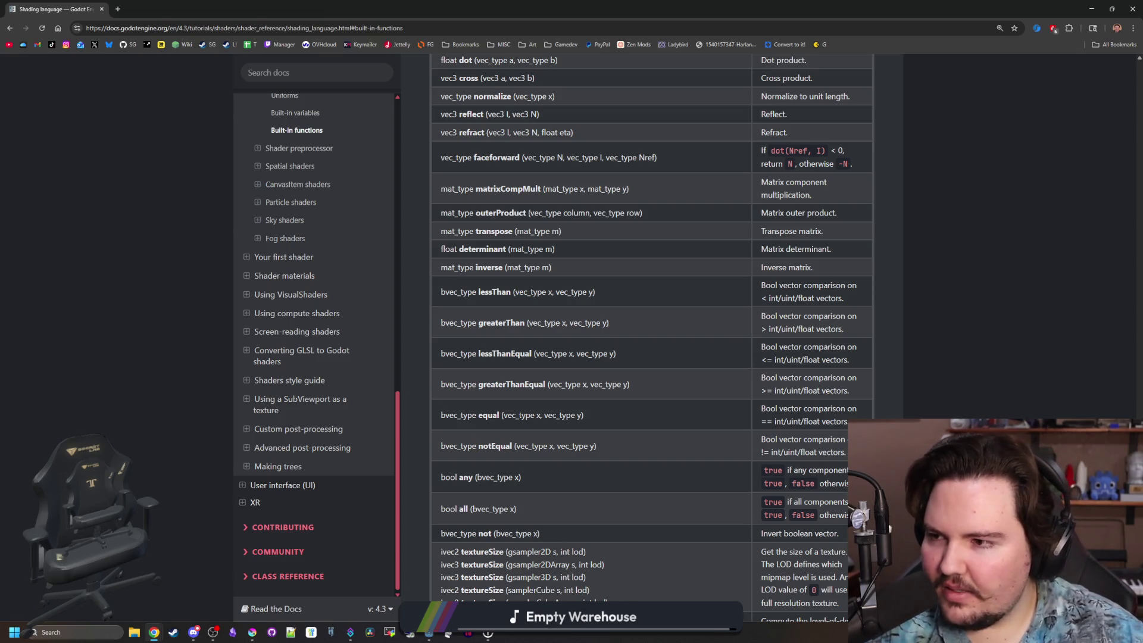
Switch back to the browser showing the Godot shading language page.
{"action": "key", "text": "alt+Tab"}
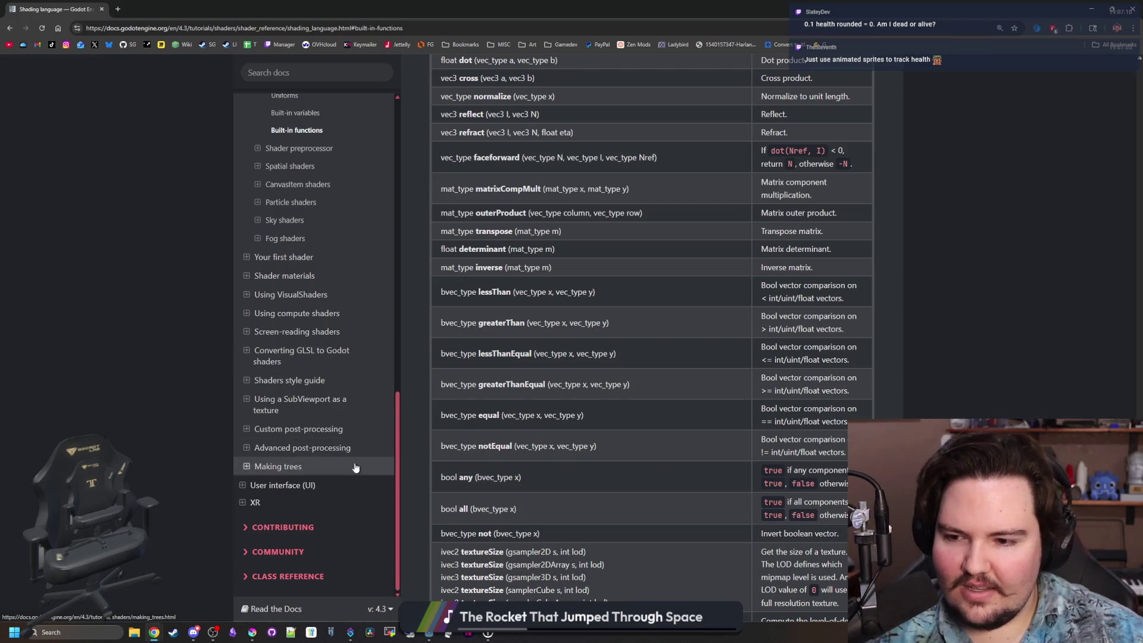
{"action": "scroll", "coordinate": [332, 398], "scroll_direction": "up", "scroll_amount": 10}
{"action": "scroll", "coordinate": [331, 393], "scroll_direction": "down", "scroll_amount": 10}
{"action": "scroll", "coordinate": [331, 394], "scroll_direction": "up", "scroll_amount": 10}
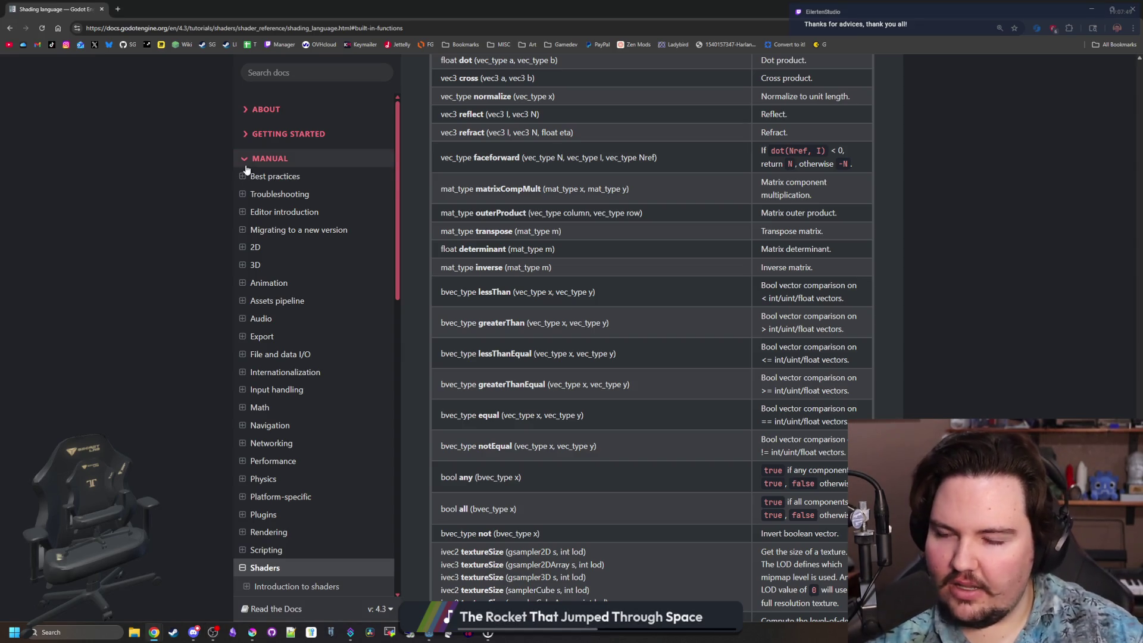
Open a new tab and go to desmos.
{"action": "left_click", "coordinate": [118, 10]}
{"action": "type", "text": "desmos"}
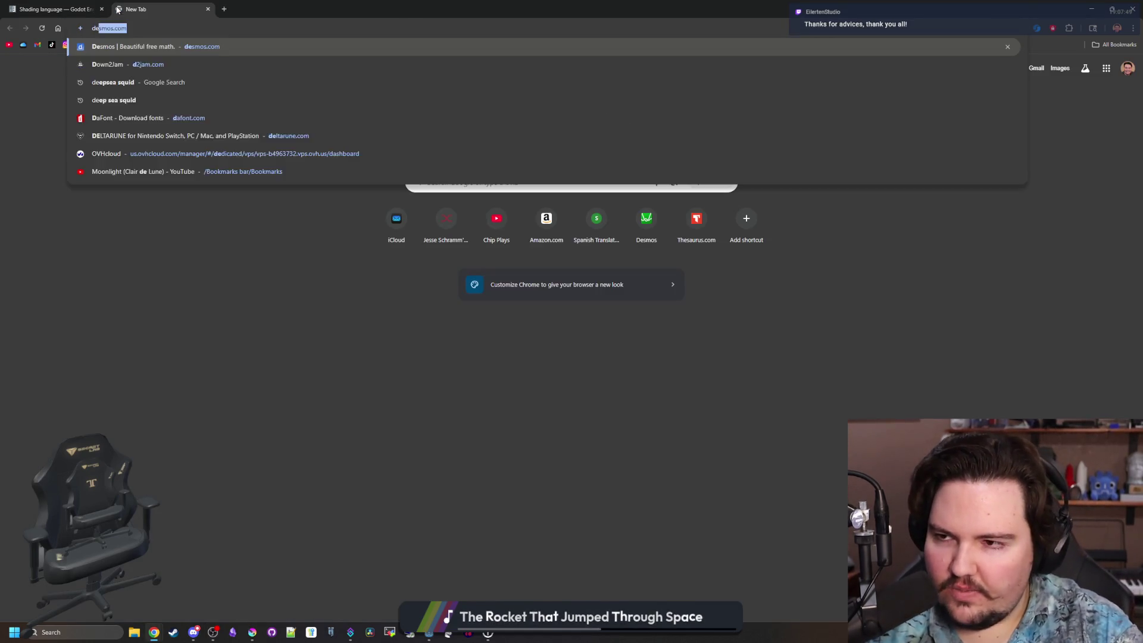
{"action": "key", "text": "Return"}
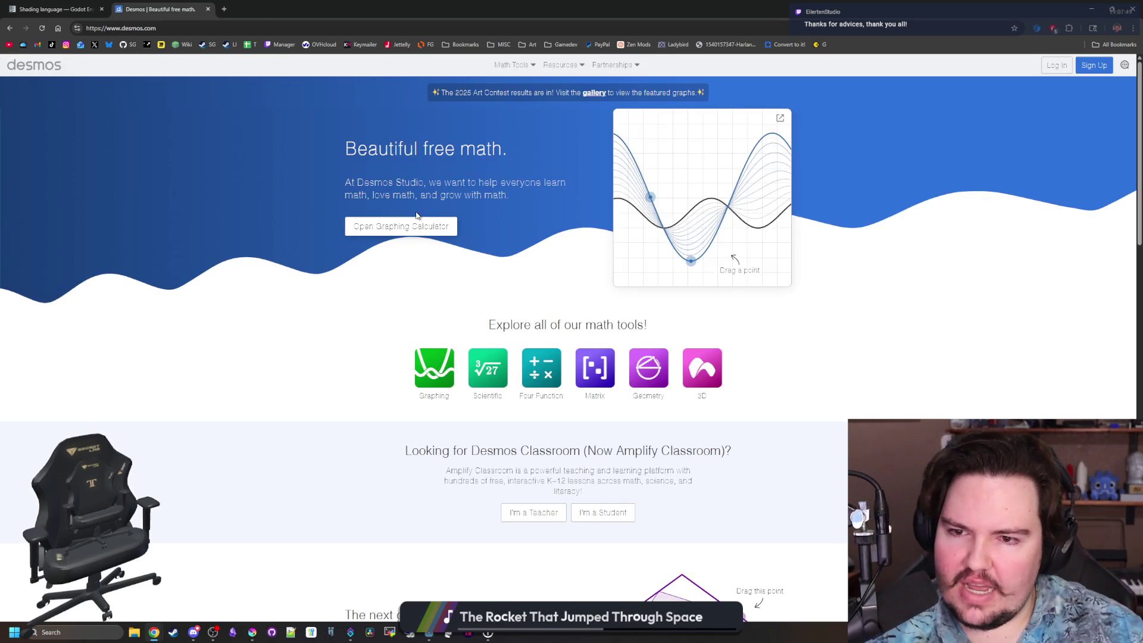
Open the Desmos graphing calculator, enter expressions including ceil(x), and pan near the origin.
{"action": "left_click", "coordinate": [416, 227]}
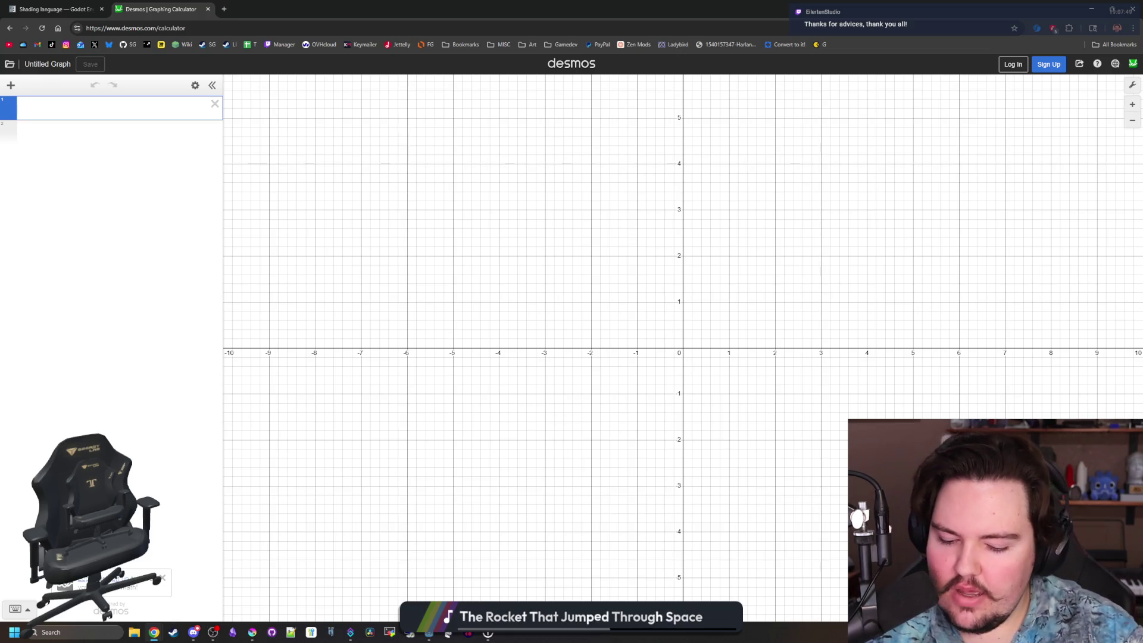
{"action": "type", "text": "0.1"}
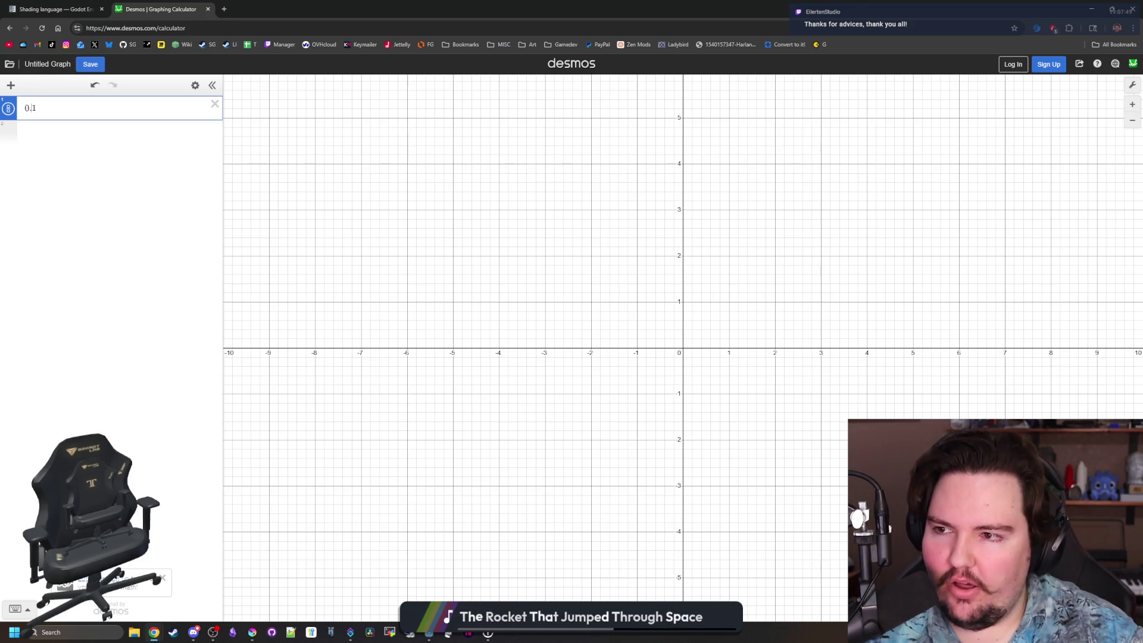
{"action": "type", "text": "ceil("}
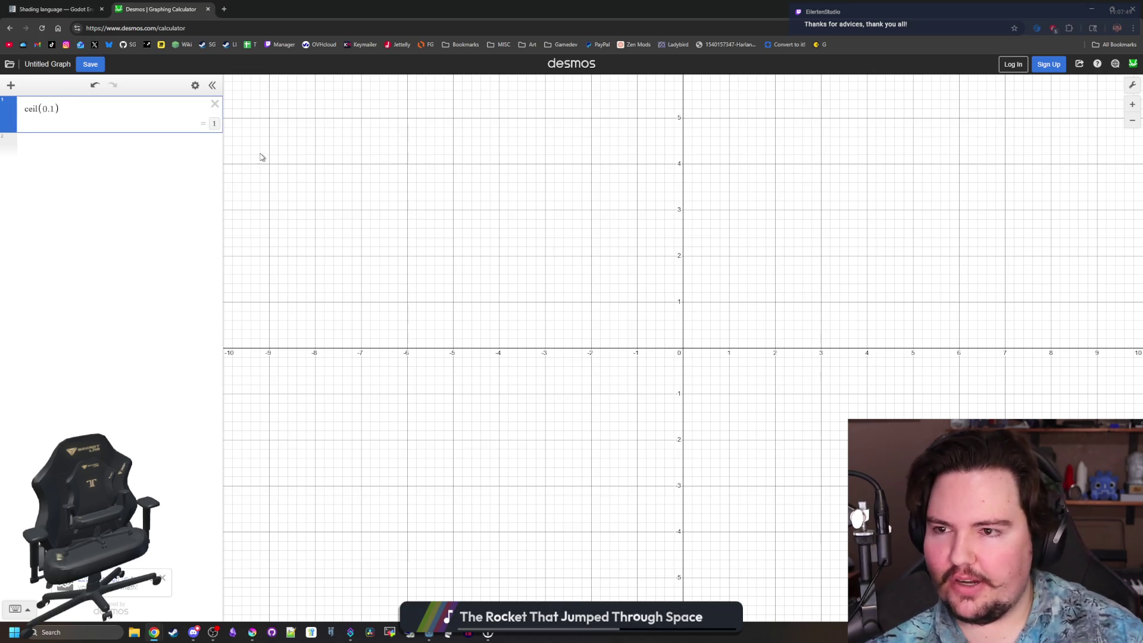
{"action": "scroll", "coordinate": [482, 318], "scroll_direction": "down", "scroll_amount": 5}
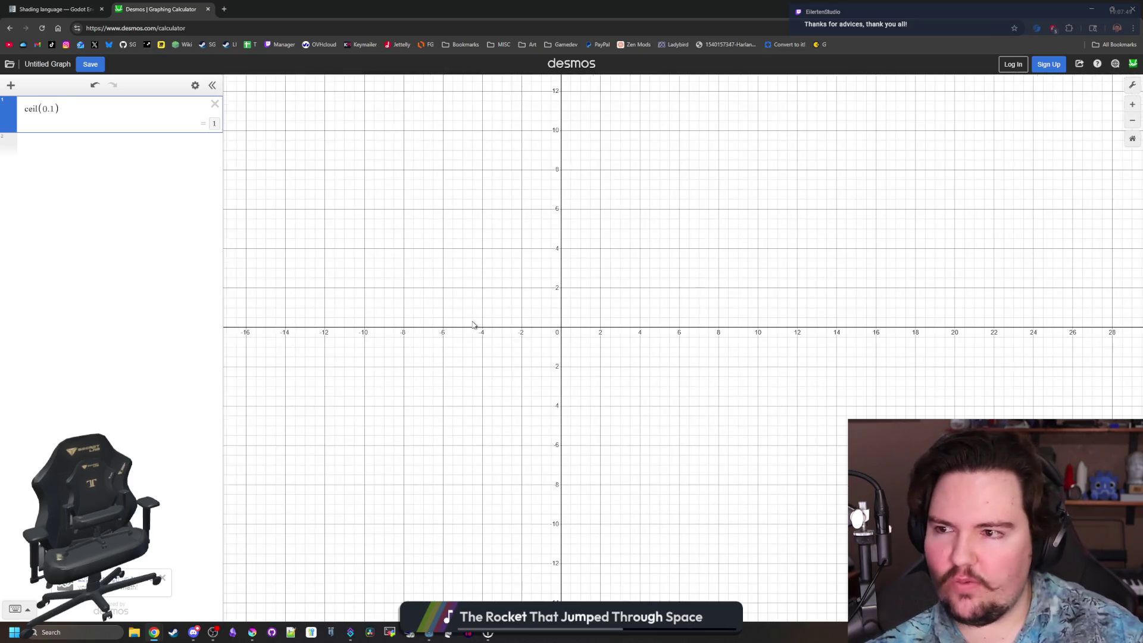
{"action": "left_click", "coordinate": [110, 160]}
{"action": "type", "text": "ceil(x"}
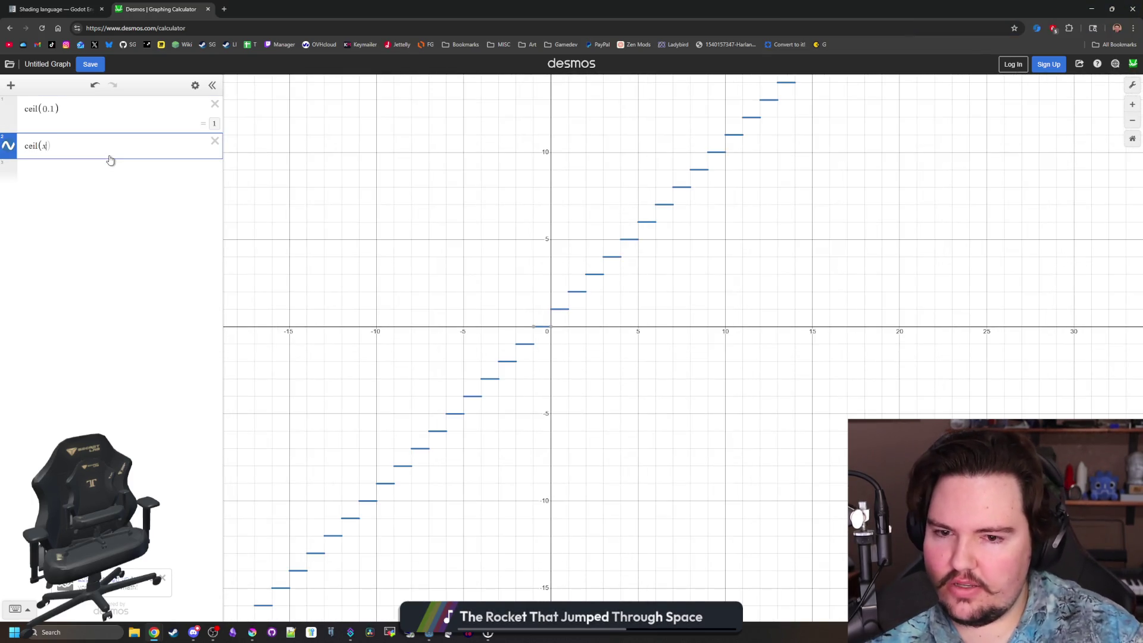
{"action": "scroll", "coordinate": [599, 319], "scroll_direction": "up", "scroll_amount": 6}
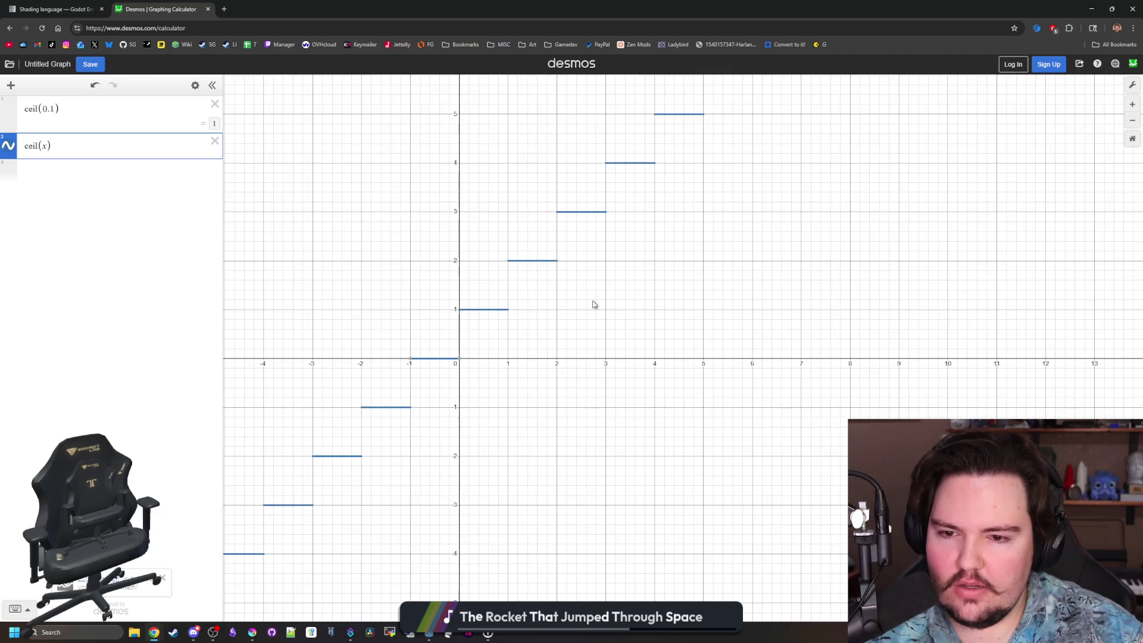
{"action": "scroll", "coordinate": [499, 410], "scroll_direction": "up", "scroll_amount": 2}
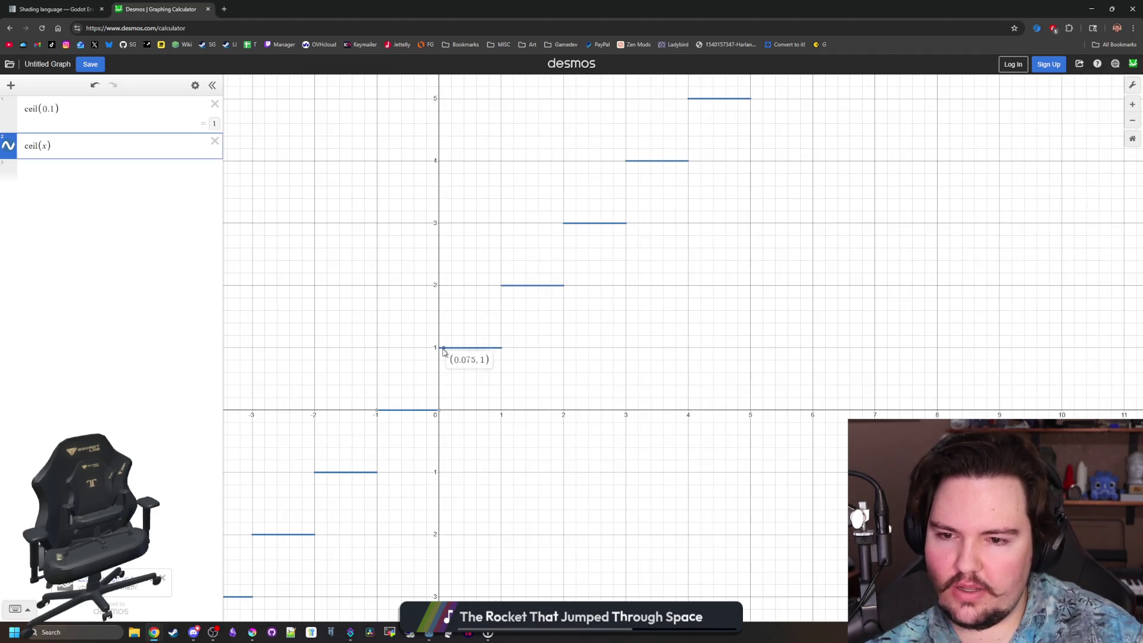
{"action": "mouse_move", "coordinate": [502, 350]}
{"action": "left_mouse_down"}
{"action": "mouse_move", "coordinate": [427, 410]}
{"action": "mouse_move", "coordinate": [462, 408]}
{"action": "mouse_move", "coordinate": [492, 357]}
{"action": "mouse_move", "coordinate": [517, 349]}
{"action": "mouse_move", "coordinate": [462, 349]}
{"action": "left_mouse_up"}
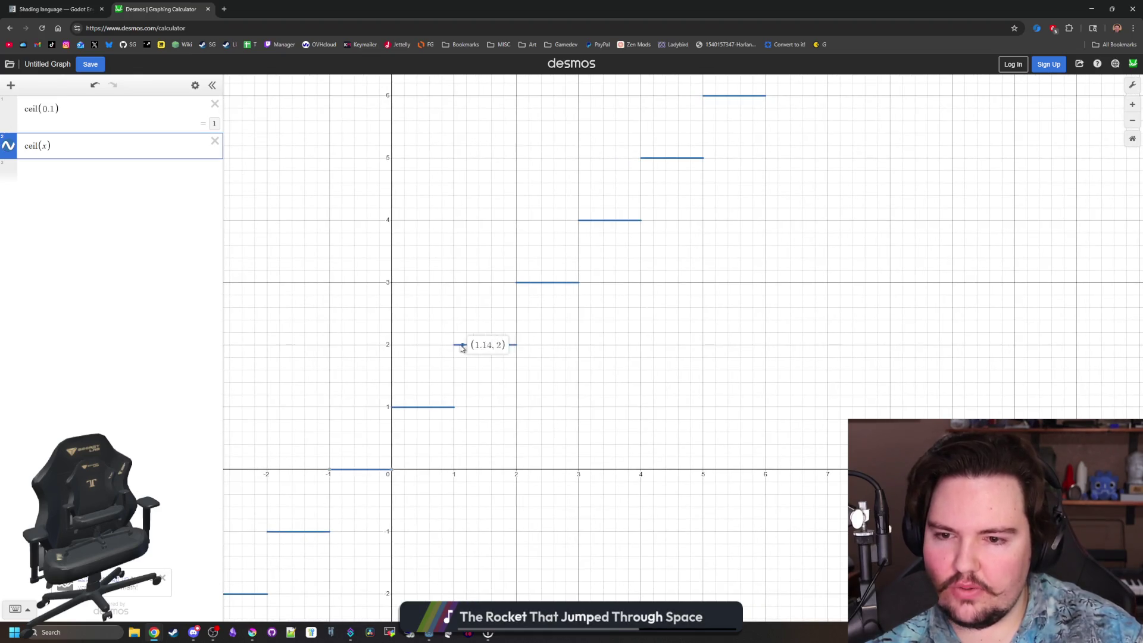
{"action": "scroll", "coordinate": [417, 436], "scroll_direction": "down", "scroll_amount": 5}
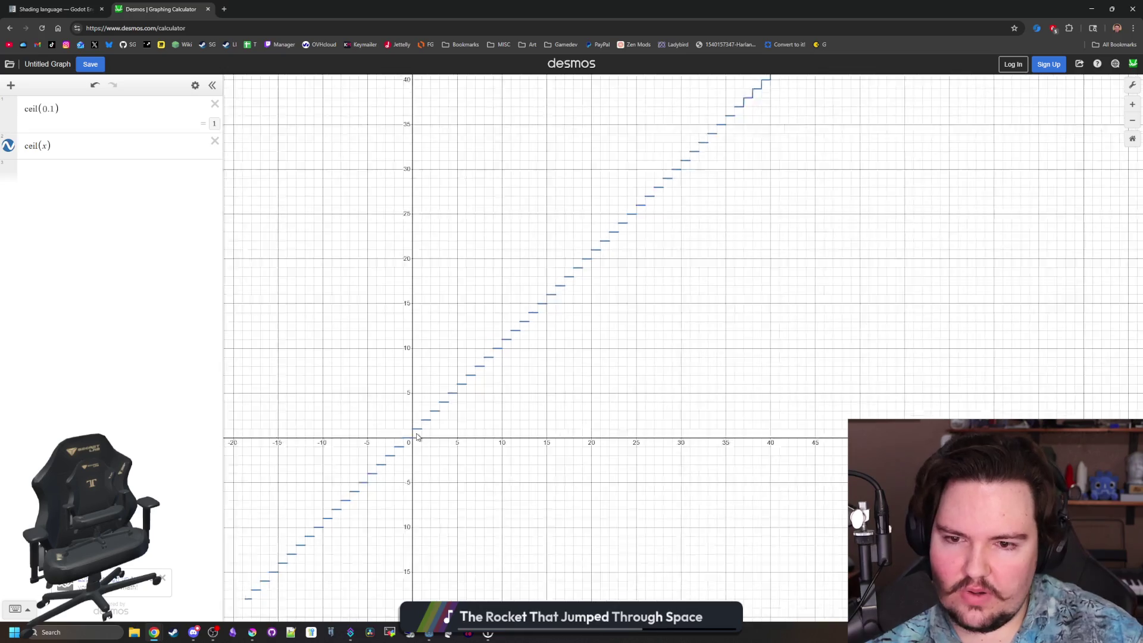
{"action": "scroll", "coordinate": [417, 436], "scroll_direction": "up", "scroll_amount": 3}
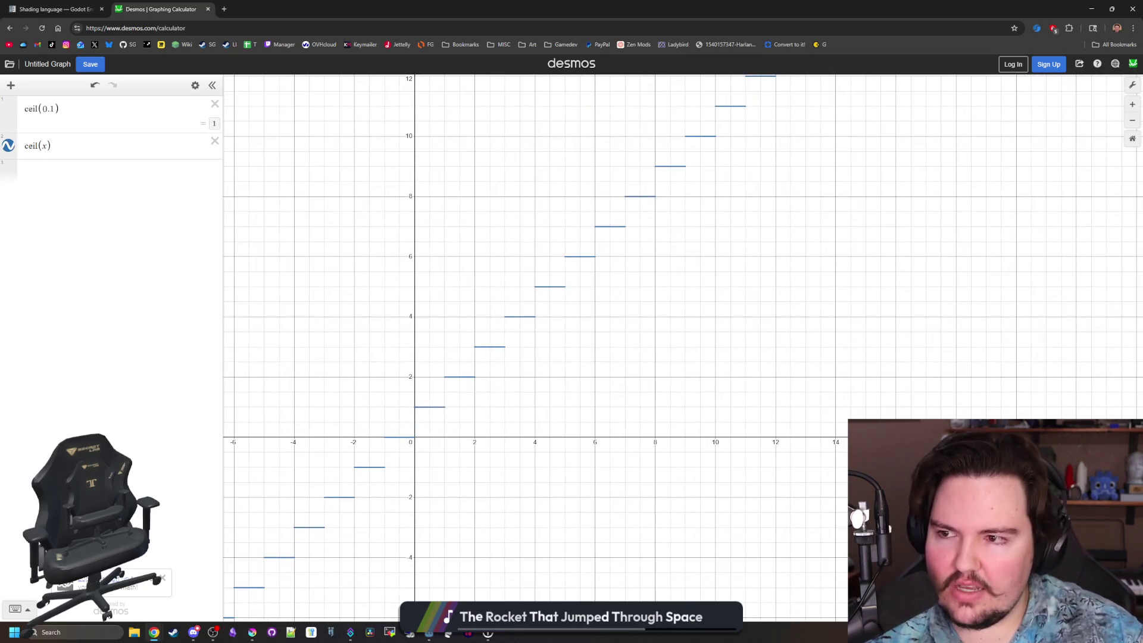
Change the expression to ceil(x*1.1), then to ceil(x*1.7), and inspect the steps.
{"action": "left_click", "coordinate": [47, 146]}
{"action": "type", "text": "*"}
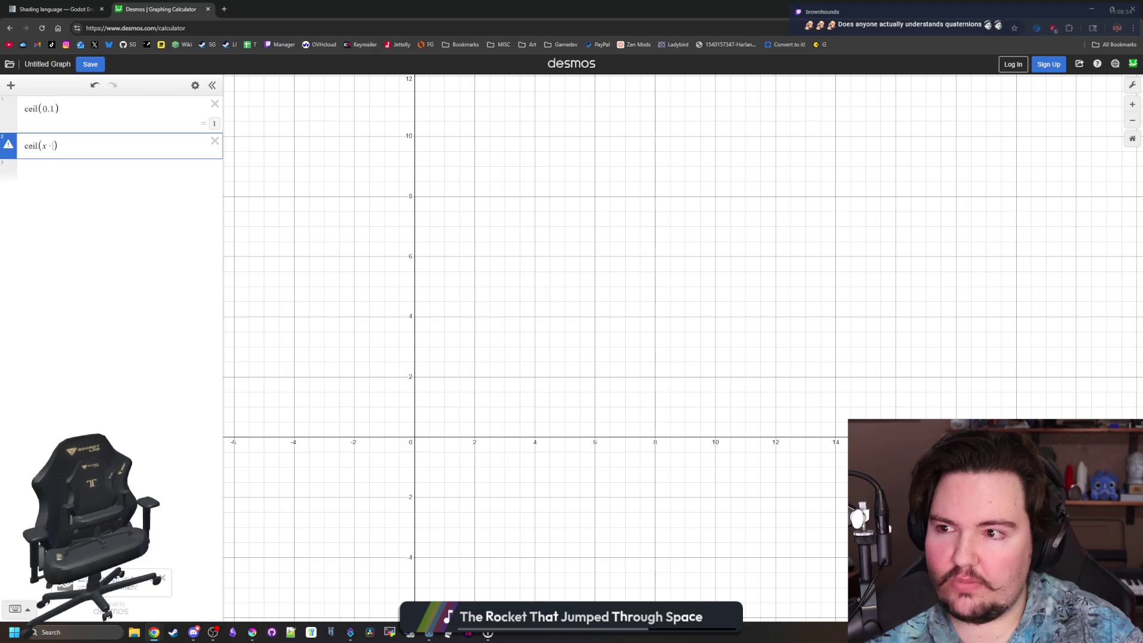
{"action": "type", "text": "1.1"}
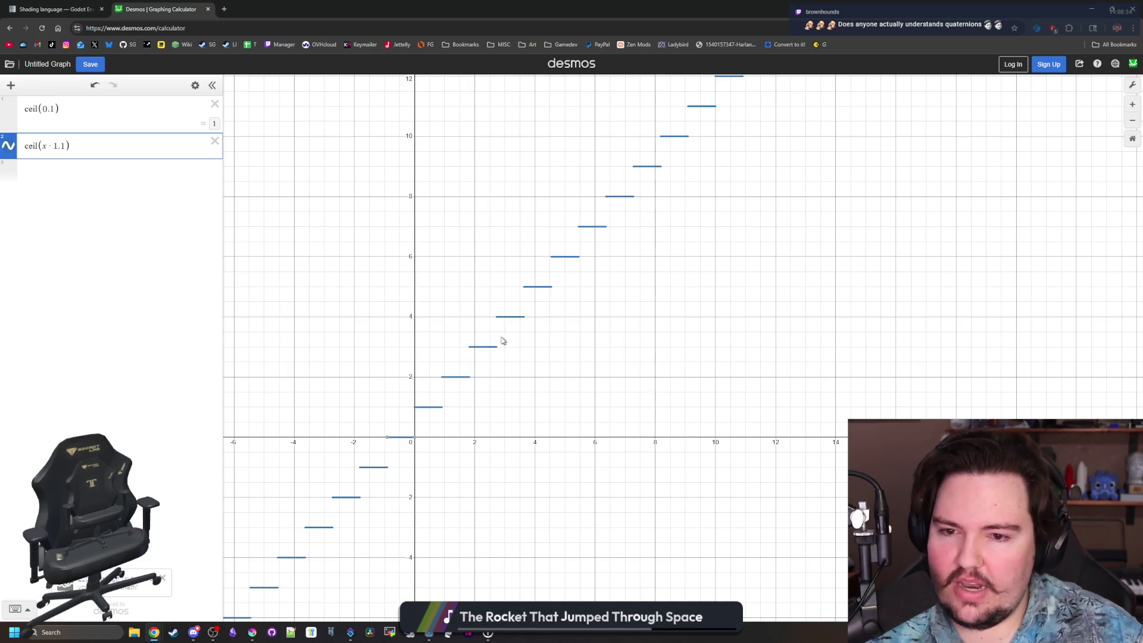
{"action": "scroll", "coordinate": [328, 398], "scroll_direction": "down", "scroll_amount": 3}
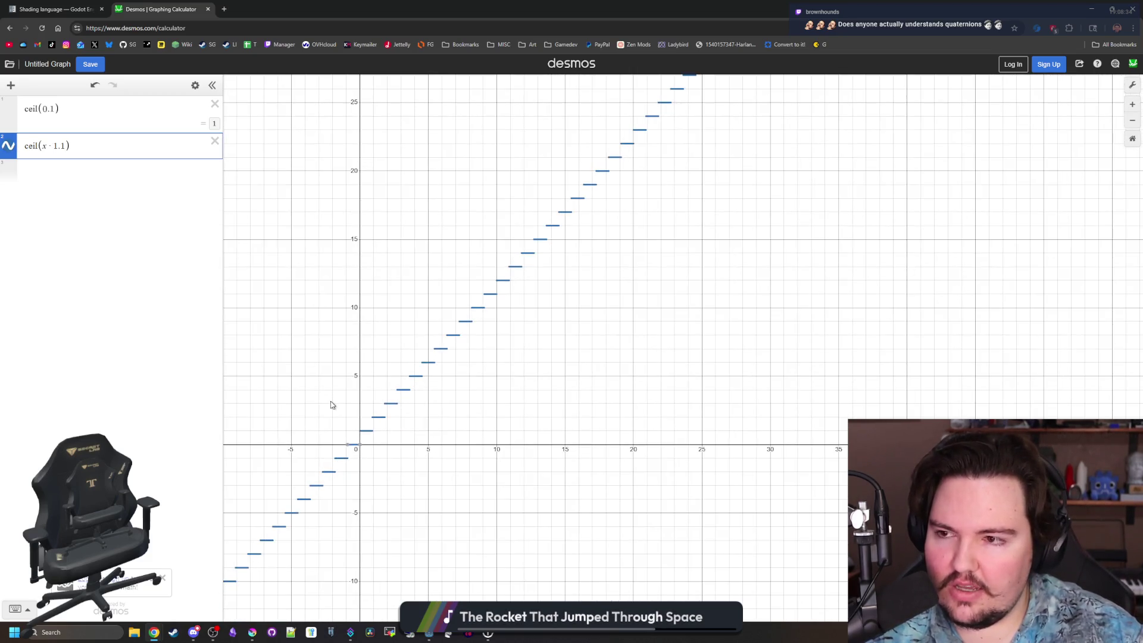
{"action": "key", "text": "BackSpace"}
{"action": "type", "text": "7"}
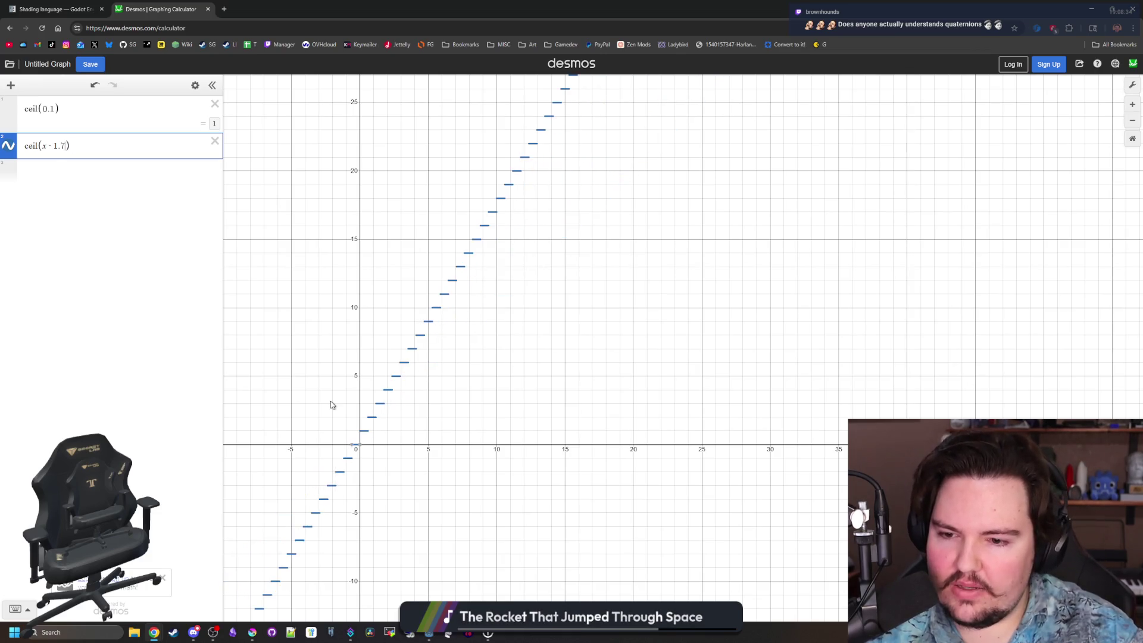
{"action": "scroll", "coordinate": [357, 429], "scroll_direction": "up", "scroll_amount": 8}
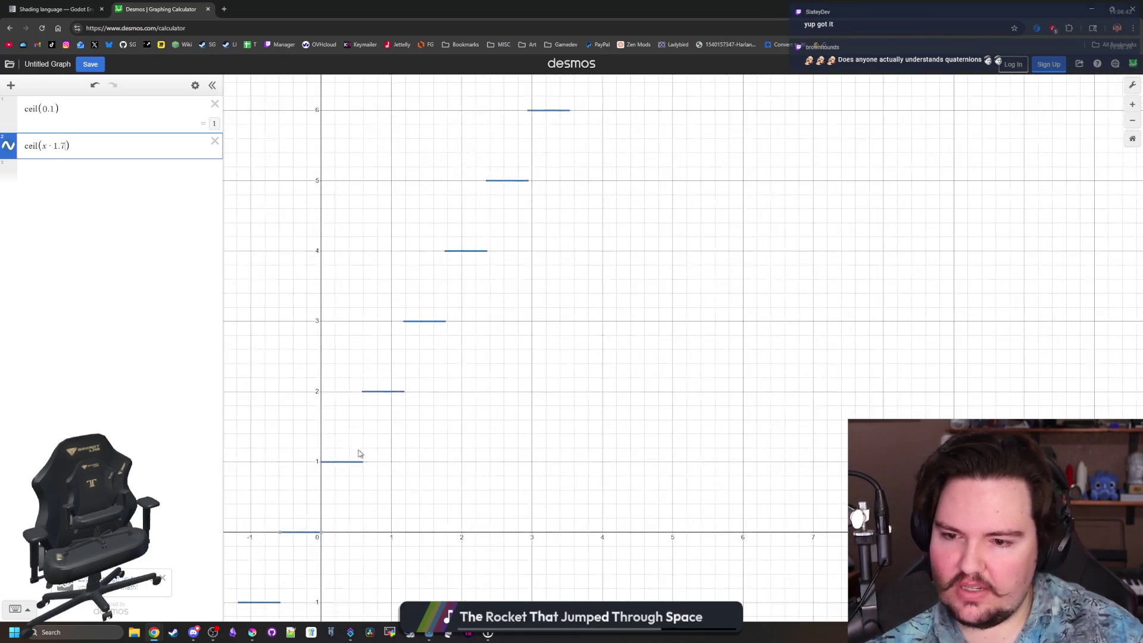
{"action": "mouse_move", "coordinate": [336, 468]}
{"action": "left_mouse_down"}
{"action": "mouse_move", "coordinate": [325, 467]}
{"action": "mouse_move", "coordinate": [381, 468]}
{"action": "left_mouse_up"}
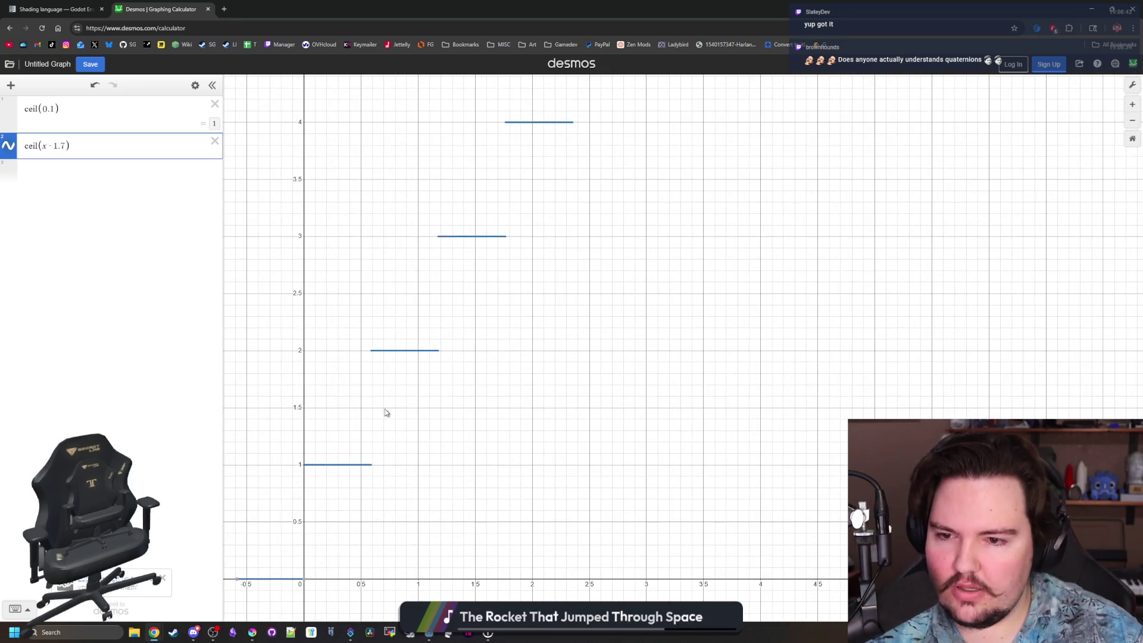
{"action": "scroll", "coordinate": [393, 472], "scroll_direction": "down", "scroll_amount": 2}
{"action": "scroll", "coordinate": [397, 473], "scroll_direction": "down", "scroll_amount": 5}
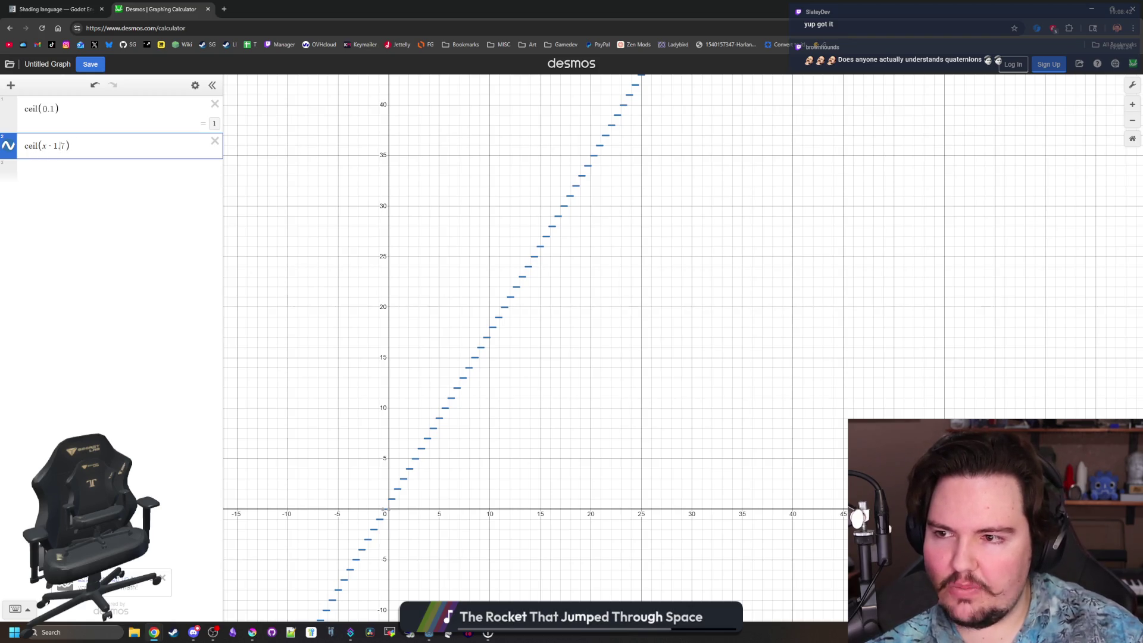
Delete both expressions, shrink the browser, and return to the Godot shading language docs.
{"action": "left_click_drag", "start_coordinate": [70, 146], "coordinate": [52, 123]}
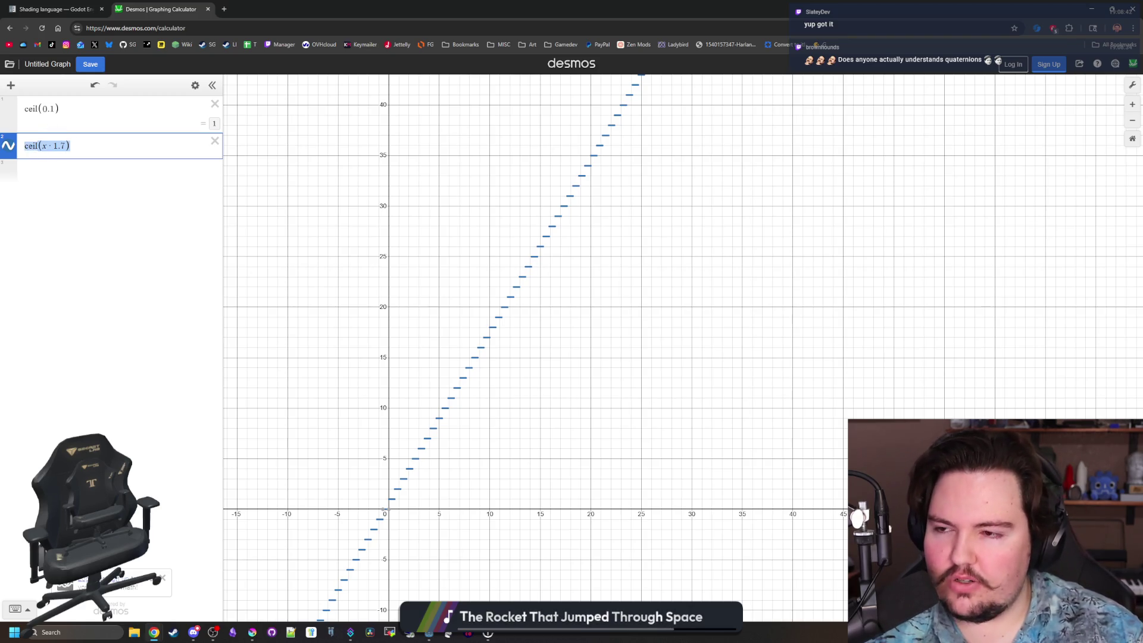
{"action": "left_click", "coordinate": [70, 146]}
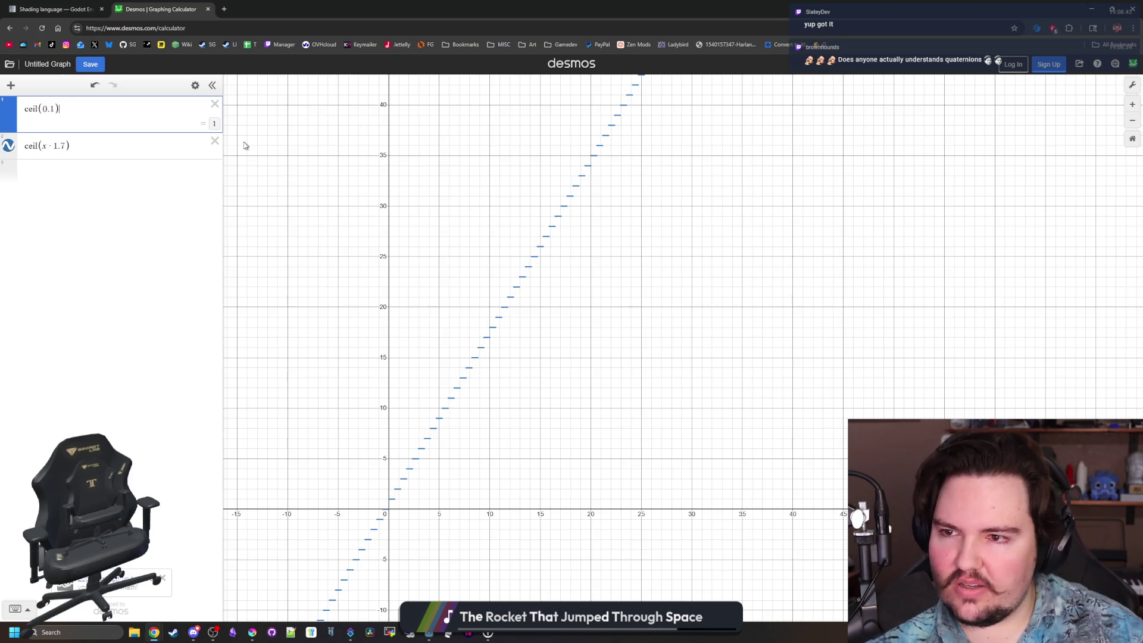
{"action": "left_click", "coordinate": [215, 141]}
{"action": "left_click", "coordinate": [215, 104]}
{"action": "mouse_move", "coordinate": [421, 9]}
{"action": "left_mouse_down"}
{"action": "mouse_move", "coordinate": [303, 235]}
{"action": "mouse_move", "coordinate": [315, 273]}
{"action": "mouse_move", "coordinate": [367, 268]}
{"action": "mouse_move", "coordinate": [395, 224]}
{"action": "mouse_move", "coordinate": [390, 124]}
{"action": "left_mouse_up"}
{"action": "left_click", "coordinate": [177, 220]}
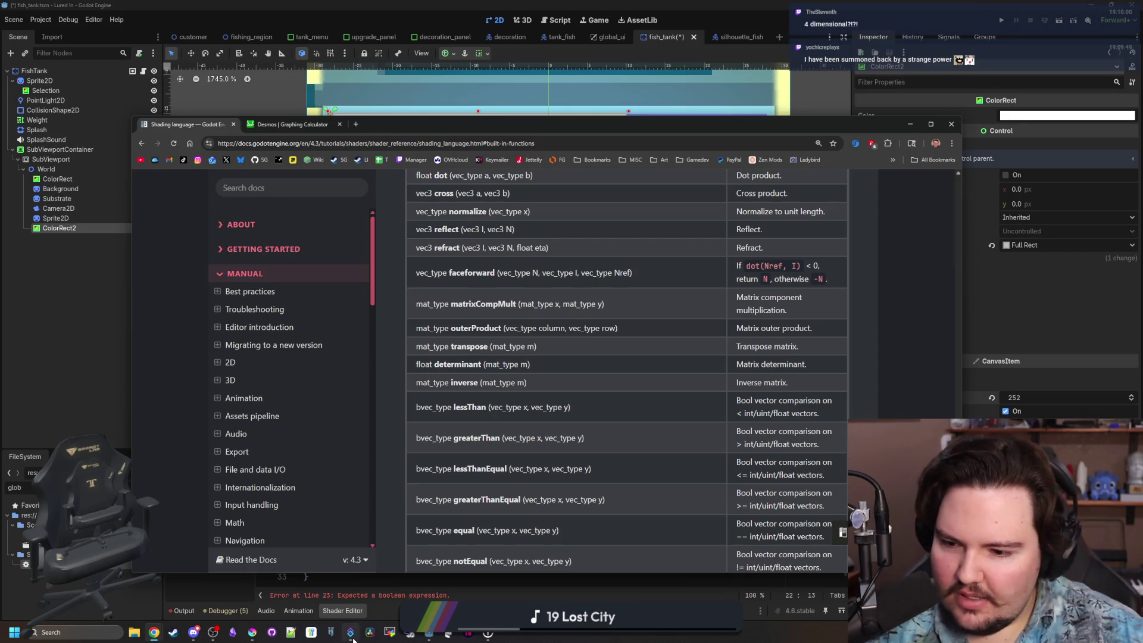
{"action": "left_click", "coordinate": [251, 632]}
Maximise Krita and create a new 512 by 512 document.
{"action": "double_click", "coordinate": [477, 424]}
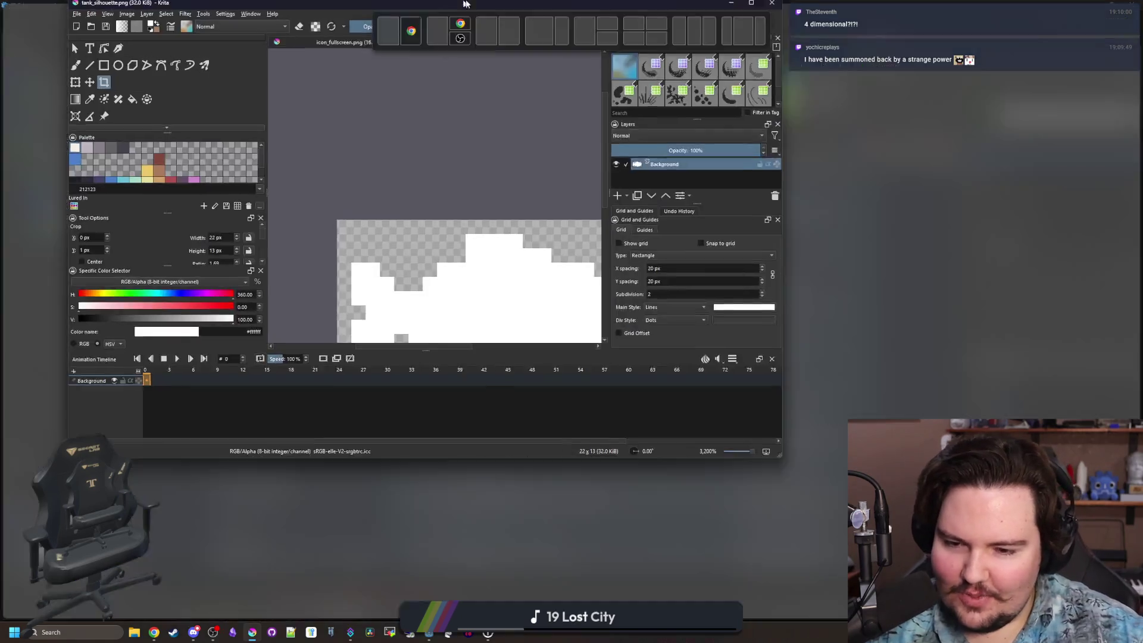
{"action": "left_click", "coordinate": [8, 14]}
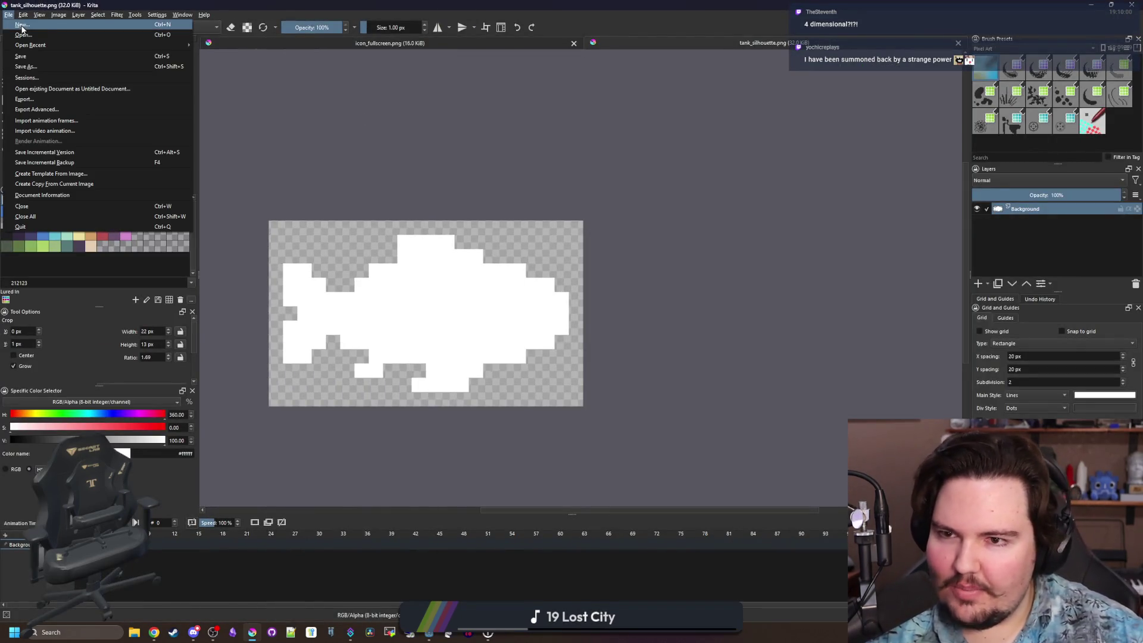
{"action": "left_click", "coordinate": [27, 25]}
{"action": "double_click", "coordinate": [562, 250]}
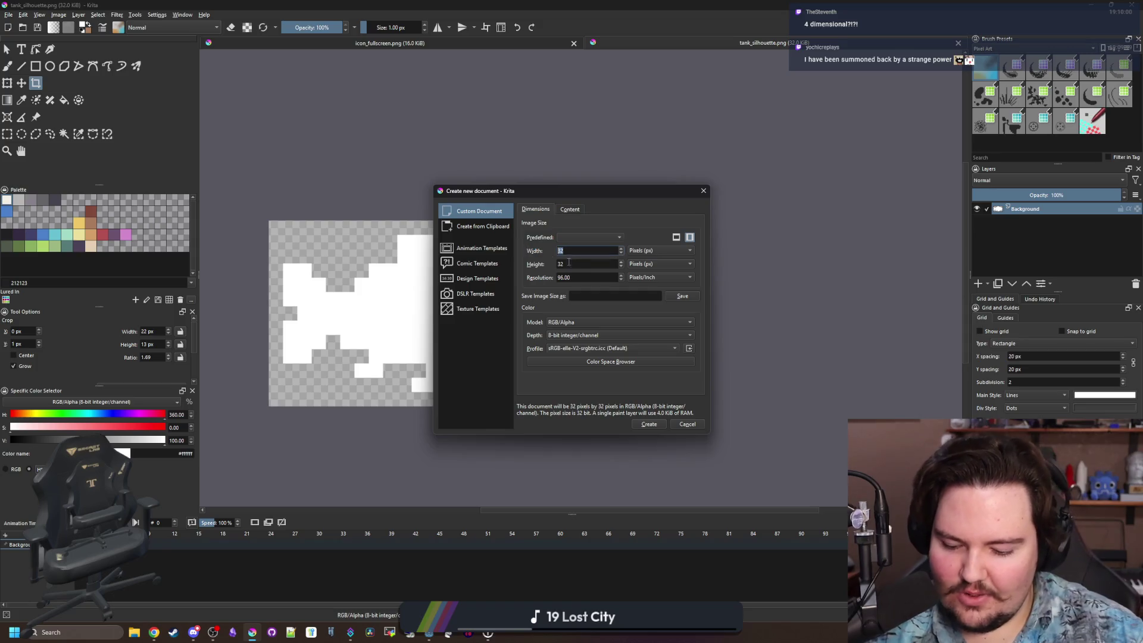
{"action": "type", "text": "512"}
{"action": "key", "text": "Tab"}
{"action": "type", "text": "512"}
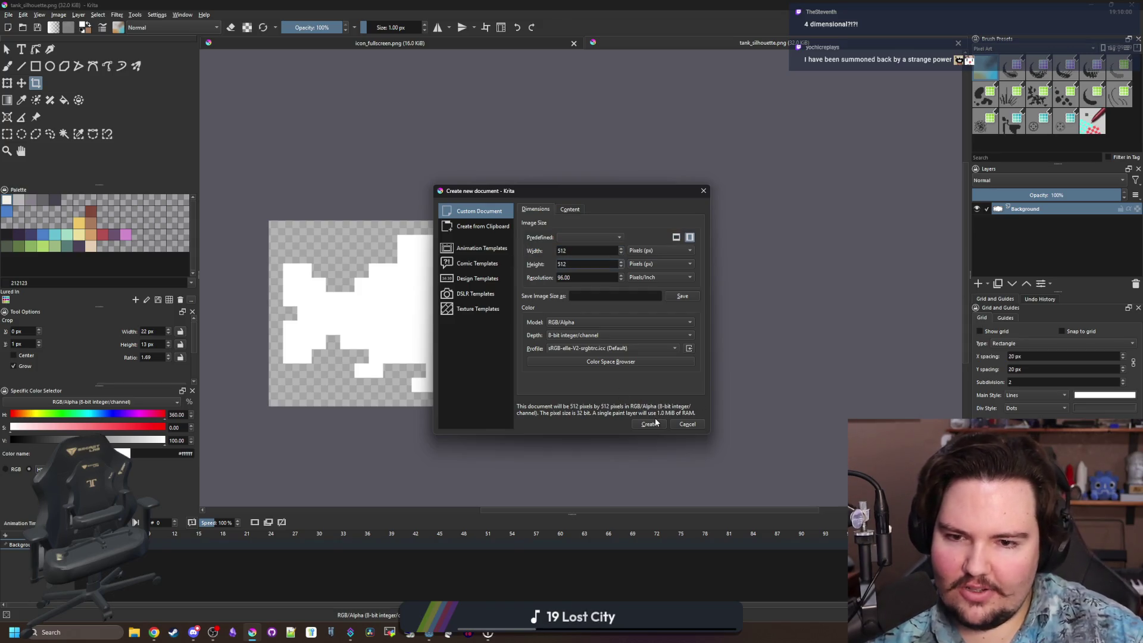
{"action": "left_click", "coordinate": [650, 423]}
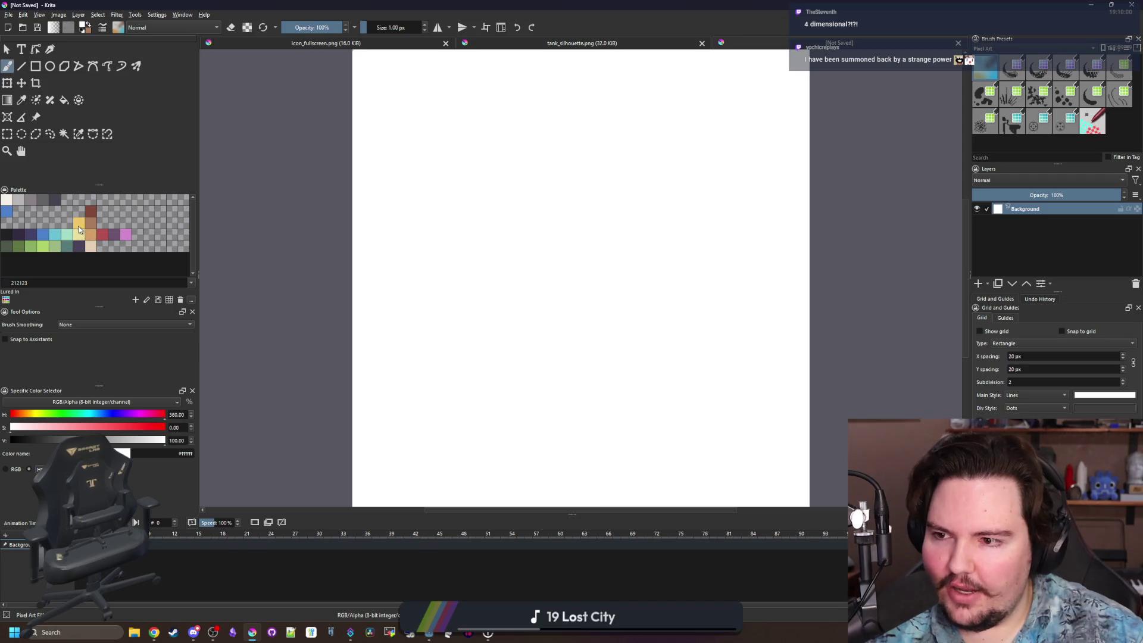
Draw a blue pixel circle outline with a yellow ring inside it.
{"action": "left_click", "coordinate": [43, 235]}
{"action": "scroll", "coordinate": [607, 324], "scroll_direction": "up", "scroll_amount": 3}
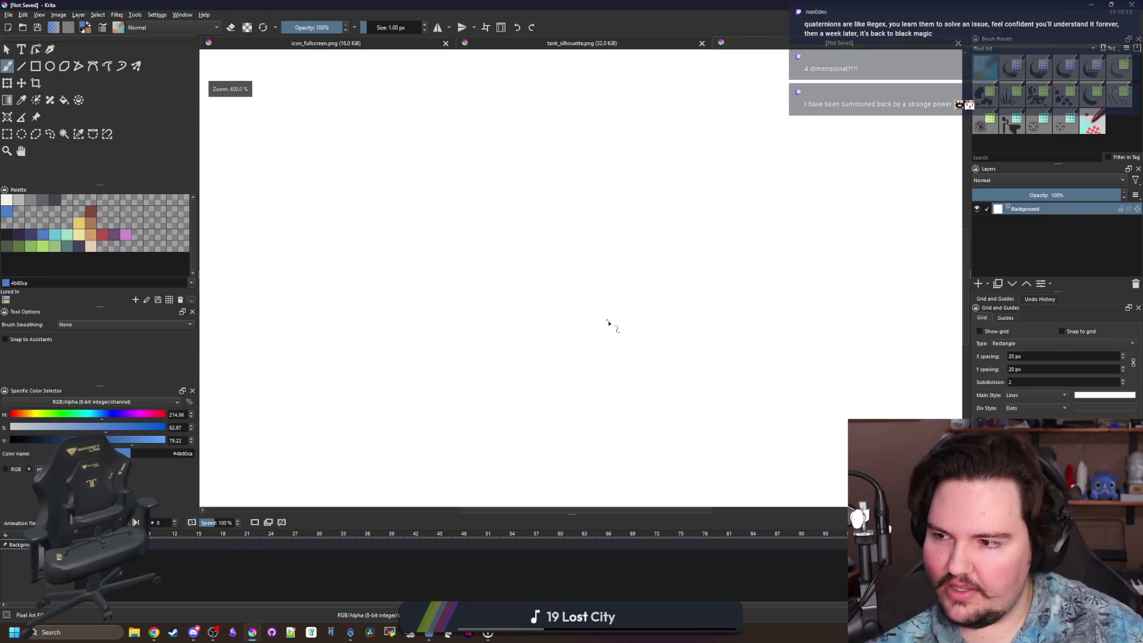
{"action": "scroll", "coordinate": [543, 347], "scroll_direction": "up", "scroll_amount": 3}
{"action": "mouse_move", "coordinate": [505, 350]}
{"action": "left_mouse_down"}
{"action": "mouse_move", "coordinate": [484, 222]}
{"action": "mouse_move", "coordinate": [561, 323]}
{"action": "mouse_move", "coordinate": [506, 351]}
{"action": "left_mouse_up"}
{"action": "scroll", "coordinate": [477, 311], "scroll_direction": "up", "scroll_amount": 1}
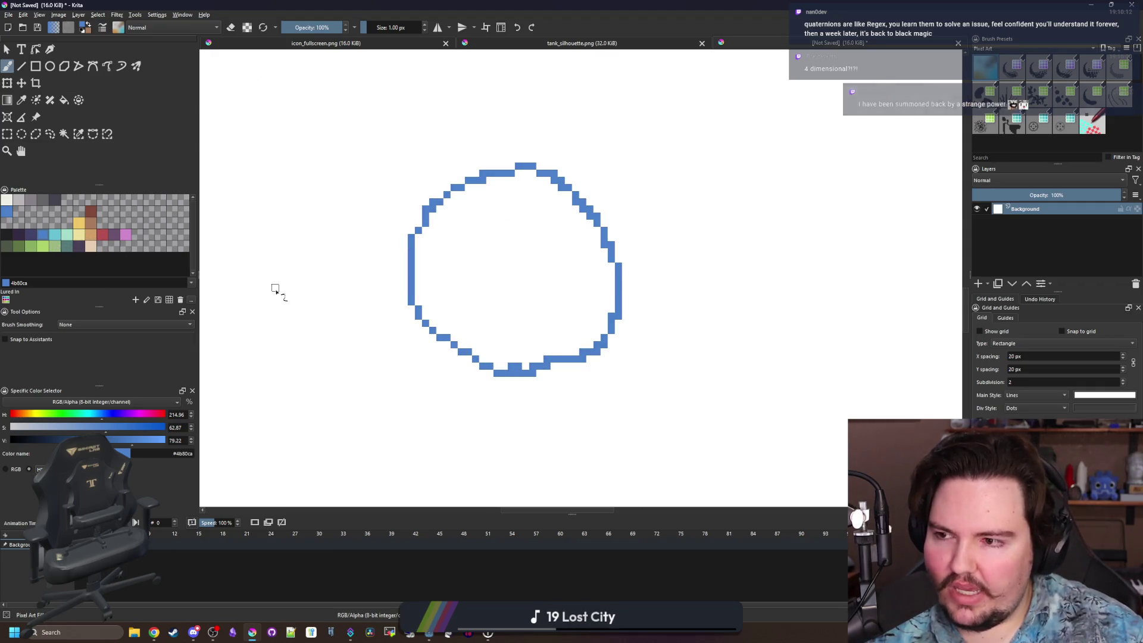
{"action": "scroll", "coordinate": [293, 274], "scroll_direction": "up", "scroll_amount": 1}
{"action": "left_click", "coordinate": [79, 224]}
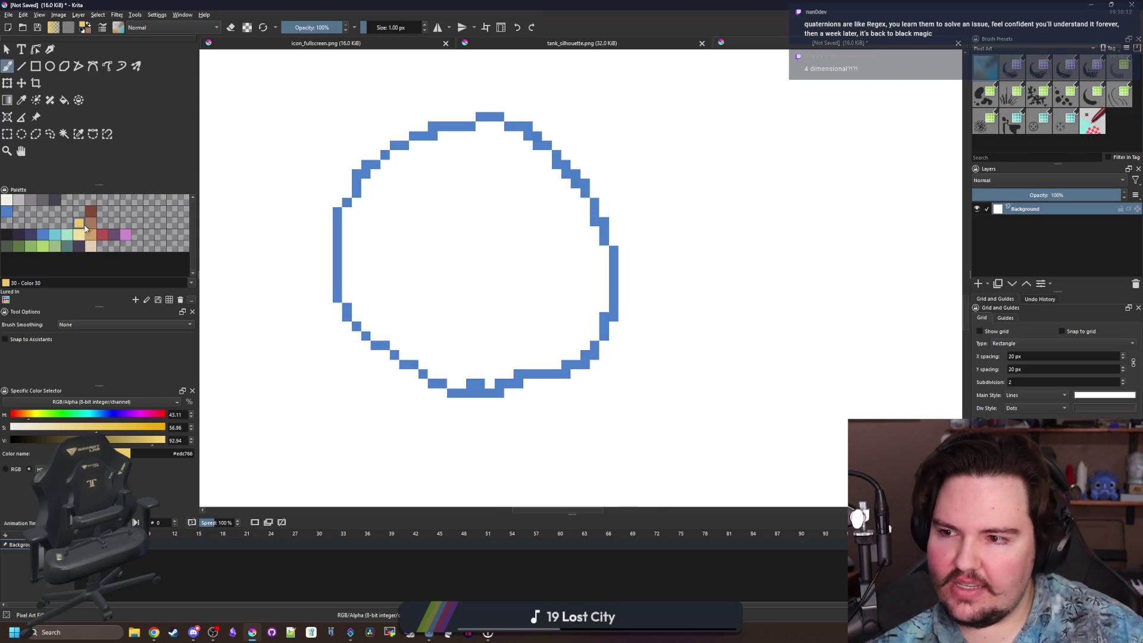
{"action": "mouse_move", "coordinate": [497, 365]}
{"action": "left_mouse_down"}
{"action": "mouse_move", "coordinate": [432, 363]}
{"action": "mouse_move", "coordinate": [352, 217]}
{"action": "mouse_move", "coordinate": [464, 141]}
{"action": "mouse_move", "coordinate": [572, 191]}
{"action": "mouse_move", "coordinate": [563, 344]}
{"action": "mouse_move", "coordinate": [524, 366]}
{"action": "mouse_move", "coordinate": [585, 166]}
{"action": "left_mouse_up"}
Paint a blue line beside the yellow line, then cover the extra blue column with white.
{"action": "scroll", "coordinate": [342, 321], "scroll_direction": "down", "scroll_amount": 1}
{"action": "left_click", "coordinate": [39, 236]}
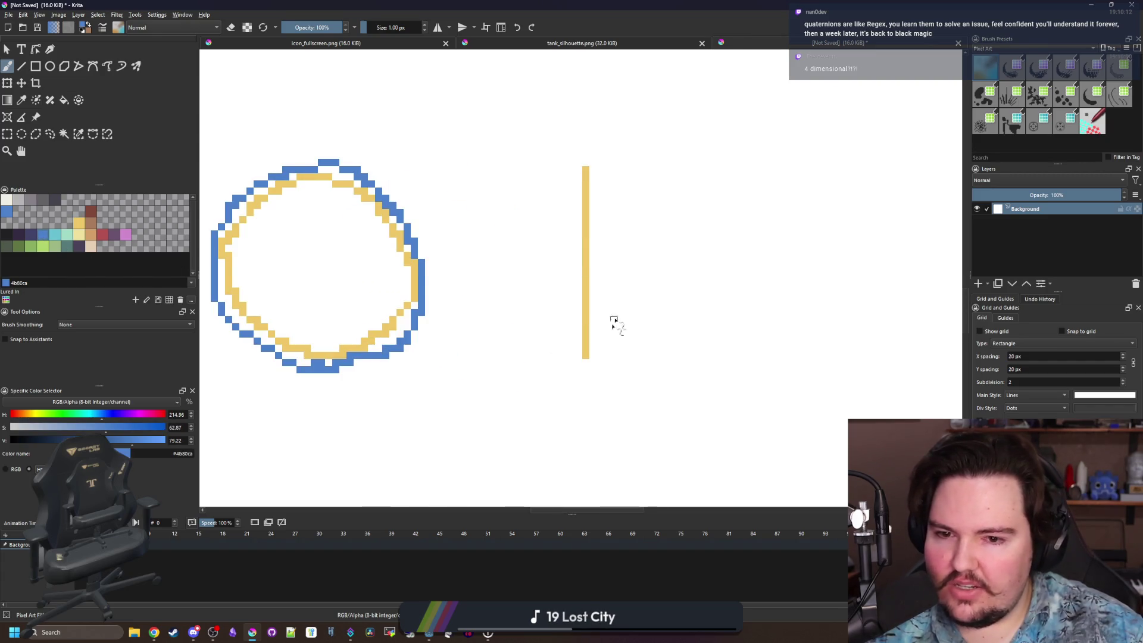
{"action": "mouse_move", "coordinate": [591, 356]}
{"action": "left_mouse_down"}
{"action": "mouse_move", "coordinate": [604, 268]}
{"action": "mouse_move", "coordinate": [593, 168]}
{"action": "left_mouse_up"}
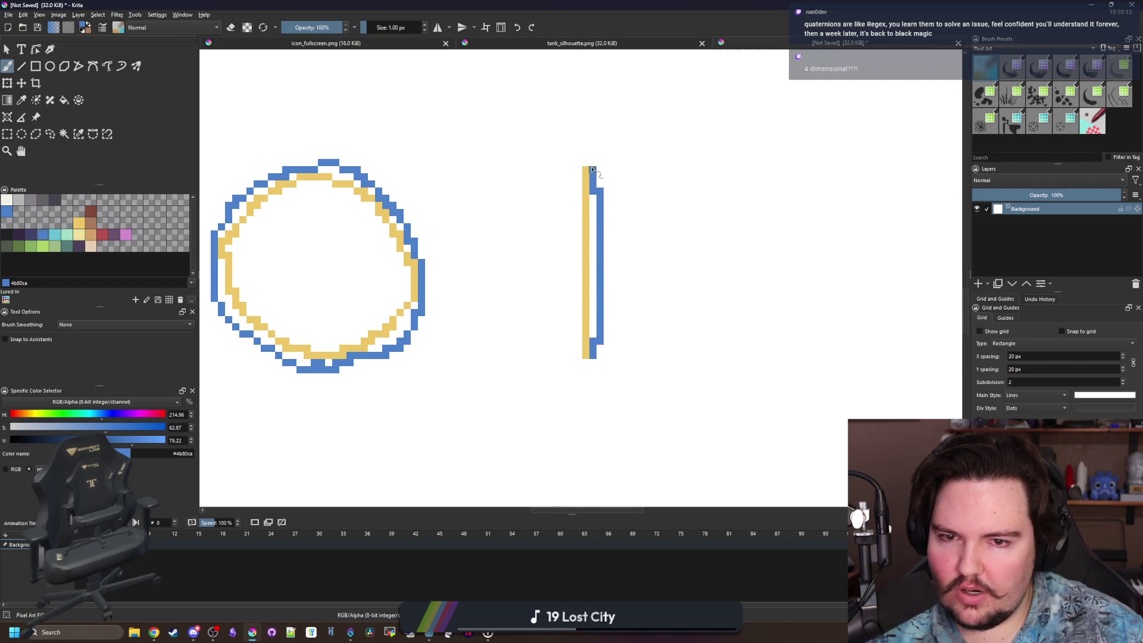
{"action": "left_click_drag", "start_coordinate": [593, 331], "coordinate": [594, 179]}
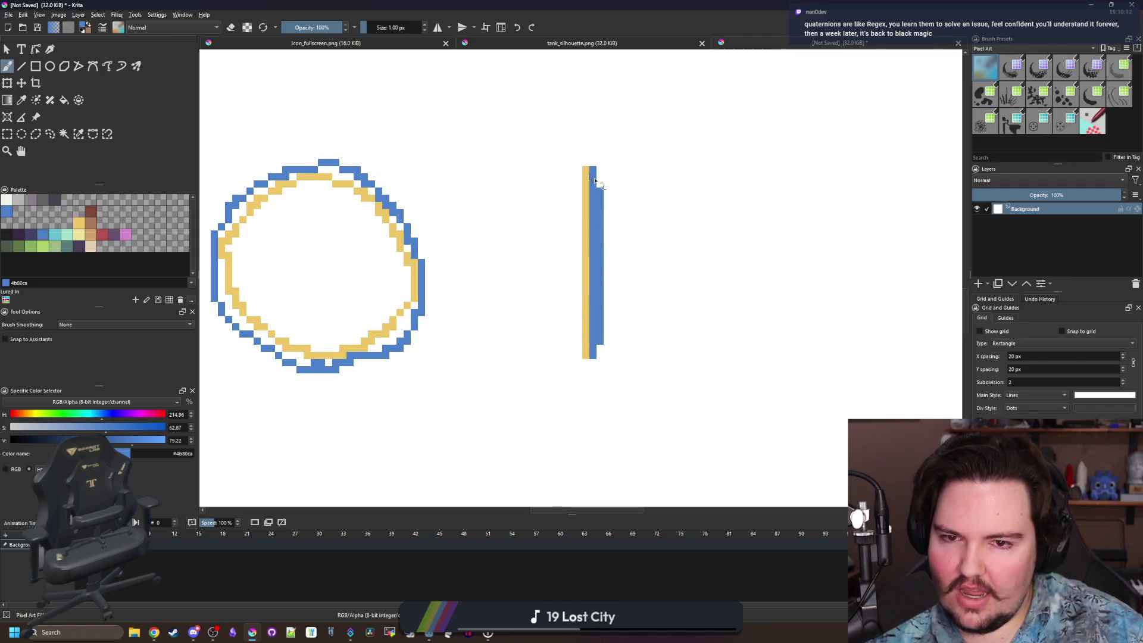
{"action": "key", "text": "p"}
{"action": "left_click", "coordinate": [688, 290]}
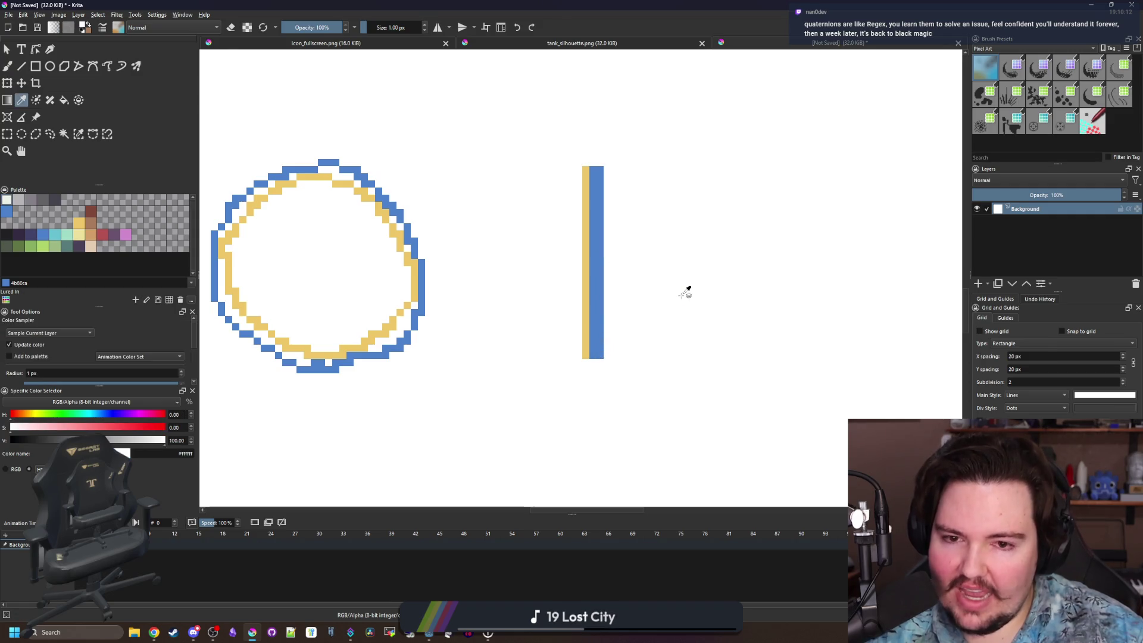
{"action": "left_click", "coordinate": [36, 66]}
{"action": "mouse_move", "coordinate": [727, 435]}
{"action": "left_mouse_down"}
{"action": "mouse_move", "coordinate": [630, 162]}
{"action": "mouse_move", "coordinate": [600, 149]}
{"action": "left_mouse_up"}
Sketch curved arrows on either side of the line, then undo them.
{"action": "key", "text": "b"}
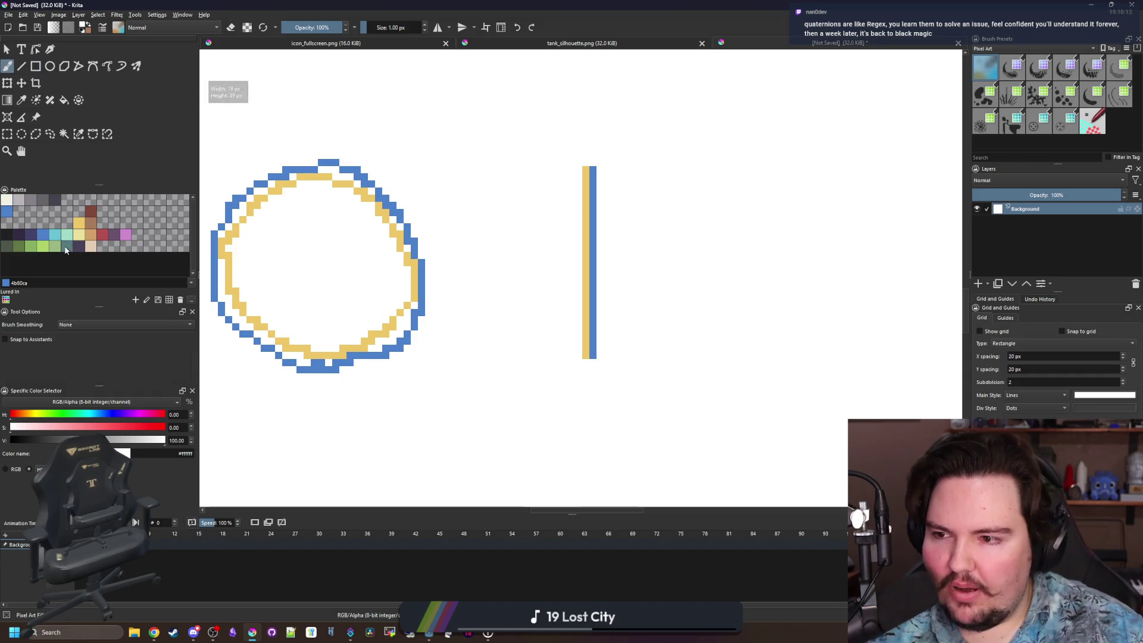
{"action": "mouse_move", "coordinate": [655, 184]}
{"action": "left_mouse_down"}
{"action": "mouse_move", "coordinate": [725, 277]}
{"action": "mouse_move", "coordinate": [683, 316]}
{"action": "mouse_move", "coordinate": [703, 356]}
{"action": "left_mouse_up"}
{"action": "mouse_move", "coordinate": [492, 320]}
{"action": "left_mouse_down"}
{"action": "mouse_move", "coordinate": [485, 302]}
{"action": "mouse_move", "coordinate": [506, 182]}
{"action": "mouse_move", "coordinate": [513, 229]}
{"action": "left_mouse_up"}
{"action": "scroll", "coordinate": [503, 257], "scroll_direction": "down", "scroll_amount": 3}
{"action": "scroll", "coordinate": [503, 257], "scroll_direction": "down", "scroll_amount": 1}
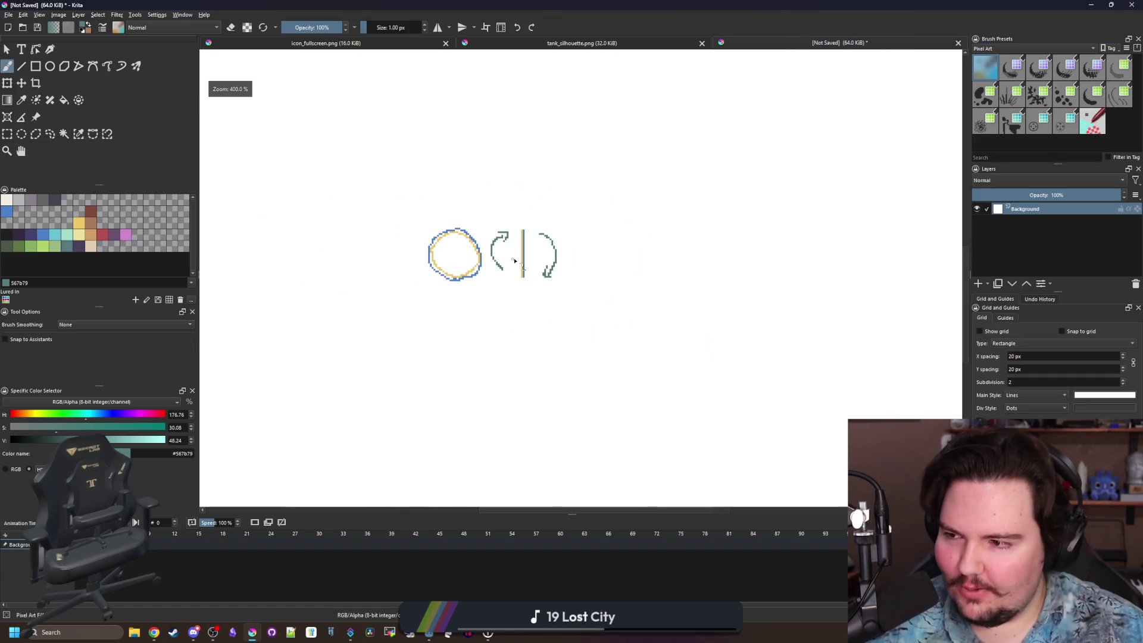
{"action": "scroll", "coordinate": [514, 260], "scroll_direction": "up", "scroll_amount": 3}
{"action": "scroll", "coordinate": [510, 255], "scroll_direction": "up", "scroll_amount": 1}
{"action": "scroll", "coordinate": [510, 255], "scroll_direction": "down", "scroll_amount": 1}
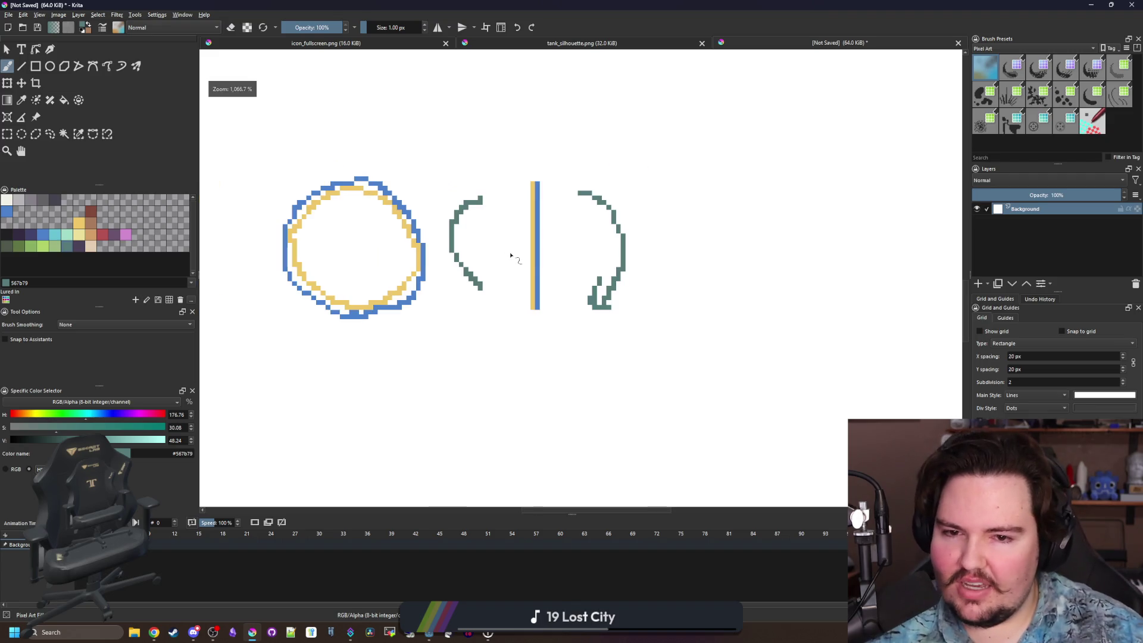
{"action": "key", "text": "ctrl+z"}
{"action": "key", "text": "ctrl+z"}
{"action": "key", "text": "ctrl+z"}
{"action": "scroll", "coordinate": [538, 199], "scroll_direction": "up", "scroll_amount": 2}
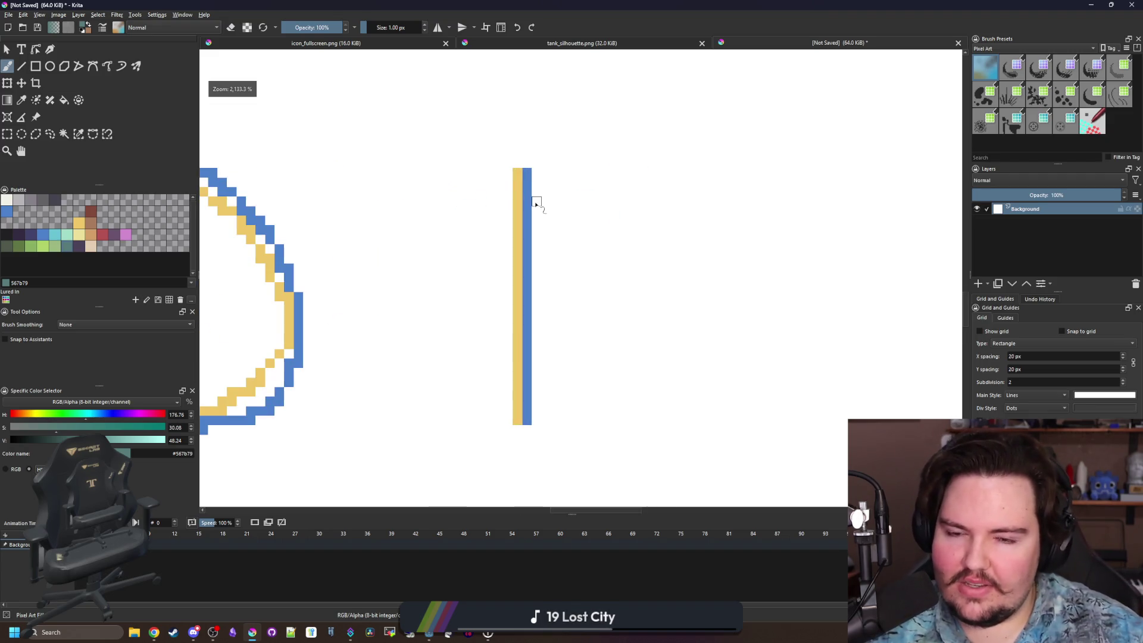
{"action": "scroll", "coordinate": [506, 238], "scroll_direction": "down", "scroll_amount": 3}
{"action": "scroll", "coordinate": [508, 238], "scroll_direction": "up", "scroll_amount": 1}
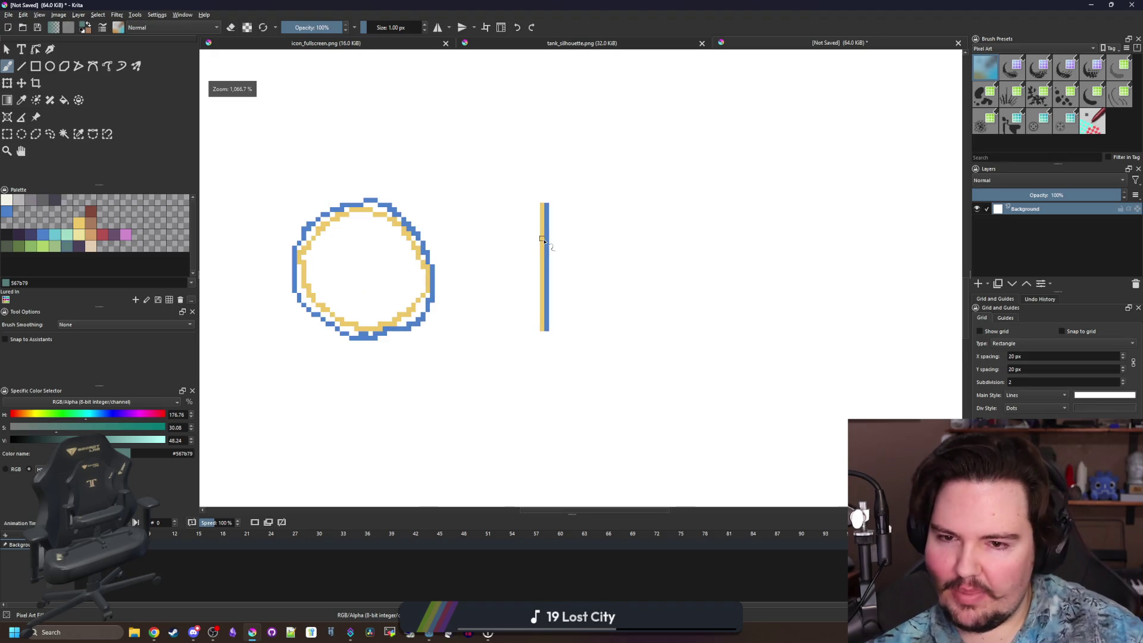
{"action": "scroll", "coordinate": [542, 238], "scroll_direction": "up", "scroll_amount": 1}
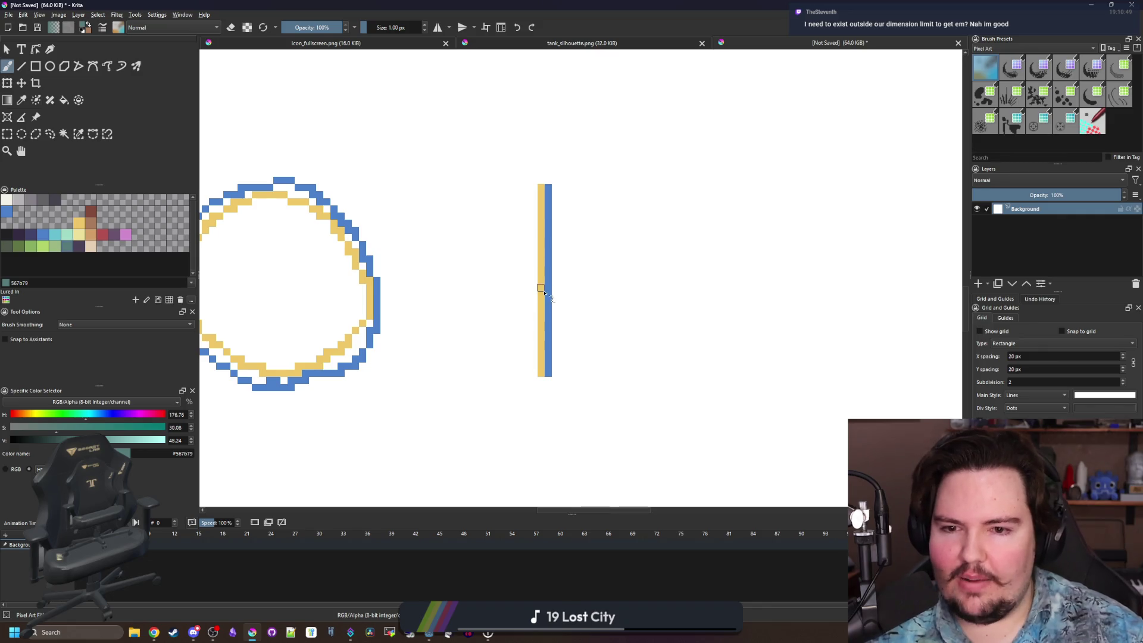
{"action": "scroll", "coordinate": [438, 310], "scroll_direction": "down", "scroll_amount": 3}
{"action": "scroll", "coordinate": [459, 307], "scroll_direction": "up", "scroll_amount": 1}
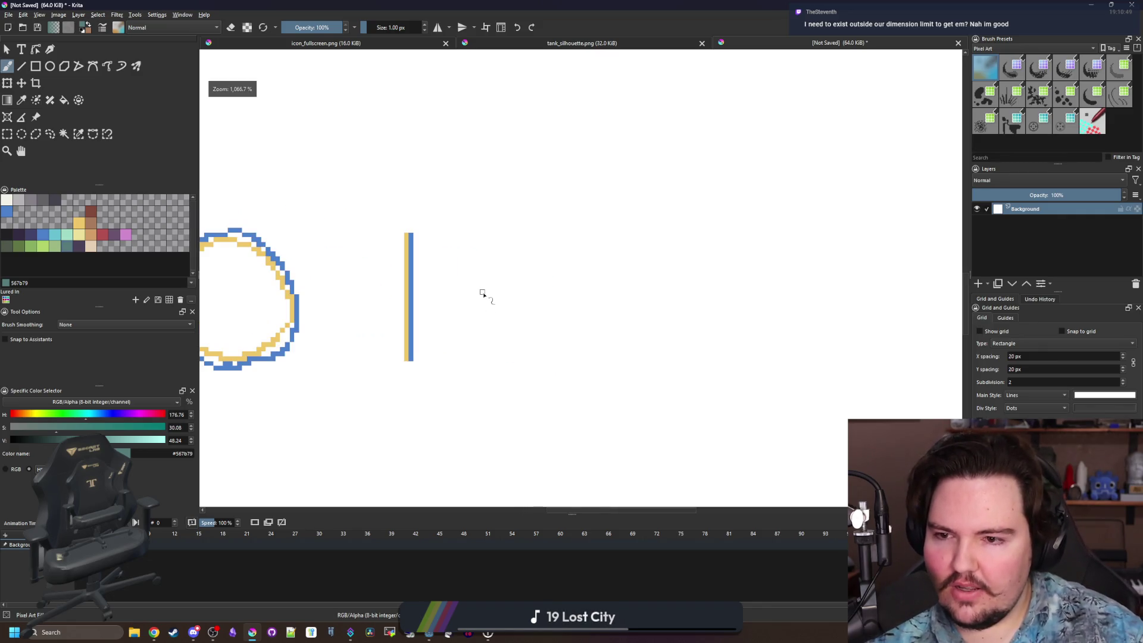
{"action": "scroll", "coordinate": [353, 283], "scroll_direction": "left", "scroll_amount": 3}
Test a red stroke around the circle, undo it, and recentre the circle and line.
{"action": "left_click", "coordinate": [106, 237]}
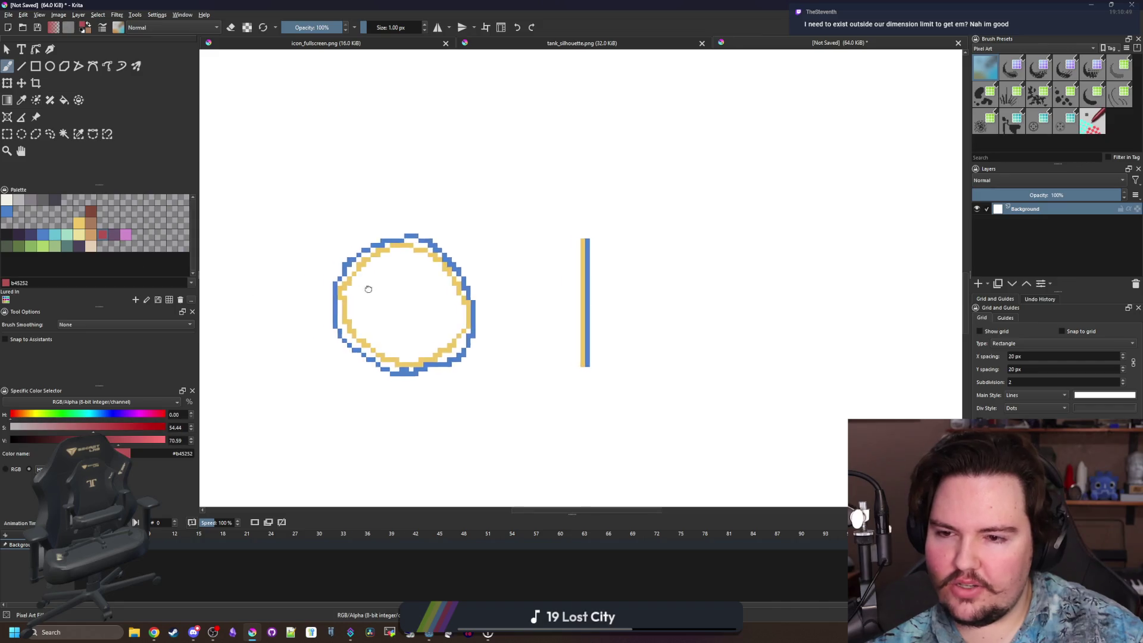
{"action": "scroll", "coordinate": [369, 288], "scroll_direction": "up", "scroll_amount": 1}
{"action": "mouse_move", "coordinate": [292, 330]}
{"action": "left_mouse_down"}
{"action": "mouse_move", "coordinate": [449, 341]}
{"action": "mouse_move", "coordinate": [378, 312]}
{"action": "mouse_move", "coordinate": [292, 331]}
{"action": "left_mouse_up"}
{"action": "scroll", "coordinate": [393, 319], "scroll_direction": "down", "scroll_amount": 3}
{"action": "key", "text": "ctrl+z"}
{"action": "scroll", "coordinate": [494, 314], "scroll_direction": "up", "scroll_amount": 4}
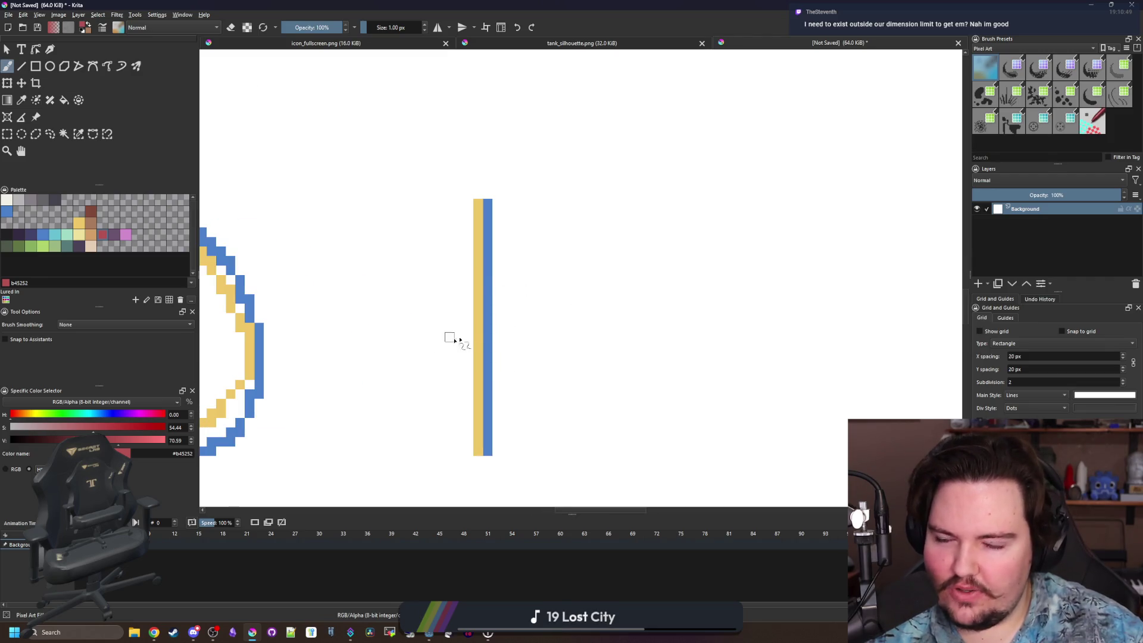
{"action": "scroll", "coordinate": [454, 343], "scroll_direction": "down", "scroll_amount": 2}
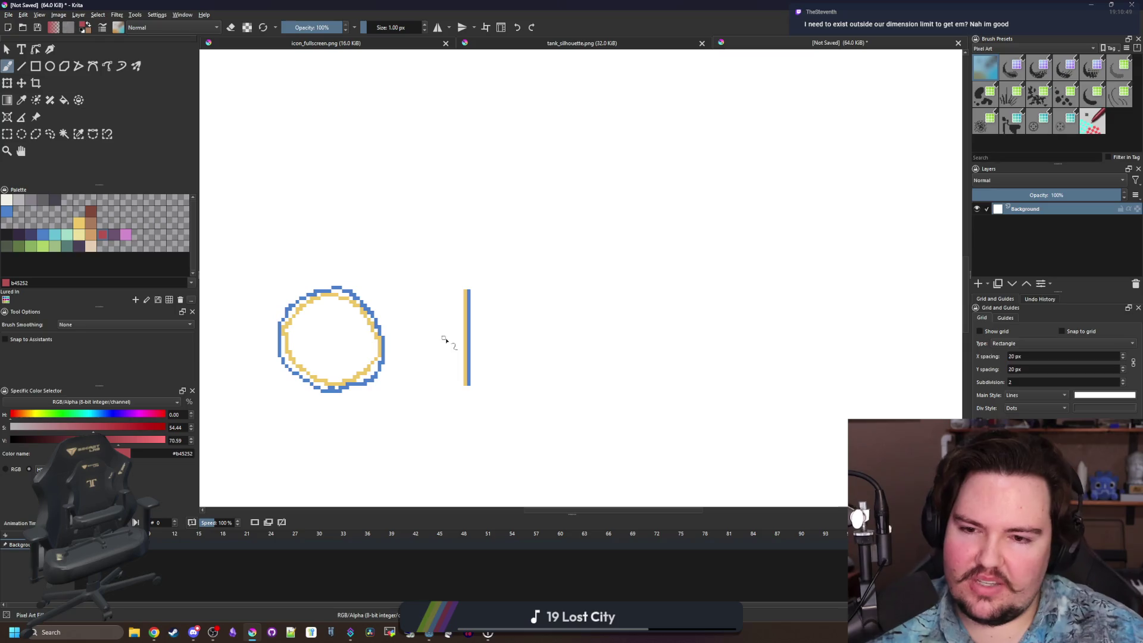
{"action": "left_click_drag", "start_coordinate": [444, 339], "coordinate": [480, 323]}
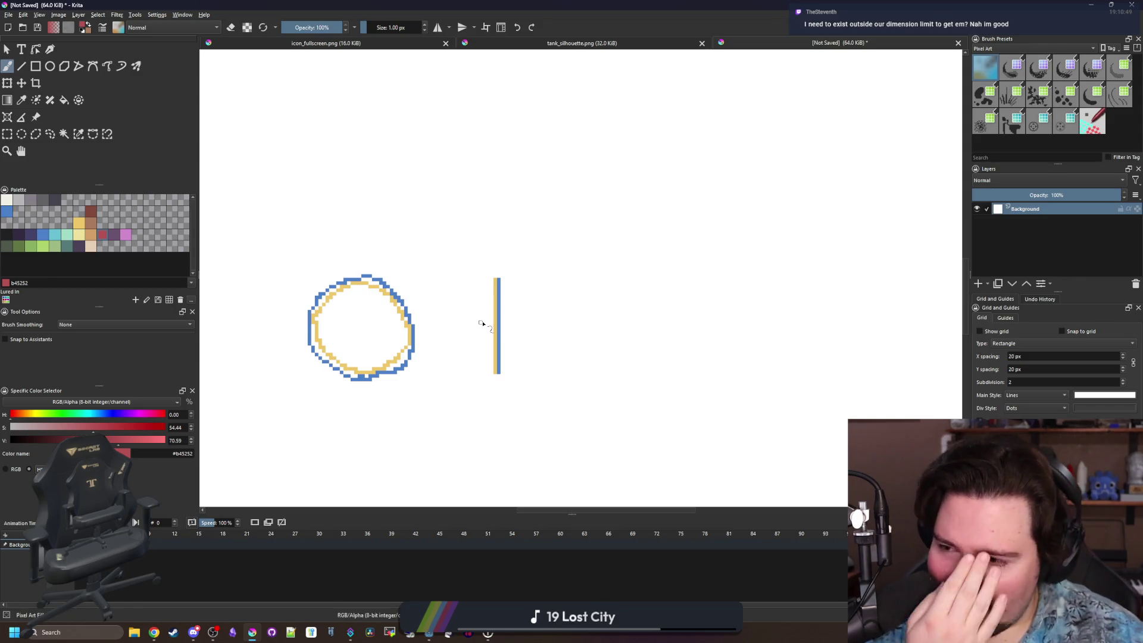
{"action": "scroll", "coordinate": [481, 323], "scroll_direction": "up", "scroll_amount": 5}
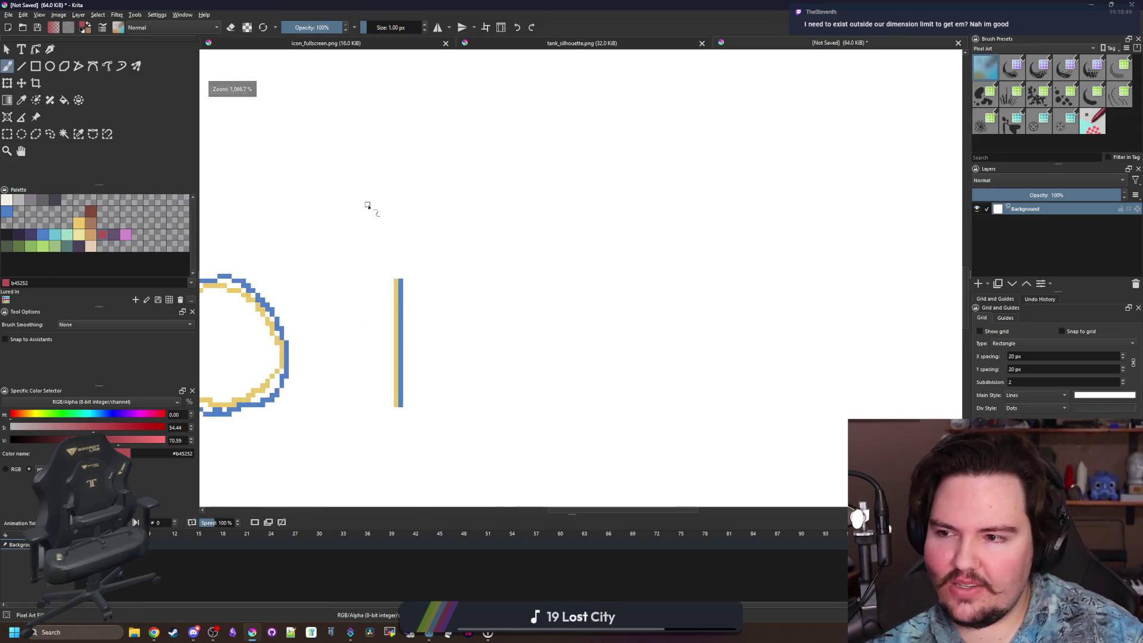
{"action": "mouse_move", "coordinate": [362, 222]}
{"action": "left_mouse_down"}
{"action": "mouse_move", "coordinate": [393, 281]}
{"action": "mouse_move", "coordinate": [420, 294]}
{"action": "left_mouse_up"}
Draw red pixel letters x, y and z above the blue-and-yellow circle and line.
{"action": "left_click_drag", "start_coordinate": [406, 205], "coordinate": [333, 325]}
{"action": "mouse_move", "coordinate": [505, 204]}
{"action": "left_mouse_down"}
{"action": "mouse_move", "coordinate": [543, 316]}
{"action": "mouse_move", "coordinate": [476, 351]}
{"action": "left_mouse_up"}
{"action": "left_click", "coordinate": [647, 237]}
{"action": "left_click_drag", "start_coordinate": [653, 246], "coordinate": [646, 340]}
{"action": "scroll", "coordinate": [489, 295], "scroll_direction": "down", "scroll_amount": 5}
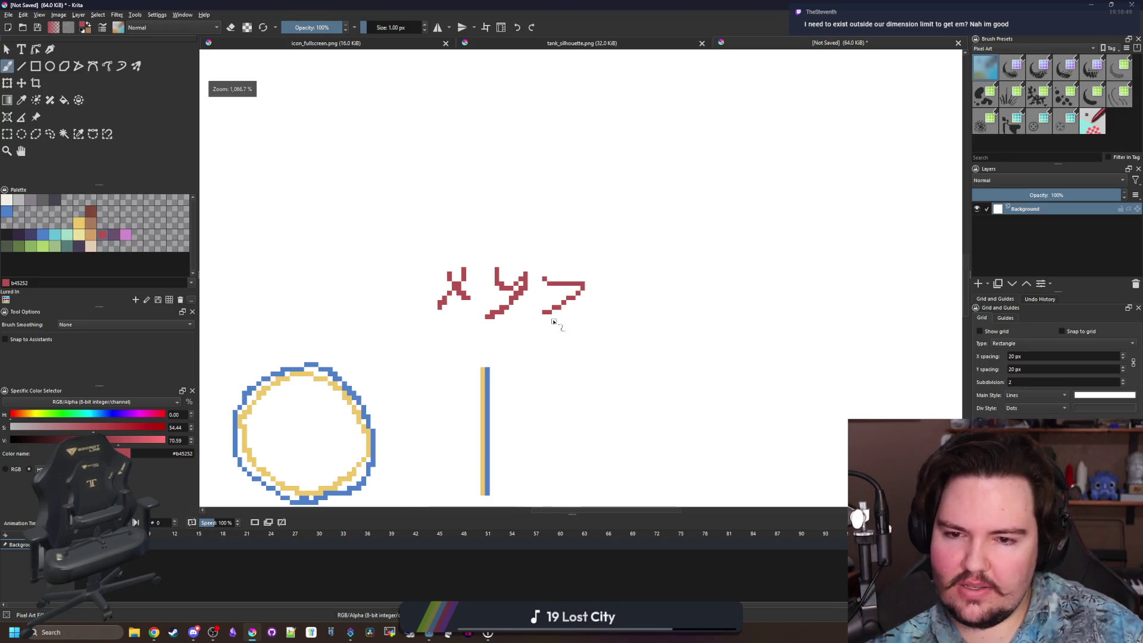
{"action": "left_click_drag", "start_coordinate": [542, 316], "coordinate": [578, 312]}
{"action": "scroll", "coordinate": [513, 327], "scroll_direction": "right", "scroll_amount": 3}
{"action": "left_click_drag", "start_coordinate": [502, 310], "coordinate": [471, 330]}
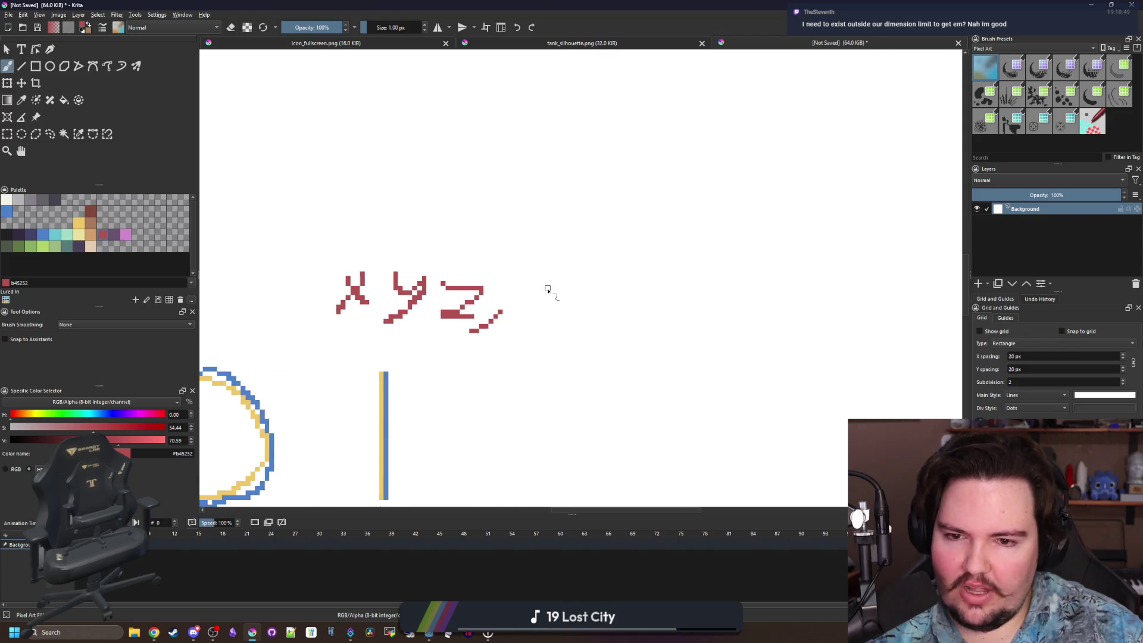
Add a red pixel w to the right of the x, y, z letters.
{"action": "mouse_move", "coordinate": [546, 282]}
{"action": "left_mouse_down"}
{"action": "mouse_move", "coordinate": [591, 319]}
{"action": "mouse_move", "coordinate": [616, 283]}
{"action": "left_mouse_up"}
{"action": "scroll", "coordinate": [565, 298], "scroll_direction": "down", "scroll_amount": 4}
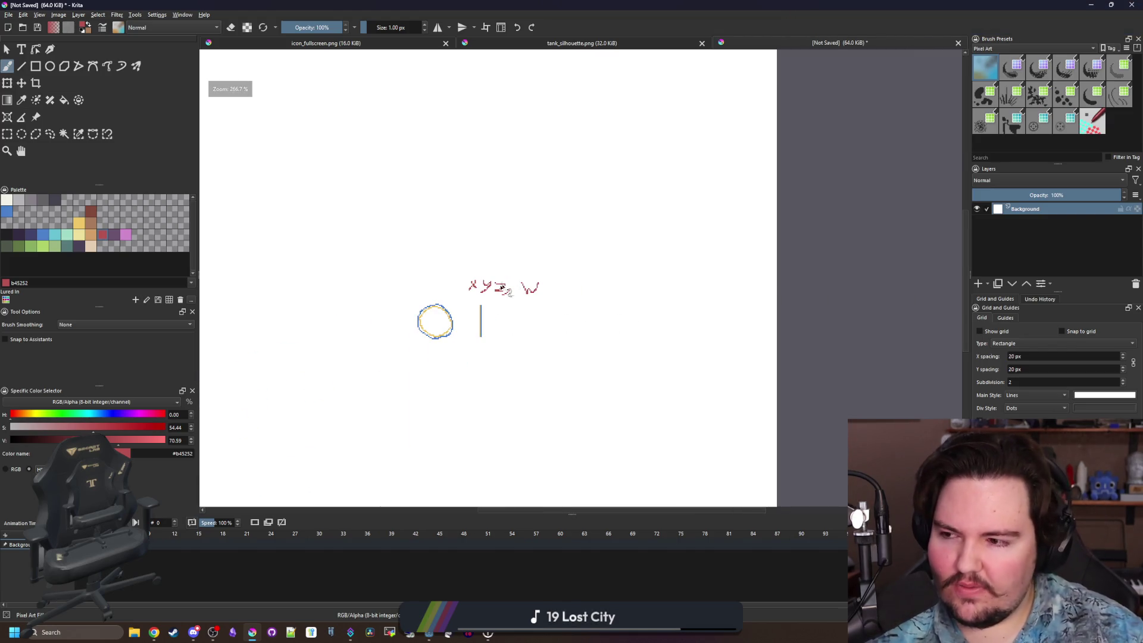
{"action": "scroll", "coordinate": [539, 314], "scroll_direction": "left", "scroll_amount": 1}
{"action": "scroll", "coordinate": [539, 314], "scroll_direction": "up", "scroll_amount": 3}
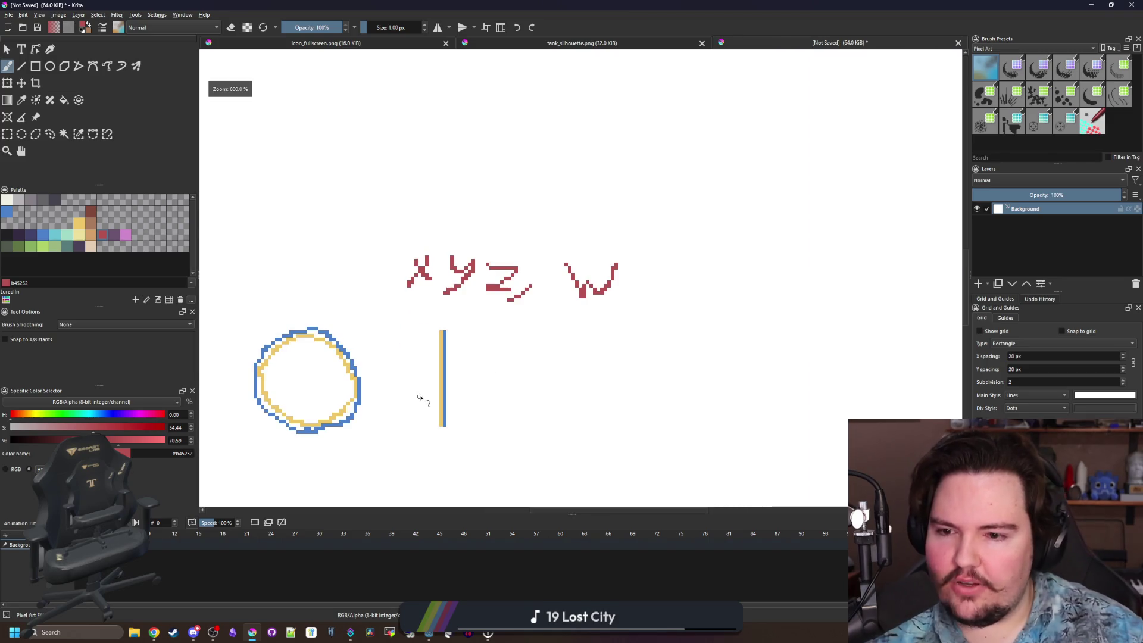
{"action": "scroll", "coordinate": [423, 400], "scroll_direction": "up", "scroll_amount": 3}
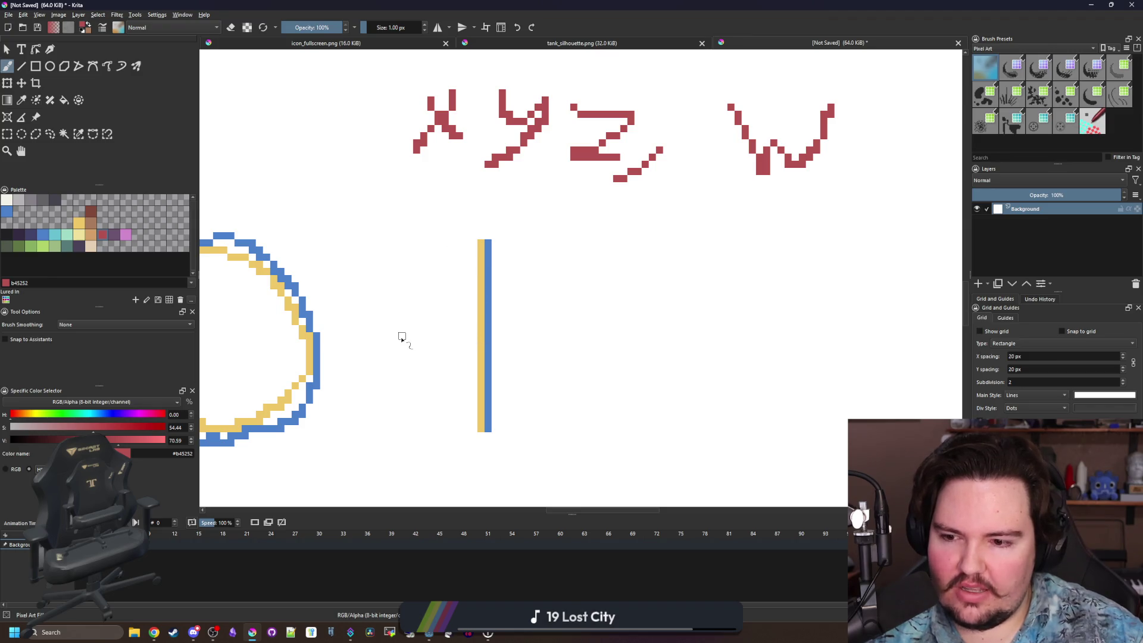
Draw several red test lines across the shapes, undoing each one.
{"action": "left_click_drag", "start_coordinate": [402, 336], "coordinate": [543, 336]}
{"action": "key", "text": "ctrl+z"}
{"action": "left_click_drag", "start_coordinate": [507, 249], "coordinate": [506, 417]}
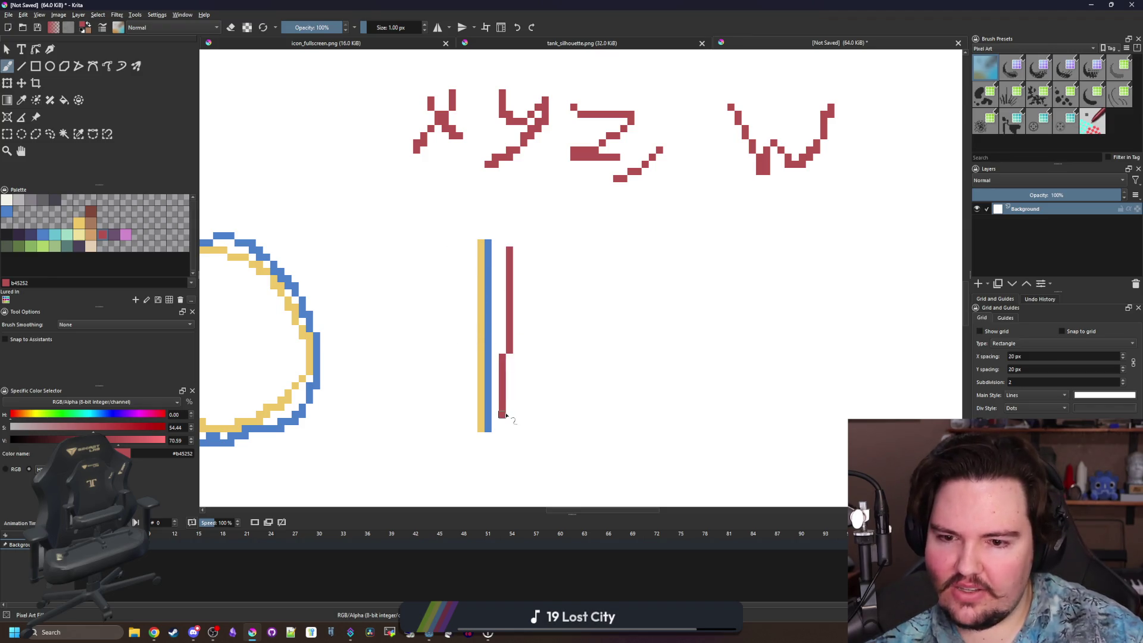
{"action": "key", "text": "ctrl+z"}
{"action": "left_click_drag", "start_coordinate": [402, 337], "coordinate": [625, 336]}
{"action": "key", "text": "ctrl+z"}
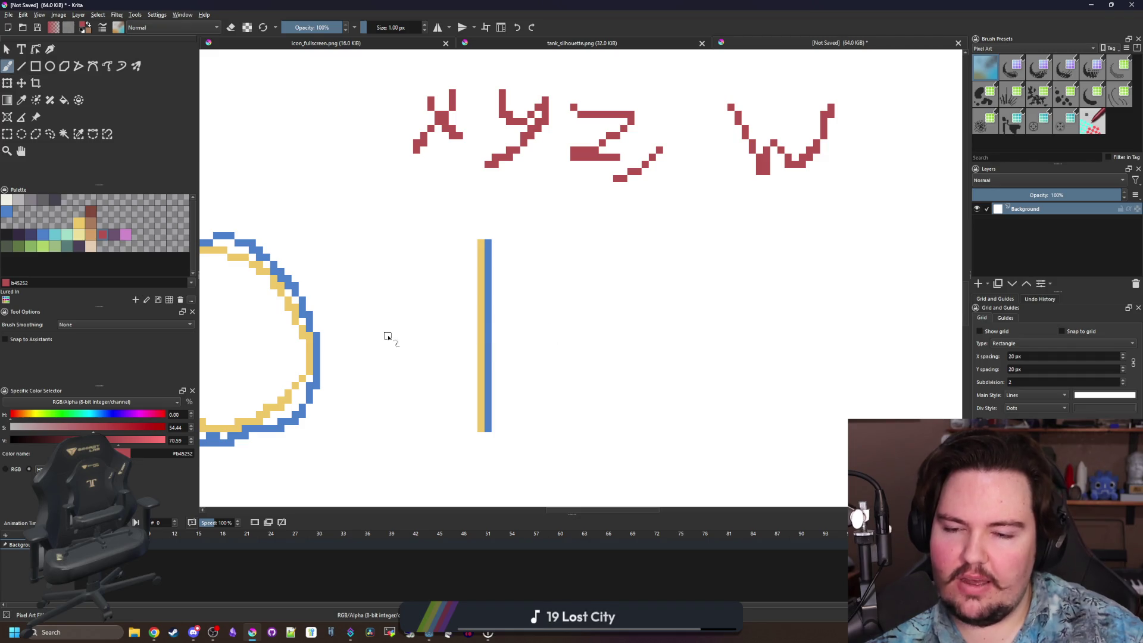
{"action": "left_click_drag", "start_coordinate": [387, 337], "coordinate": [663, 338]}
{"action": "scroll", "coordinate": [494, 333], "scroll_direction": "down", "scroll_amount": 1, "text": "ctrl"}
{"action": "key", "text": "ctrl+z"}
{"action": "mouse_move", "coordinate": [431, 333]}
{"action": "left_mouse_down"}
{"action": "mouse_move", "coordinate": [626, 343]}
{"action": "mouse_move", "coordinate": [485, 335]}
{"action": "mouse_move", "coordinate": [586, 336]}
{"action": "left_mouse_up"}
{"action": "key", "text": "ctrl+z"}
{"action": "scroll", "coordinate": [479, 343], "scroll_direction": "down", "scroll_amount": 3, "text": "ctrl"}
{"action": "key", "text": "ctrl+z"}
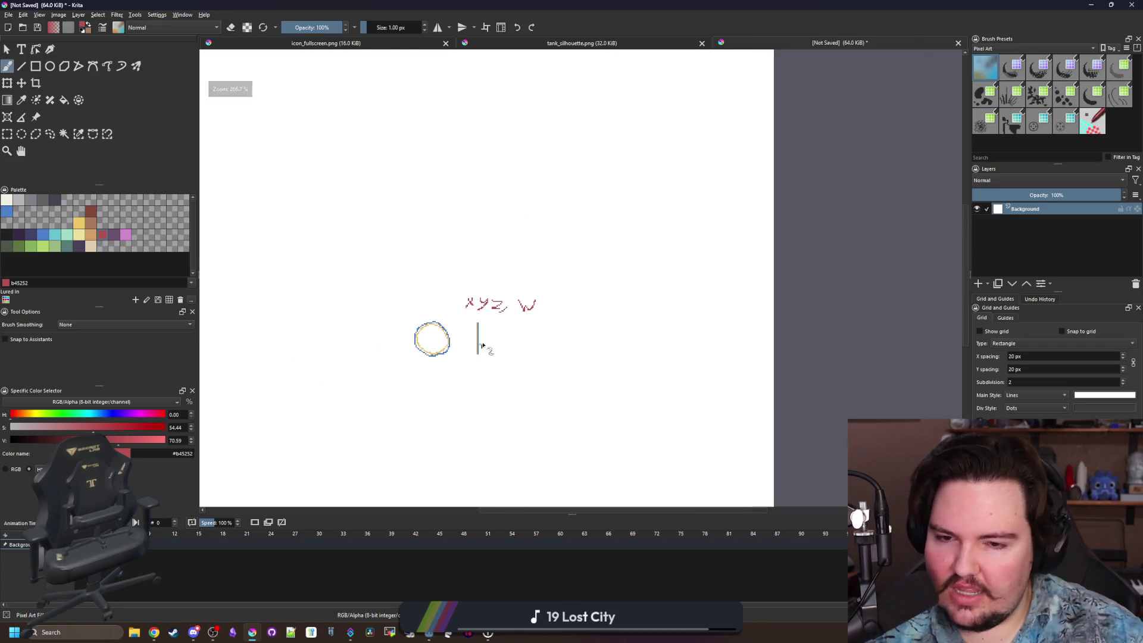
{"action": "left_click_drag", "start_coordinate": [466, 5], "coordinate": [473, 434]}
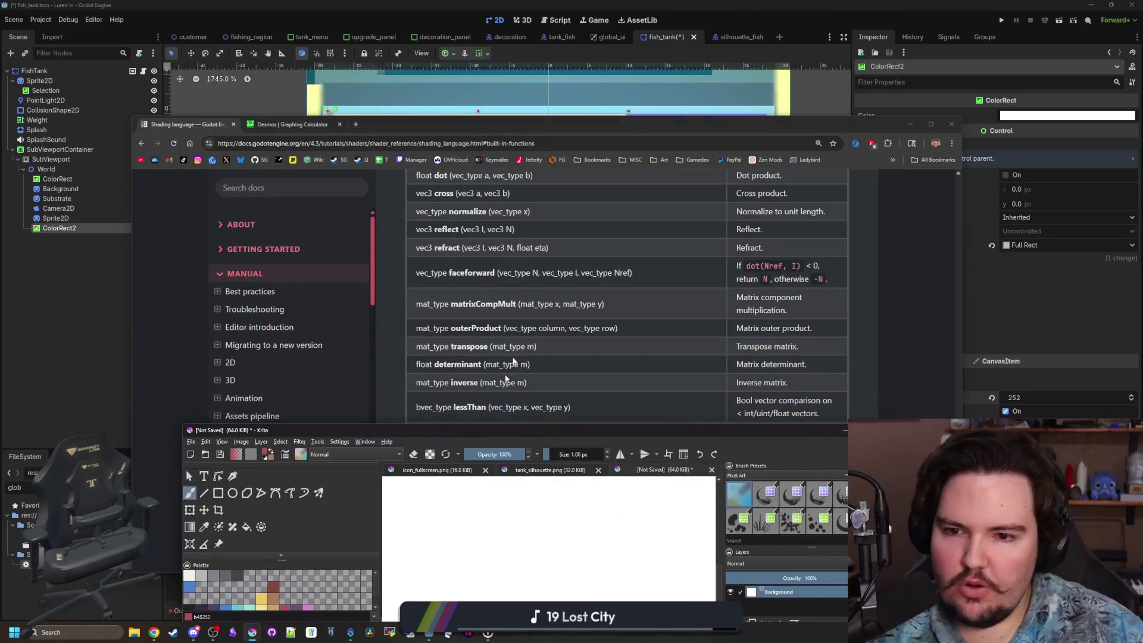
Return to the Godot editor and select Sprite2D under FishTank in the Scene tree.
{"action": "left_click", "coordinate": [552, 248]}
{"action": "left_click", "coordinate": [591, 113]}
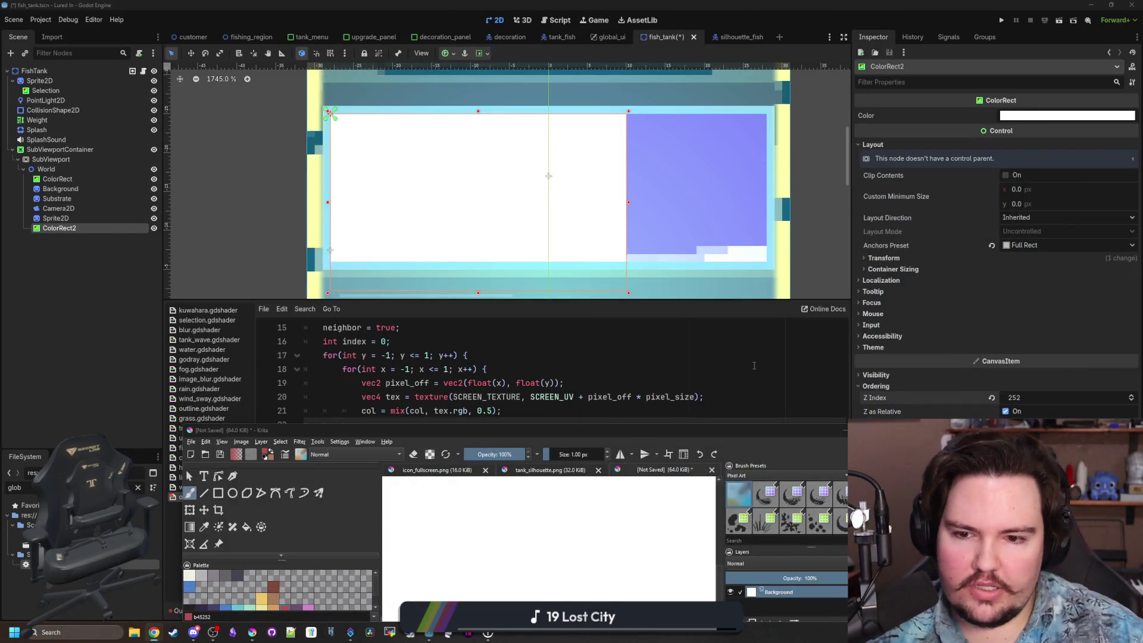
{"action": "left_click", "coordinate": [478, 428]}
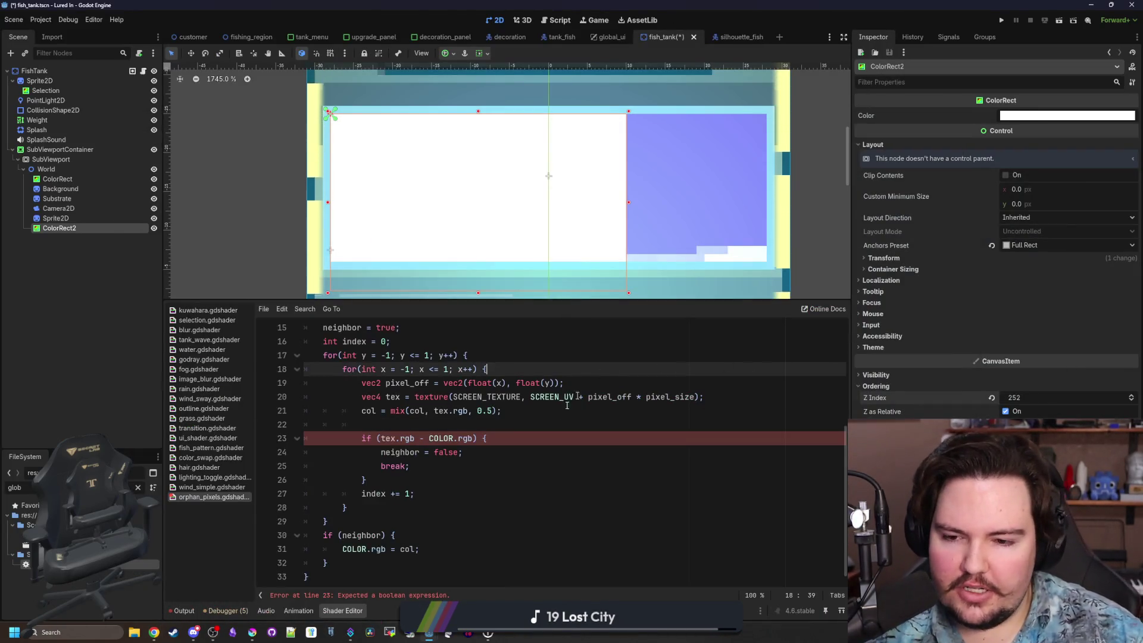
{"action": "left_click", "coordinate": [70, 71]}
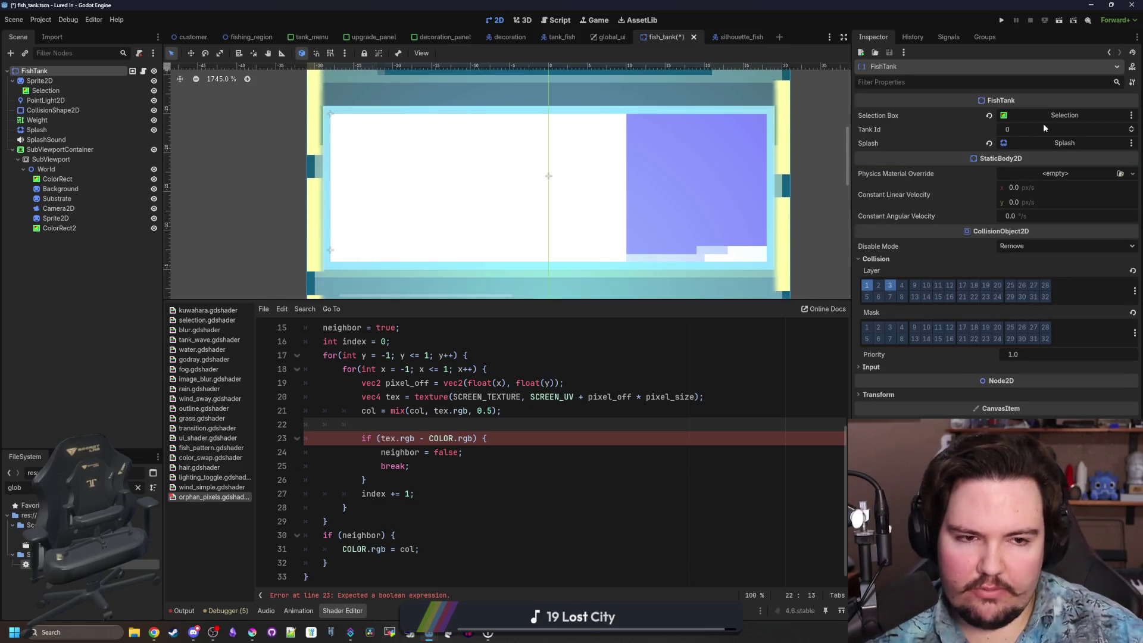
{"action": "left_click", "coordinate": [41, 81]}
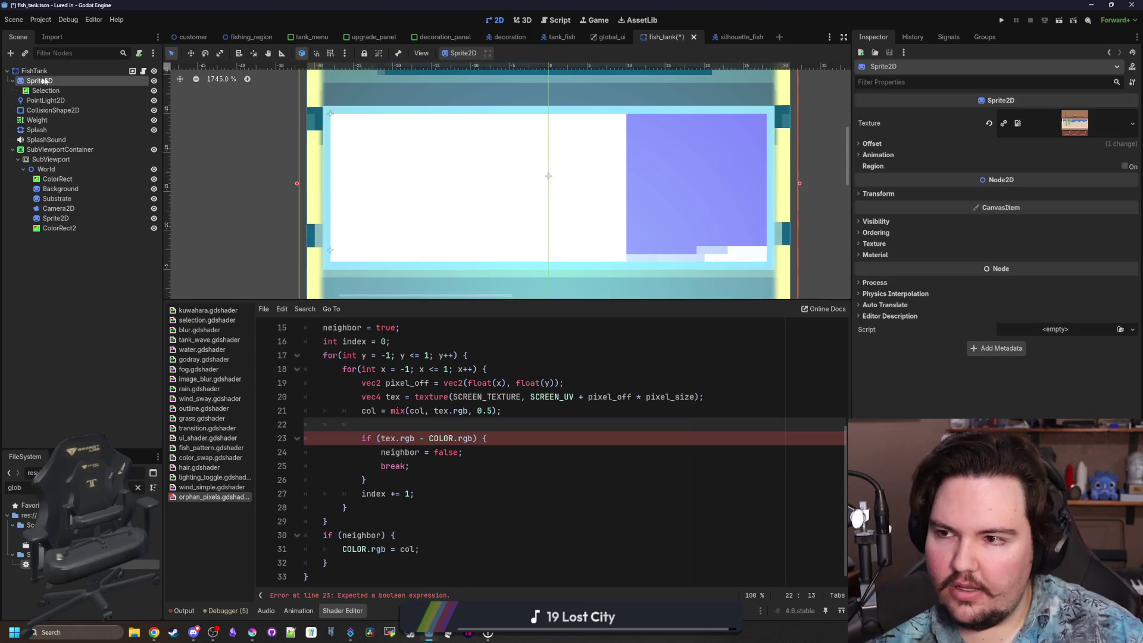
Expand and collapse Sprite2D's Transform properties, then bring the shading docs back.
{"action": "left_click", "coordinate": [895, 193]}
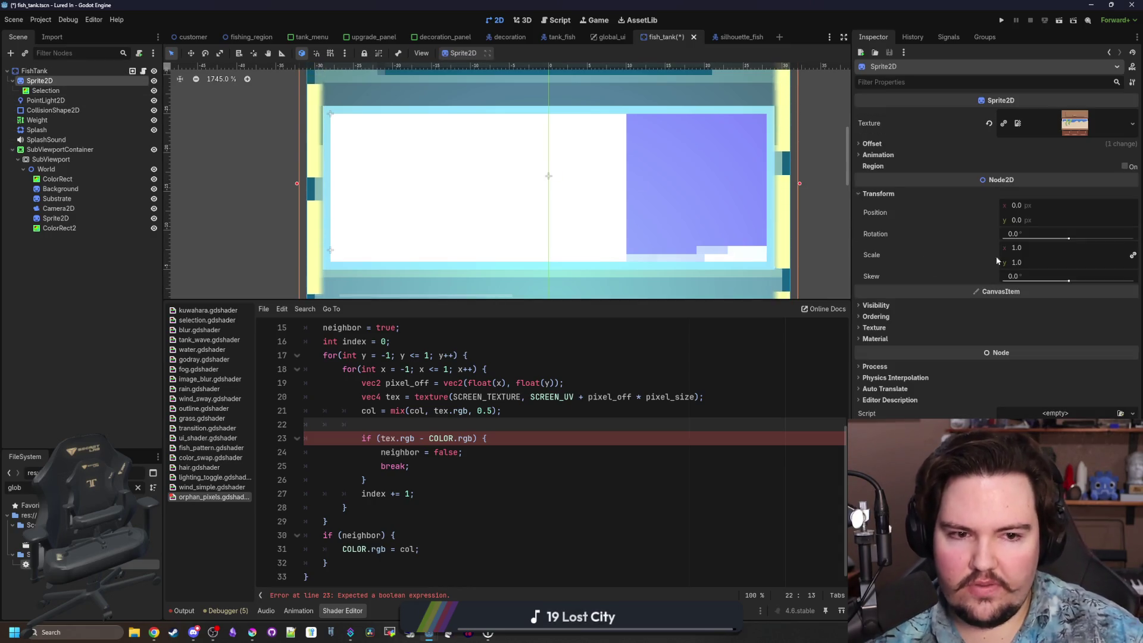
{"action": "left_click", "coordinate": [901, 195]}
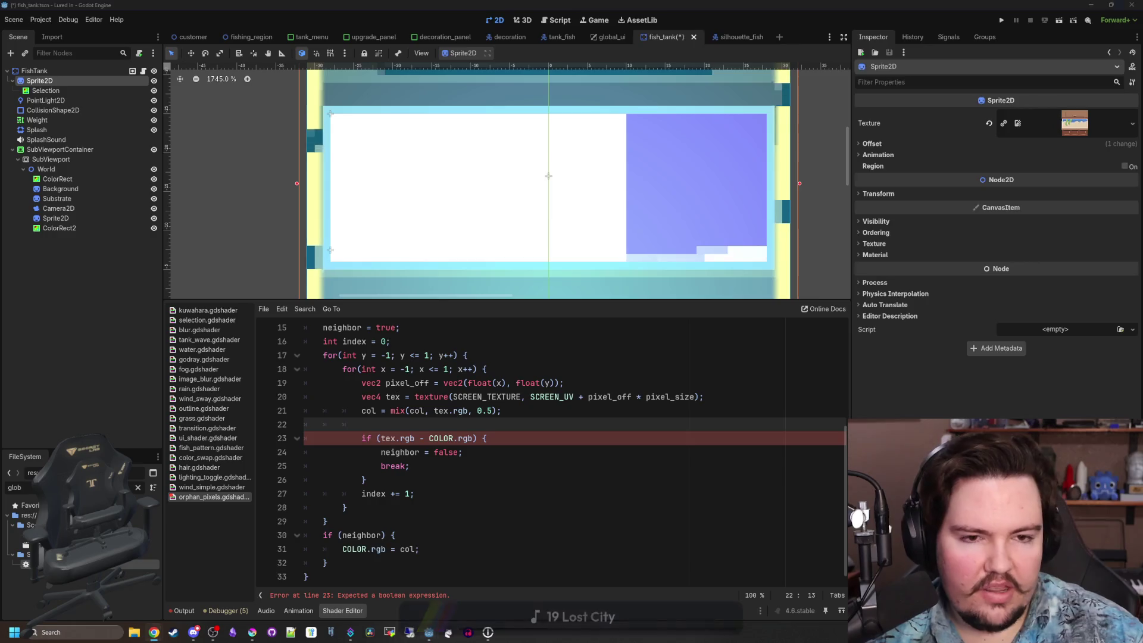
{"action": "key", "text": "alt+Tab"}
{"action": "left_click_drag", "start_coordinate": [530, 103], "coordinate": [482, 119]}
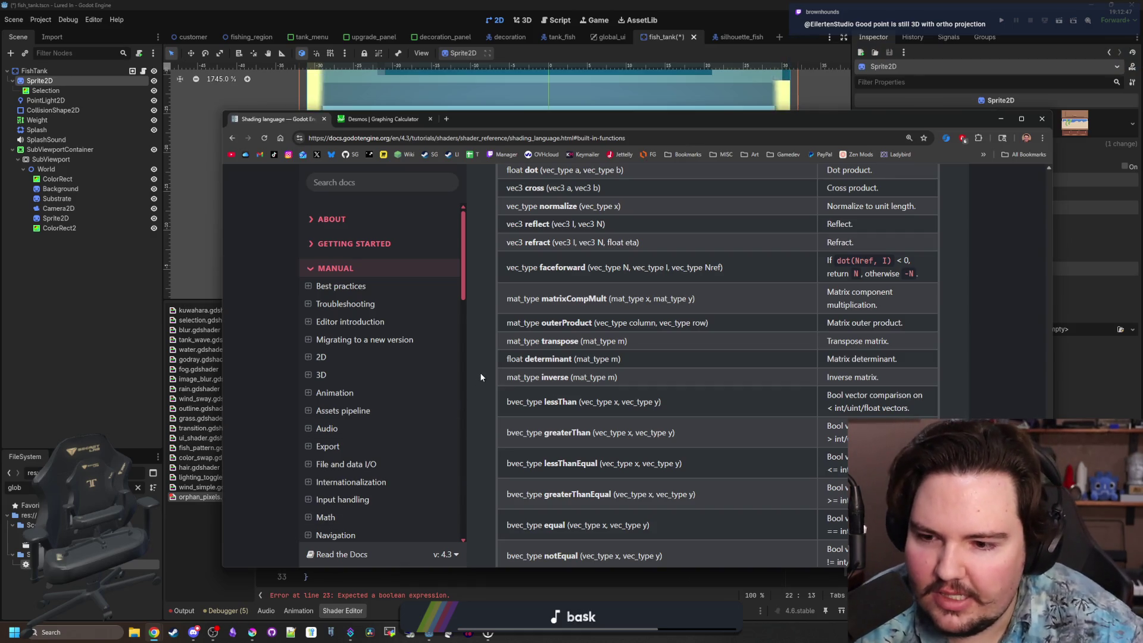
Search Google for 'quaternions' in a new browser tab.
{"action": "left_click", "coordinate": [447, 120]}
{"action": "type", "text": "quaternions"}
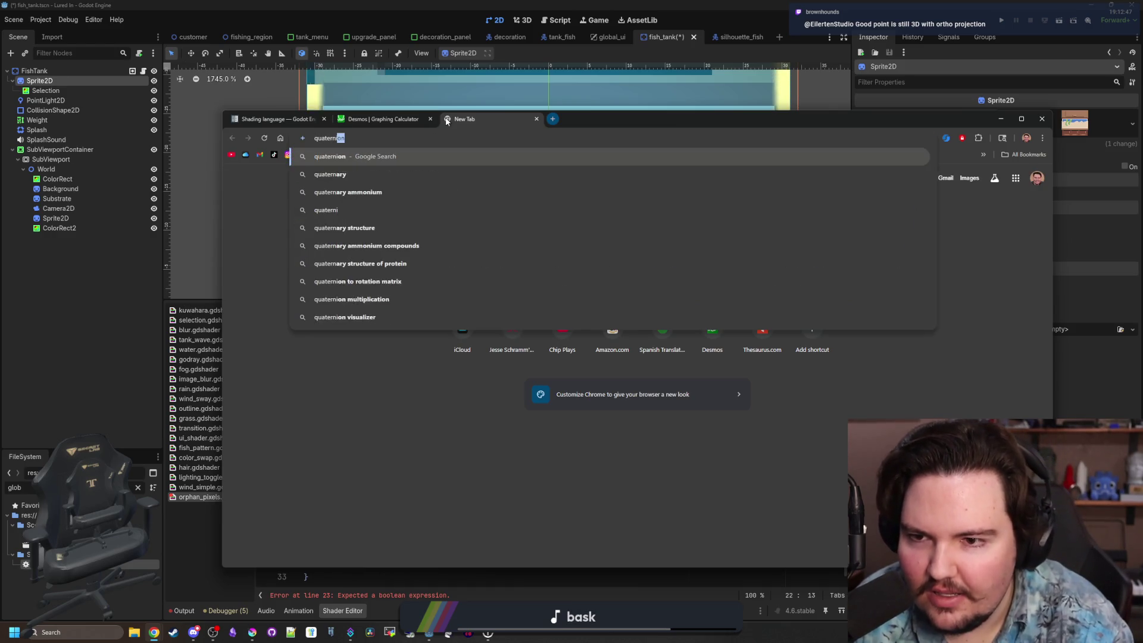
{"action": "key", "text": "Return"}
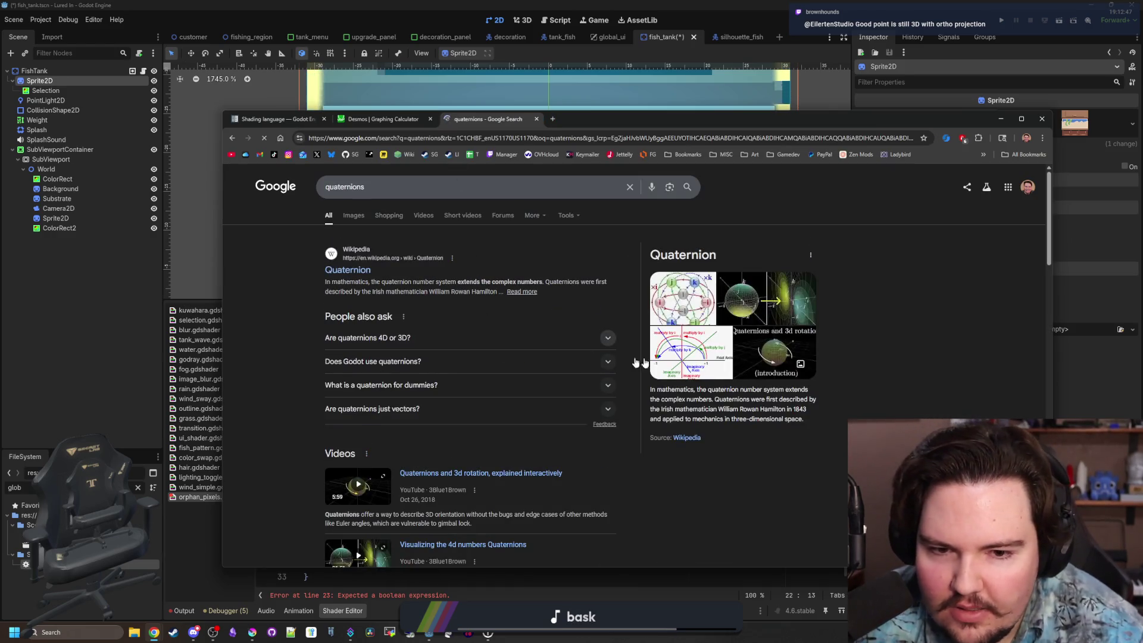
View the quaternion multiplication diagrams, maximize the browser, and open the Wikipedia Quaternion article.
{"action": "left_click", "coordinate": [704, 301]}
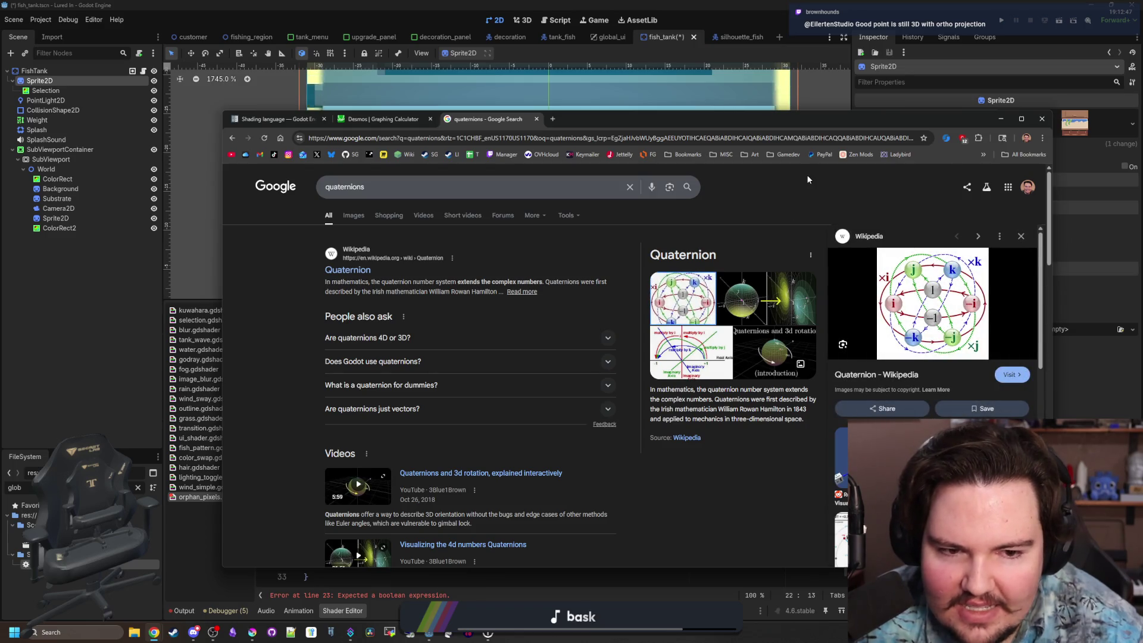
{"action": "left_click", "coordinate": [690, 352]}
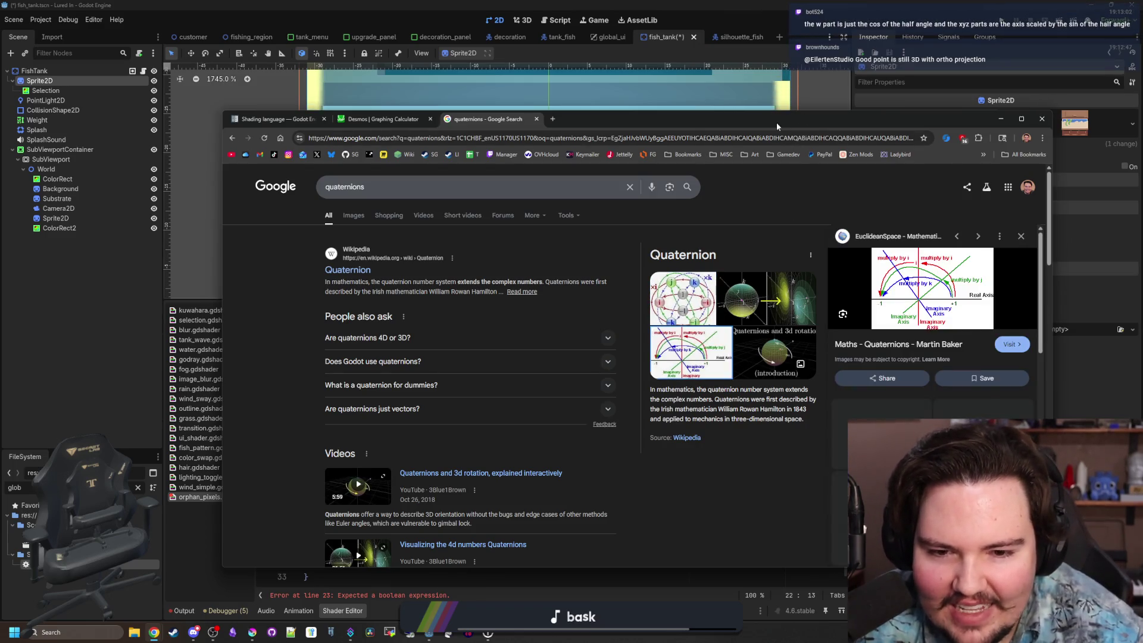
{"action": "double_click", "coordinate": [776, 123]}
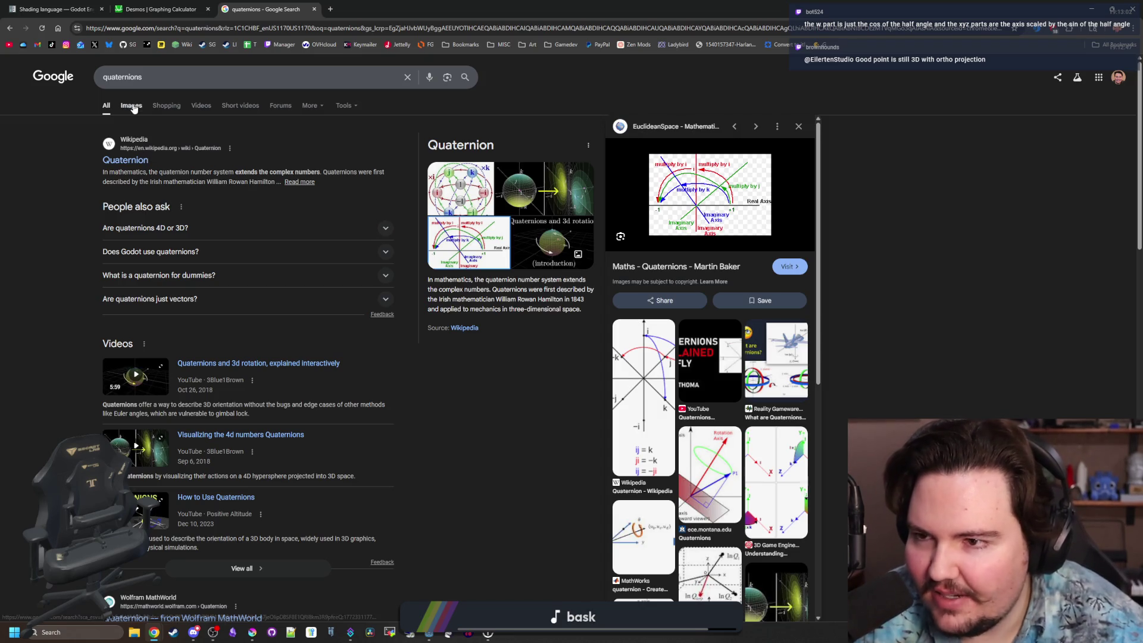
{"action": "left_click", "coordinate": [146, 161]}
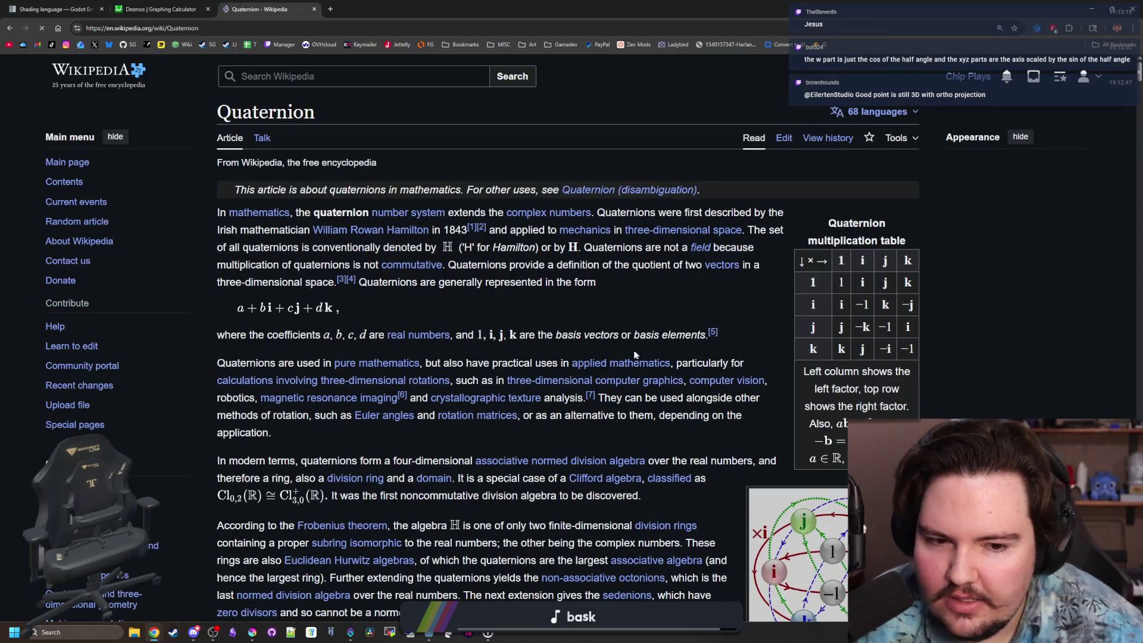
Read through the Wikipedia Quaternion article to its end, then go back to the Google results.
{"action": "scroll", "coordinate": [458, 327], "scroll_direction": "down", "scroll_amount": 5}
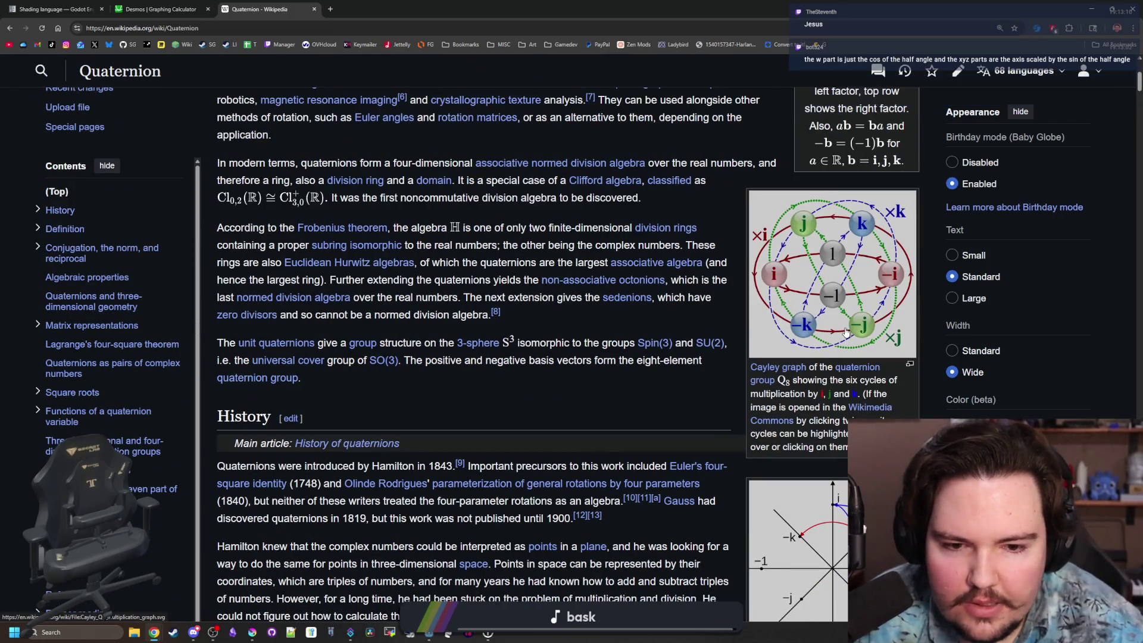
{"action": "scroll", "coordinate": [863, 527], "scroll_direction": "down", "scroll_amount": 4}
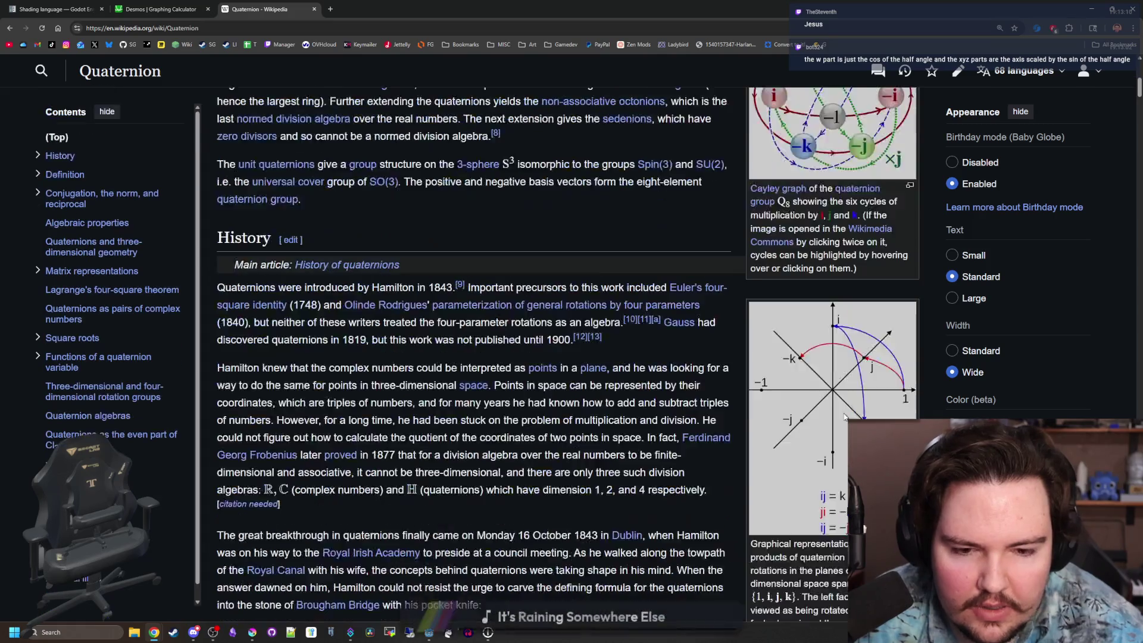
{"action": "mouse_move", "coordinate": [353, 246]}
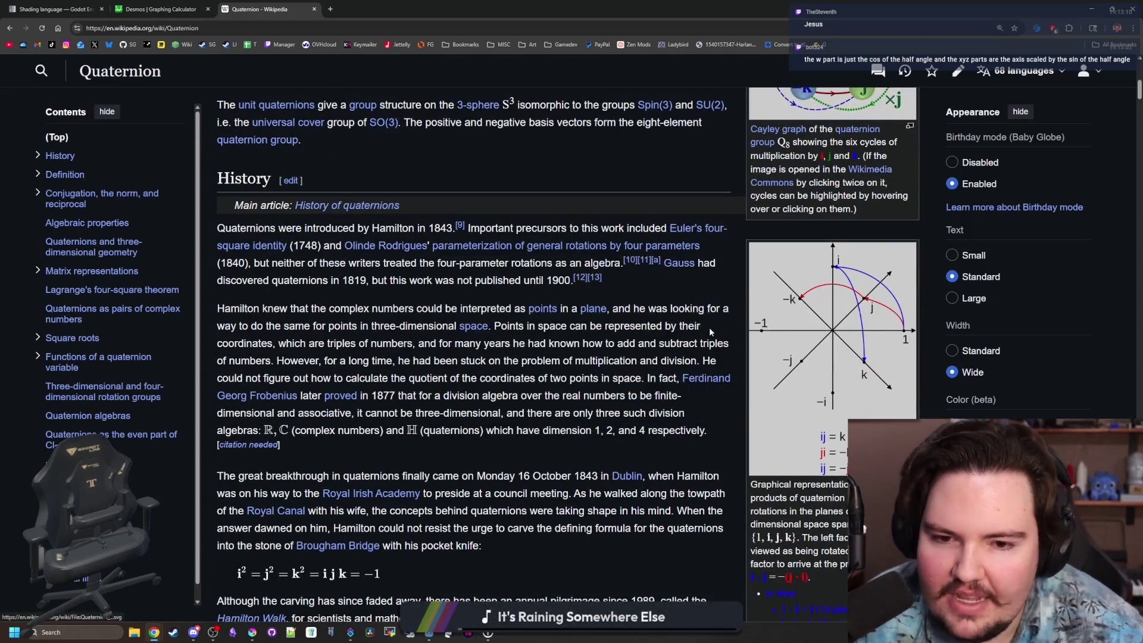
{"action": "scroll", "coordinate": [793, 339], "scroll_direction": "down", "scroll_amount": 10}
{"action": "scroll", "coordinate": [793, 339], "scroll_direction": "down", "scroll_amount": 20}
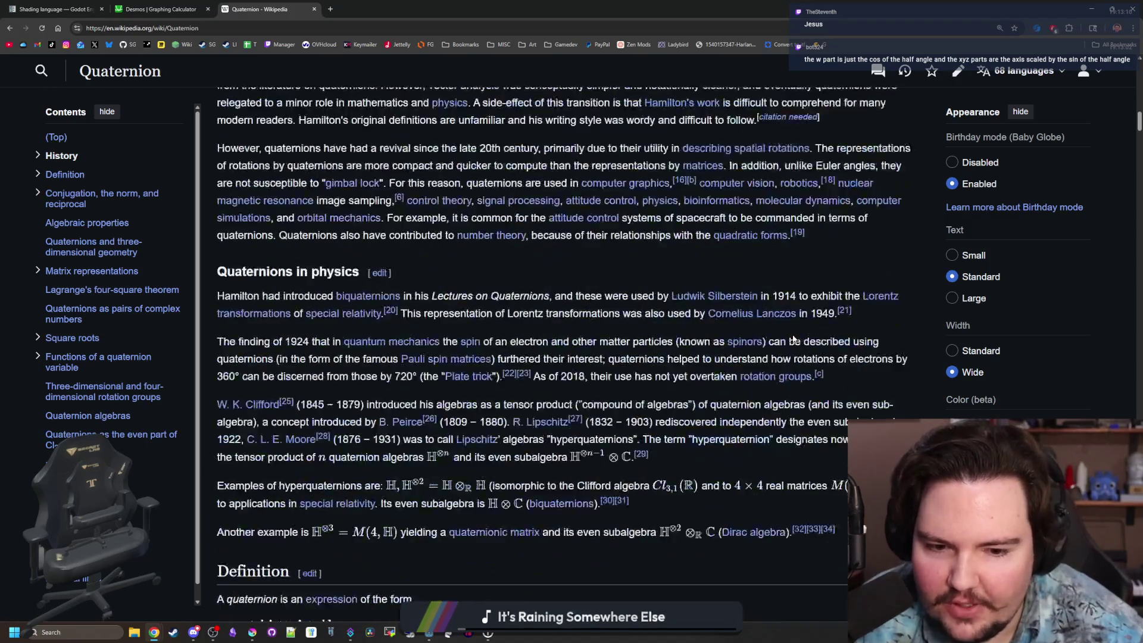
{"action": "scroll", "coordinate": [573, 321], "scroll_direction": "down", "scroll_amount": 20}
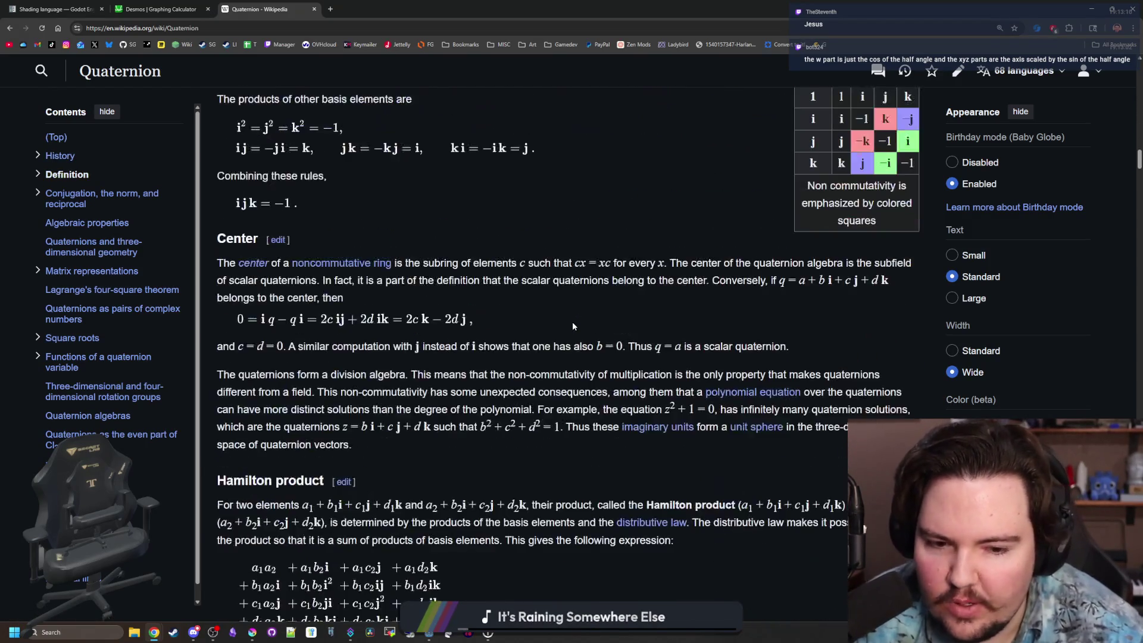
{"action": "scroll", "coordinate": [577, 315], "scroll_direction": "down", "scroll_amount": 11}
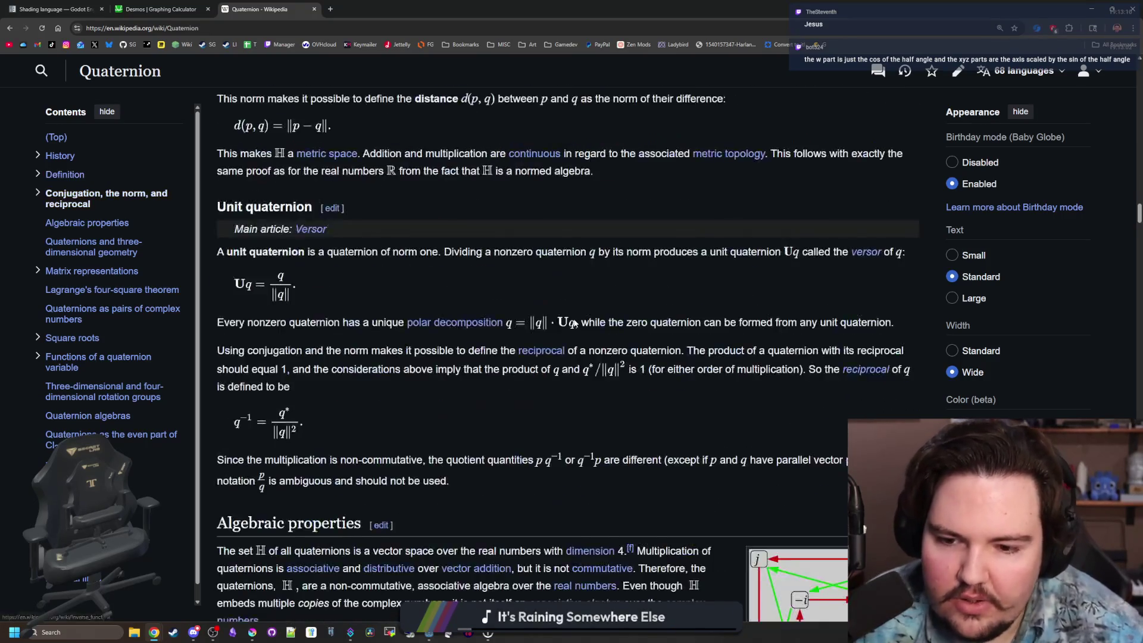
{"action": "scroll", "coordinate": [851, 381], "scroll_direction": "down", "scroll_amount": 4}
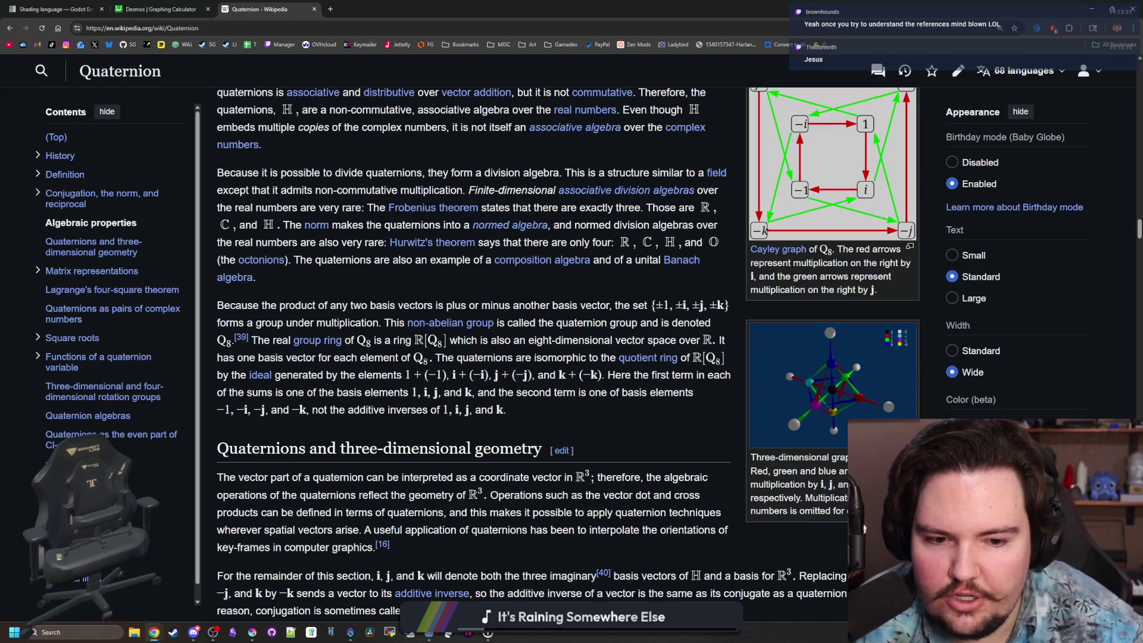
{"action": "scroll", "coordinate": [469, 387], "scroll_direction": "down", "scroll_amount": 20}
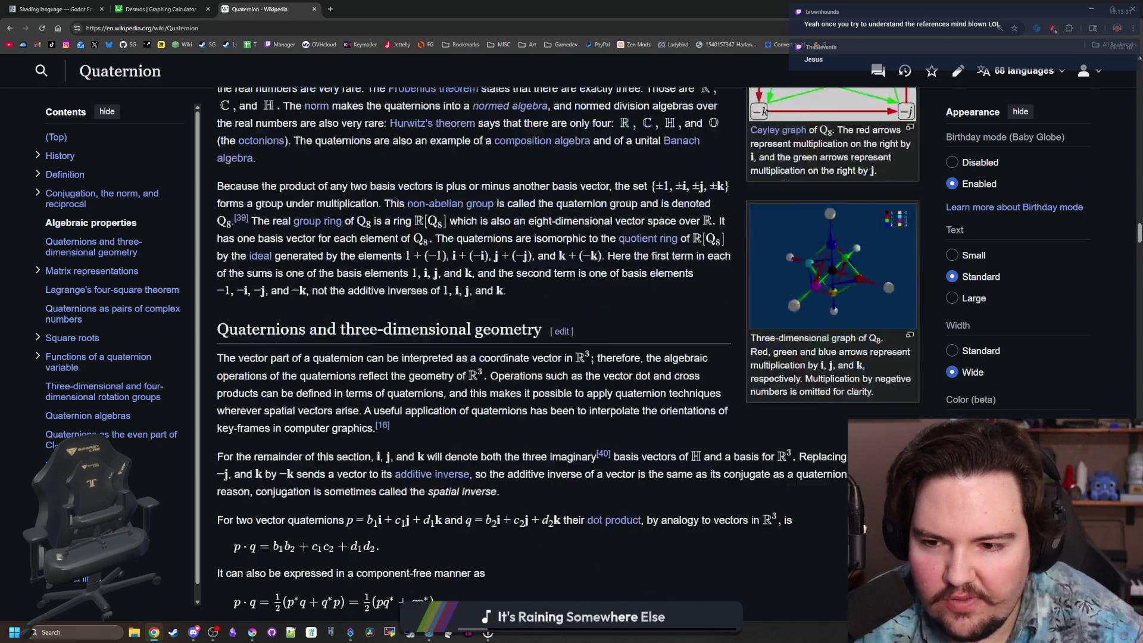
{"action": "scroll", "coordinate": [469, 387], "scroll_direction": "down", "scroll_amount": 20}
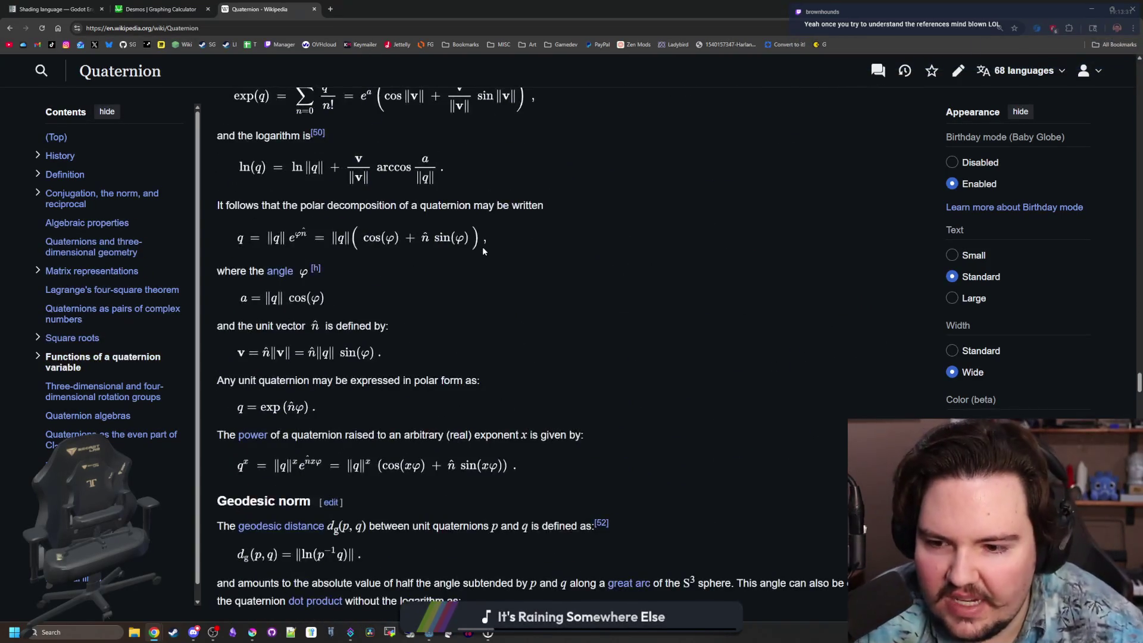
{"action": "scroll", "coordinate": [483, 251], "scroll_direction": "down", "scroll_amount": 20}
{"action": "scroll", "coordinate": [483, 250], "scroll_direction": "down", "scroll_amount": 15}
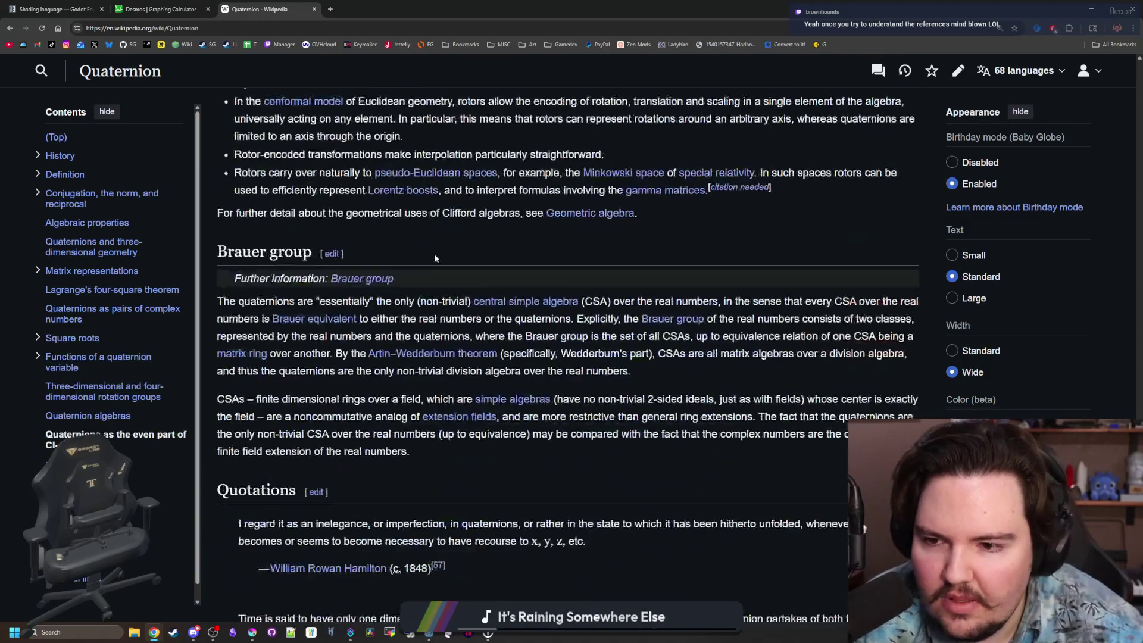
{"action": "scroll", "coordinate": [434, 253], "scroll_direction": "up", "scroll_amount": 11}
{"action": "scroll", "coordinate": [402, 276], "scroll_direction": "up", "scroll_amount": 2}
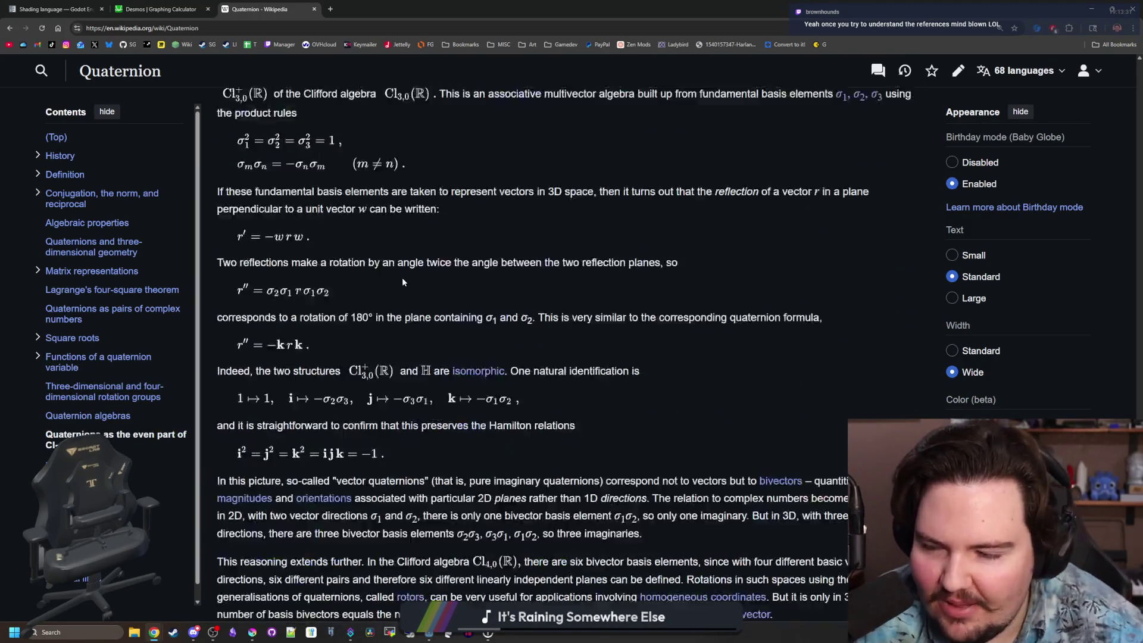
{"action": "scroll", "coordinate": [410, 286], "scroll_direction": "down", "scroll_amount": 15}
{"action": "scroll", "coordinate": [409, 281], "scroll_direction": "down", "scroll_amount": 5}
{"action": "key", "text": "alt+Left"}
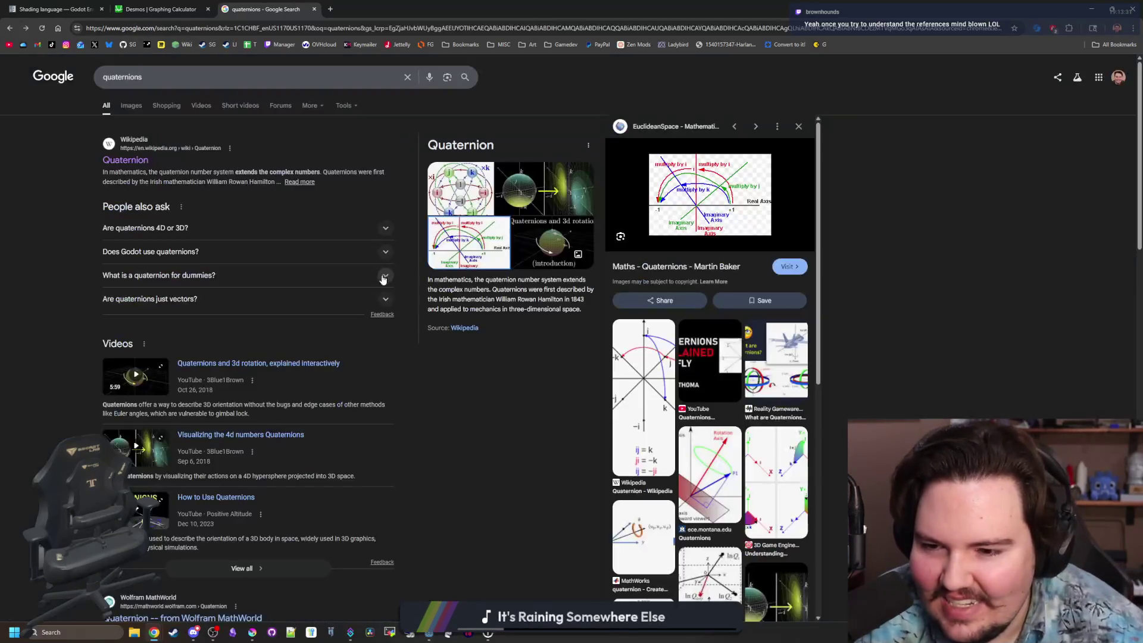
Switch to image results and preview the Reddit, All About Circuits and MDPI gimbal images.
{"action": "left_click", "coordinate": [131, 106]}
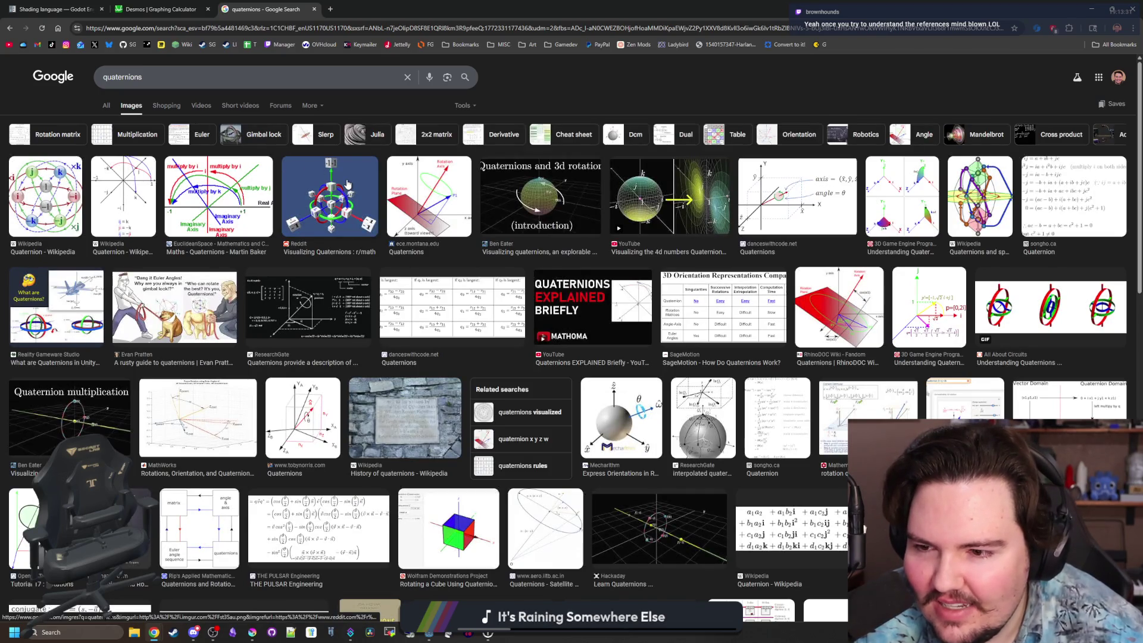
{"action": "left_click", "coordinate": [347, 183]}
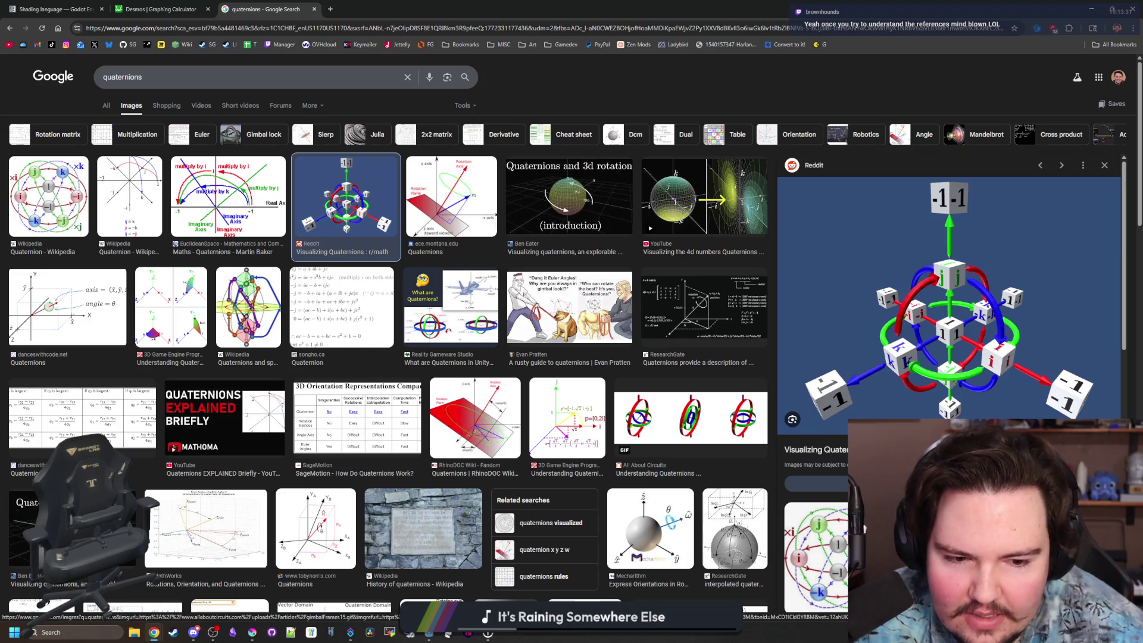
{"action": "left_click", "coordinate": [690, 416]}
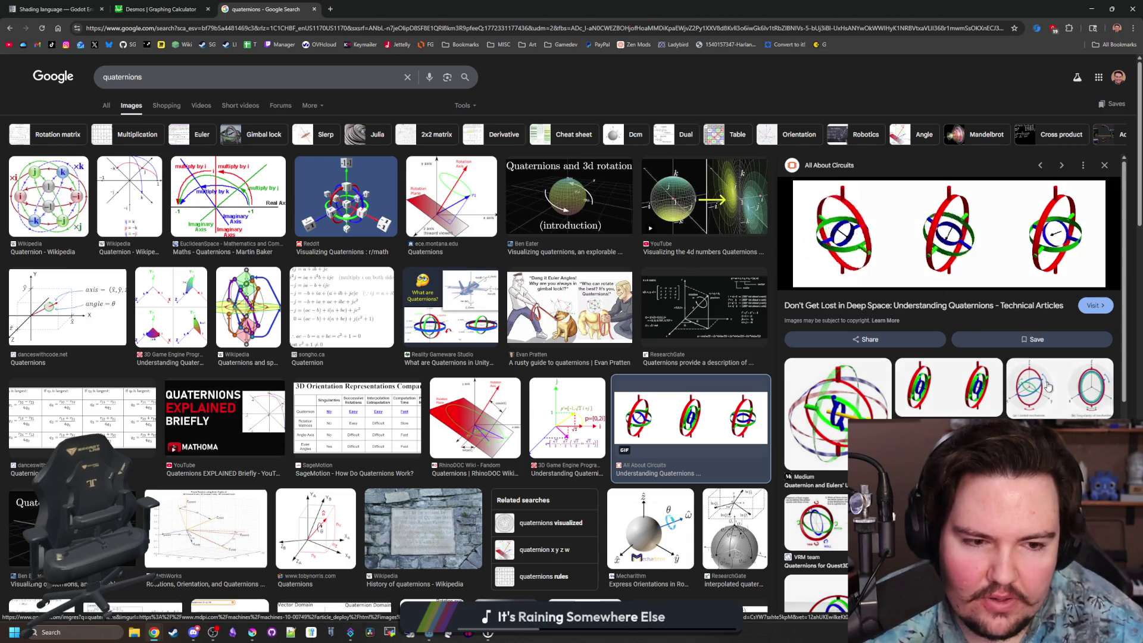
{"action": "left_click", "coordinate": [1051, 387]}
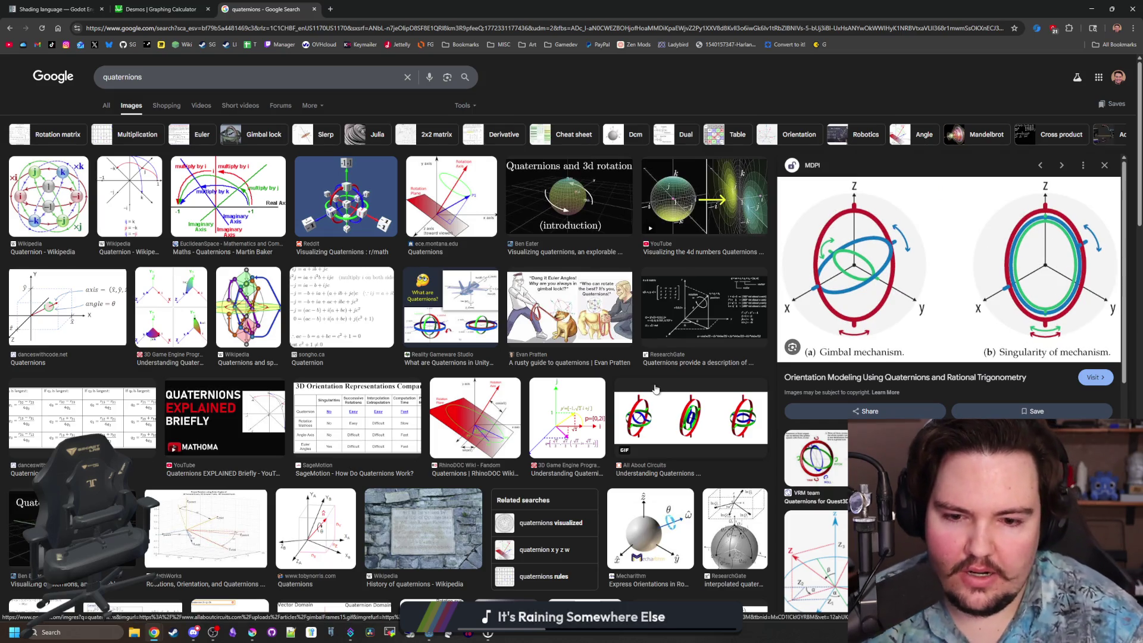
{"action": "left_click", "coordinate": [678, 428]}
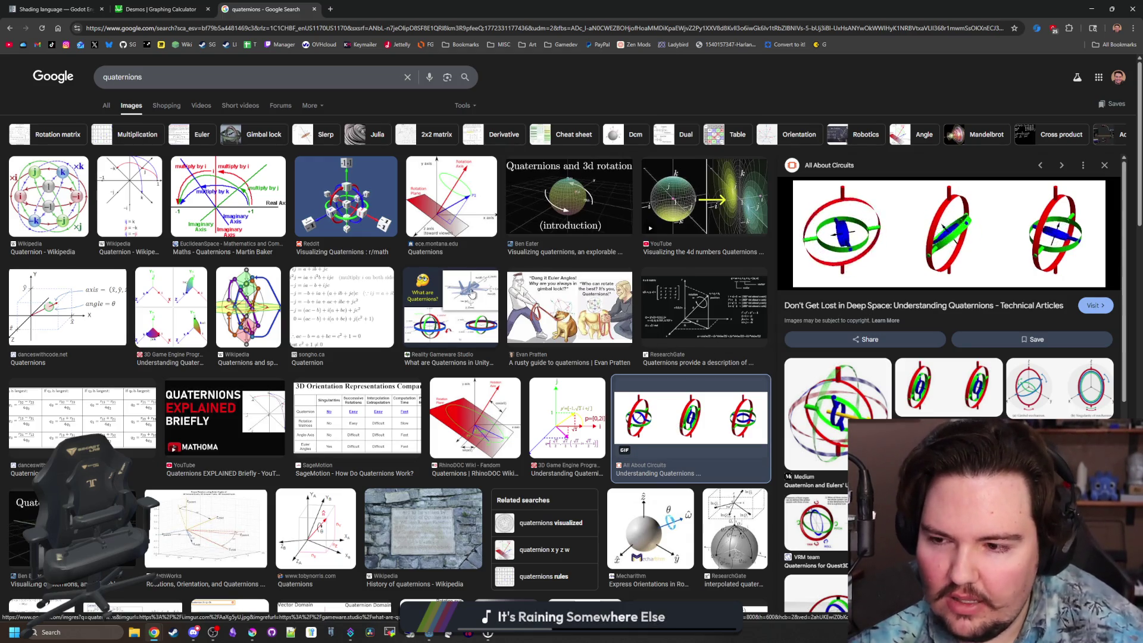
Preview the Alex Redei quaternion image, then the Stack Overflow Unity rotation image.
{"action": "scroll", "coordinate": [471, 293], "scroll_direction": "down", "scroll_amount": 3}
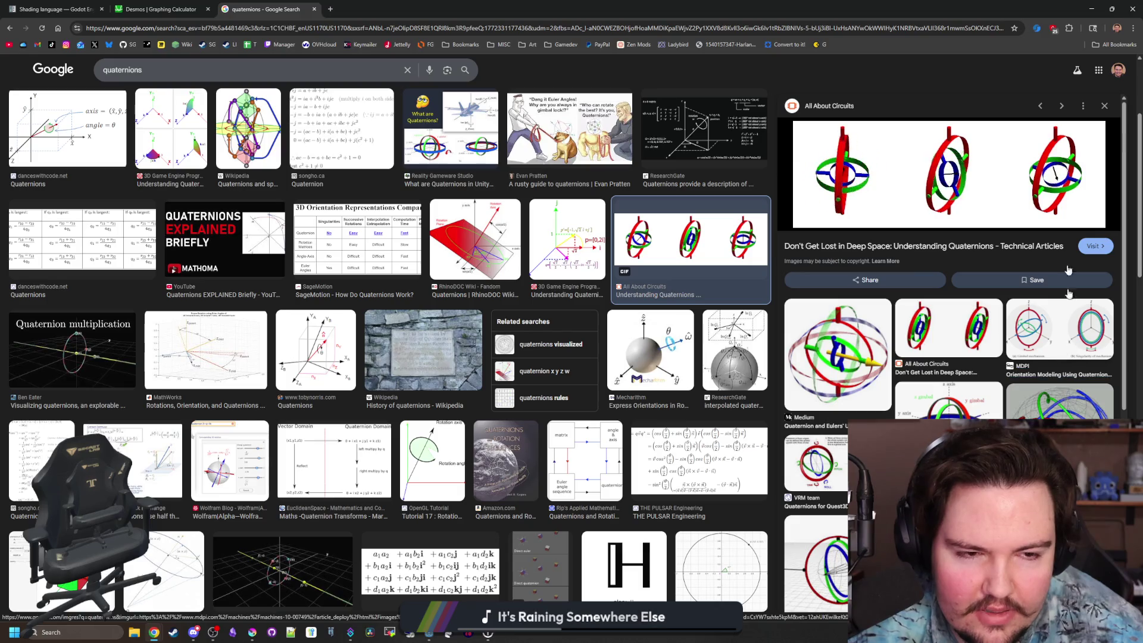
{"action": "left_click", "coordinate": [1059, 327]}
{"action": "left_click", "coordinate": [955, 202]}
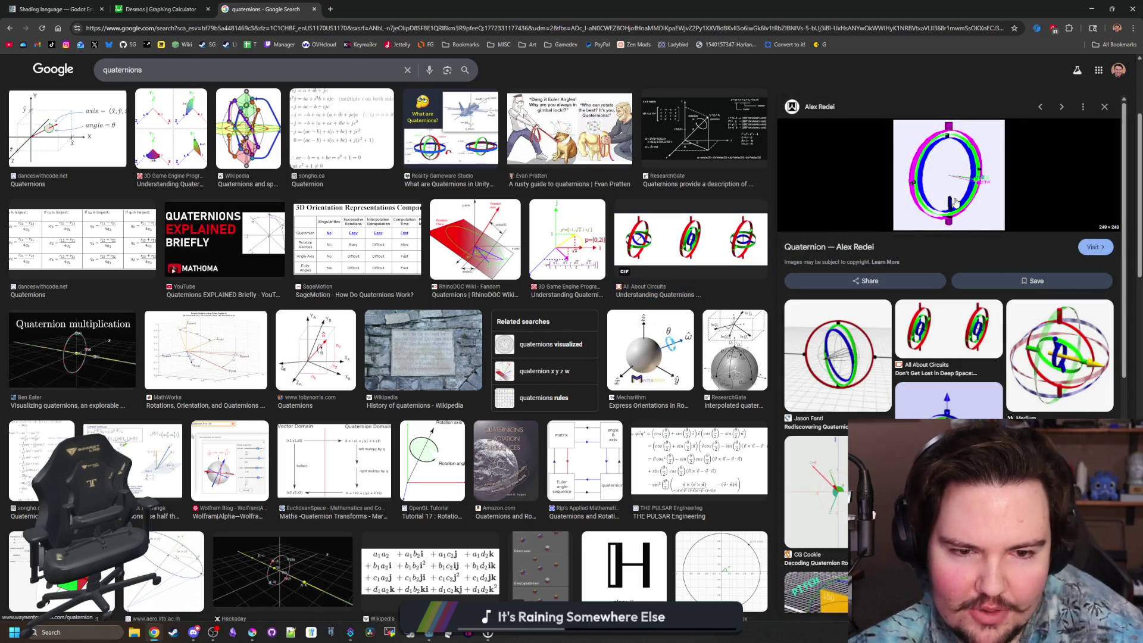
{"action": "left_click", "coordinate": [943, 348]}
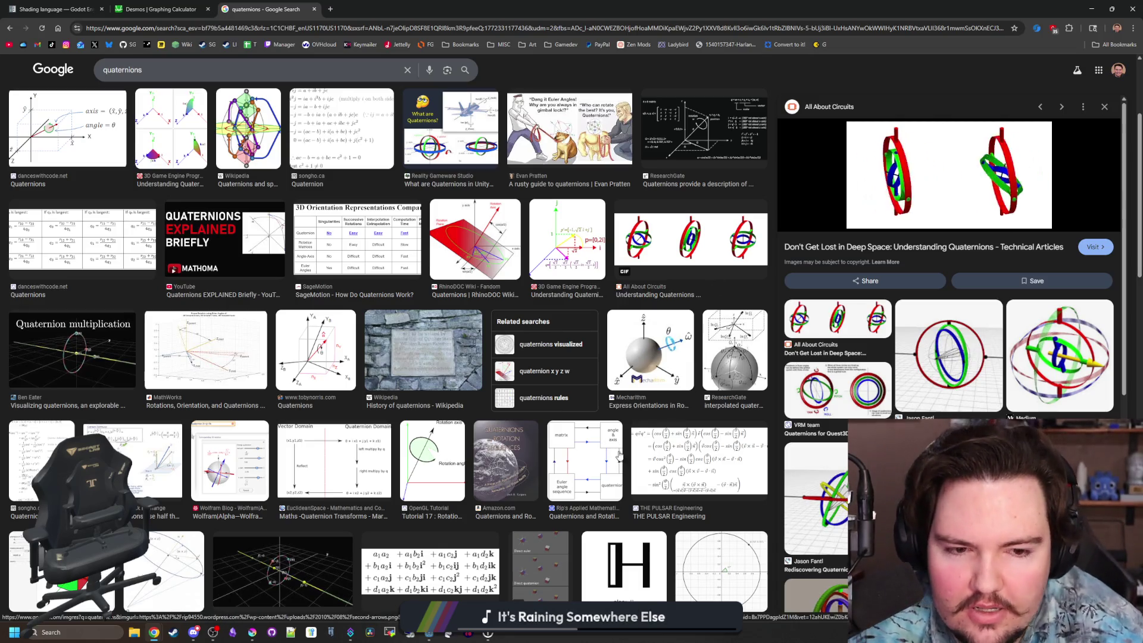
{"action": "scroll", "coordinate": [619, 455], "scroll_direction": "down", "scroll_amount": 5}
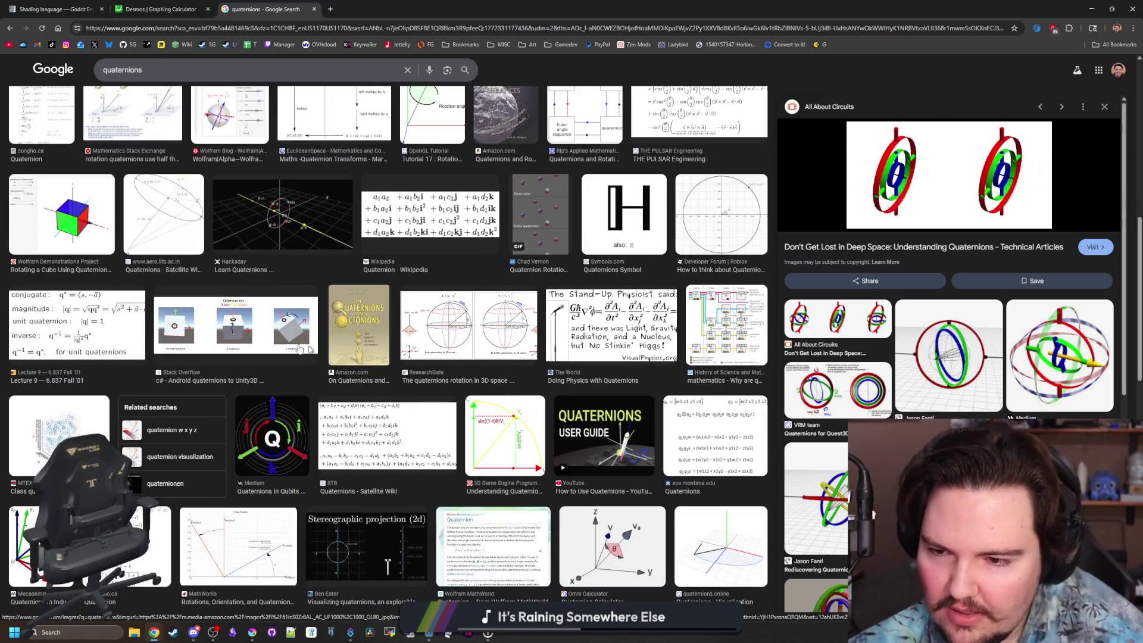
{"action": "left_click", "coordinate": [305, 348]}
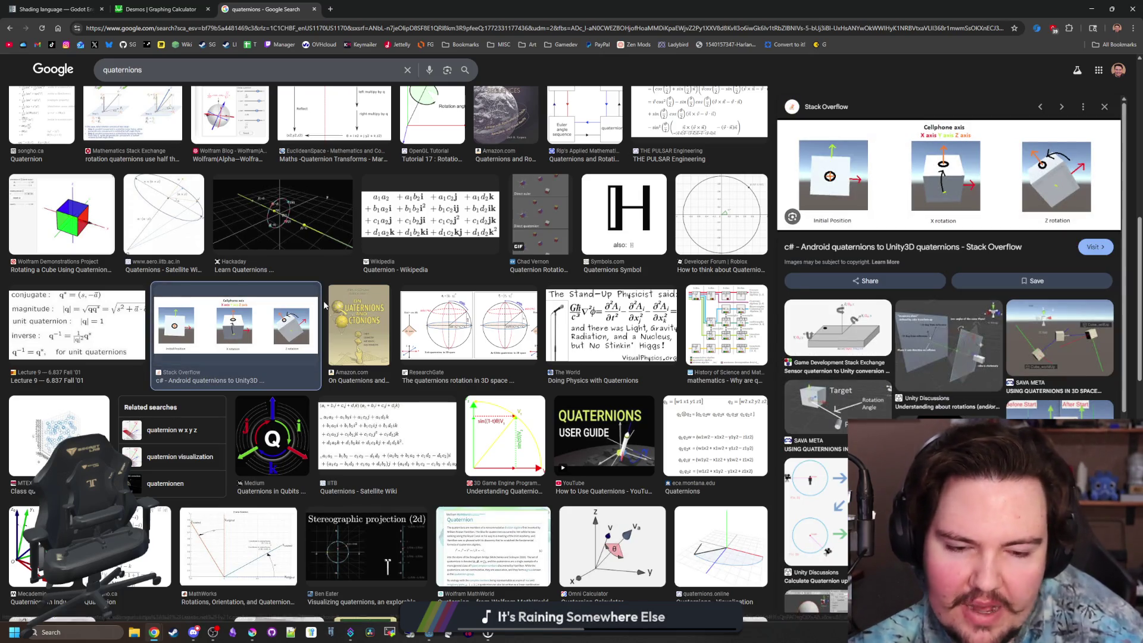
Scroll further through the quaternion image results, then return to the Godot editor.
{"action": "scroll", "coordinate": [424, 299], "scroll_direction": "down", "scroll_amount": 4}
{"action": "scroll", "coordinate": [502, 256], "scroll_direction": "down", "scroll_amount": 3}
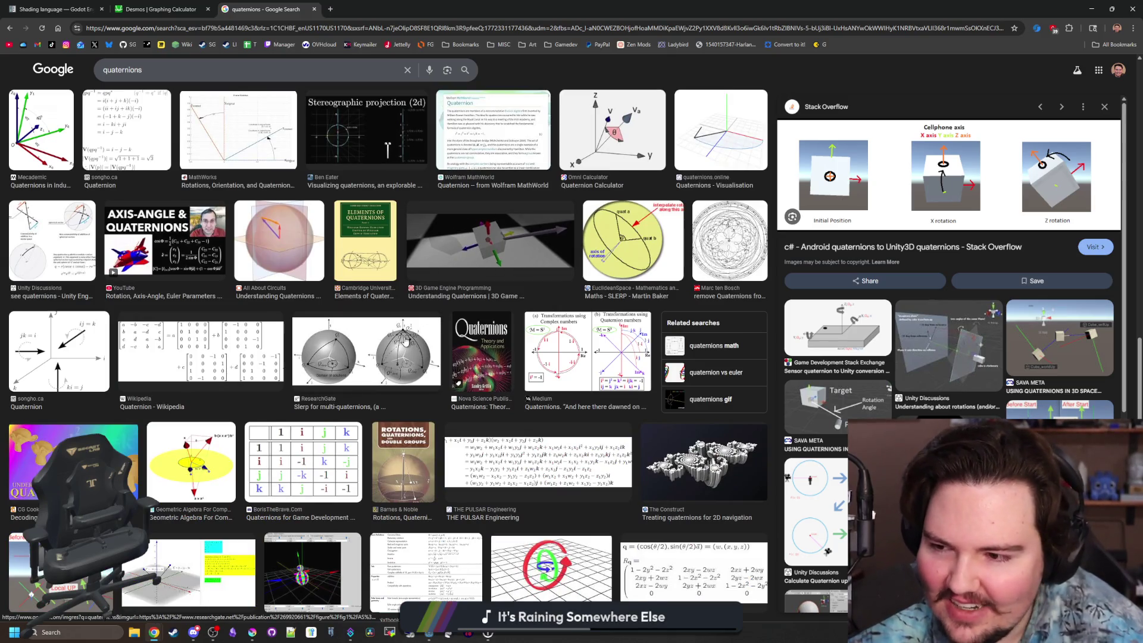
{"action": "scroll", "coordinate": [404, 340], "scroll_direction": "down", "scroll_amount": 5}
{"action": "scroll", "coordinate": [404, 340], "scroll_direction": "down", "scroll_amount": 6}
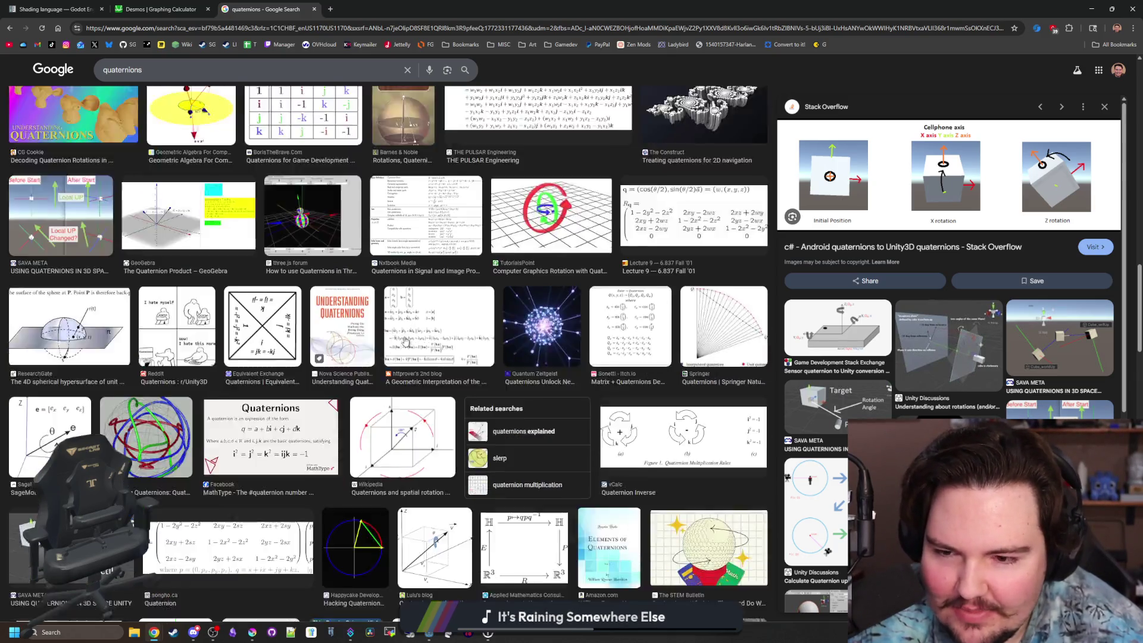
{"action": "scroll", "coordinate": [399, 309], "scroll_direction": "down", "scroll_amount": 5}
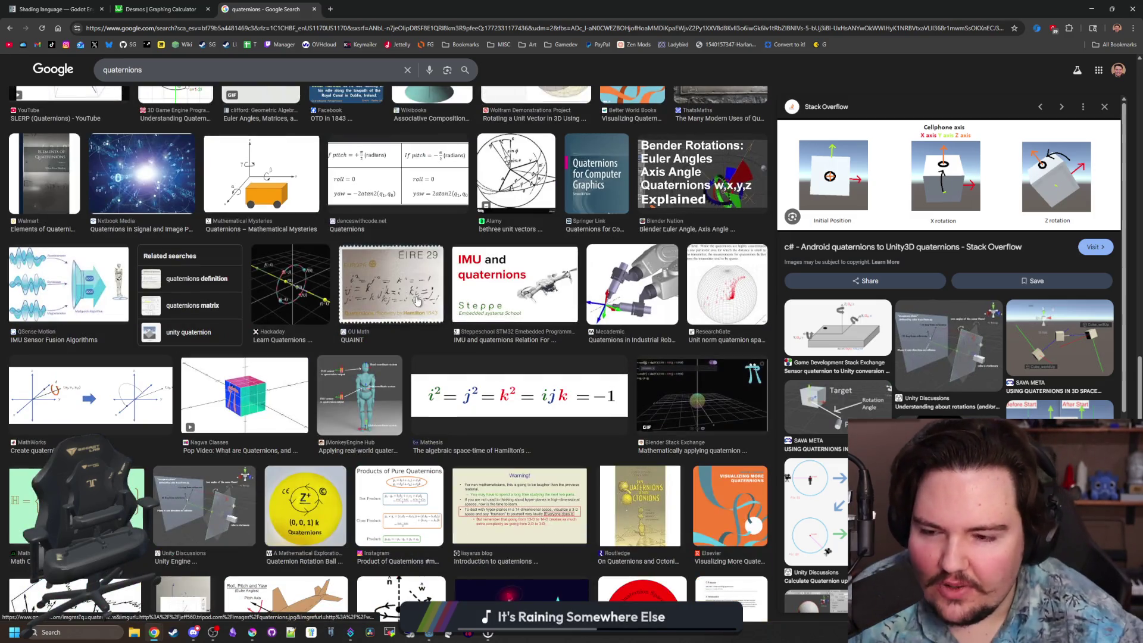
{"action": "scroll", "coordinate": [416, 300], "scroll_direction": "down", "scroll_amount": 5}
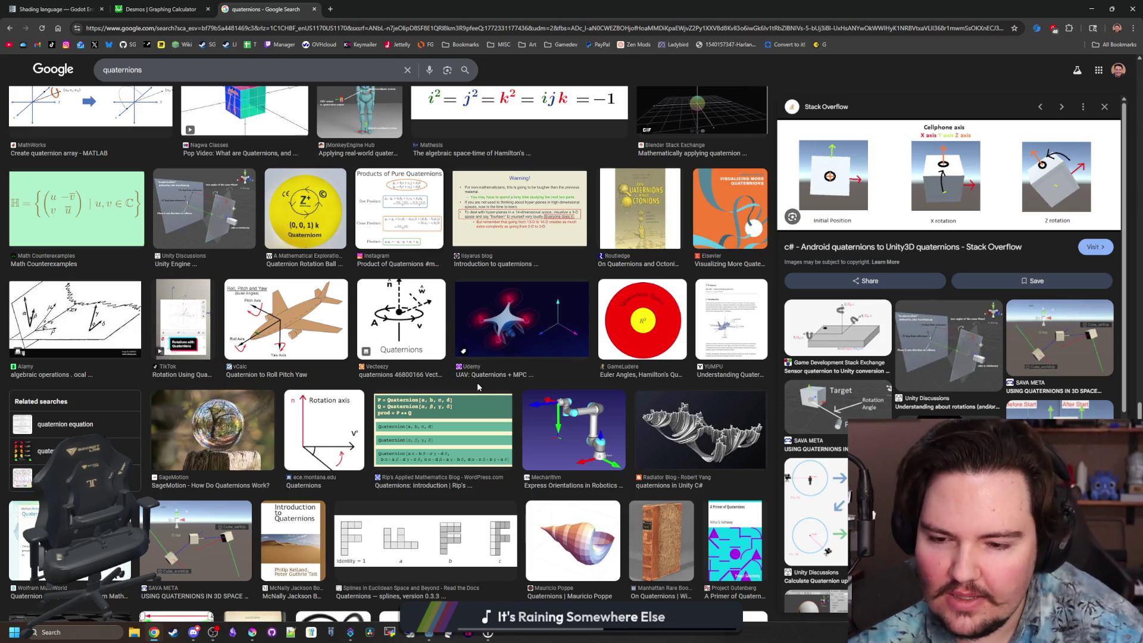
{"action": "scroll", "coordinate": [477, 387], "scroll_direction": "down", "scroll_amount": 3}
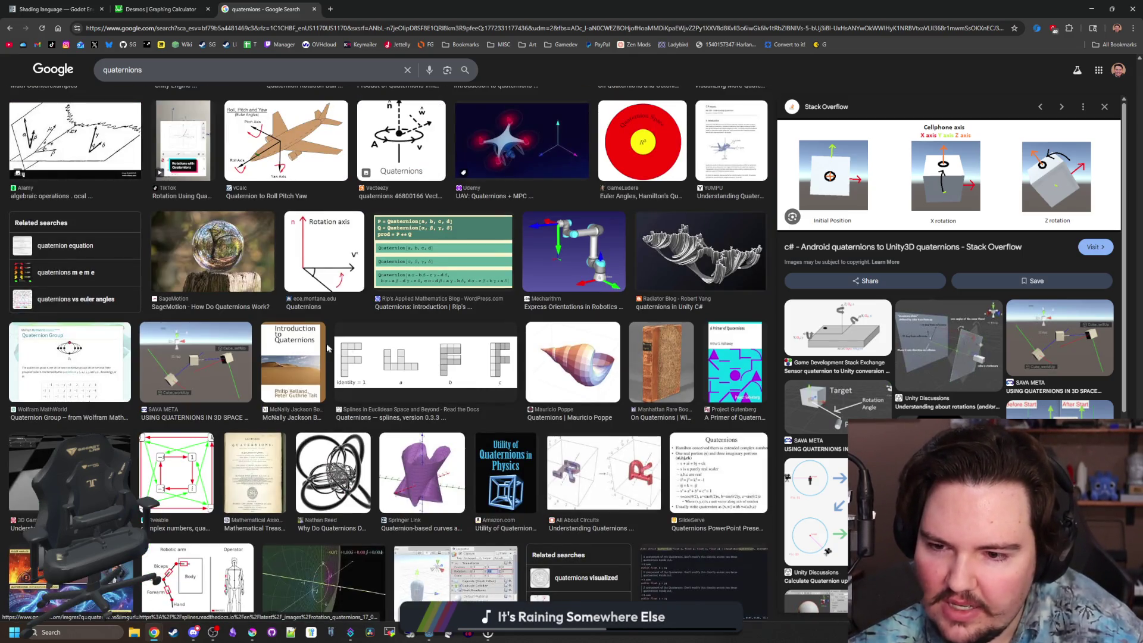
{"action": "scroll", "coordinate": [434, 364], "scroll_direction": "down", "scroll_amount": 4}
{"action": "scroll", "coordinate": [437, 364], "scroll_direction": "down", "scroll_amount": 4}
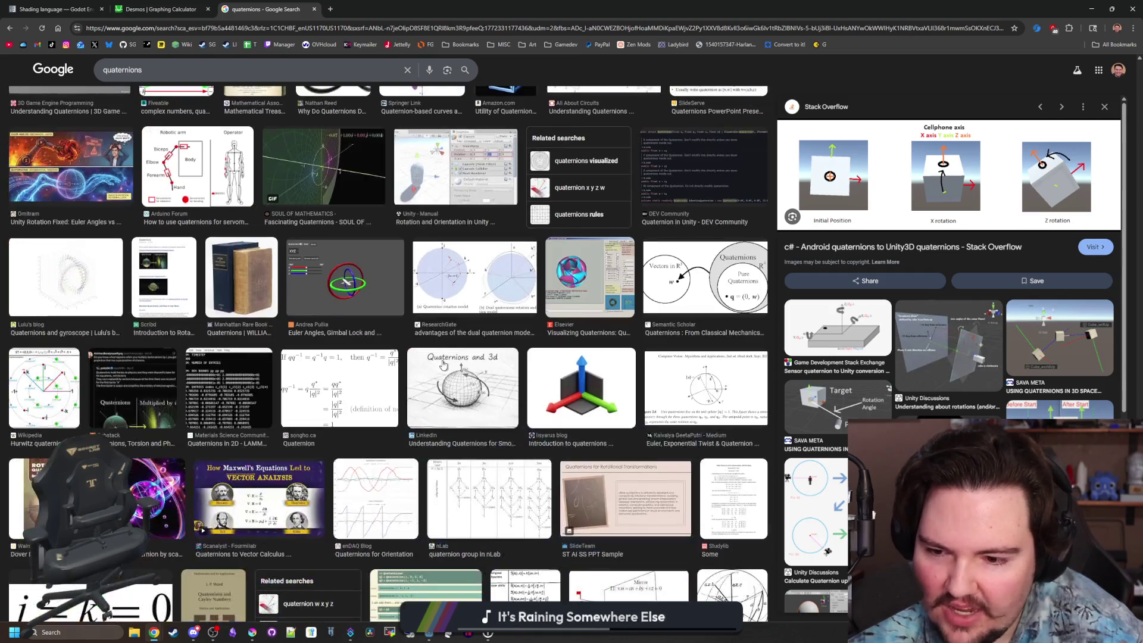
{"action": "scroll", "coordinate": [443, 365], "scroll_direction": "down", "scroll_amount": 4}
{"action": "scroll", "coordinate": [469, 354], "scroll_direction": "down", "scroll_amount": 3}
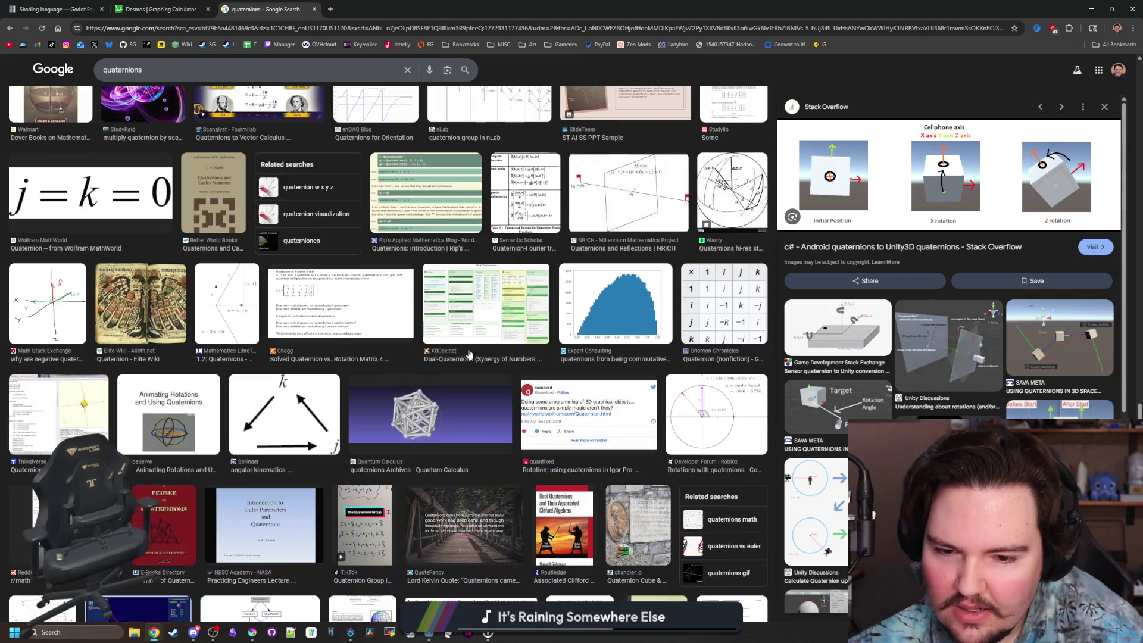
{"action": "scroll", "coordinate": [469, 354], "scroll_direction": "down", "scroll_amount": 3}
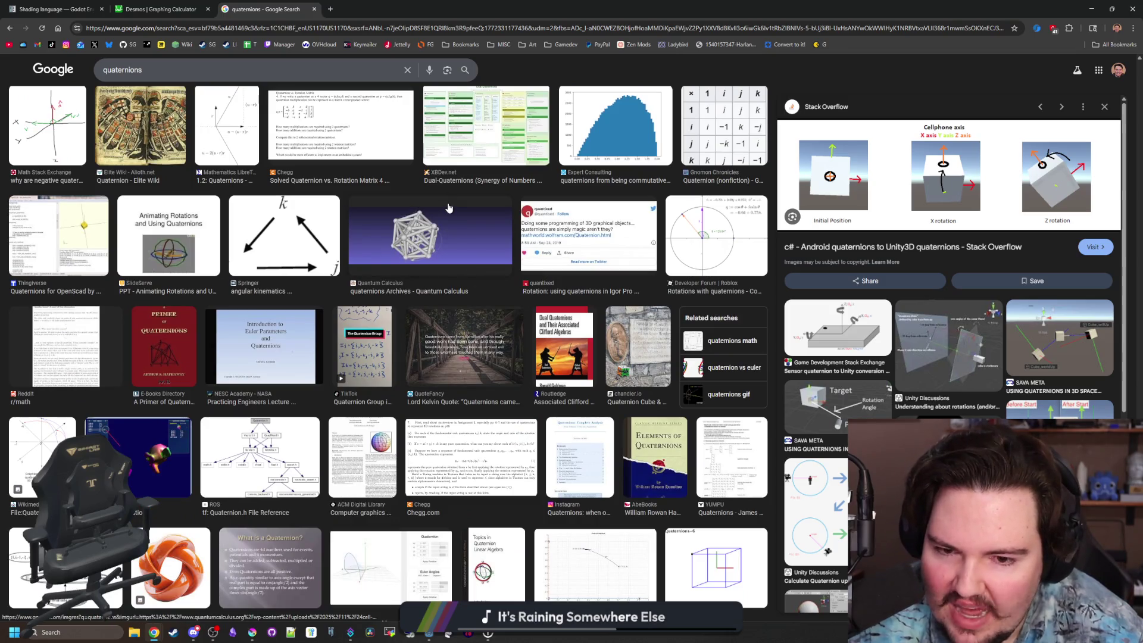
{"action": "key", "text": "alt+Tab"}
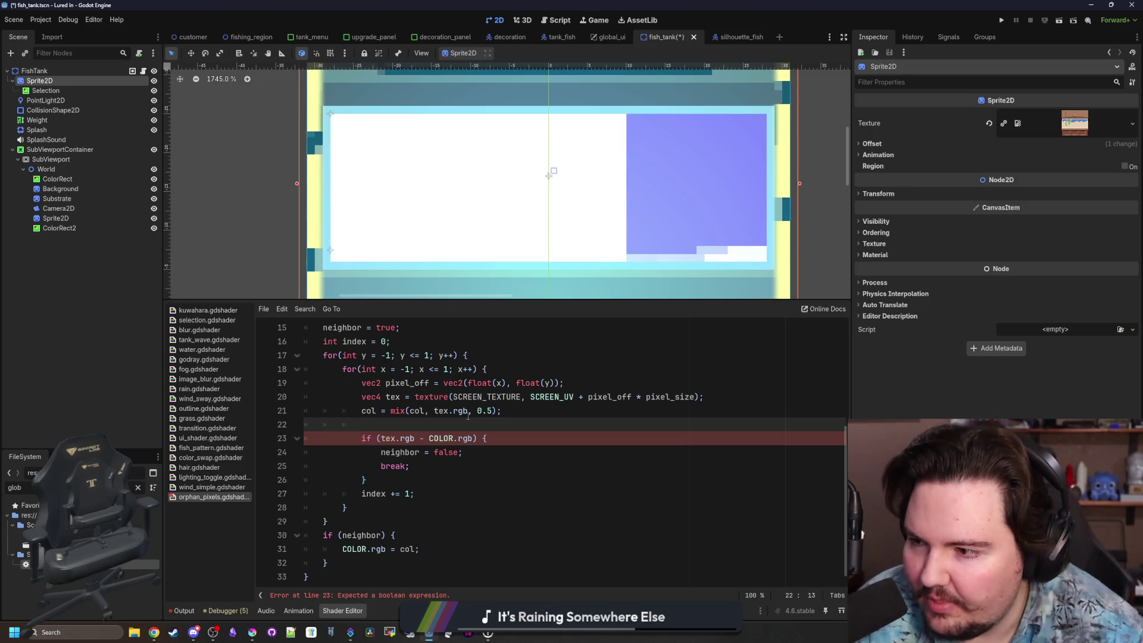
Place the cursor on shader line 21, then switch back to the quaternion image results.
{"action": "left_click", "coordinate": [467, 415]}
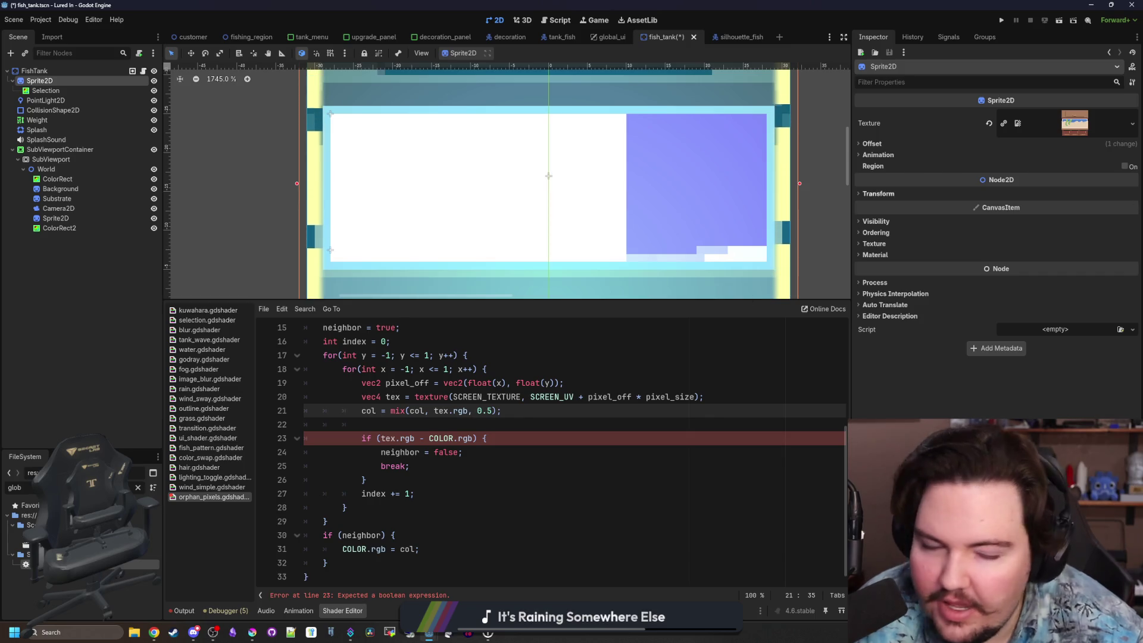
{"action": "key", "text": "alt+Tab"}
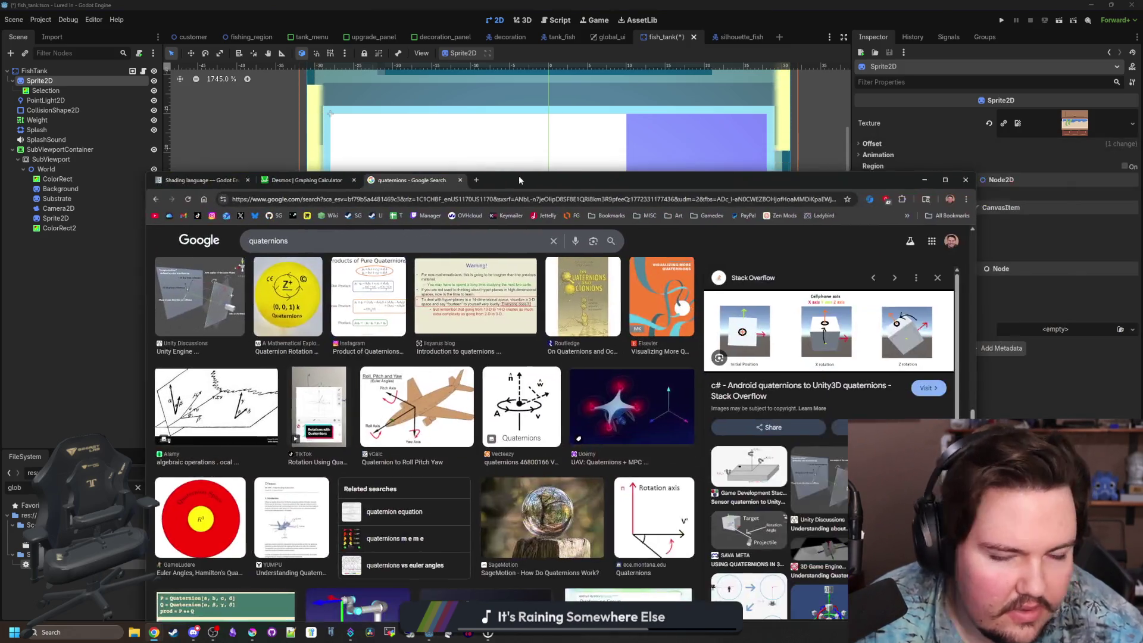
Preview the Quaternion Rotation Ball image and scroll through the results, then go to the Godot docs tab.
{"action": "left_click", "coordinate": [259, 309]}
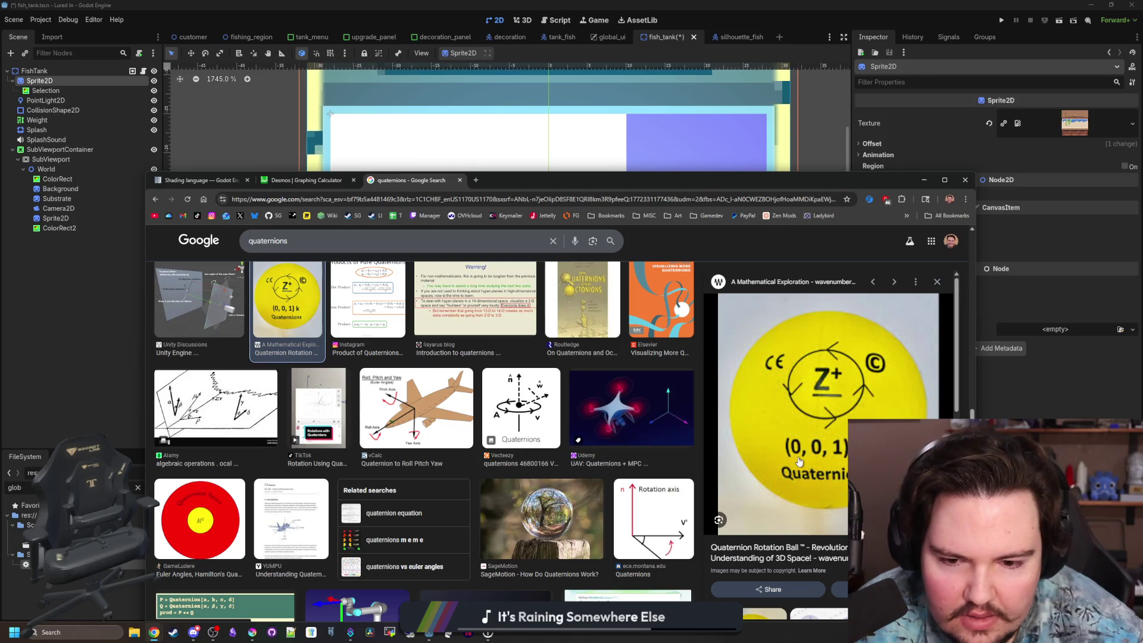
{"action": "scroll", "coordinate": [798, 461], "scroll_direction": "down", "scroll_amount": 2}
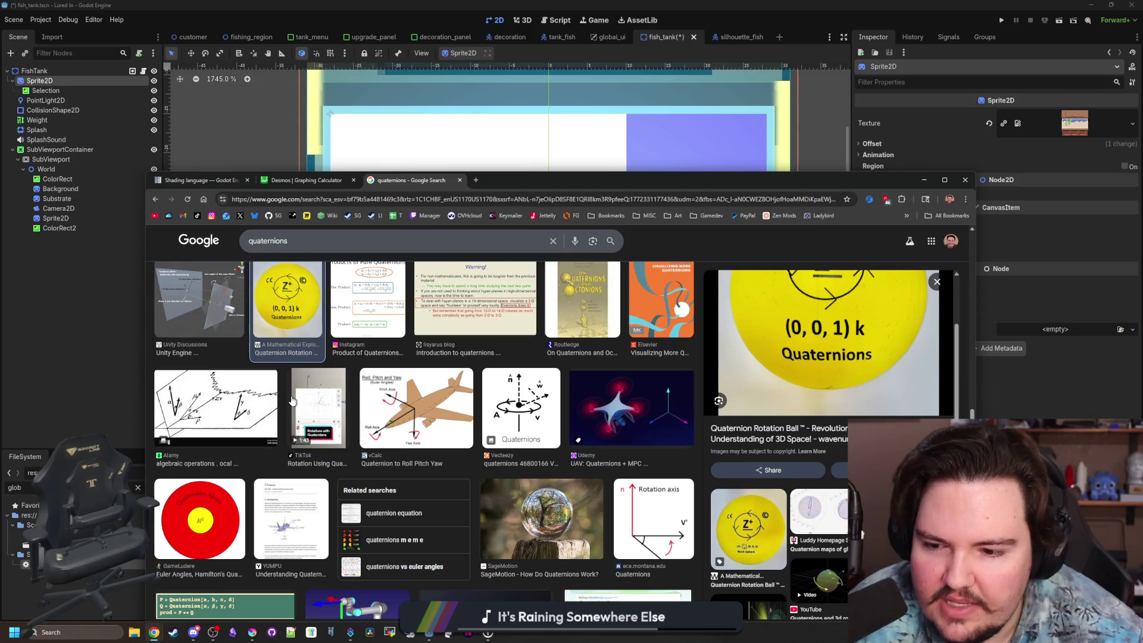
{"action": "scroll", "coordinate": [292, 401], "scroll_direction": "down", "scroll_amount": 3}
{"action": "scroll", "coordinate": [292, 400], "scroll_direction": "down", "scroll_amount": 1}
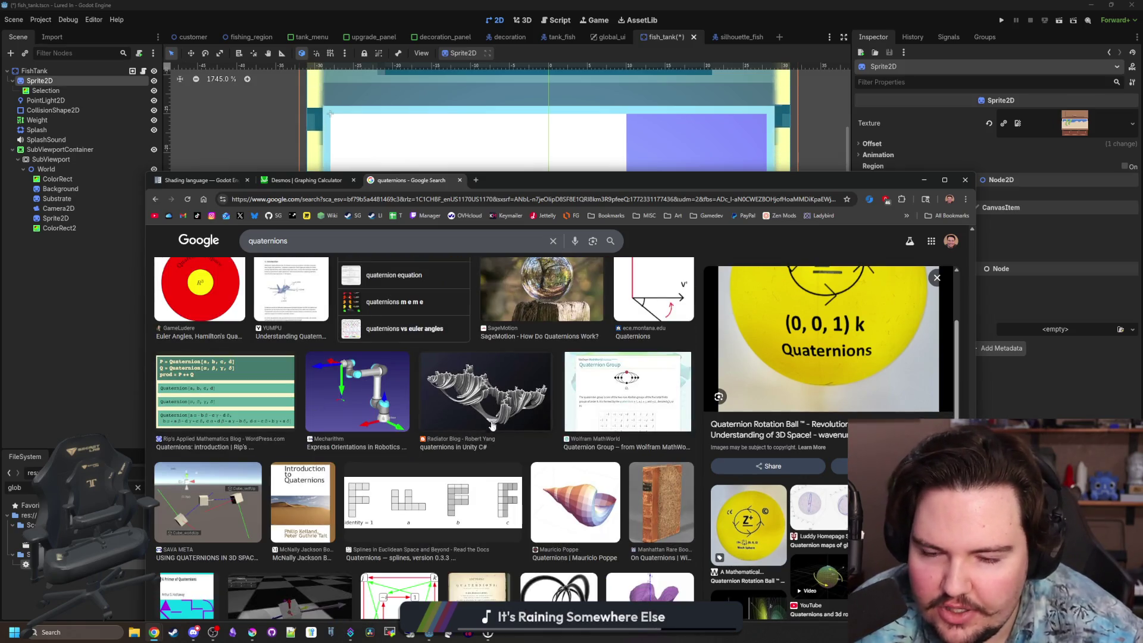
{"action": "scroll", "coordinate": [518, 418], "scroll_direction": "down", "scroll_amount": 1}
{"action": "scroll", "coordinate": [529, 446], "scroll_direction": "down", "scroll_amount": 2}
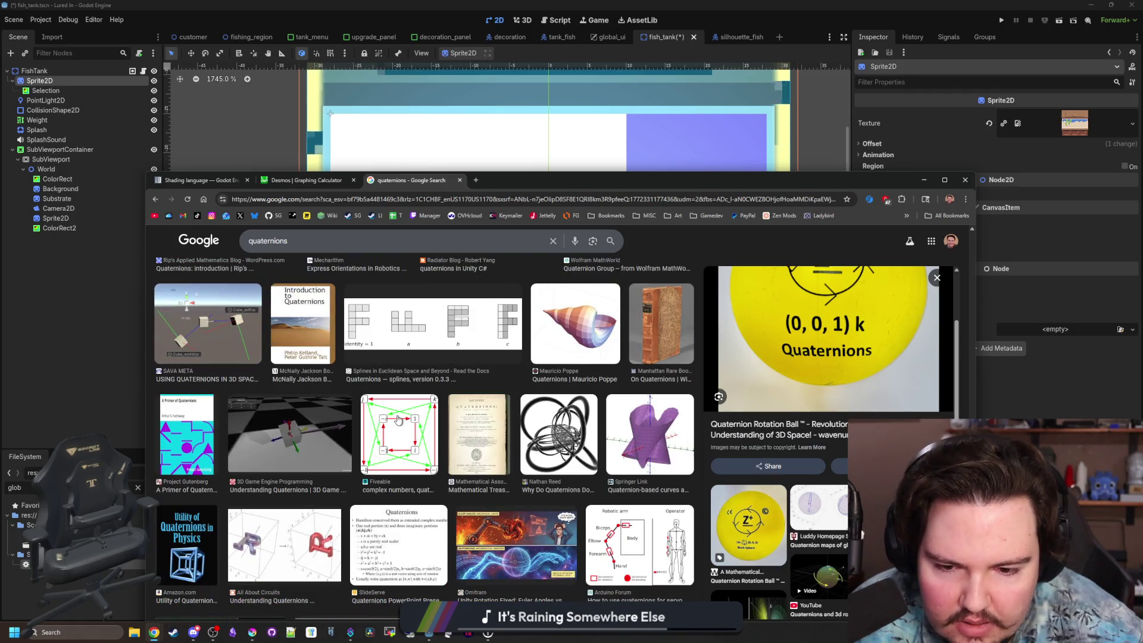
{"action": "scroll", "coordinate": [399, 420], "scroll_direction": "up", "scroll_amount": 10}
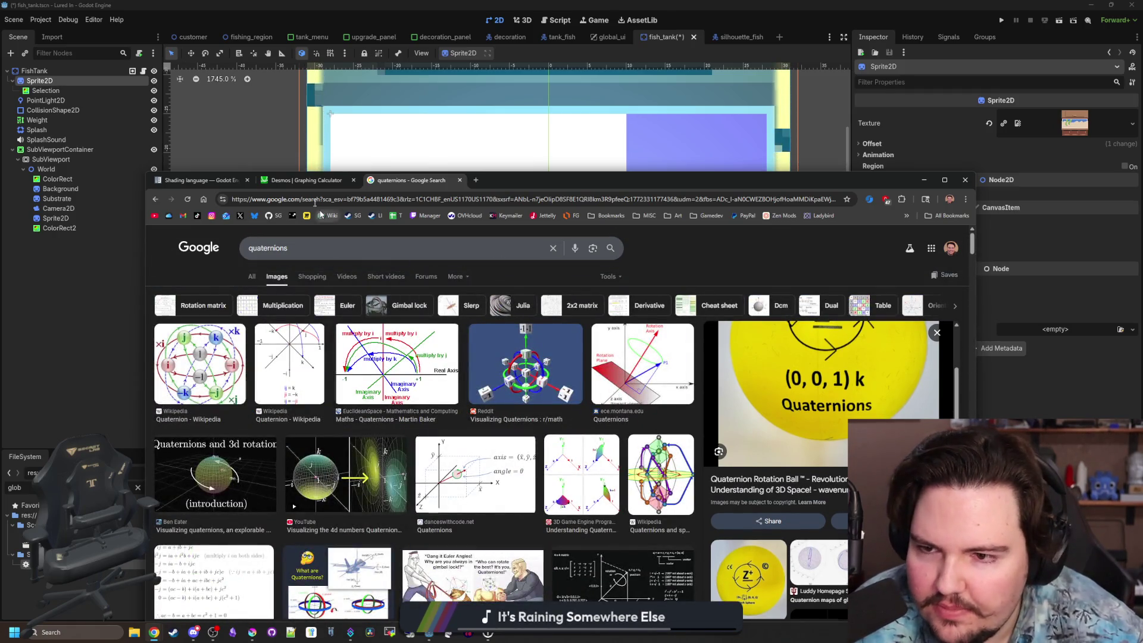
{"action": "left_click", "coordinate": [182, 180]}
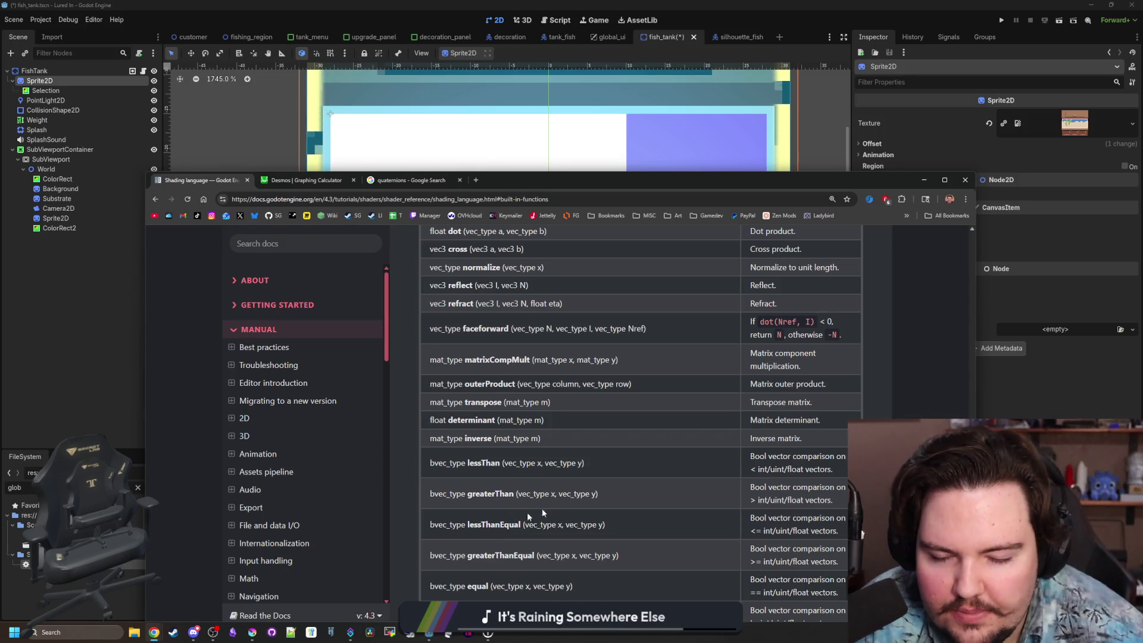
Scroll to the bvec equal function, highlight its description, then return to line 23 in the shader.
{"action": "scroll", "coordinate": [609, 471], "scroll_direction": "down", "scroll_amount": 1}
{"action": "scroll", "coordinate": [609, 471], "scroll_direction": "down", "scroll_amount": 1}
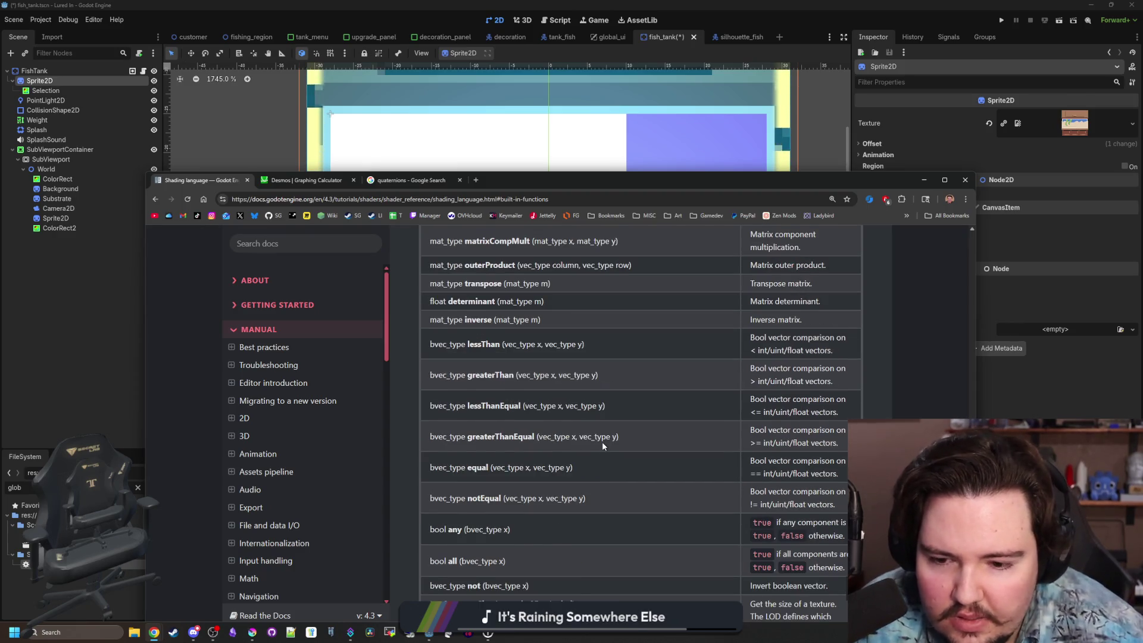
{"action": "scroll", "coordinate": [602, 444], "scroll_direction": "down", "scroll_amount": 1}
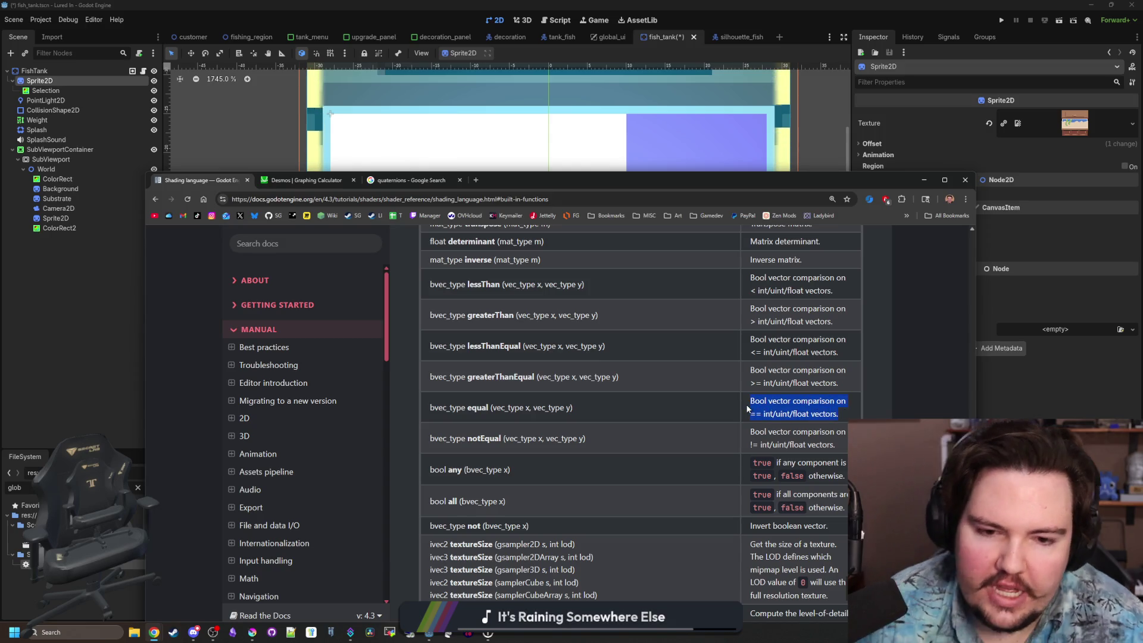
{"action": "left_click_drag", "start_coordinate": [764, 415], "coordinate": [802, 415]}
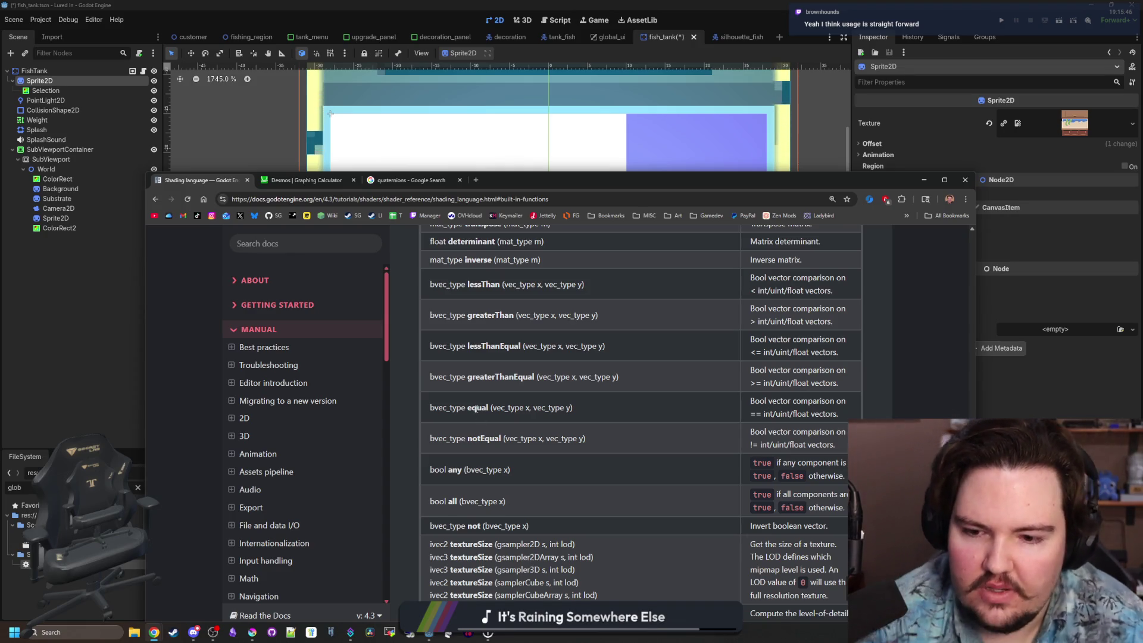
{"action": "scroll", "coordinate": [464, 376], "scroll_direction": "down", "scroll_amount": 15}
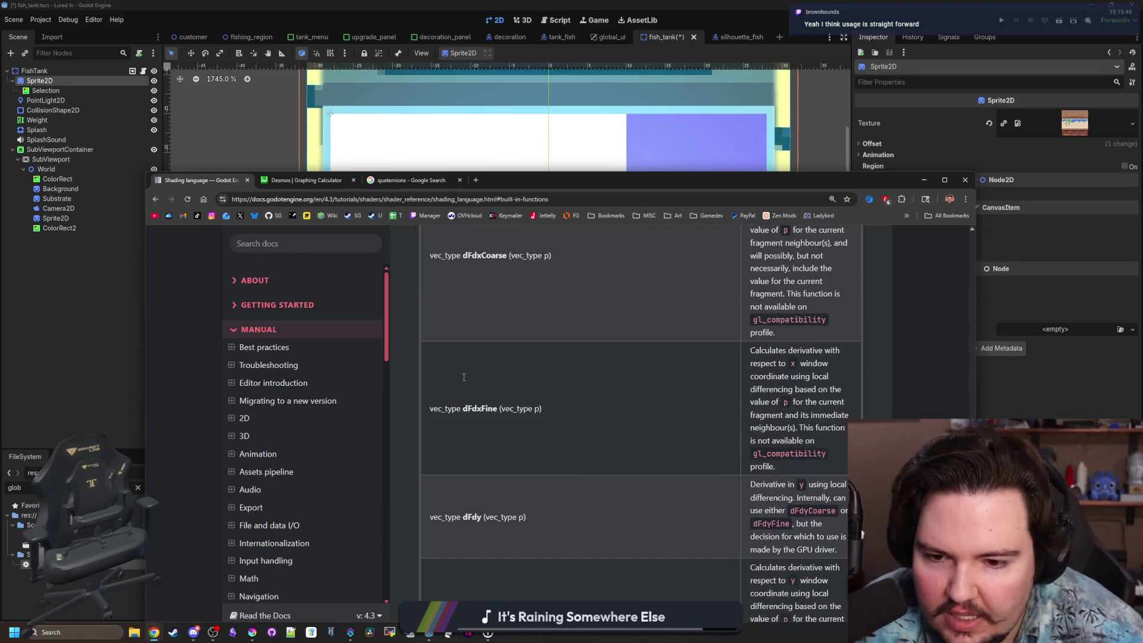
{"action": "scroll", "coordinate": [464, 380], "scroll_direction": "down", "scroll_amount": 10}
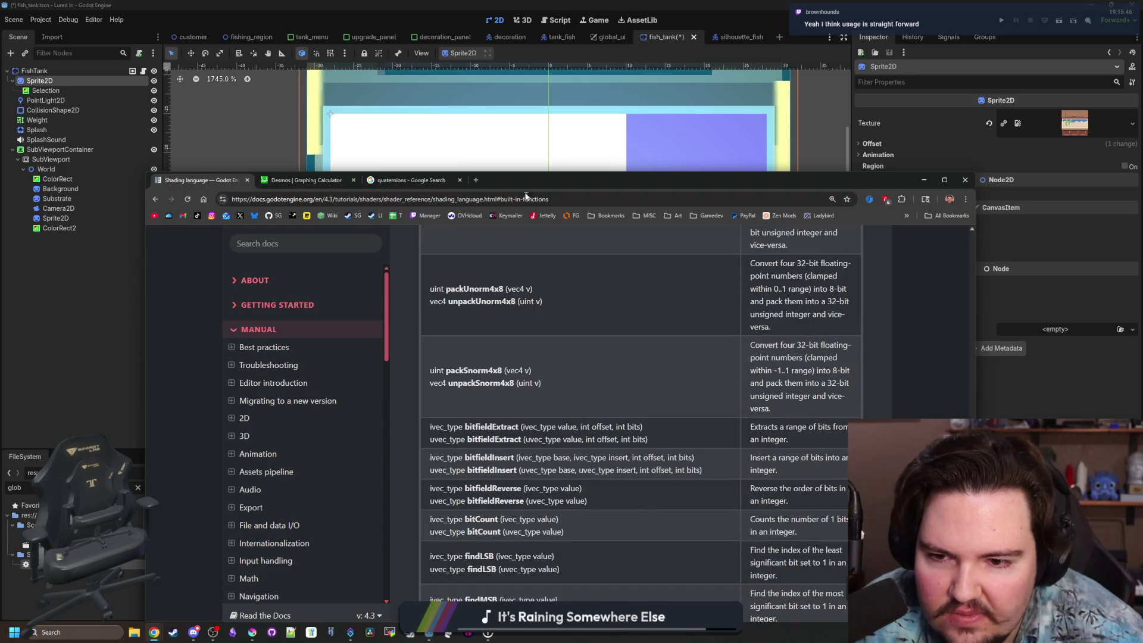
{"action": "key", "text": "alt+Tab"}
{"action": "left_click", "coordinate": [423, 438]}
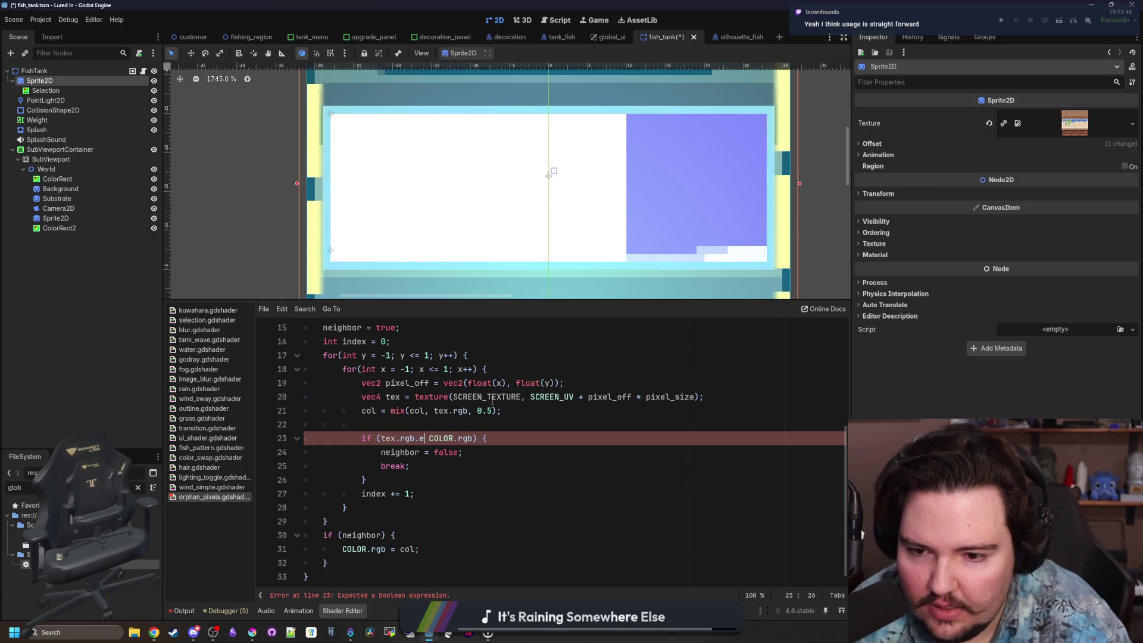
Rewrite line 23's condition as equal(tex.rgb, COLOR.rgb) by moving tex.rgb inside equal().
{"action": "key", "text": "BackSpace"}
{"action": "key", "text": "BackSpace"}
{"action": "type", "text": "equal("}
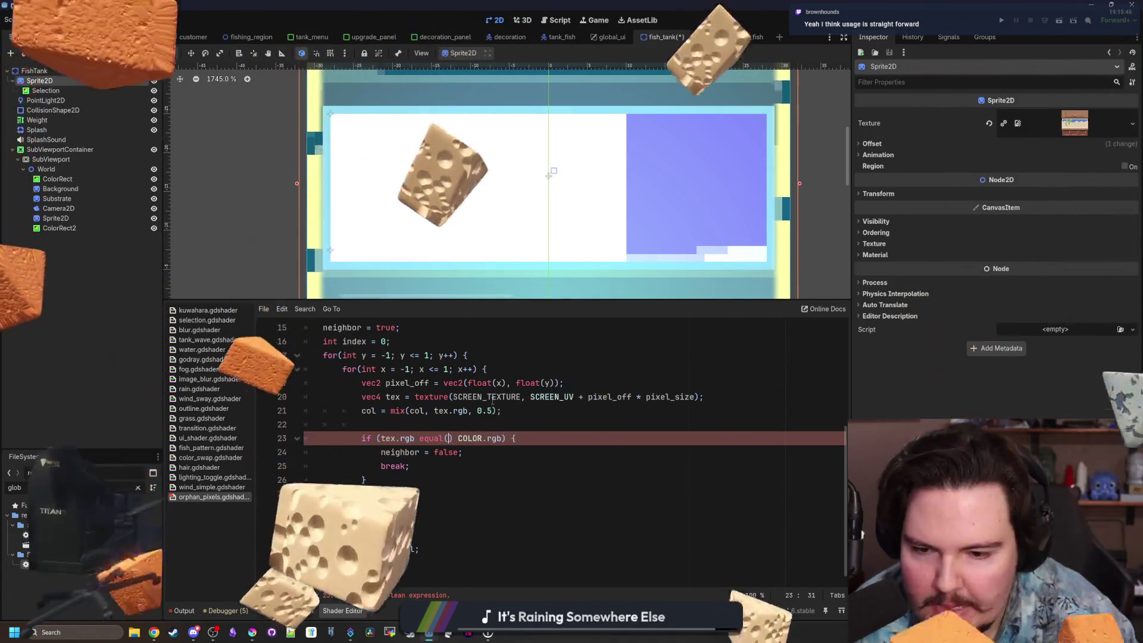
{"action": "left_click_drag", "start_coordinate": [415, 438], "coordinate": [381, 438]}
{"action": "key", "text": "ctrl+x"}
{"action": "left_click", "coordinate": [414, 438]}
{"action": "key", "text": "ctrl+v"}
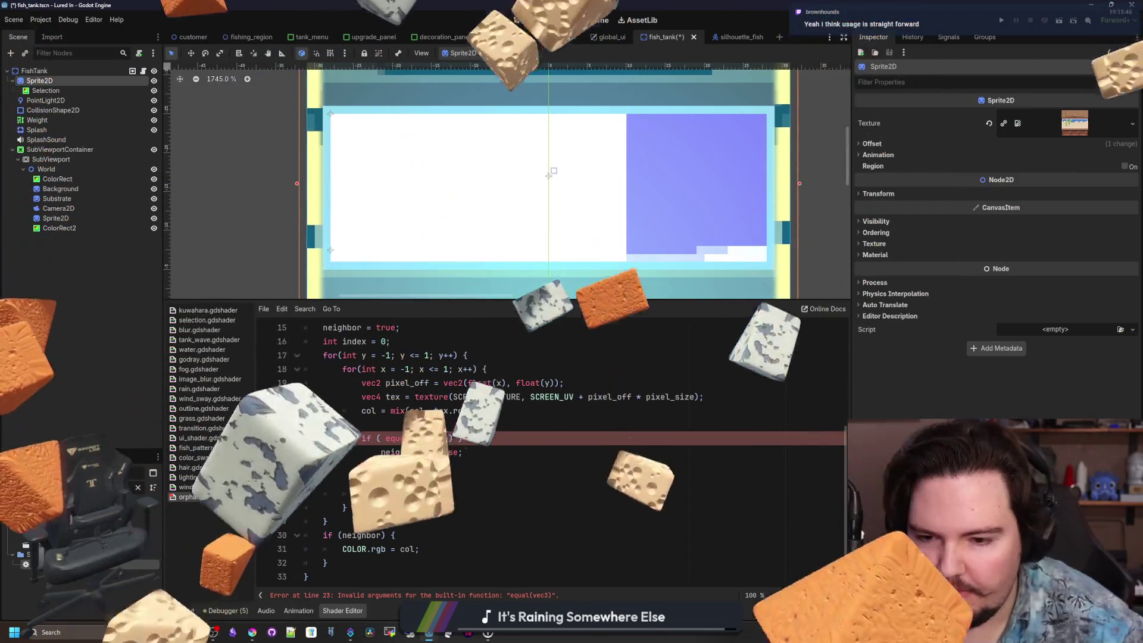
{"action": "type", "text": ", COLOR.rgb"}
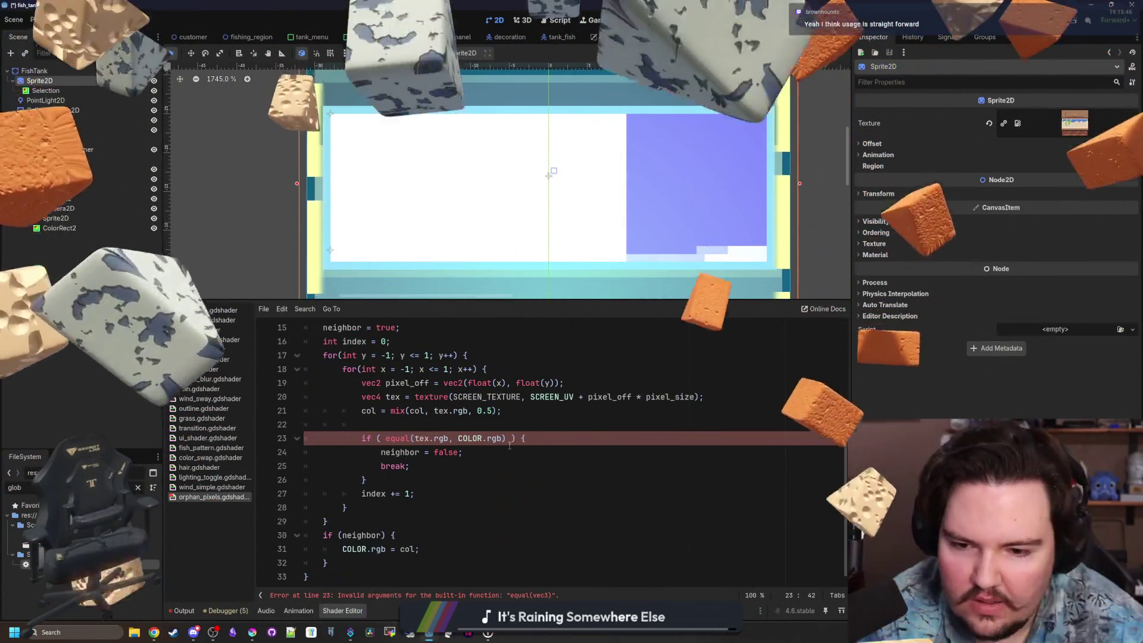
Remove the two extra spaces from line 23's condition and return to the shading docs.
{"action": "key", "text": "Delete"}
{"action": "left_click", "coordinate": [381, 438]}
{"action": "key", "text": "Delete"}
{"action": "left_click", "coordinate": [436, 423]}
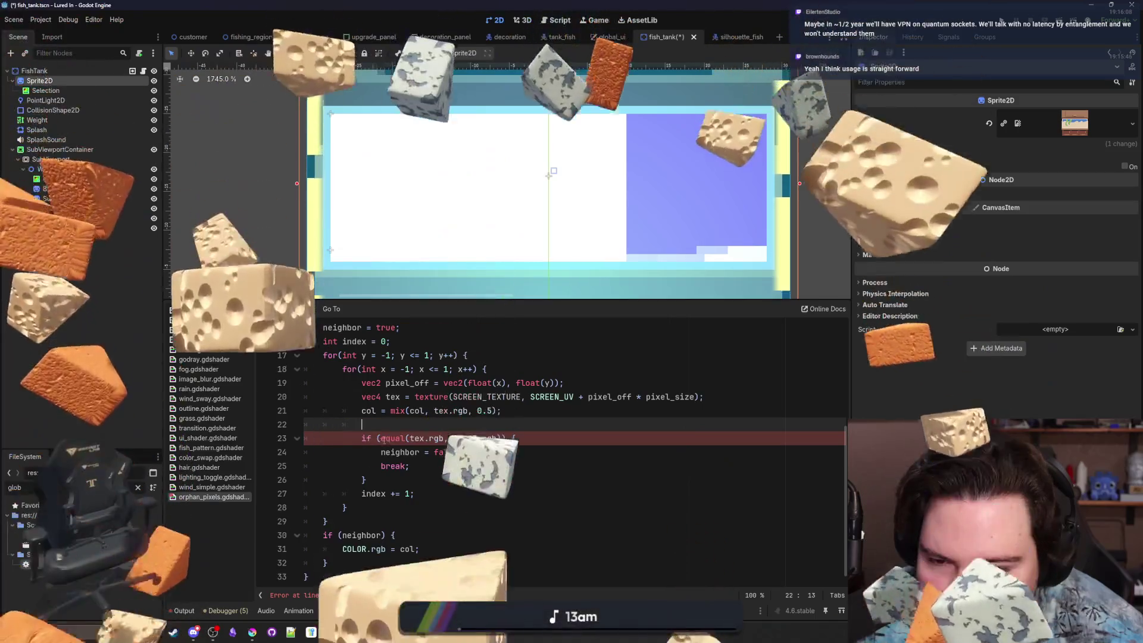
{"action": "left_click", "coordinate": [502, 438]}
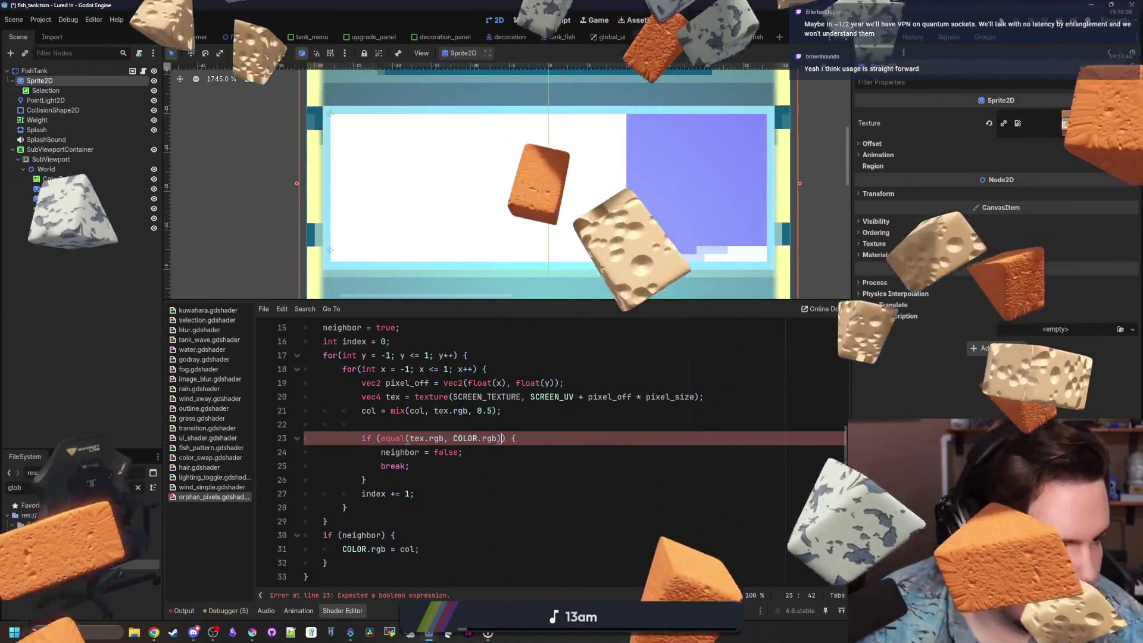
{"action": "key", "text": "alt+Tab"}
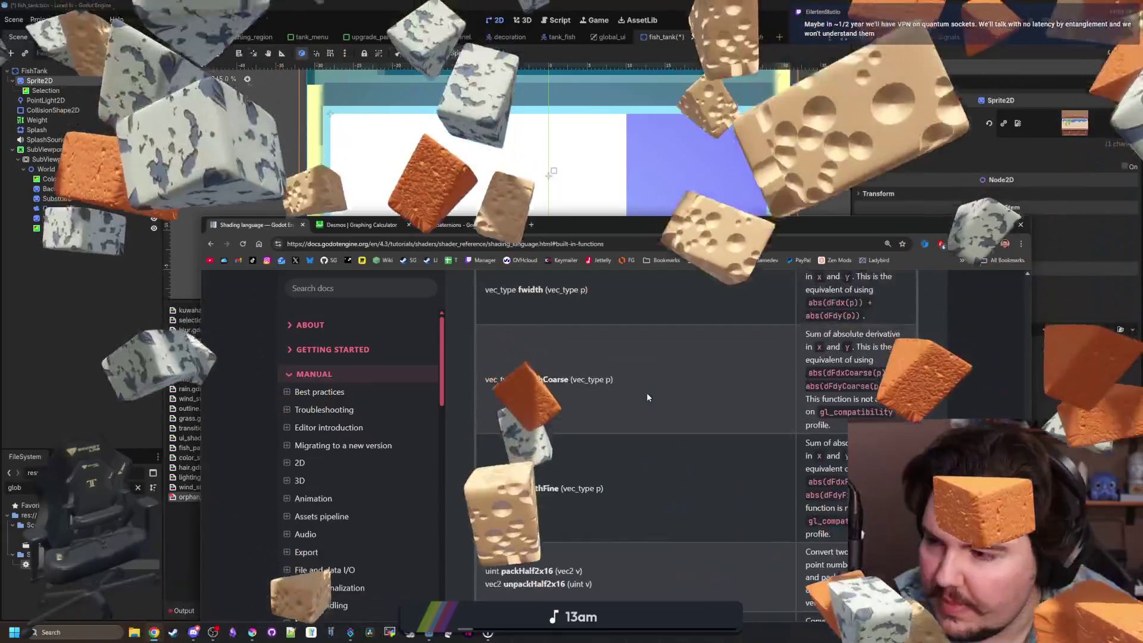
Scroll through the shading-language docs' built-in functions, then switch to the Godot editor.
{"action": "scroll", "coordinate": [647, 397], "scroll_direction": "up", "scroll_amount": 7}
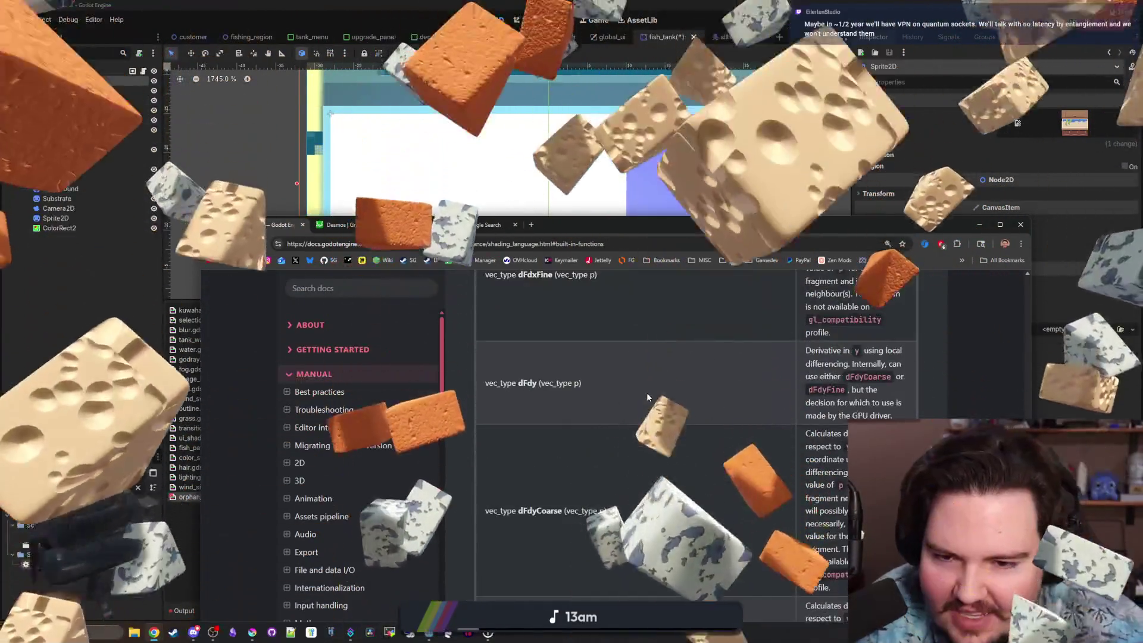
{"action": "scroll", "coordinate": [646, 392], "scroll_direction": "up", "scroll_amount": 15}
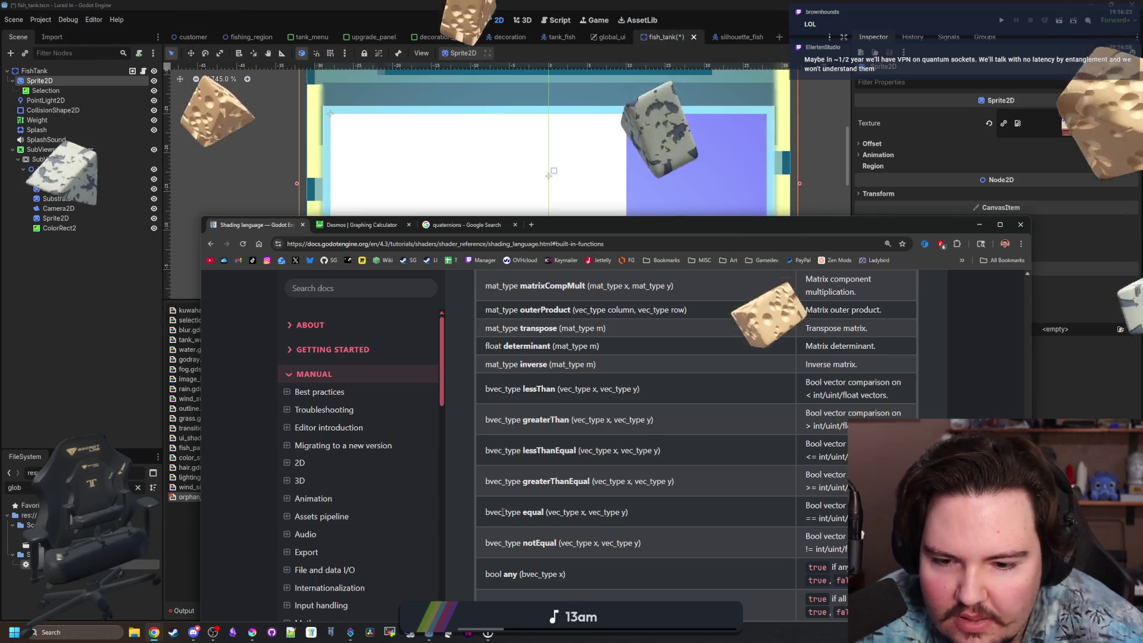
{"action": "scroll", "coordinate": [503, 512], "scroll_direction": "down", "scroll_amount": 1}
{"action": "scroll", "coordinate": [503, 512], "scroll_direction": "down", "scroll_amount": 10}
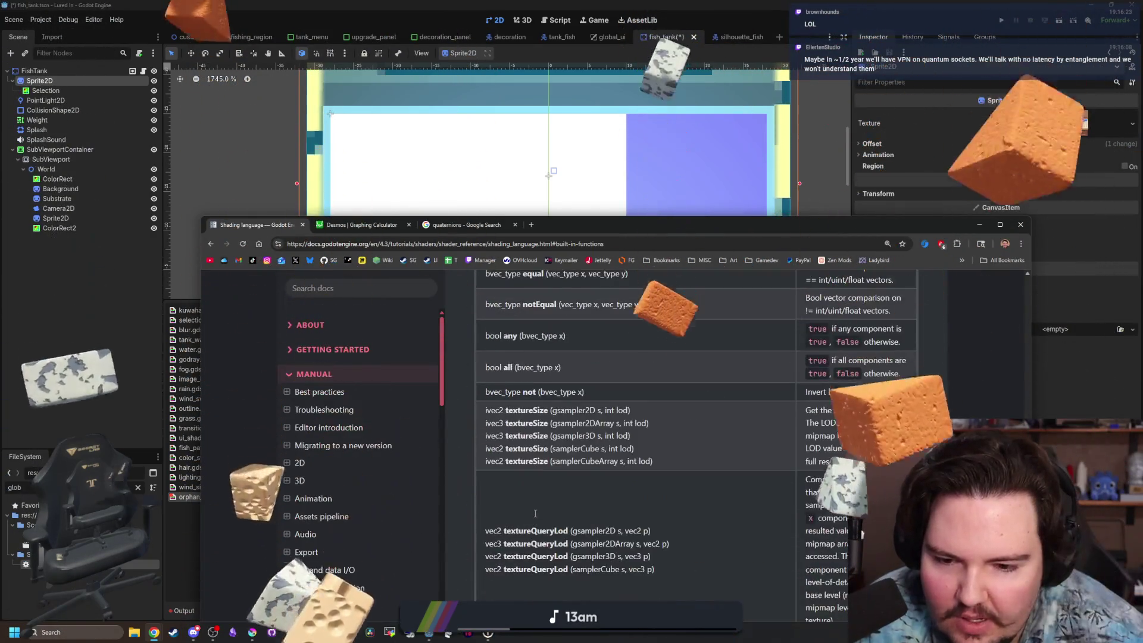
{"action": "scroll", "coordinate": [535, 516], "scroll_direction": "down", "scroll_amount": 15}
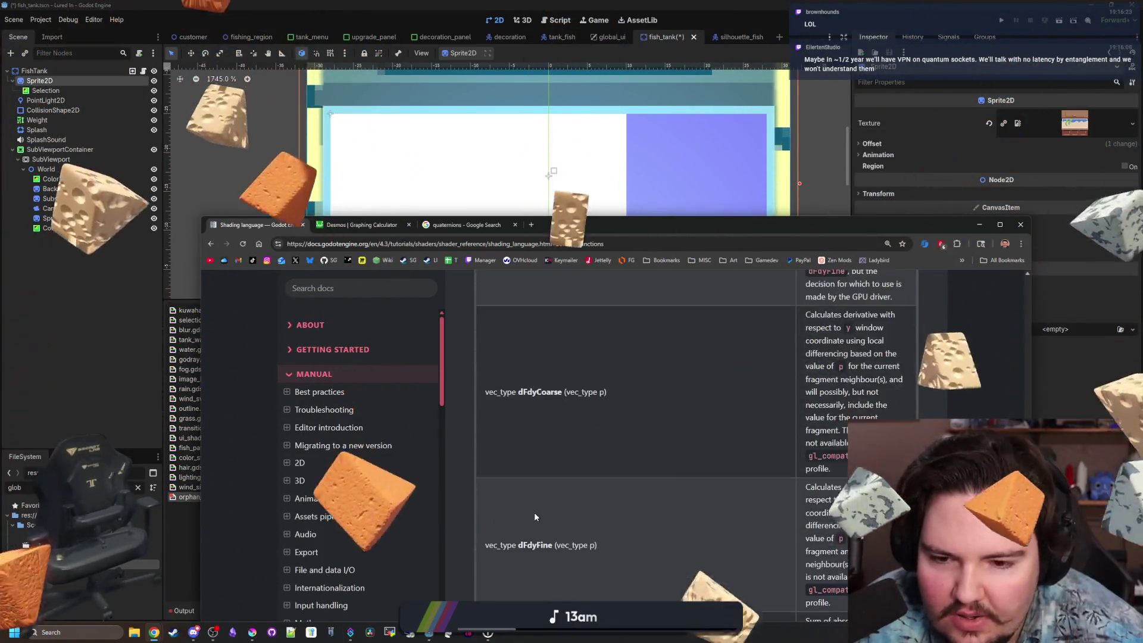
{"action": "scroll", "coordinate": [660, 300], "scroll_direction": "down", "scroll_amount": 20}
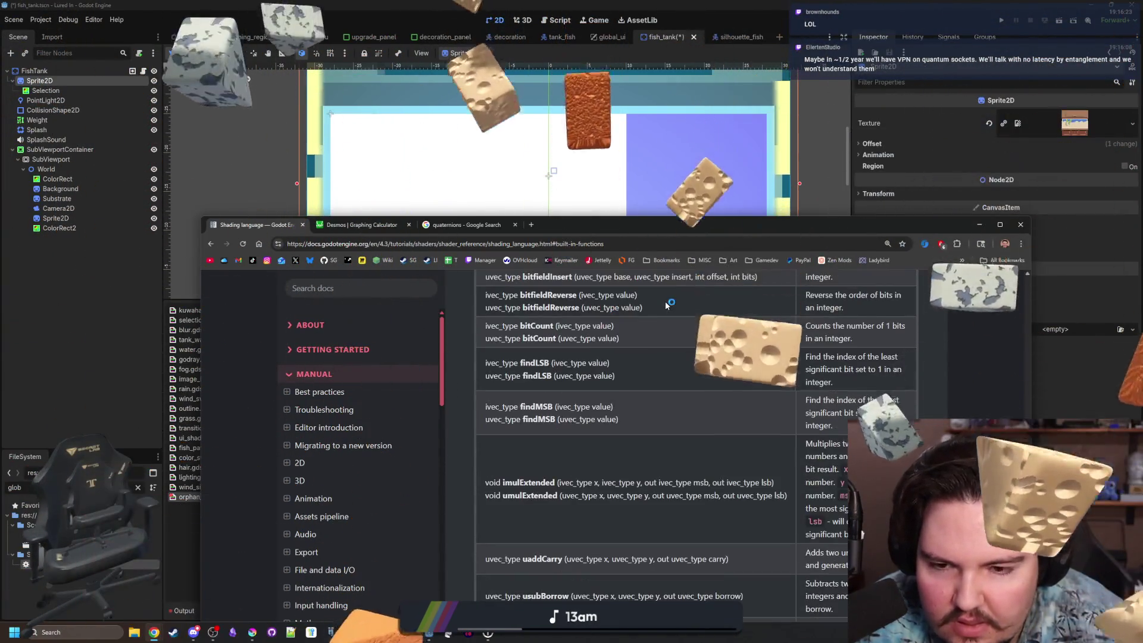
{"action": "key", "text": "alt+Tab"}
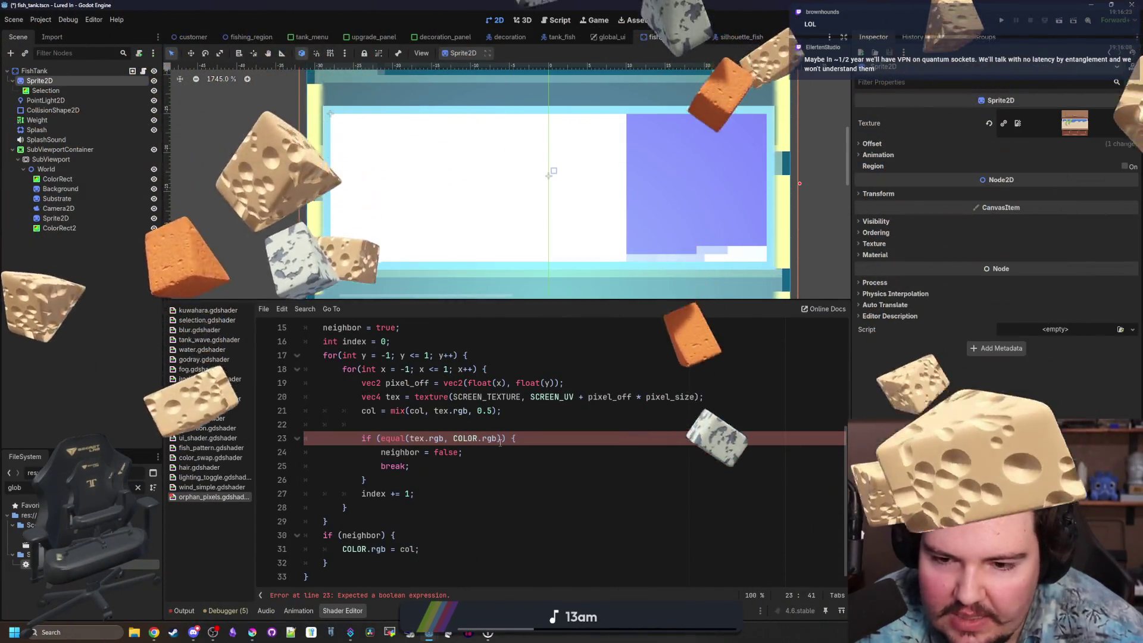
Search the docs page for 'length', then delete 'equal(' from line 23's condition.
{"action": "key", "text": "alt+Tab"}
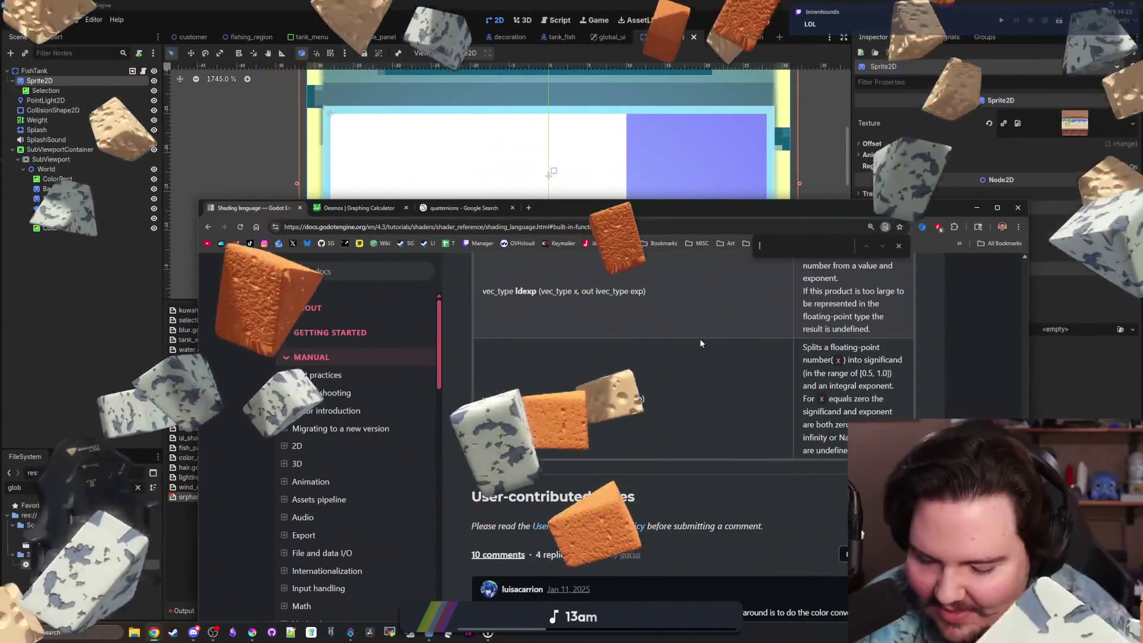
{"action": "type", "text": "length"}
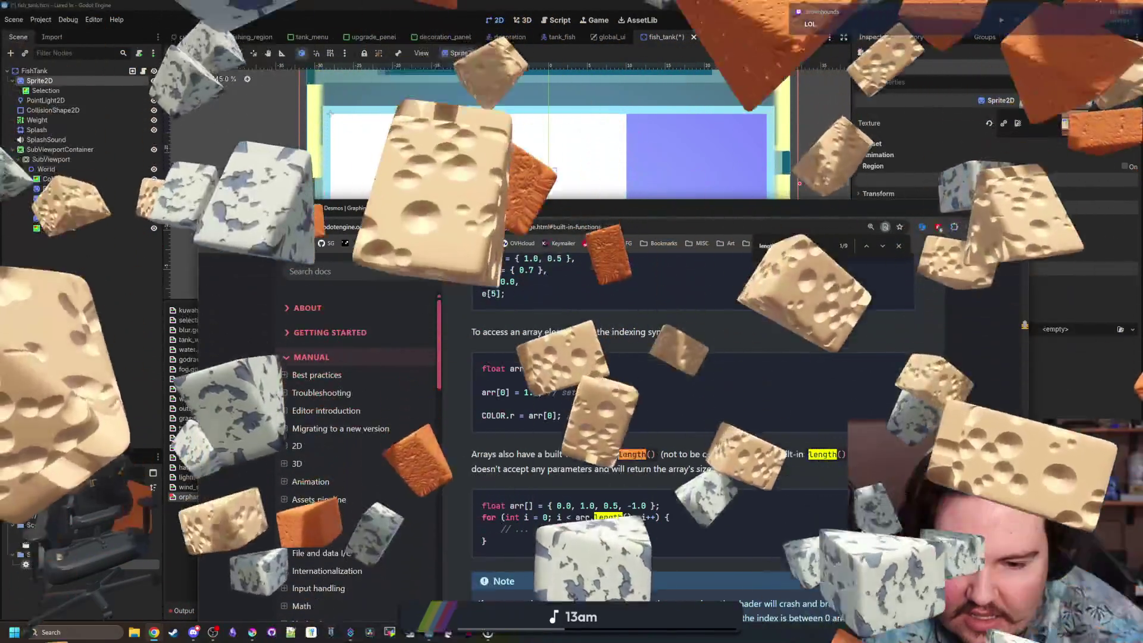
{"action": "scroll", "coordinate": [623, 443], "scroll_direction": "down", "scroll_amount": 5}
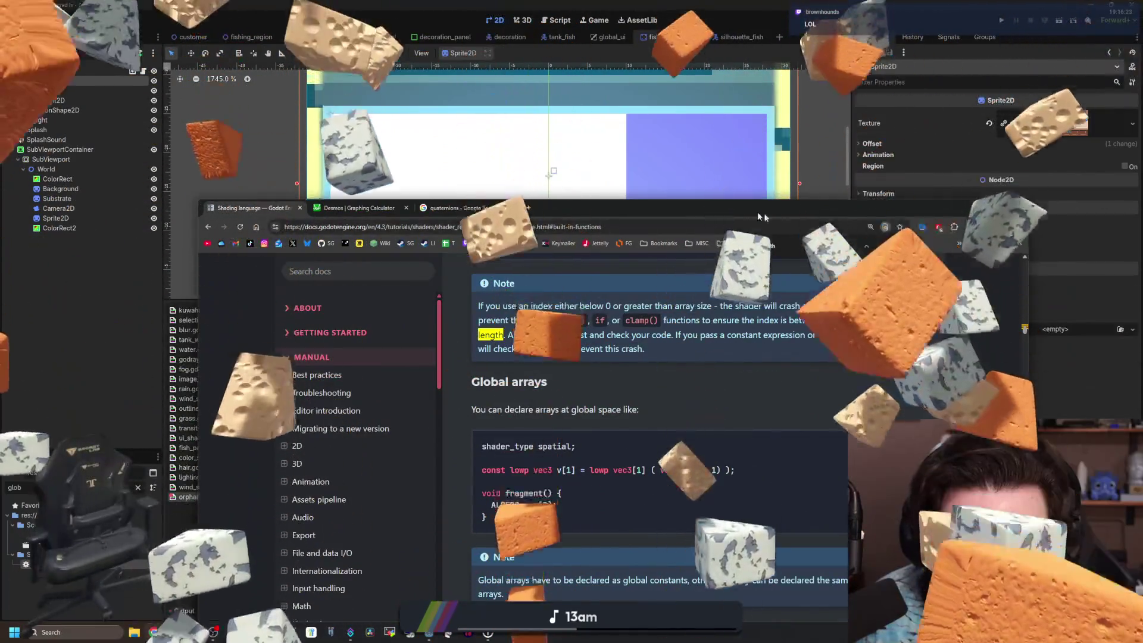
{"action": "left_click", "coordinate": [756, 191]}
{"action": "left_click", "coordinate": [408, 438]}
{"action": "key", "text": "BackSpace"}
{"action": "key", "text": "BackSpace"}
{"action": "key", "text": "BackSpace"}
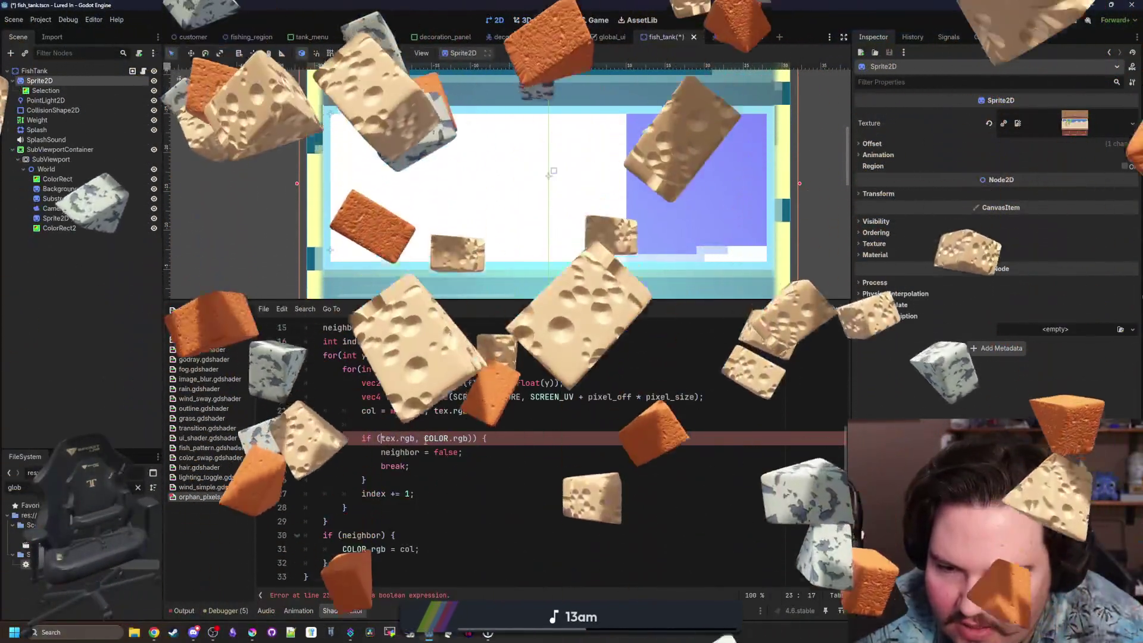
On line 23, replace the comma with a minus and add an opening parenthesis before tex.rgb.
{"action": "left_click", "coordinate": [425, 438]}
{"action": "key", "text": "BackSpace"}
{"action": "key", "text": "BackSpace"}
{"action": "type", "text": "-"}
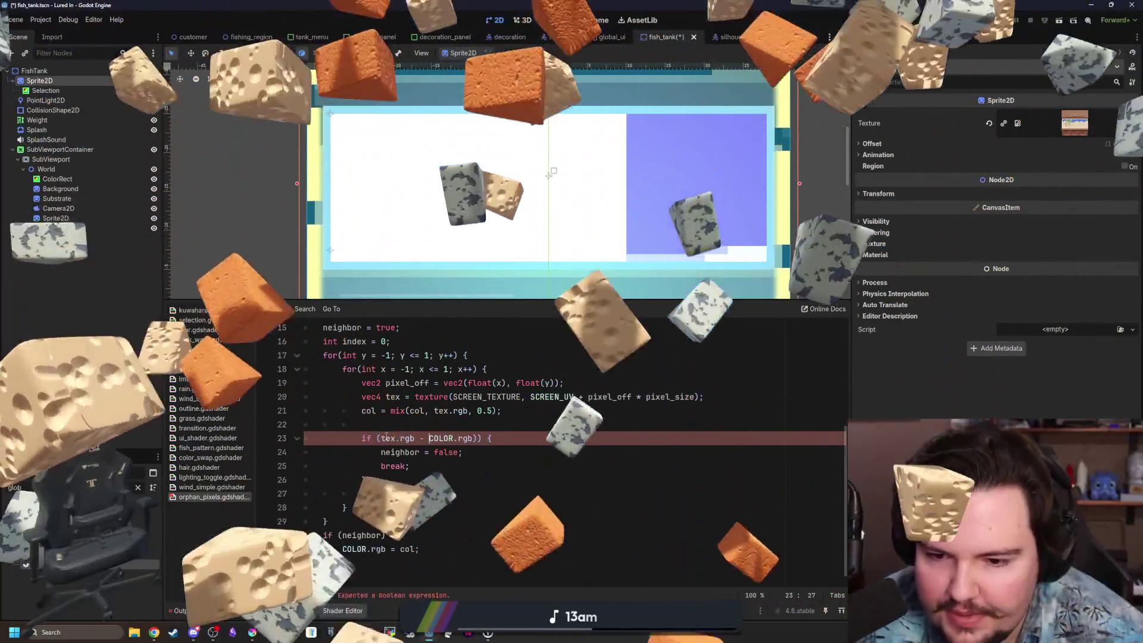
{"action": "left_click", "coordinate": [381, 438]}
{"action": "type", "text": "("}
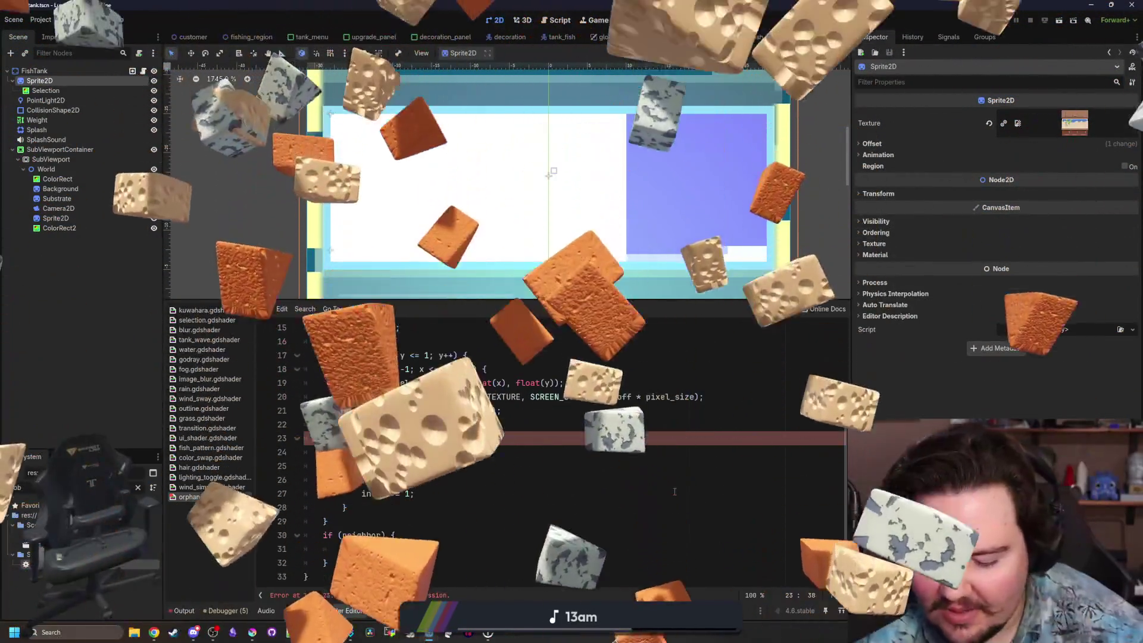
Append '.length()' after the colour difference, fix the 'lenght' misspelling, and select '.length'.
{"action": "key", "text": "BackSpace"}
{"action": "type", "text": ".lenght*("}
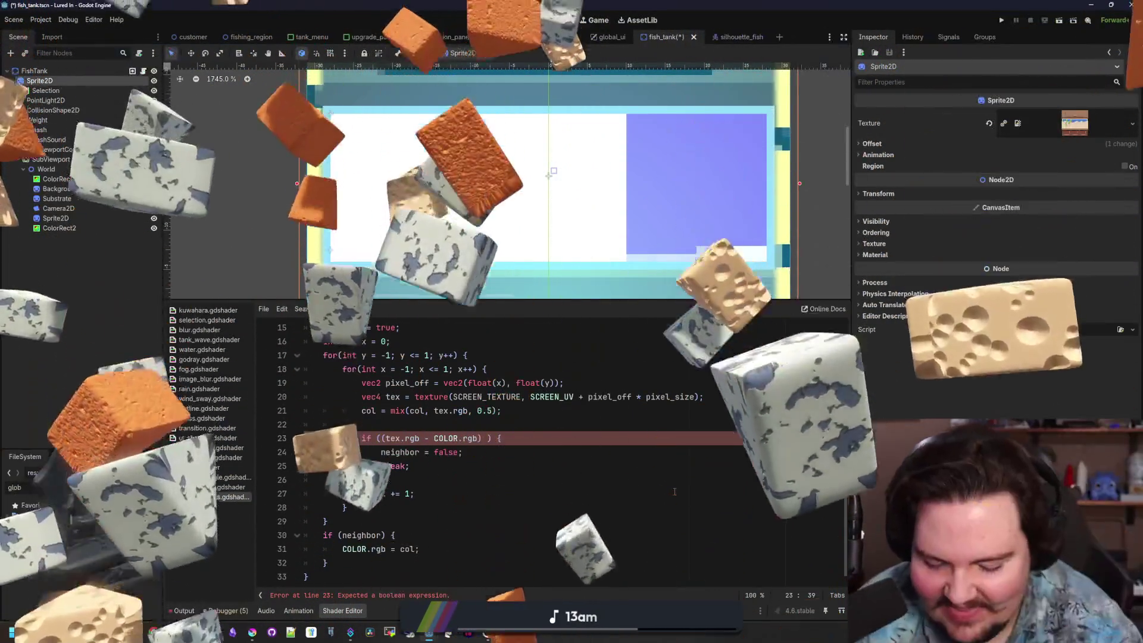
{"action": "key", "text": "BackSpace"}
{"action": "key", "text": "BackSpace"}
{"action": "key", "text": "BackSpace"}
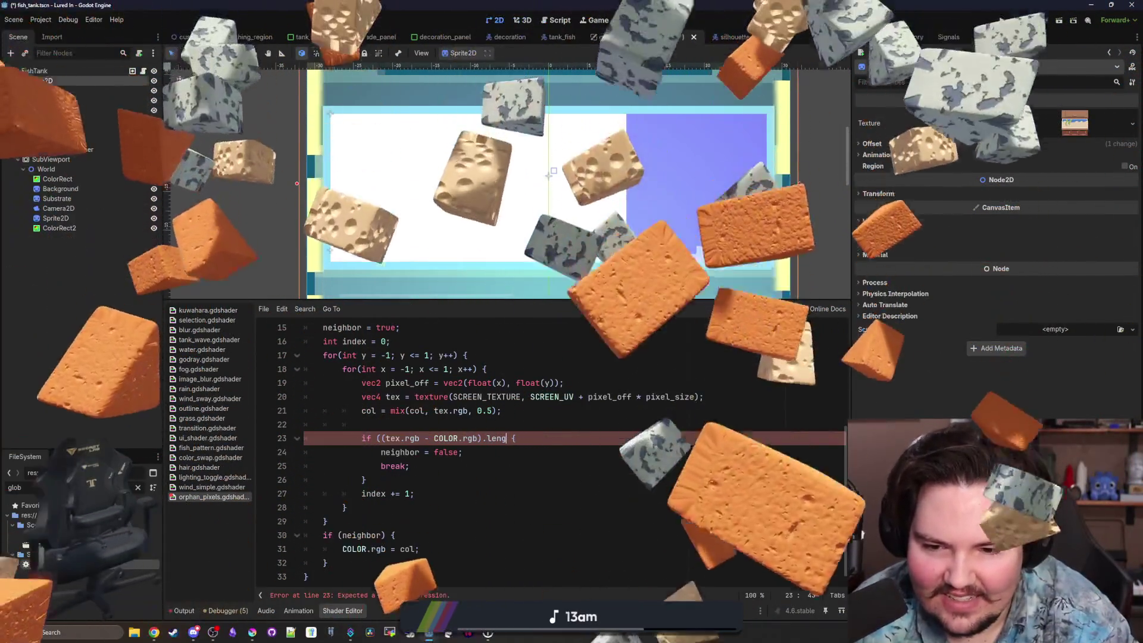
{"action": "type", "text": "gth()"}
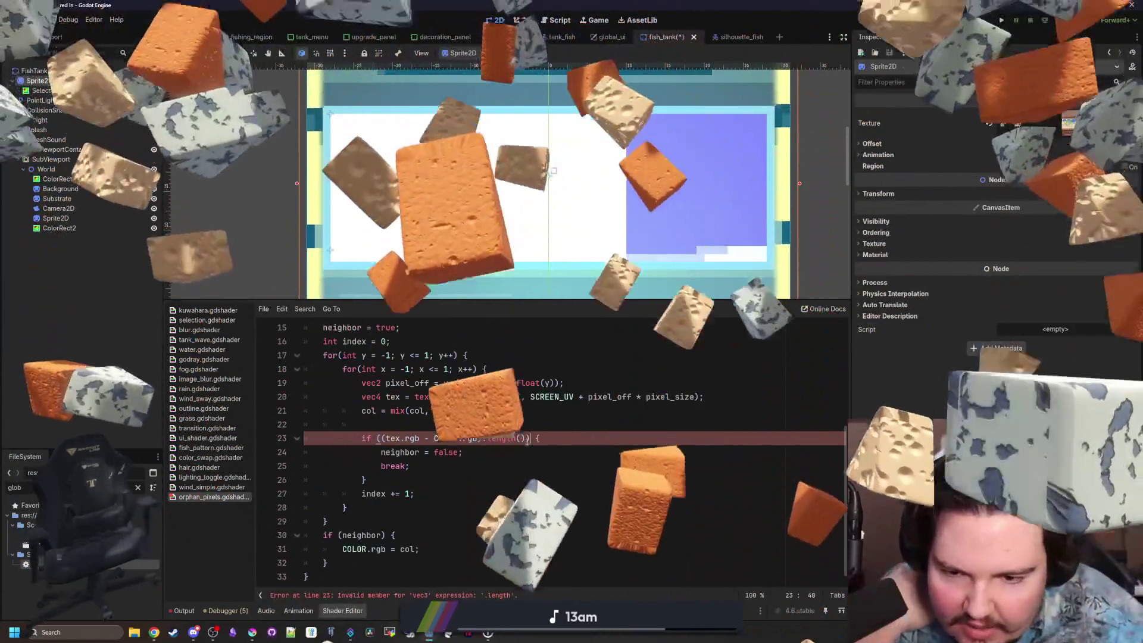
{"action": "double_click", "coordinate": [491, 439]}
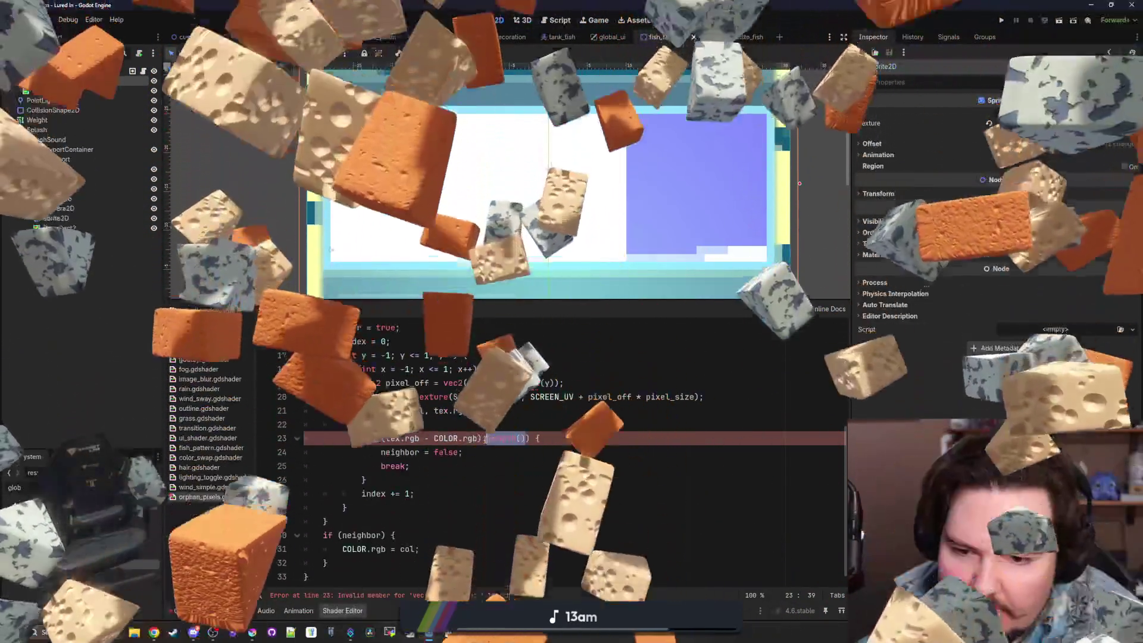
{"action": "key", "text": "shift+Left"}
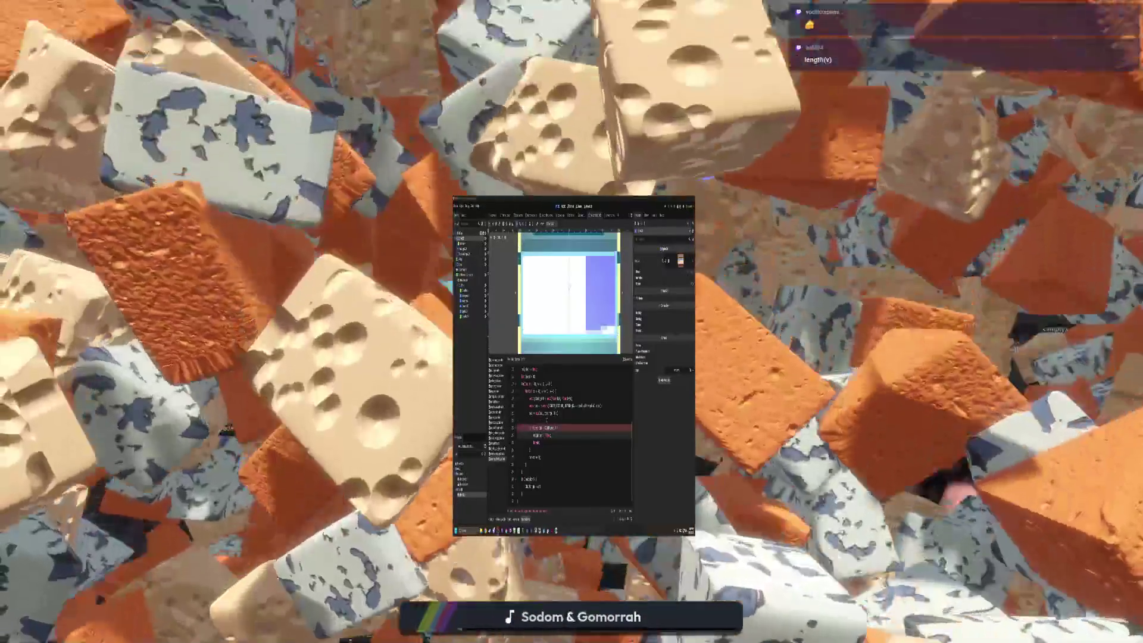
Rewrite line 23 as 'if (length(tex.rgb - COLOR.rgb) > 0.1) {' so the shader compiles.
{"action": "key", "text": "Down"}
{"action": "key", "text": "Down"}
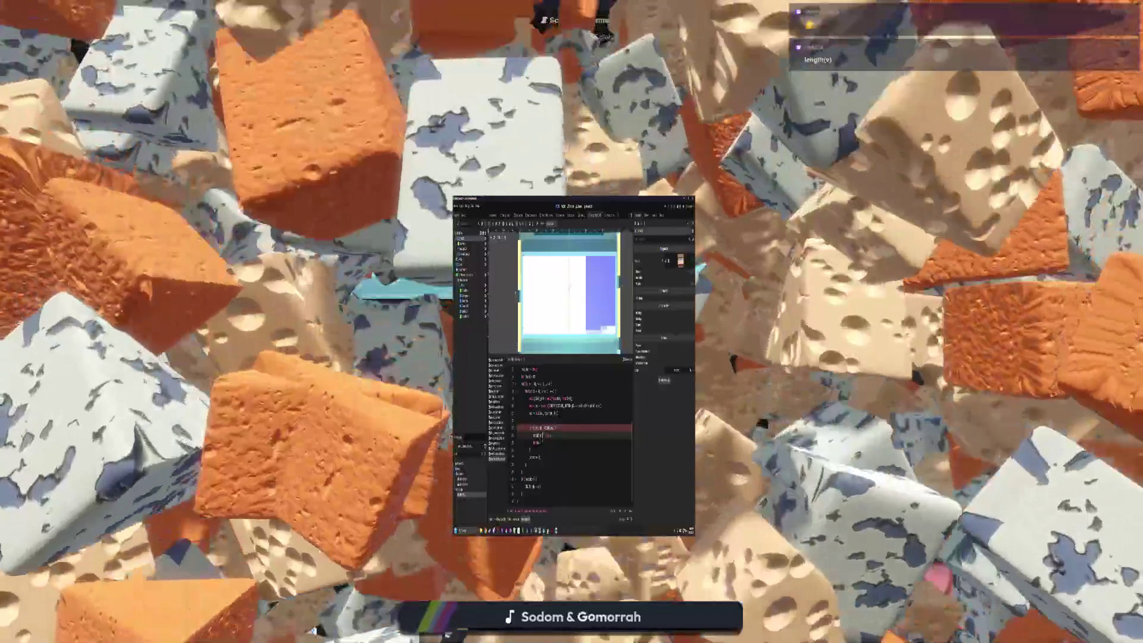
{"action": "key", "text": "Up"}
{"action": "key", "text": "Up"}
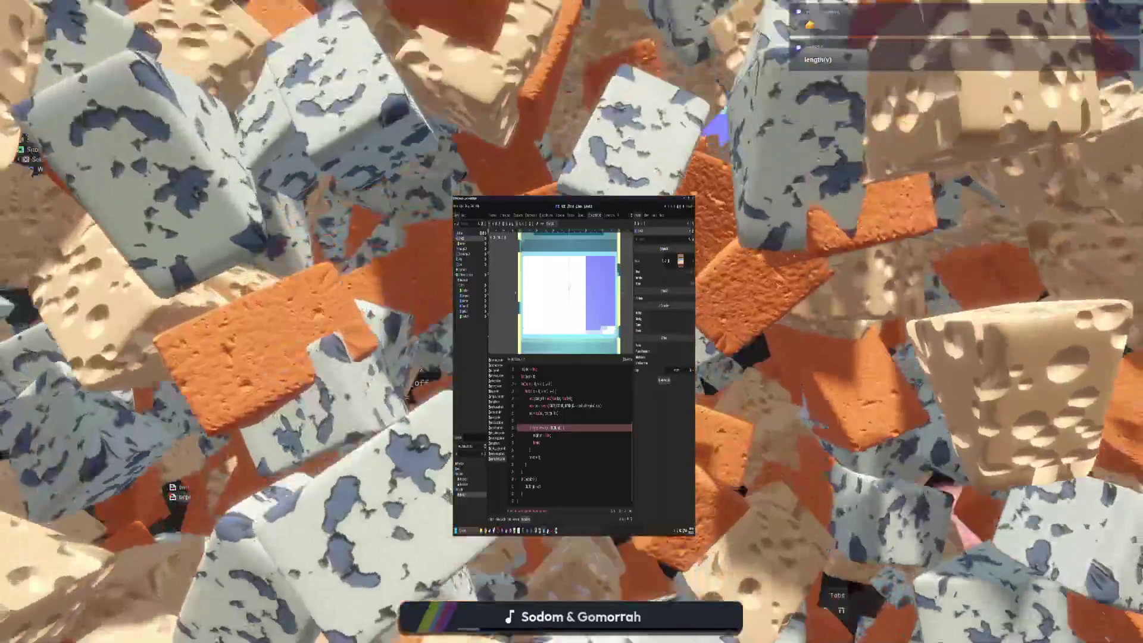
{"action": "key", "text": "Up"}
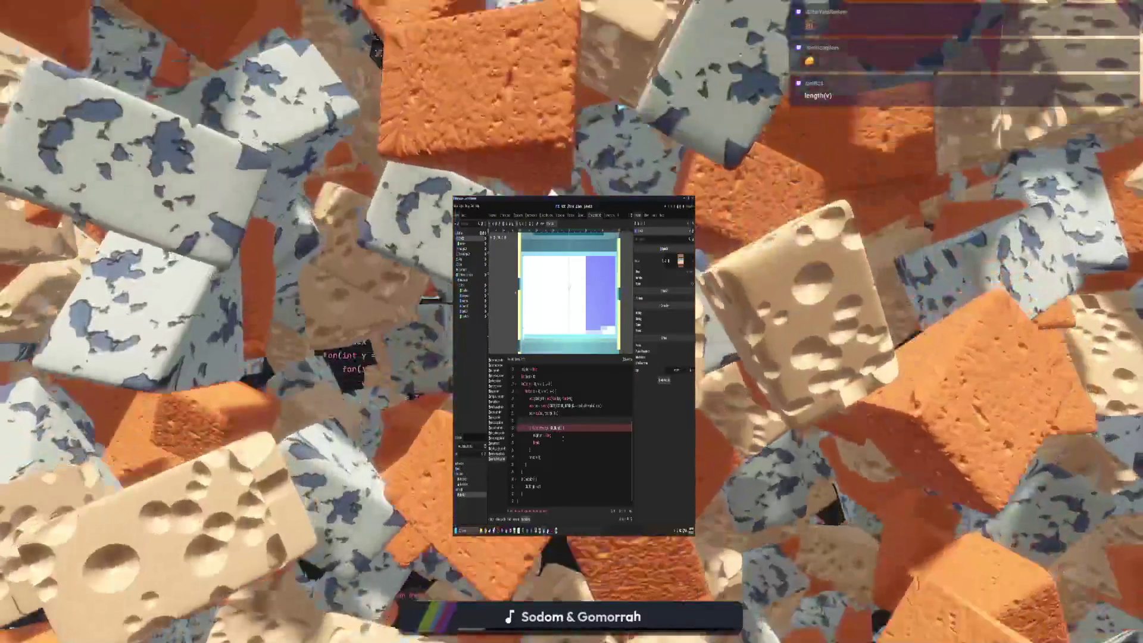
{"action": "key", "text": "Up"}
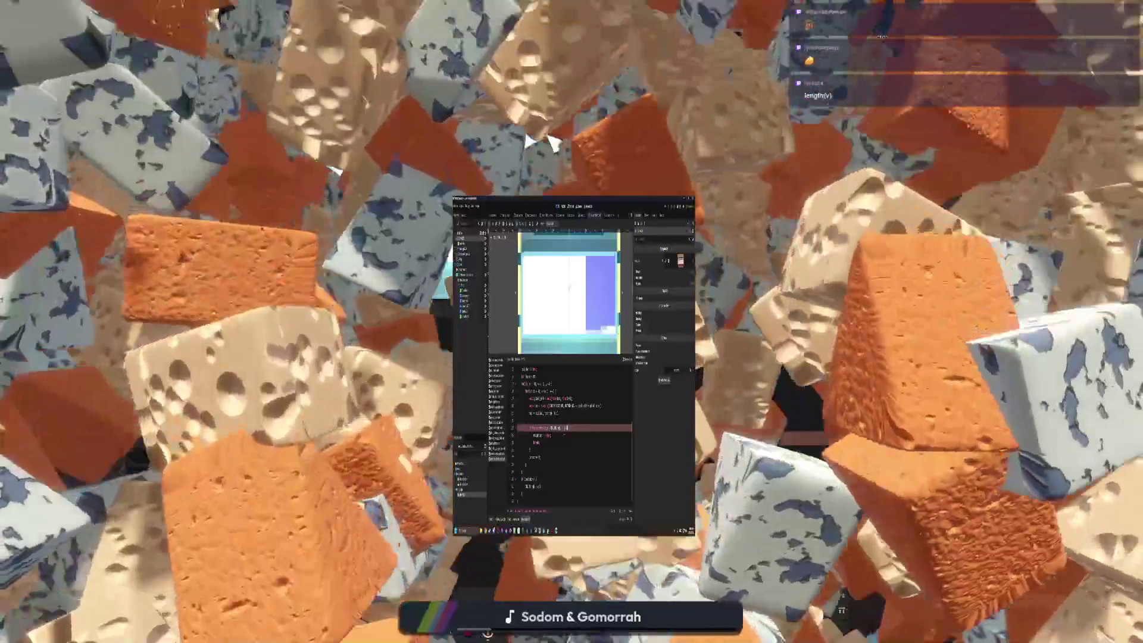
{"action": "key", "text": "Up"}
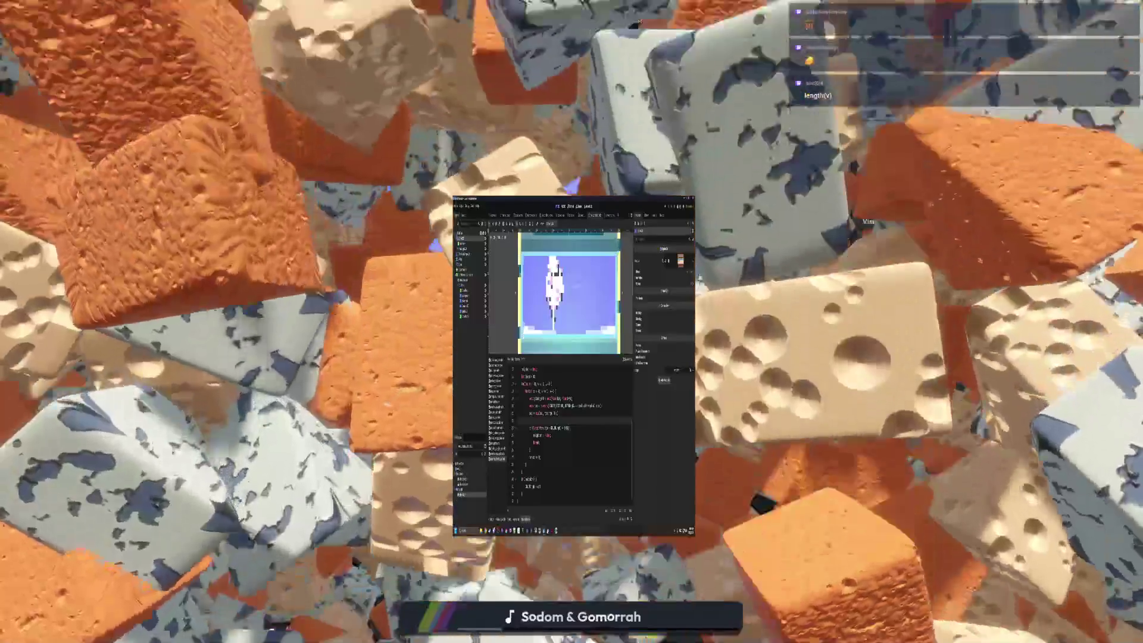
{"action": "left_click", "coordinate": [567, 428]}
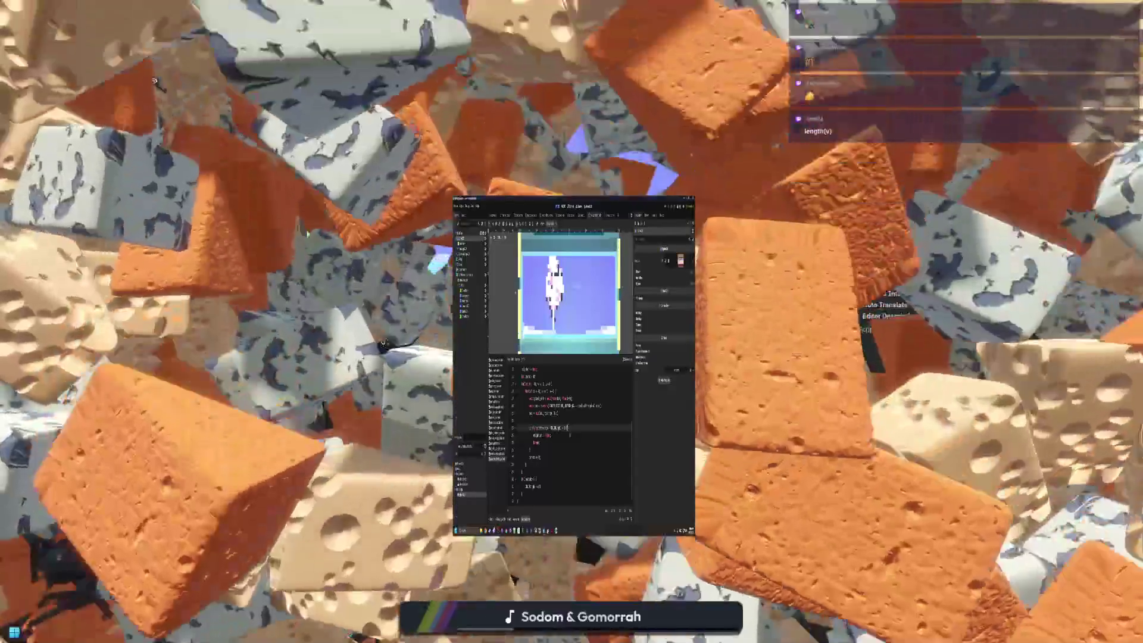
{"action": "key", "text": "Up"}
{"action": "key", "text": "Up"}
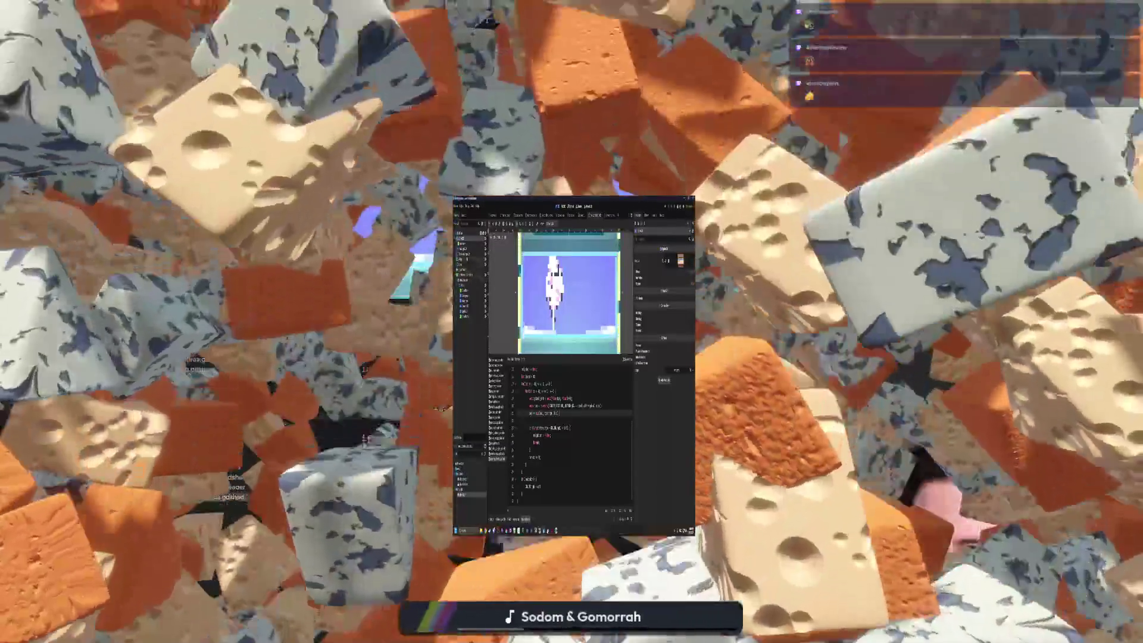
Select ColorRect2 to view its preview, then bring Krita to the front.
{"action": "left_click", "coordinate": [464, 254]}
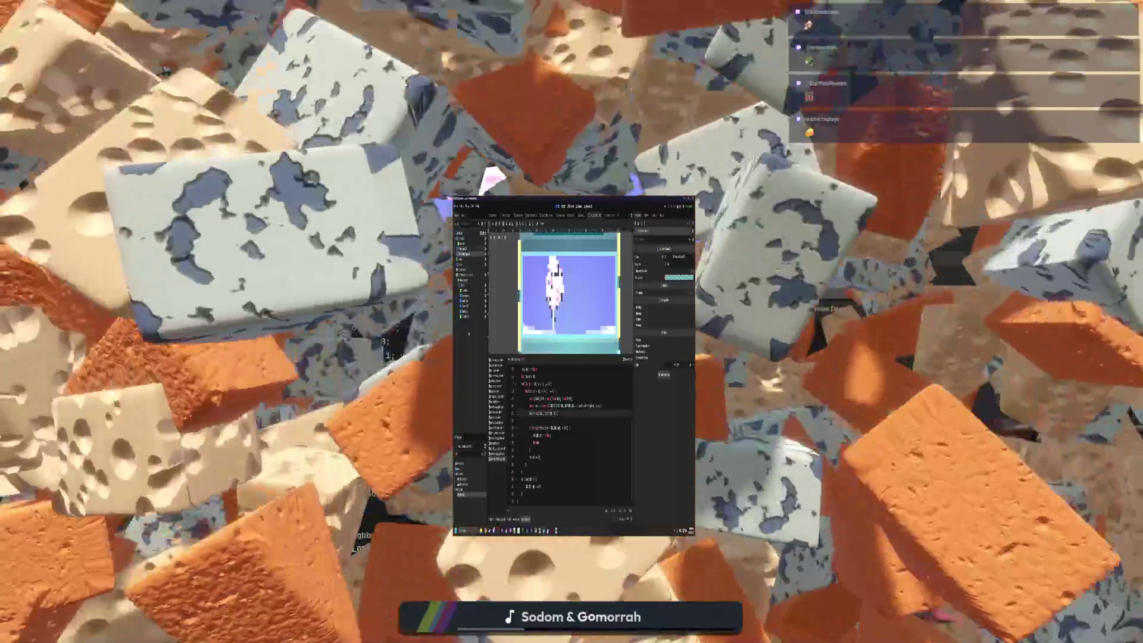
{"action": "left_click", "coordinate": [465, 317]}
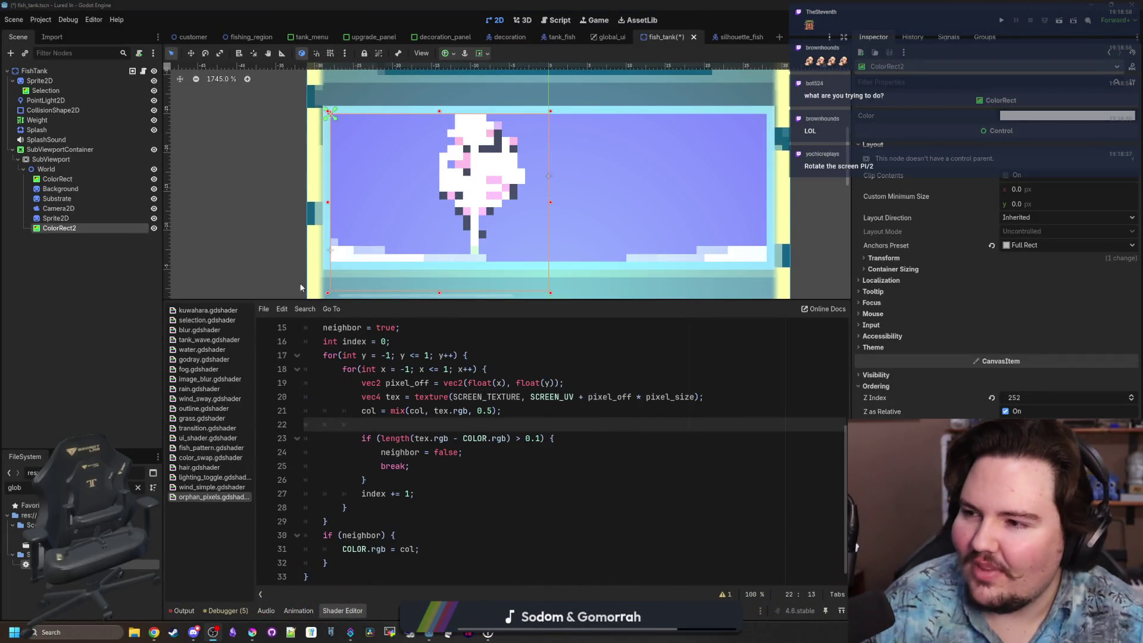
{"action": "left_click", "coordinate": [508, 477]}
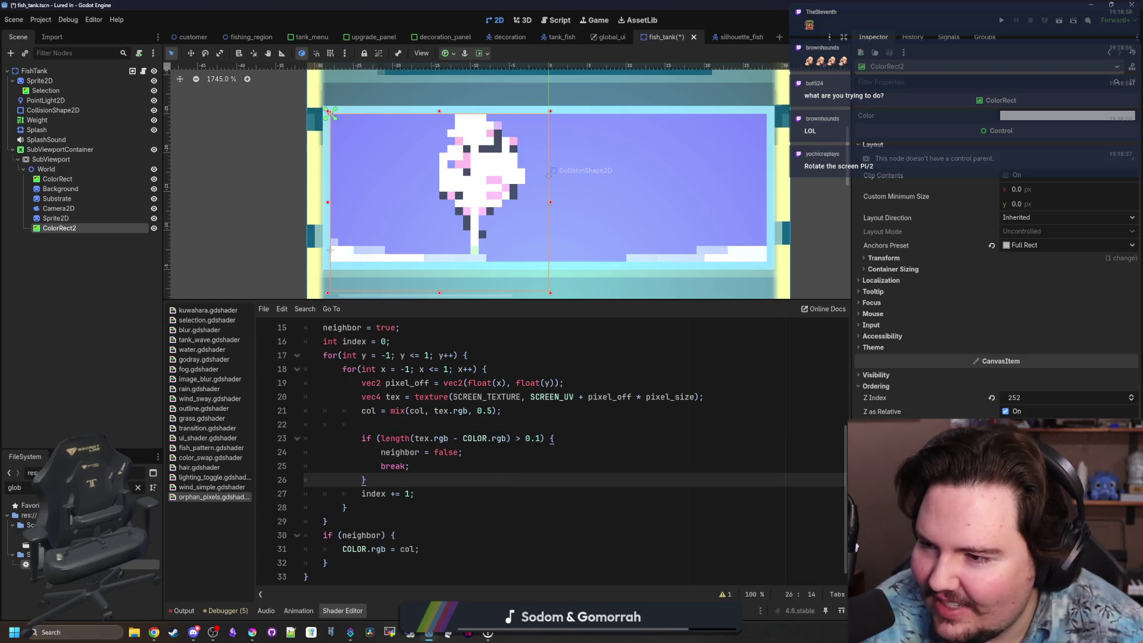
{"action": "left_click", "coordinate": [559, 453]}
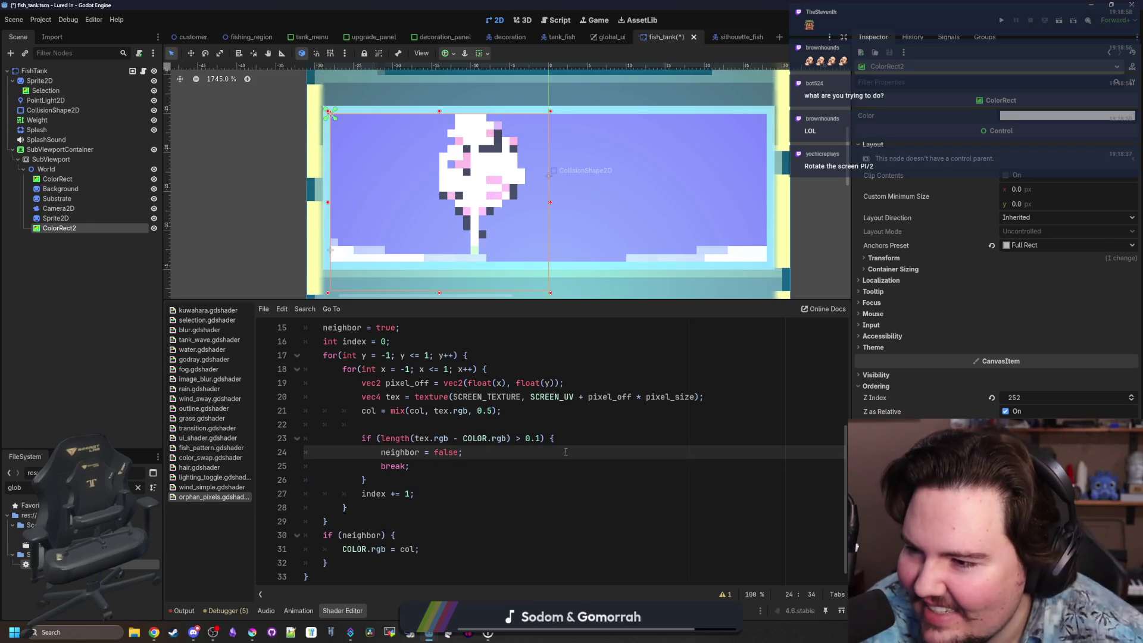
{"action": "key", "text": "Up"}
{"action": "key", "text": "Up"}
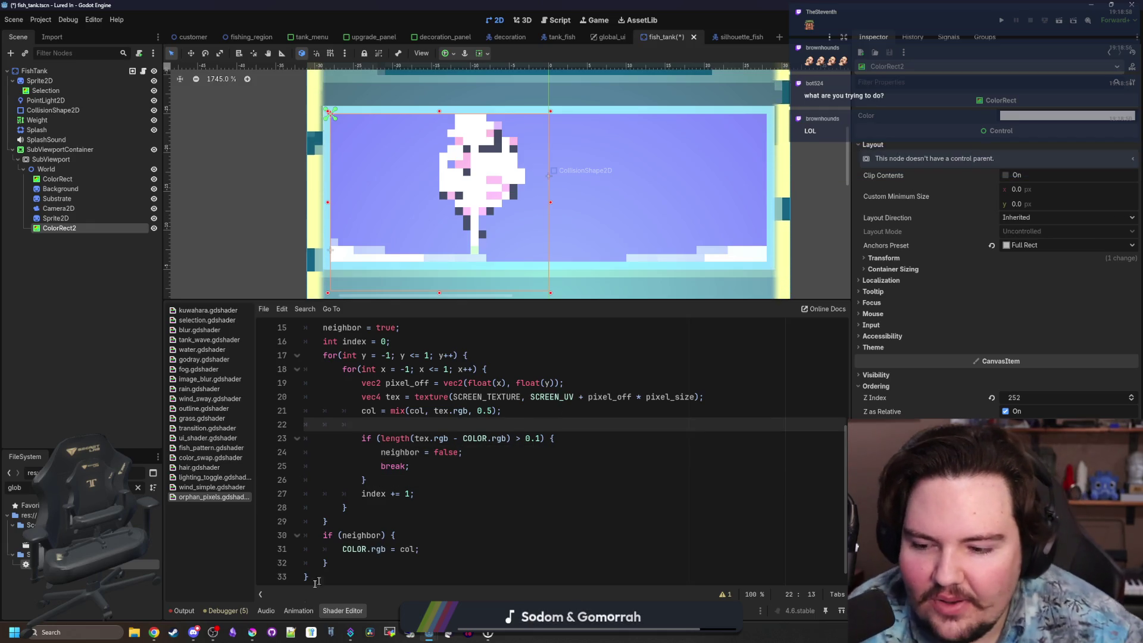
{"action": "mouse_move", "coordinate": [252, 630]}
{"action": "left_click", "coordinate": [510, 431]}
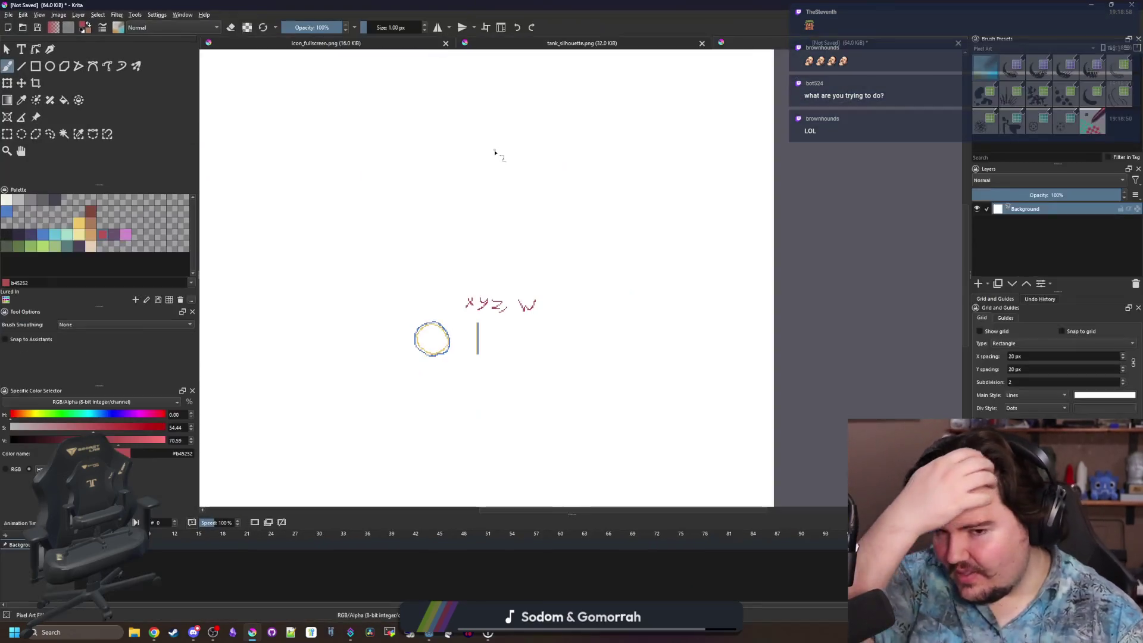
Paint a large blob in dark blue 43436a with a 12 px brush.
{"action": "scroll", "coordinate": [475, 262], "scroll_direction": "up", "scroll_amount": 4}
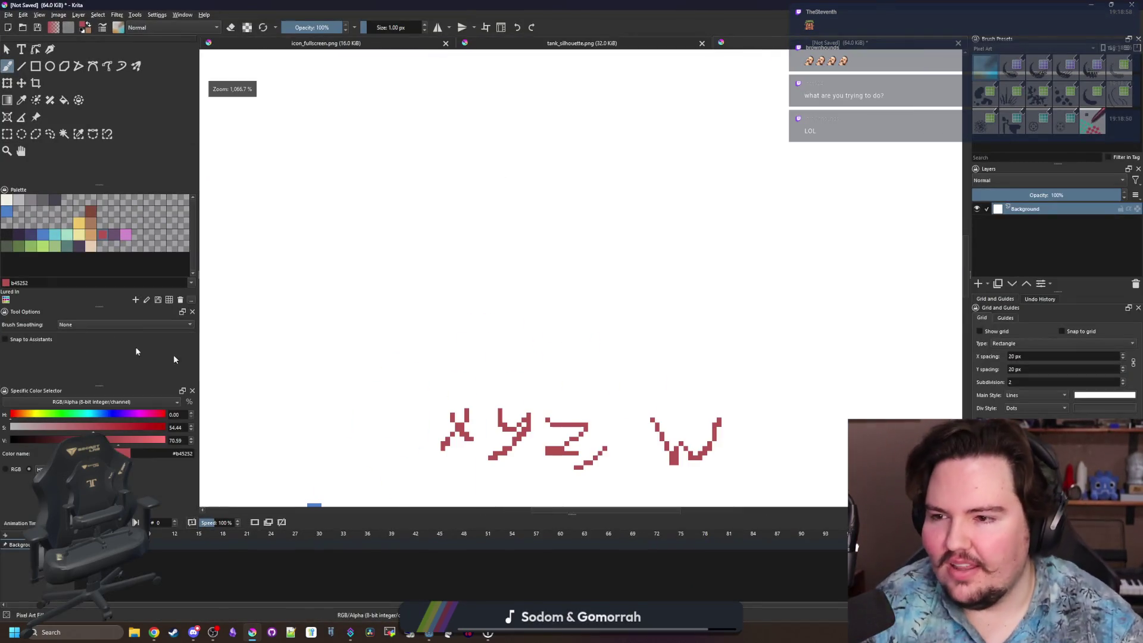
{"action": "left_click", "coordinate": [30, 234]}
{"action": "key", "text": "bracketright"}
{"action": "key", "text": "bracketright"}
{"action": "key", "text": "bracketright"}
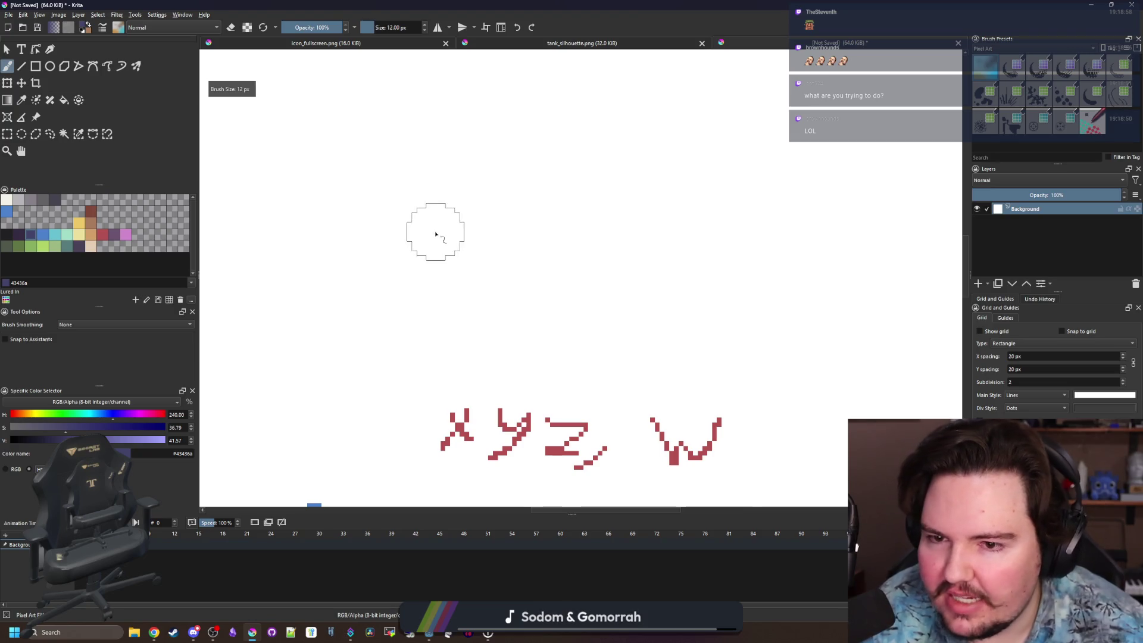
{"action": "mouse_move", "coordinate": [434, 229]}
{"action": "left_mouse_down"}
{"action": "mouse_move", "coordinate": [518, 339]}
{"action": "mouse_move", "coordinate": [546, 243]}
{"action": "mouse_move", "coordinate": [535, 306]}
{"action": "left_mouse_up"}
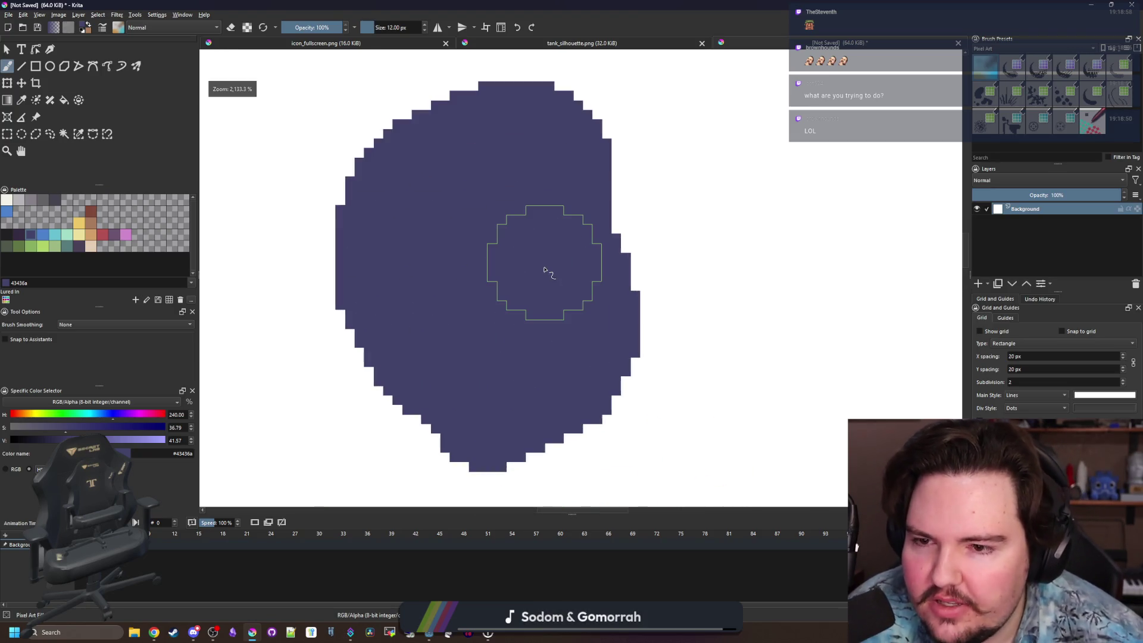
With a smaller brush, dot about ten isolated off-white pixels and a two-pixel streak inside the blob.
{"action": "scroll", "coordinate": [538, 280], "scroll_direction": "up", "scroll_amount": 2}
{"action": "key", "text": "bracketleft"}
{"action": "key", "text": "bracketleft"}
{"action": "key", "text": "bracketleft"}
{"action": "key", "text": "bracketleft"}
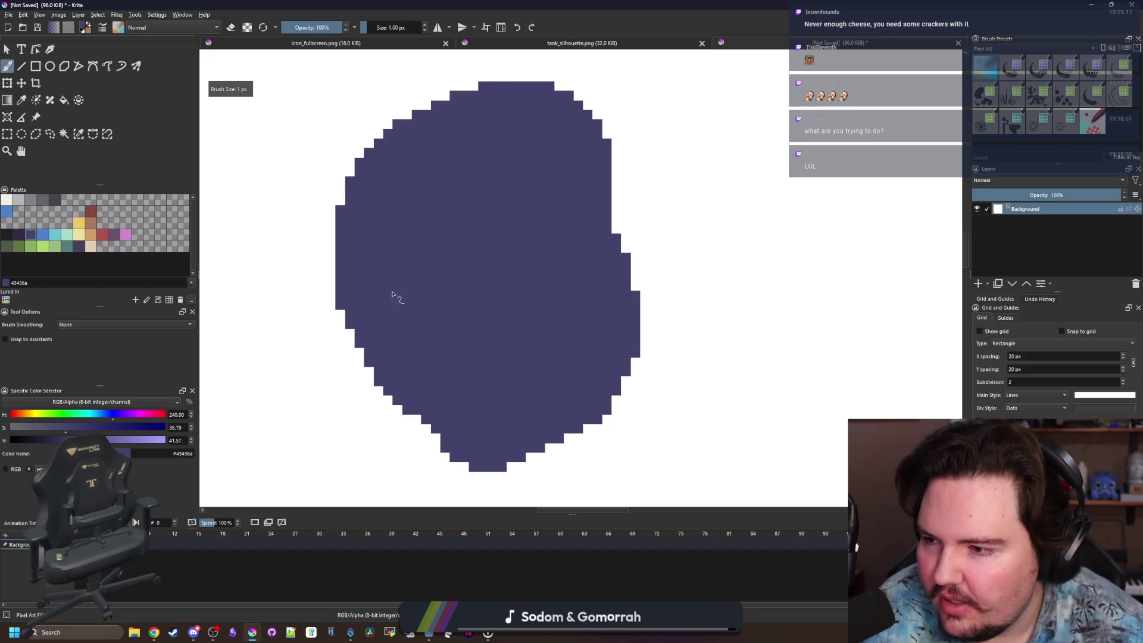
{"action": "left_click", "coordinate": [8, 200]}
{"action": "scroll", "coordinate": [510, 268], "scroll_direction": "up", "scroll_amount": 1}
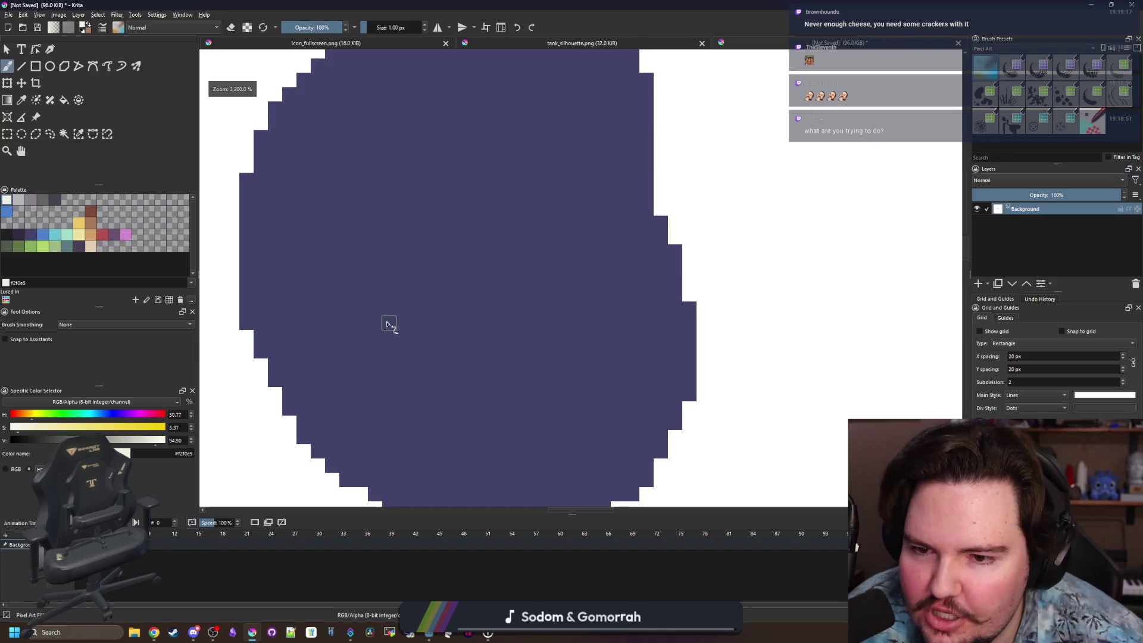
{"action": "left_click", "coordinate": [389, 322]}
{"action": "left_click", "coordinate": [502, 309]}
{"action": "left_click", "coordinate": [431, 180]}
{"action": "left_click_drag", "start_coordinate": [431, 351], "coordinate": [431, 366]}
{"action": "left_click", "coordinate": [560, 323]}
{"action": "left_click", "coordinate": [431, 251]}
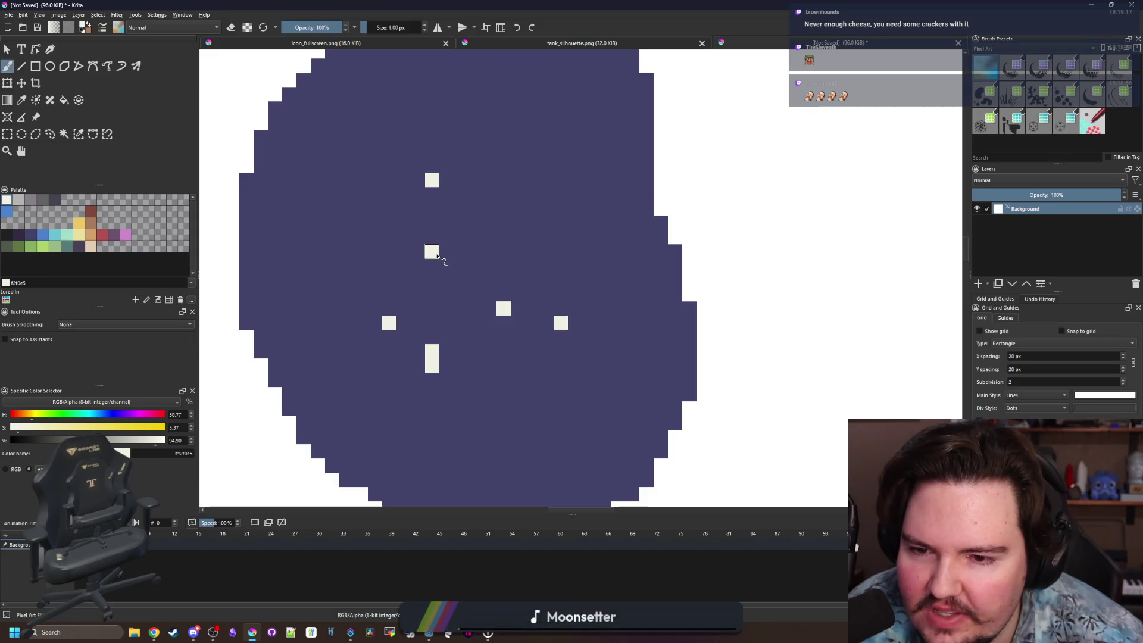
{"action": "left_click", "coordinate": [346, 237]}
{"action": "left_click", "coordinate": [488, 136]}
{"action": "left_click", "coordinate": [331, 109]}
{"action": "left_click", "coordinate": [532, 137]}
{"action": "scroll", "coordinate": [516, 255], "scroll_direction": "down", "scroll_amount": 2}
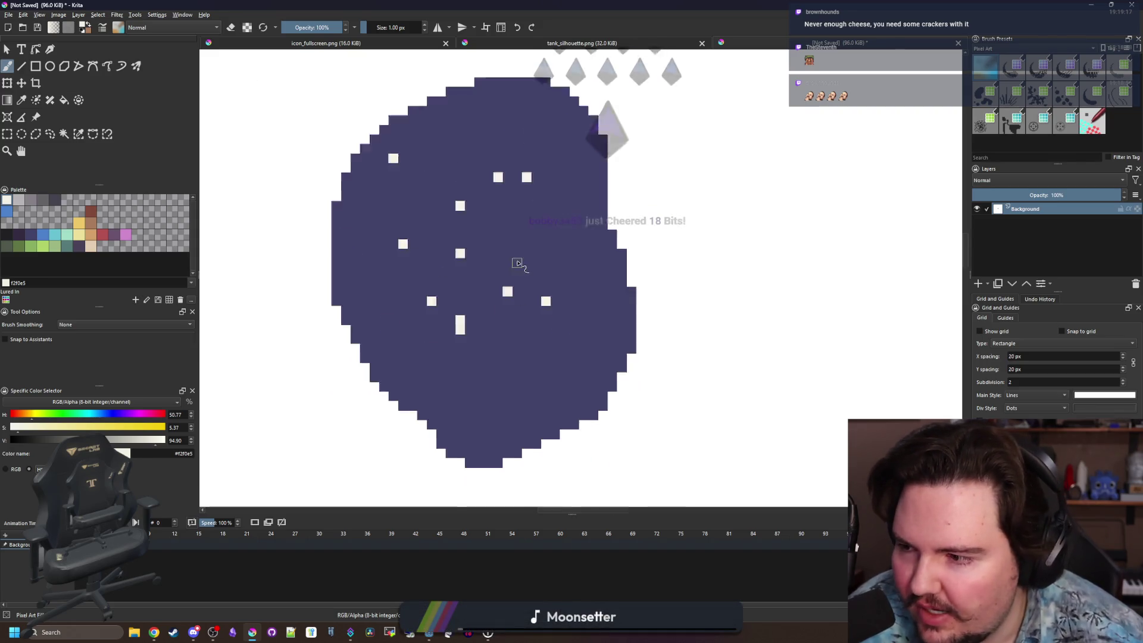
{"action": "scroll", "coordinate": [510, 211], "scroll_direction": "up", "scroll_amount": 1}
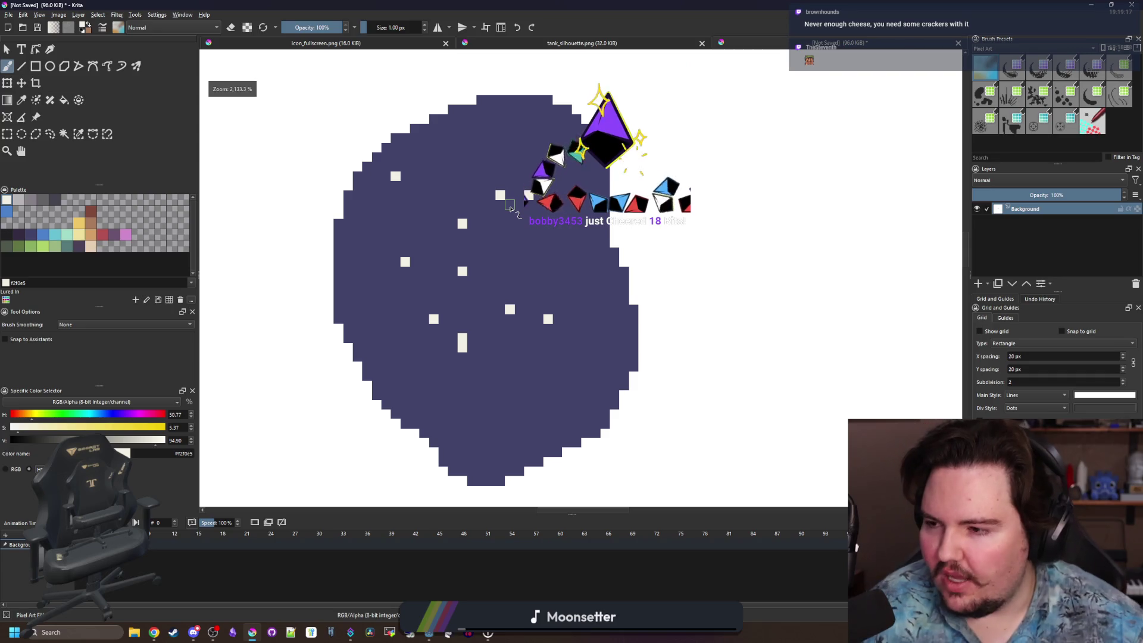
{"action": "left_click", "coordinate": [528, 195]}
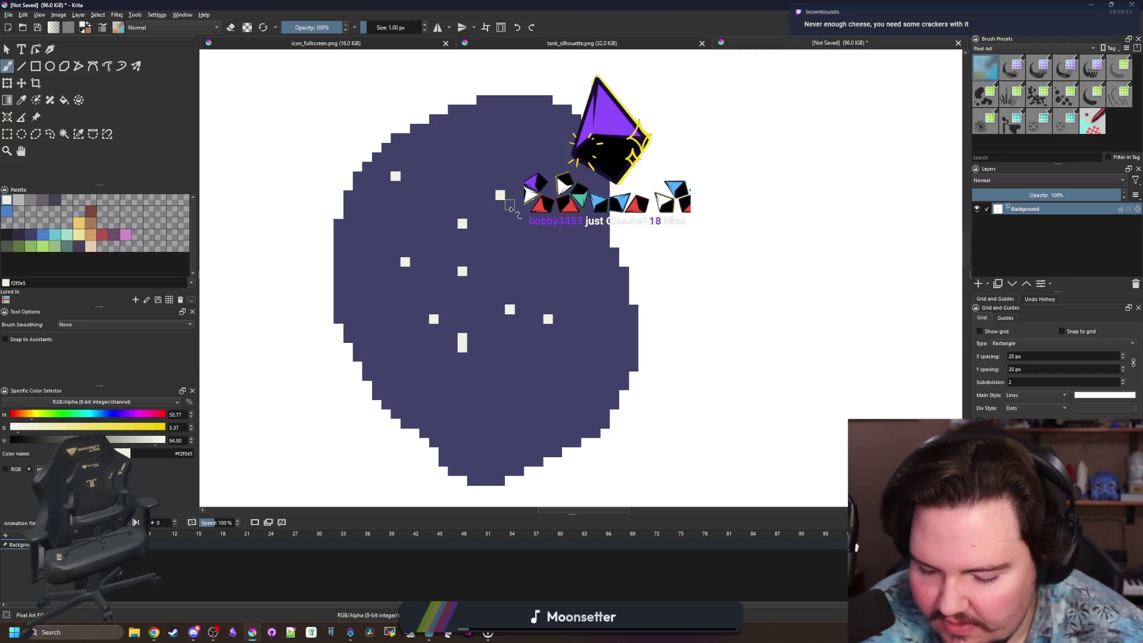
Sample the blob's dark purple with the Color Sampler and return to the Freehand Brush.
{"action": "key", "text": "p"}
{"action": "left_click", "coordinate": [526, 209]}
{"action": "scroll", "coordinate": [527, 208], "scroll_direction": "up", "scroll_amount": 1}
{"action": "key", "text": "b"}
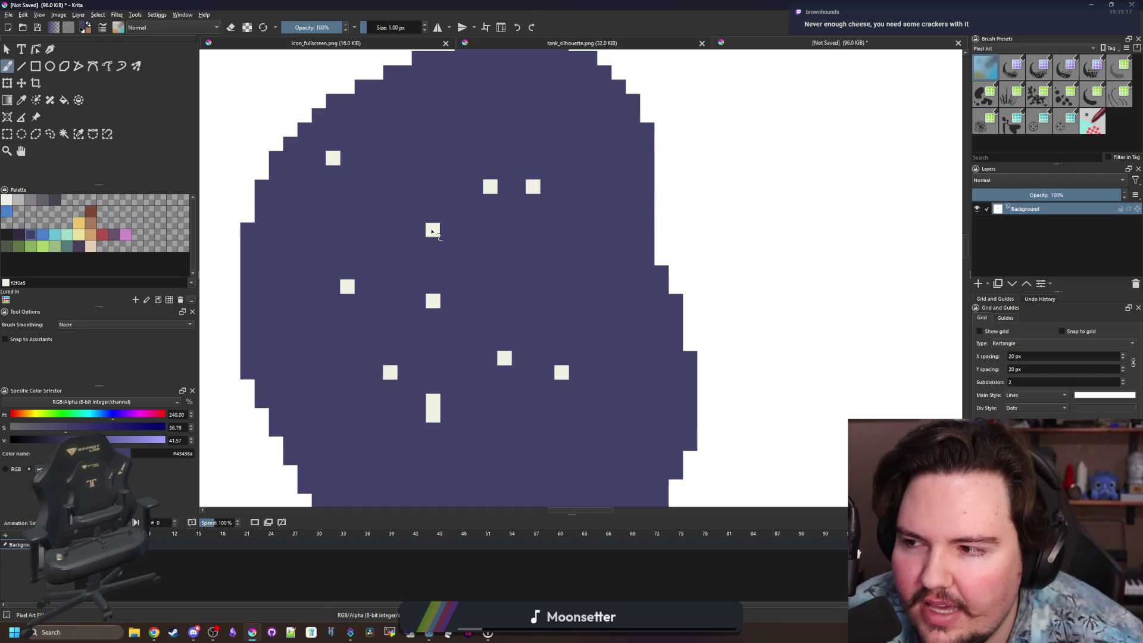
{"action": "scroll", "coordinate": [436, 244], "scroll_direction": "down", "scroll_amount": 2}
{"action": "scroll", "coordinate": [438, 288], "scroll_direction": "up", "scroll_amount": 4}
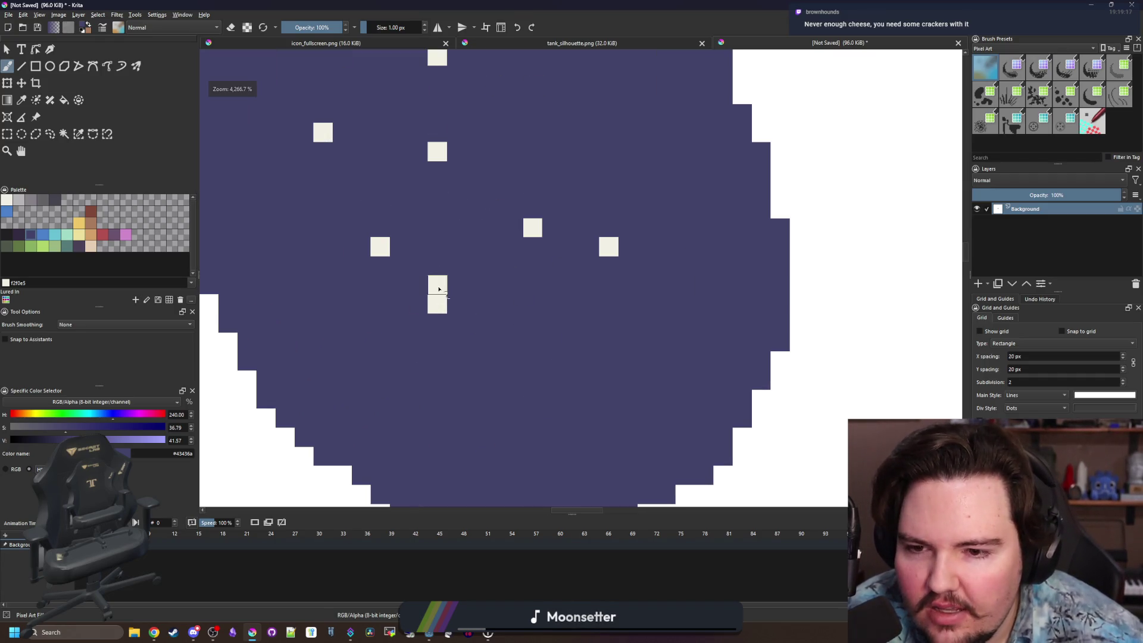
{"action": "scroll", "coordinate": [453, 288], "scroll_direction": "up", "scroll_amount": 3}
{"action": "scroll", "coordinate": [479, 243], "scroll_direction": "down", "scroll_amount": 1}
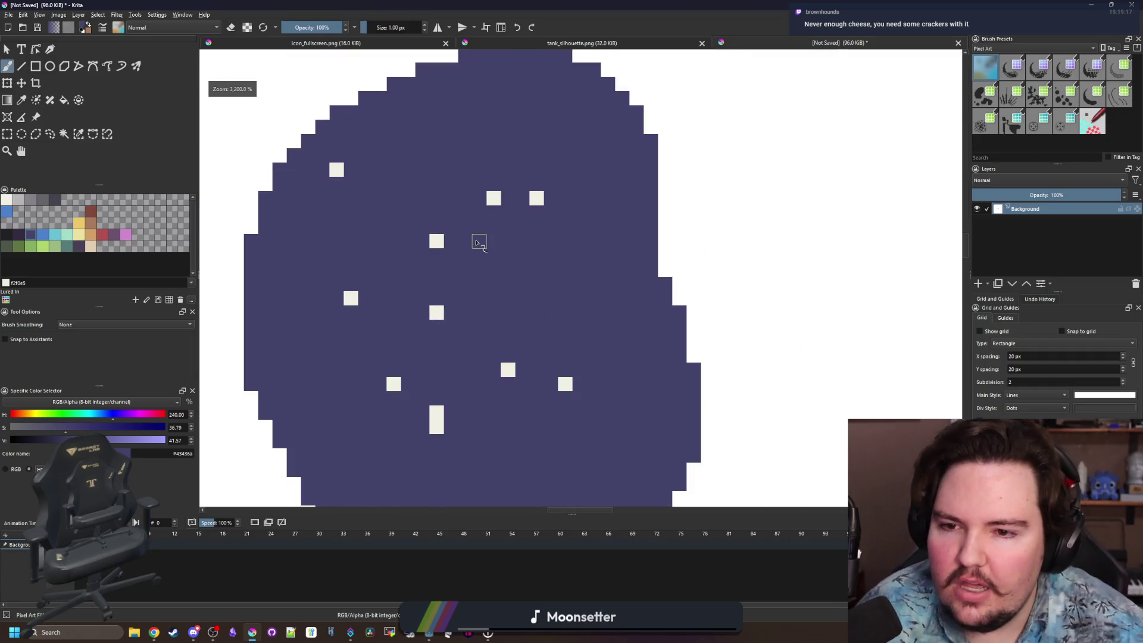
{"action": "scroll", "coordinate": [480, 243], "scroll_direction": "up", "scroll_amount": 2}
Paint over nine of the light pixels with the blob's dark purple.
{"action": "left_click", "coordinate": [395, 242]}
{"action": "scroll", "coordinate": [480, 309], "scroll_direction": "down", "scroll_amount": 1}
{"action": "scroll", "coordinate": [517, 287], "scroll_direction": "down", "scroll_amount": 1}
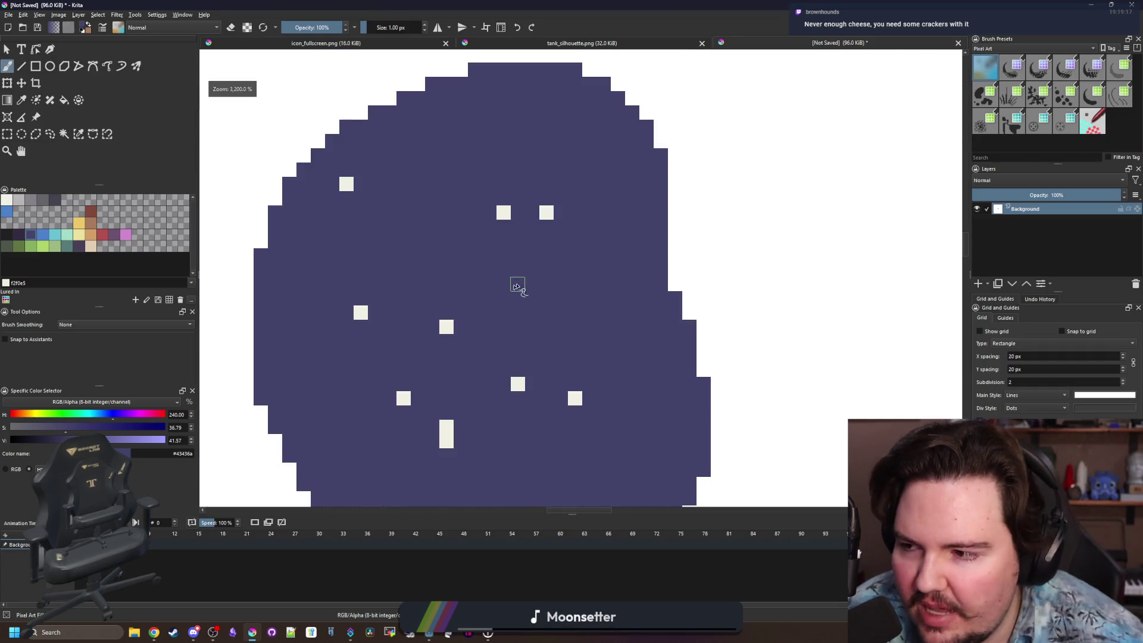
{"action": "left_click", "coordinate": [360, 313]}
{"action": "left_click", "coordinate": [346, 183]}
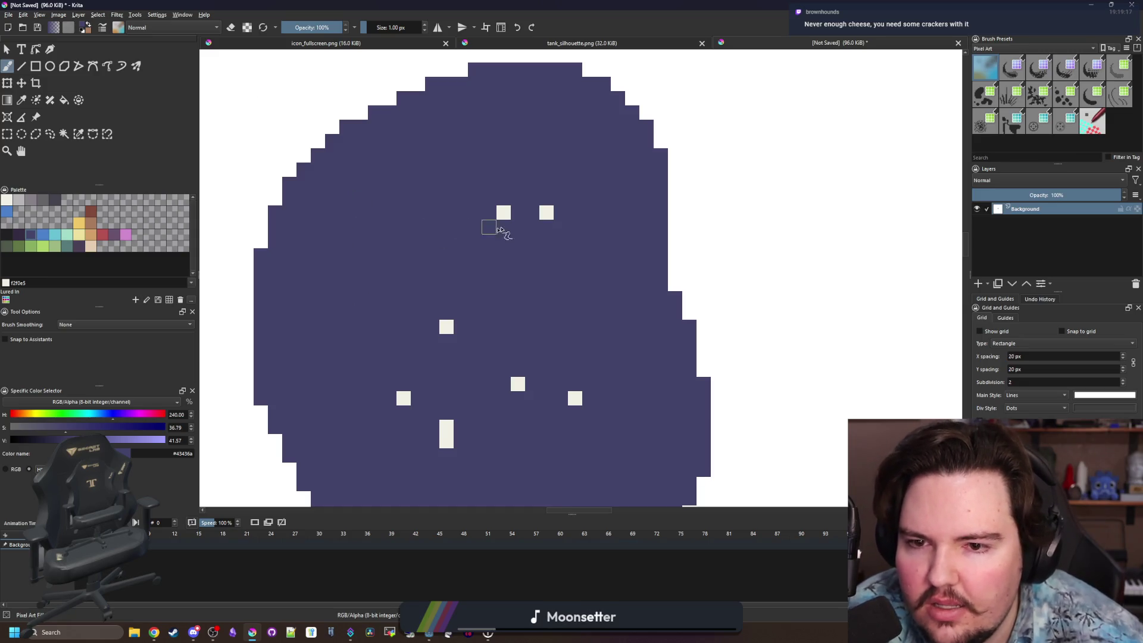
{"action": "left_click", "coordinate": [546, 212]}
{"action": "left_click", "coordinate": [503, 213]}
{"action": "left_click", "coordinate": [446, 326]}
{"action": "left_click", "coordinate": [403, 398]}
{"action": "left_click", "coordinate": [518, 384]}
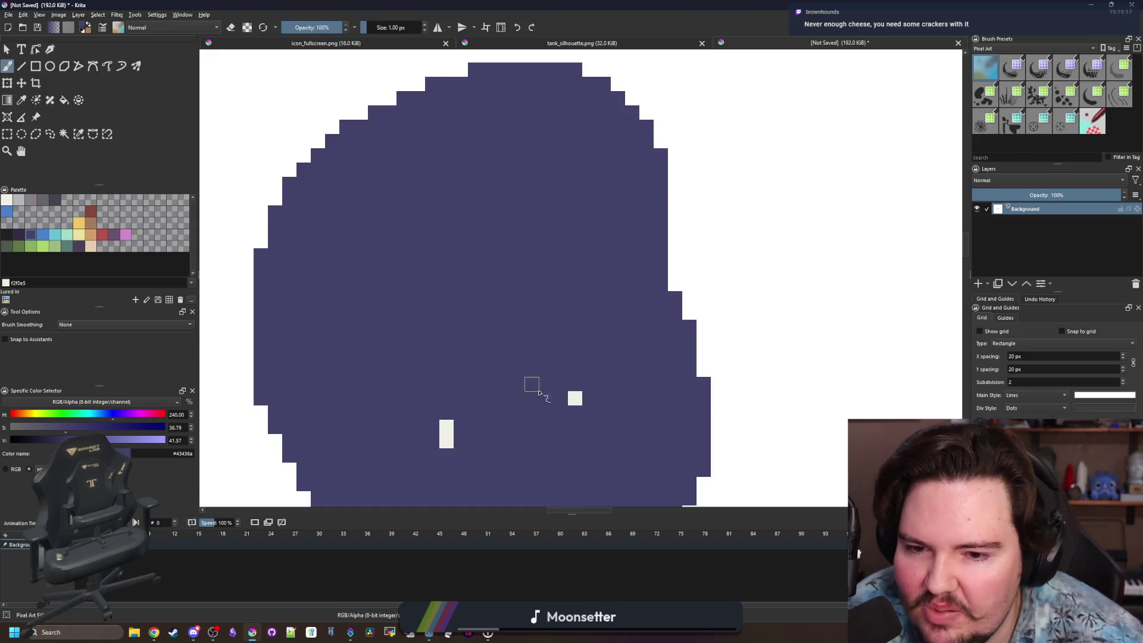
{"action": "left_click", "coordinate": [575, 398]}
Drag the Krita window aside to reveal Godot.
{"action": "scroll", "coordinate": [470, 369], "scroll_direction": "up", "scroll_amount": 2}
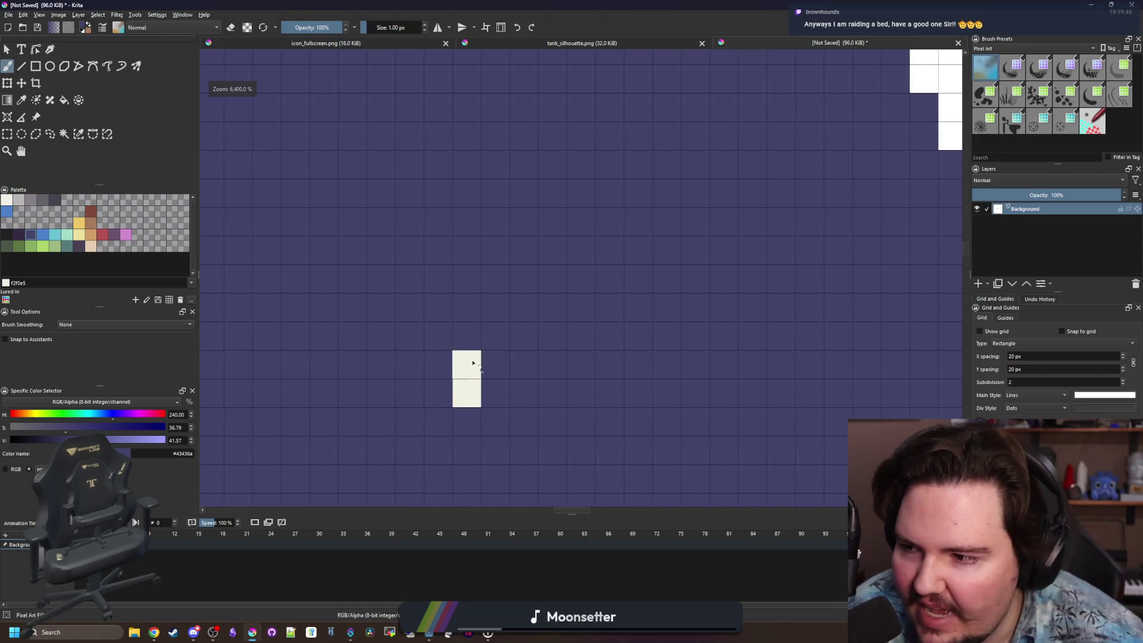
{"action": "scroll", "coordinate": [467, 375], "scroll_direction": "down", "scroll_amount": 10}
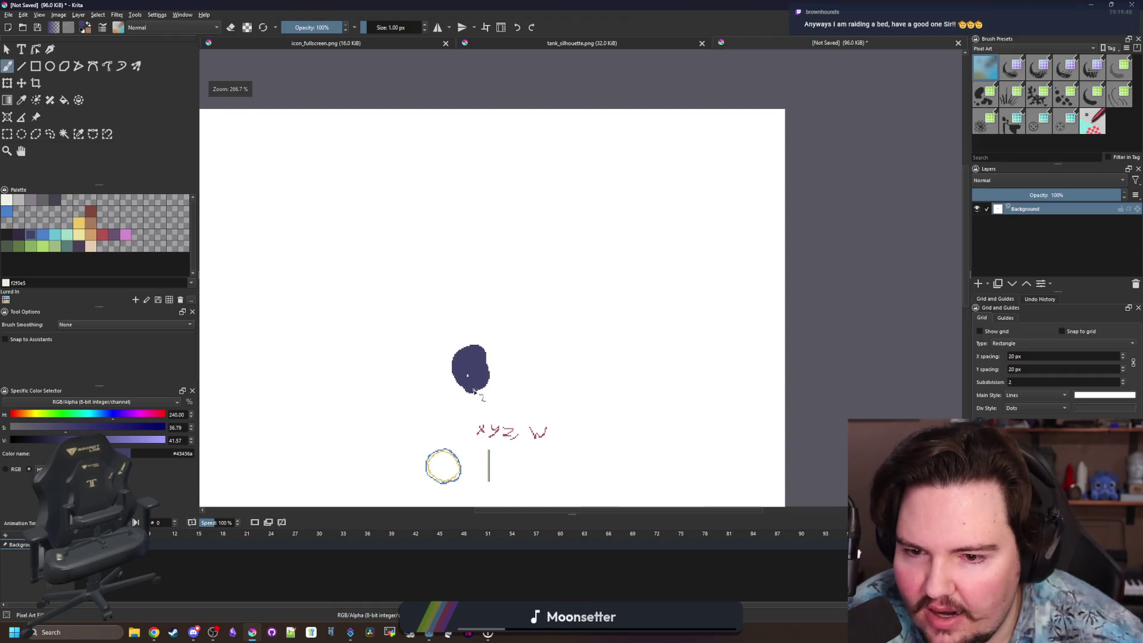
{"action": "scroll", "coordinate": [470, 382], "scroll_direction": "up", "scroll_amount": 2}
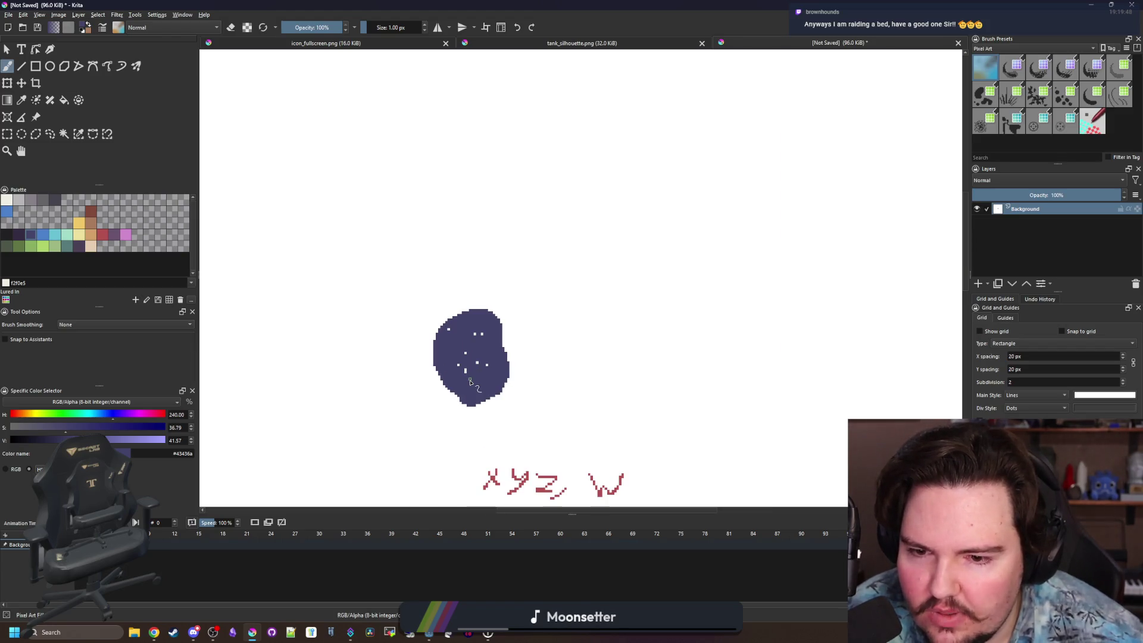
{"action": "scroll", "coordinate": [470, 382], "scroll_direction": "up", "scroll_amount": 3}
{"action": "left_click_drag", "start_coordinate": [466, 4], "coordinate": [467, 496]}
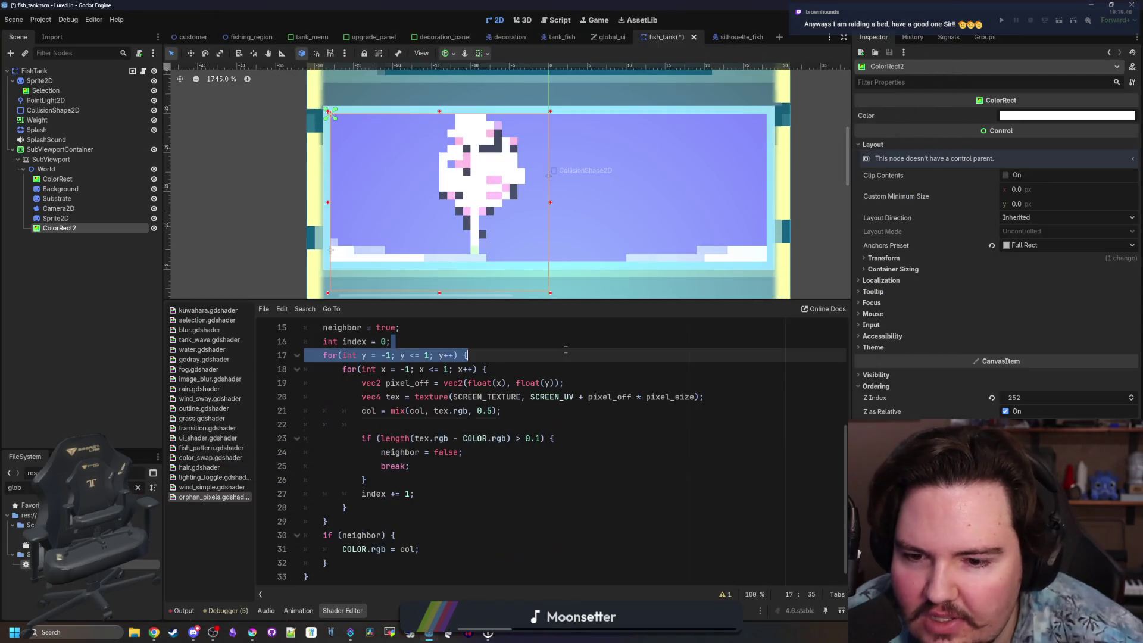
Bring Godot to the front and save the fish_tank scene with Ctrl+S.
{"action": "left_click", "coordinate": [471, 356]}
{"action": "left_click", "coordinate": [505, 427]}
{"action": "key", "text": "ctrl+s"}
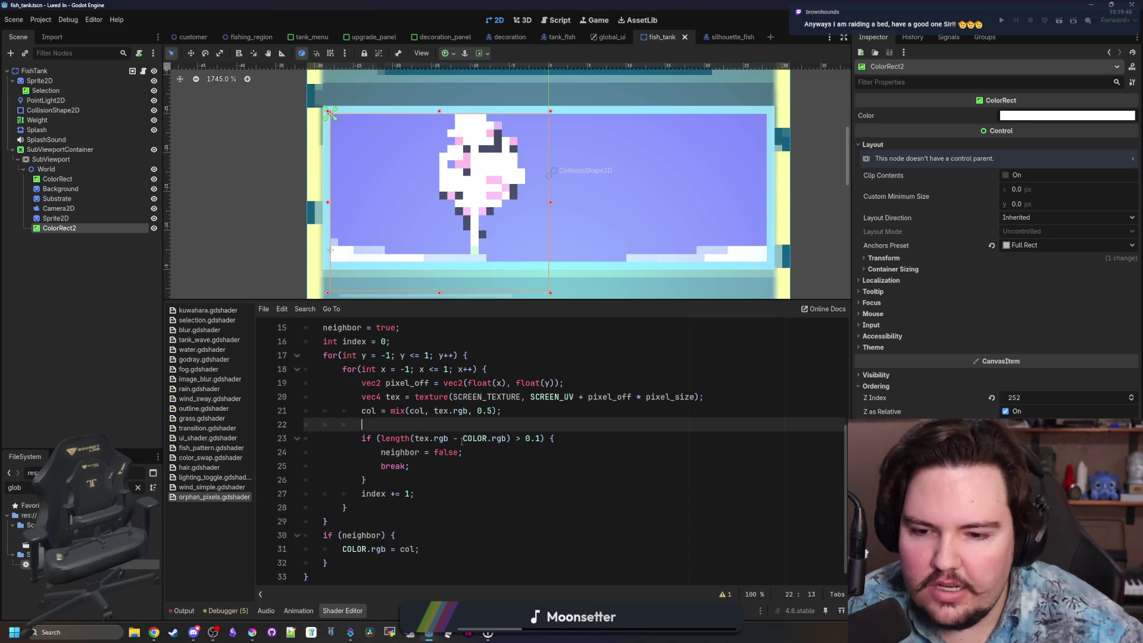
Highlight COLOR.rgb, the outer loop header, and the line 23 threshold condition while explaining.
{"action": "mouse_move", "coordinate": [463, 438]}
{"action": "left_mouse_down"}
{"action": "mouse_move", "coordinate": [523, 438]}
{"action": "mouse_move", "coordinate": [505, 438]}
{"action": "left_mouse_up"}
{"action": "left_click", "coordinate": [506, 424]}
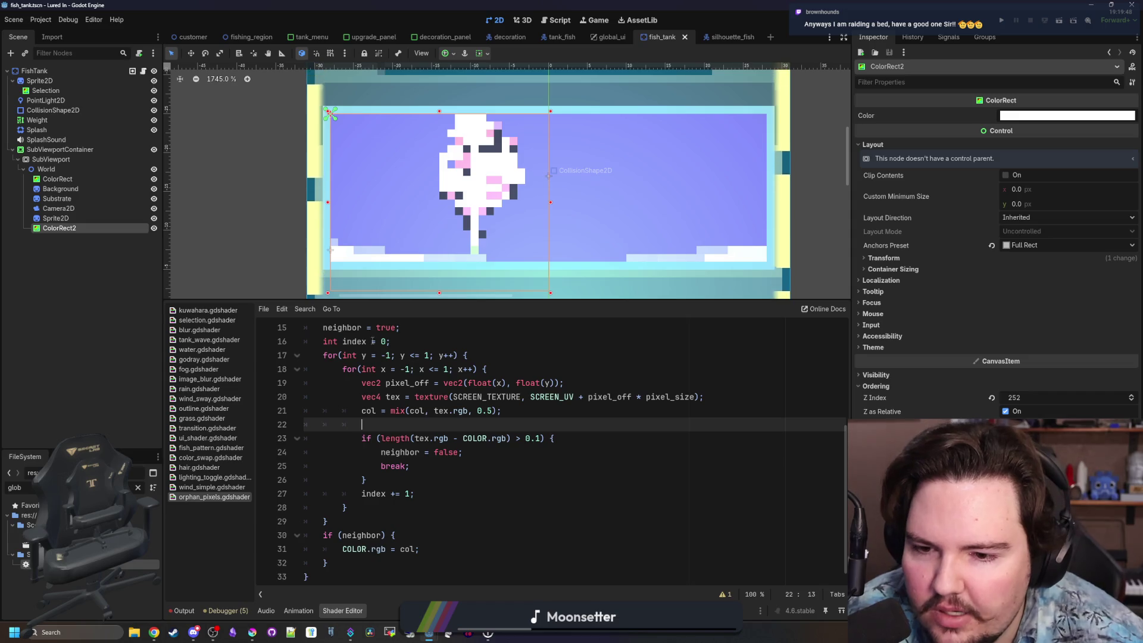
{"action": "mouse_move", "coordinate": [354, 355]}
{"action": "left_mouse_down"}
{"action": "mouse_move", "coordinate": [476, 369]}
{"action": "mouse_move", "coordinate": [457, 355]}
{"action": "left_mouse_up"}
{"action": "left_click", "coordinate": [458, 355]}
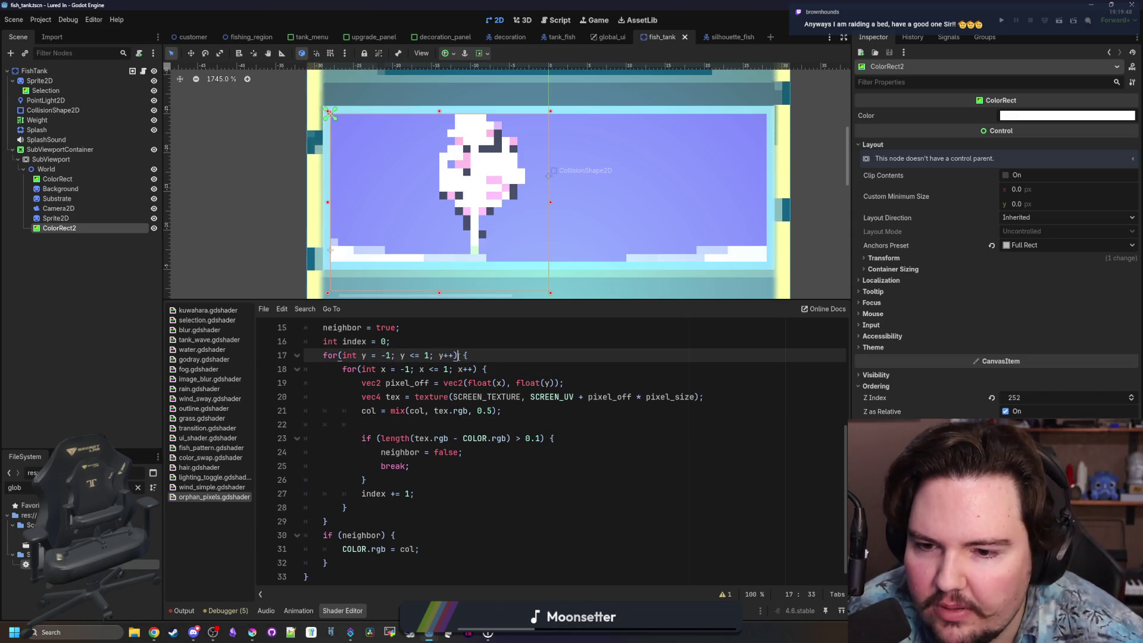
{"action": "left_click", "coordinate": [441, 424]}
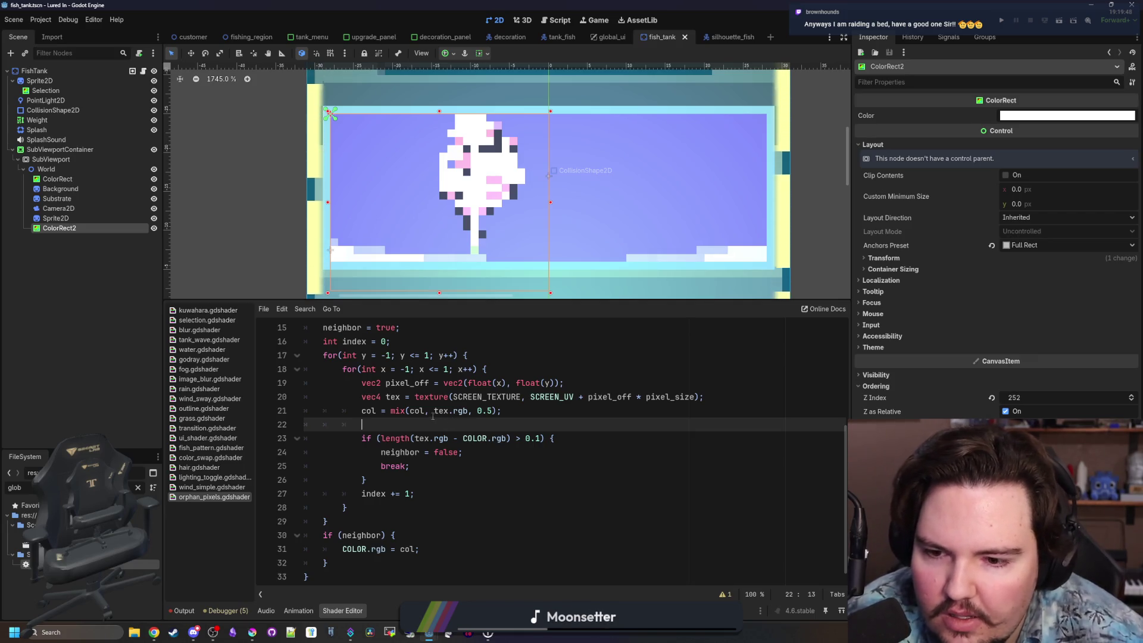
{"action": "left_click_drag", "start_coordinate": [386, 437], "coordinate": [540, 444]}
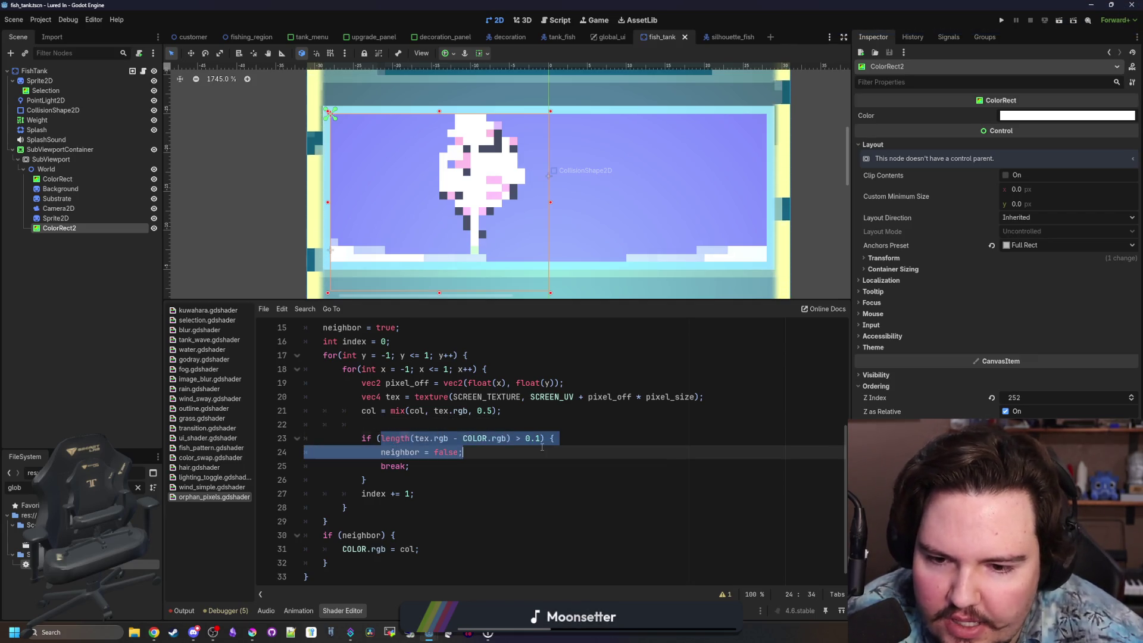
{"action": "left_click", "coordinate": [538, 428]}
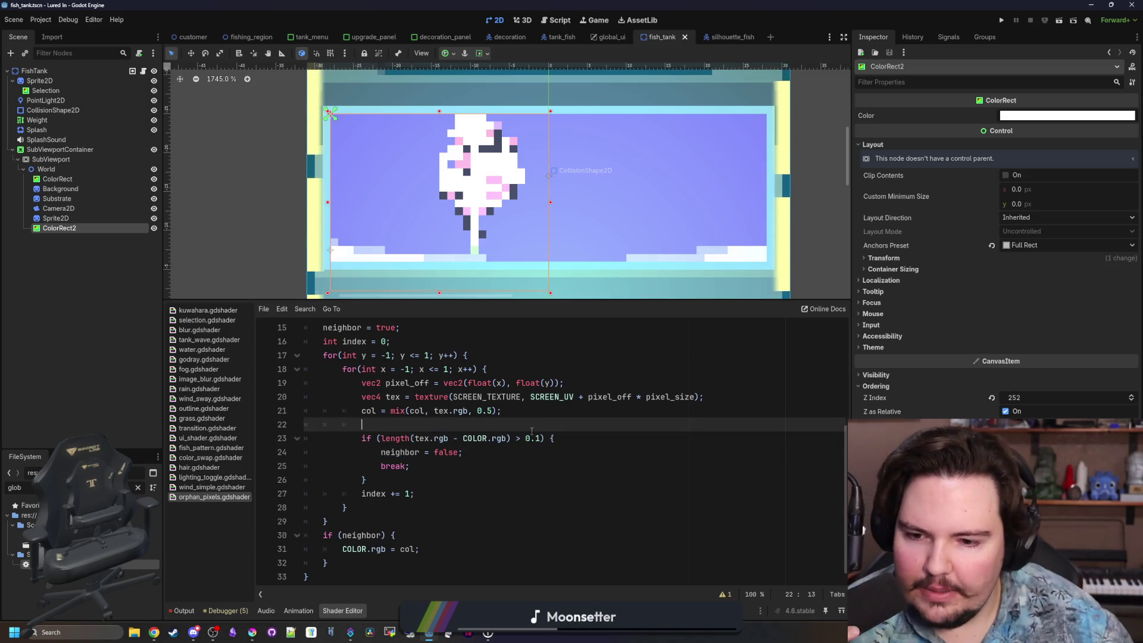
Highlight tex, COLOR.rgb and the '> 0.1' threshold in the length comparison.
{"action": "double_click", "coordinate": [428, 438]}
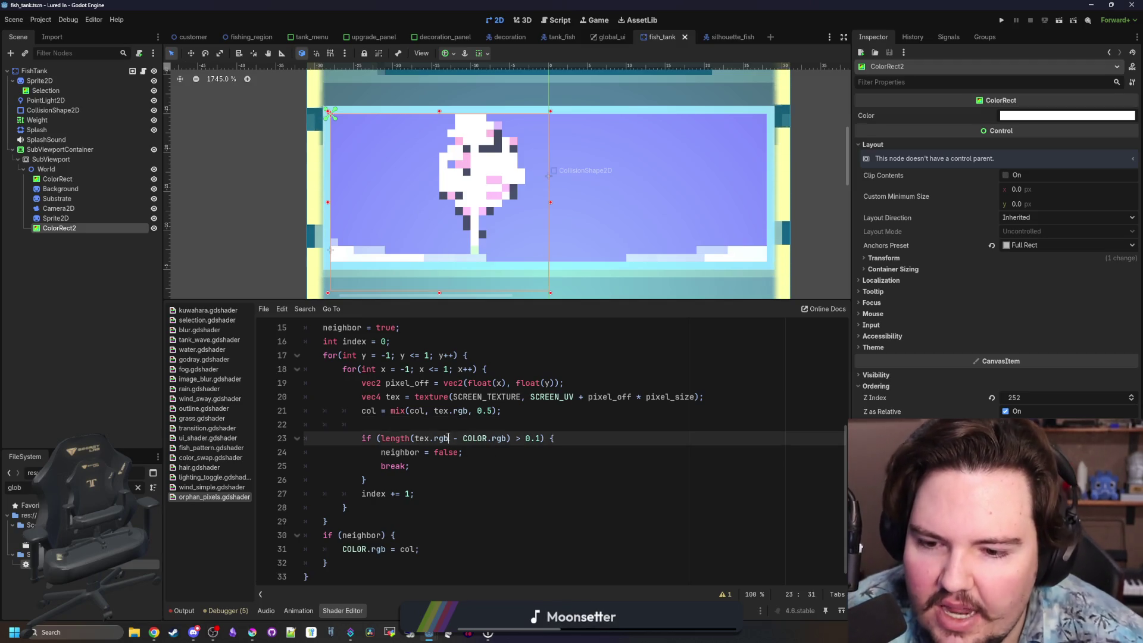
{"action": "left_click", "coordinate": [428, 430]}
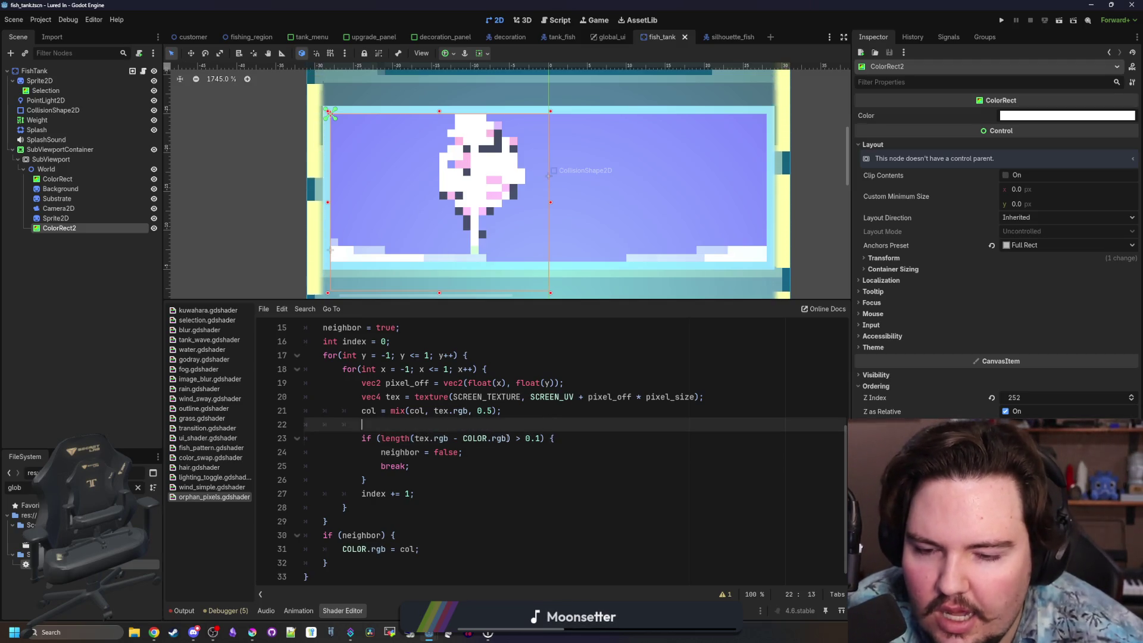
{"action": "left_click_drag", "start_coordinate": [507, 438], "coordinate": [461, 438]}
{"action": "left_click", "coordinate": [470, 429]}
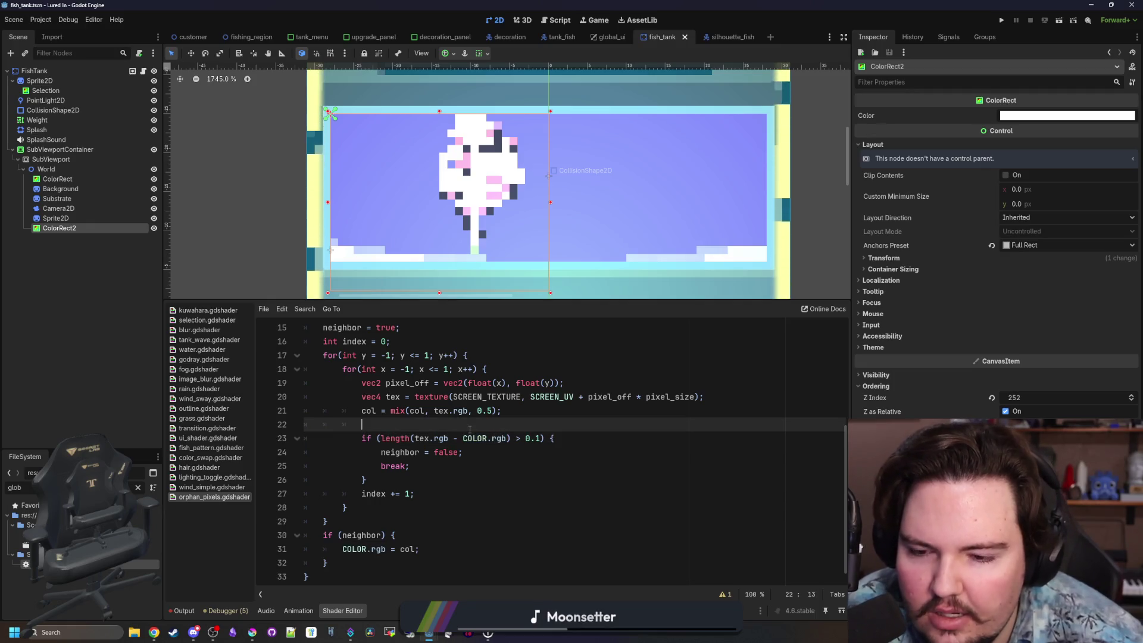
{"action": "left_click_drag", "start_coordinate": [539, 438], "coordinate": [511, 439]}
{"action": "left_click", "coordinate": [524, 429]}
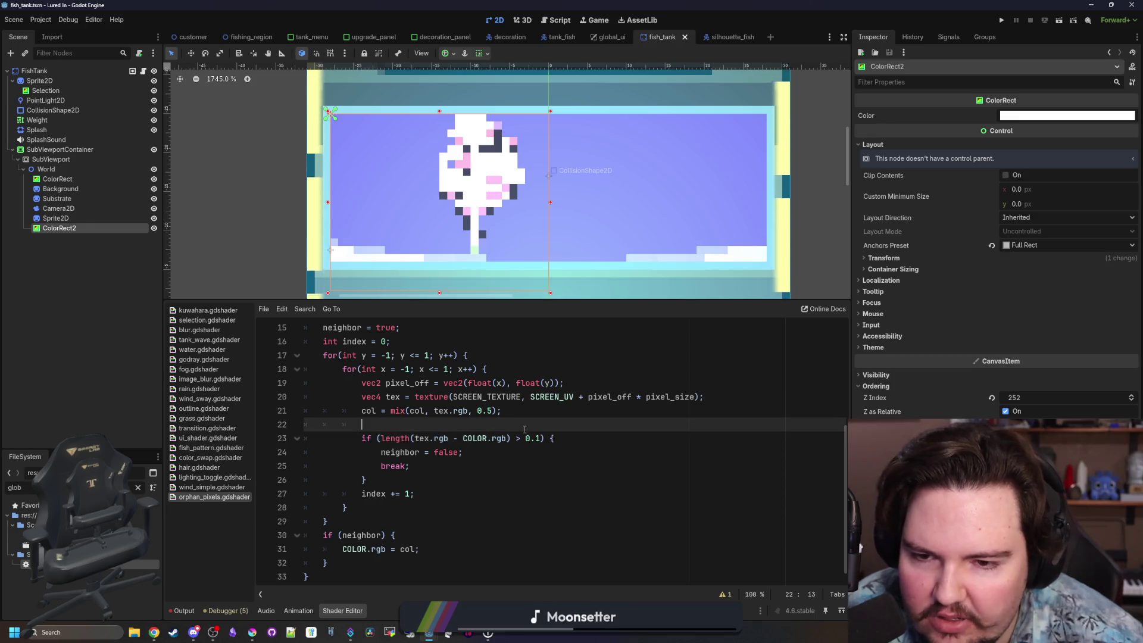
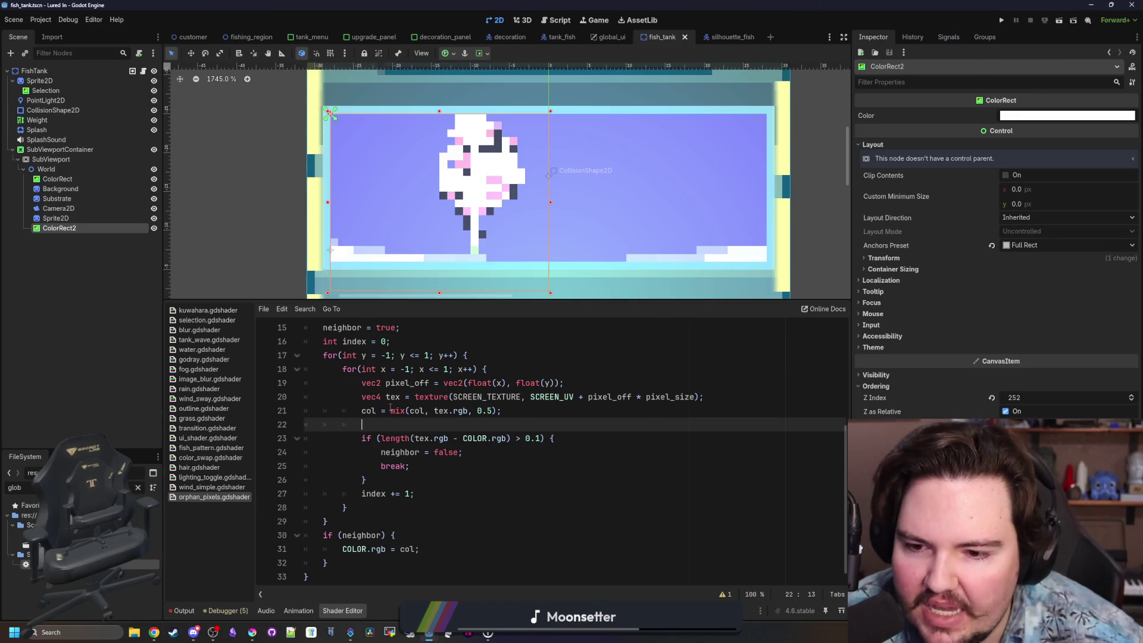
Change the neighbour threshold on line 23 from 0.1 to 1.0 and review the surrounding code.
{"action": "mouse_move", "coordinate": [500, 410]}
{"action": "left_mouse_down"}
{"action": "mouse_move", "coordinate": [362, 397]}
{"action": "mouse_move", "coordinate": [361, 411]}
{"action": "left_mouse_up"}
{"action": "left_click", "coordinate": [543, 438]}
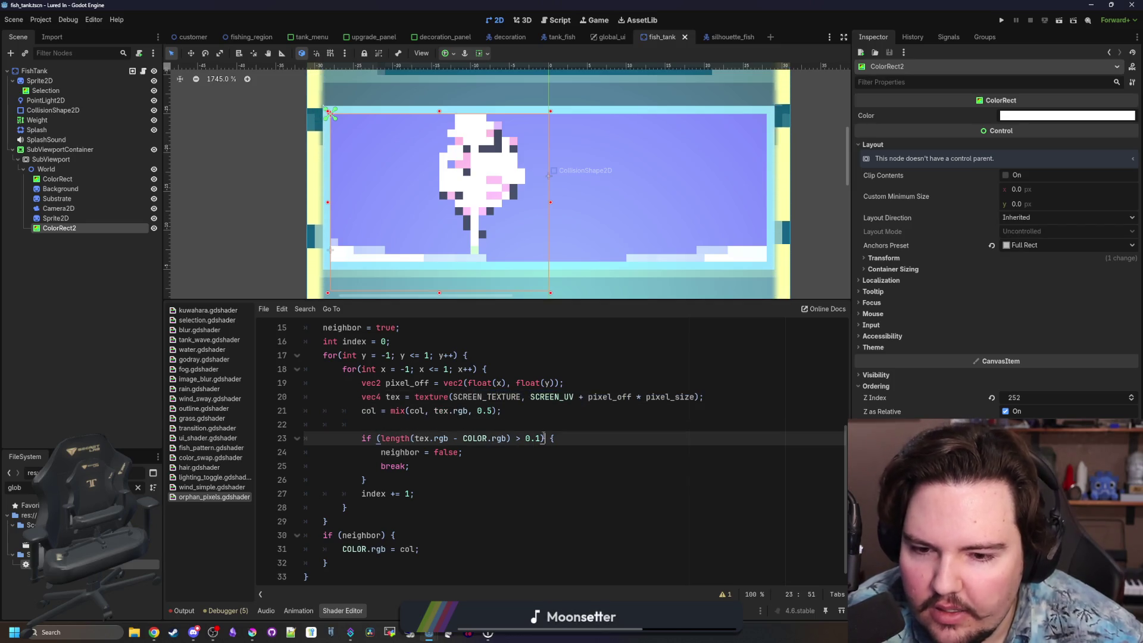
{"action": "key", "text": "Left"}
{"action": "key", "text": "BackSpace"}
{"action": "key", "text": "BackSpace"}
{"action": "key", "text": "BackSpace"}
{"action": "type", "text": "1.0"}
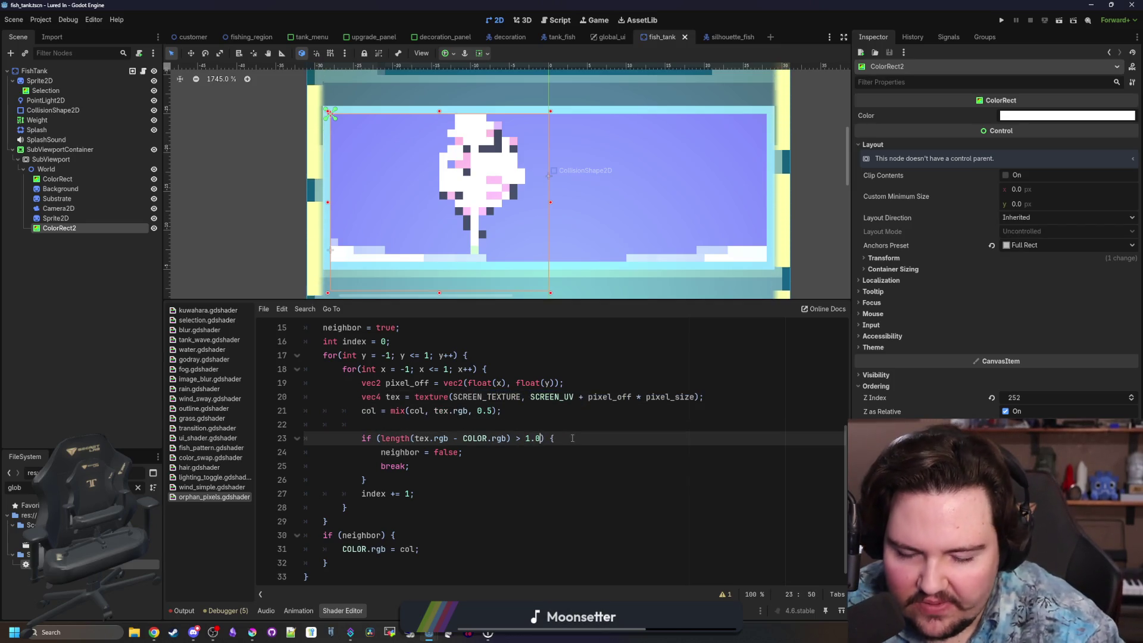
{"action": "left_click", "coordinate": [572, 438]}
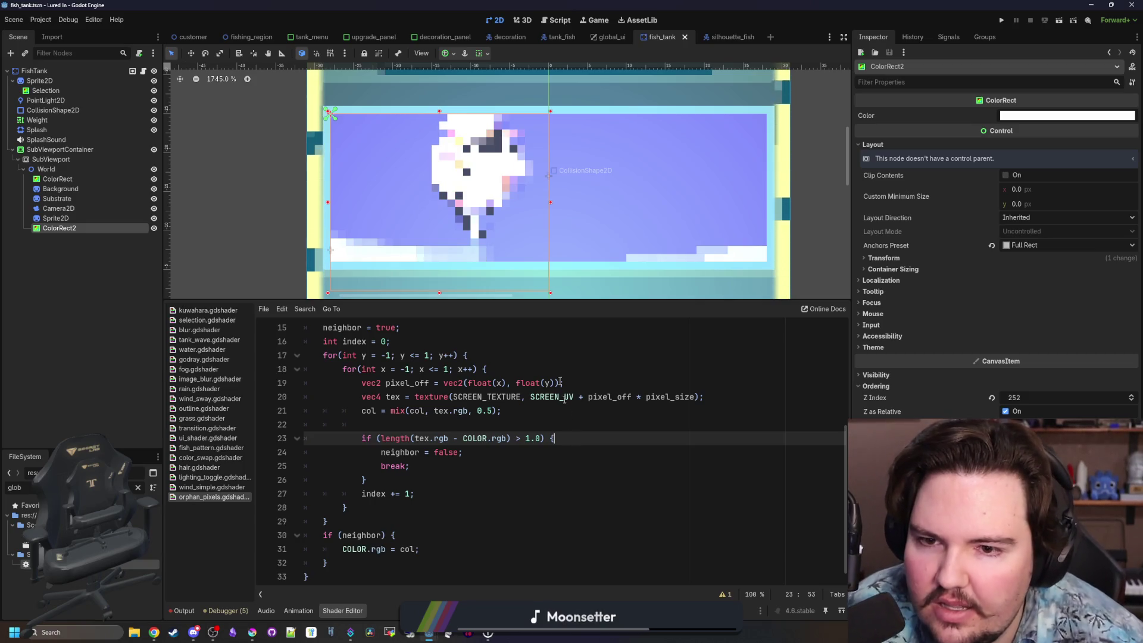
{"action": "scroll", "coordinate": [460, 231], "scroll_direction": "down", "scroll_amount": 3}
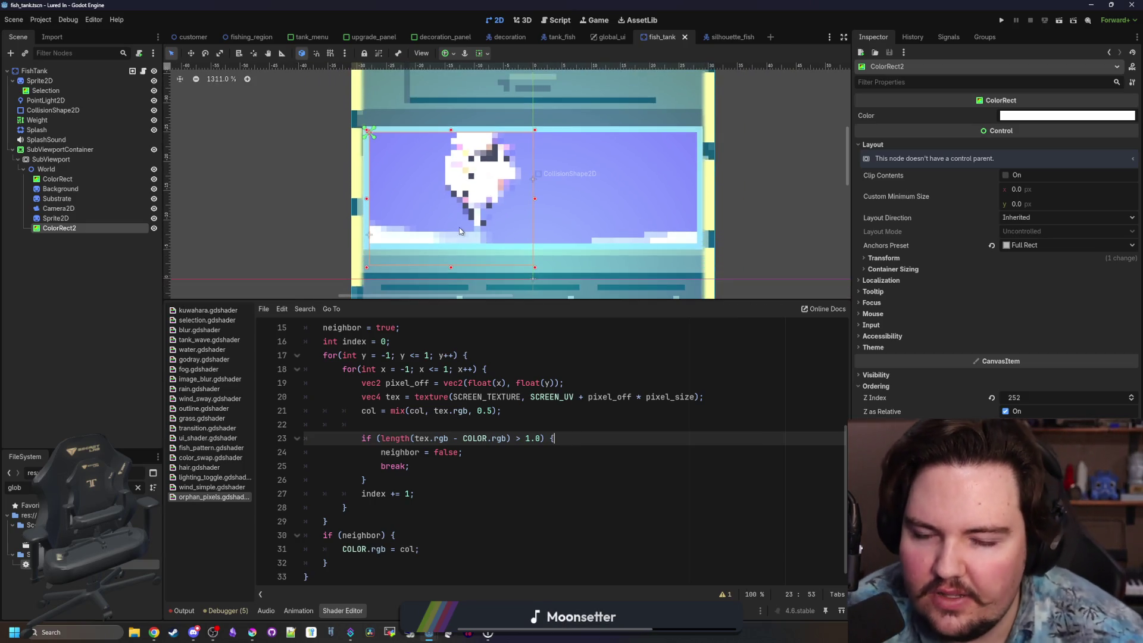
{"action": "scroll", "coordinate": [482, 180], "scroll_direction": "up", "scroll_amount": 5}
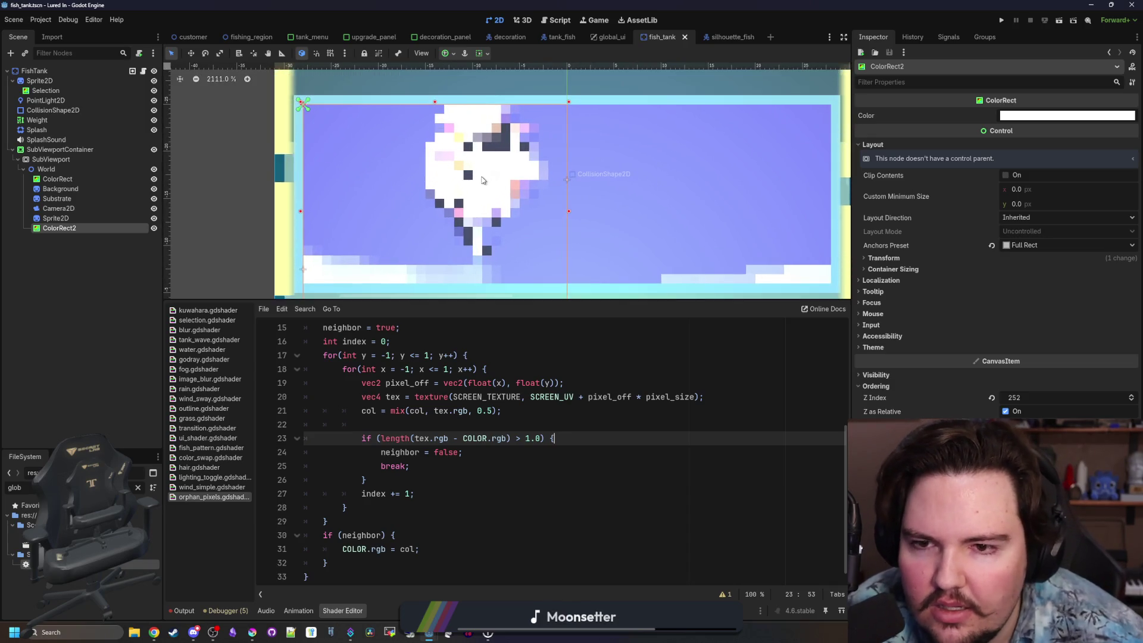
{"action": "scroll", "coordinate": [482, 180], "scroll_direction": "up", "scroll_amount": 8}
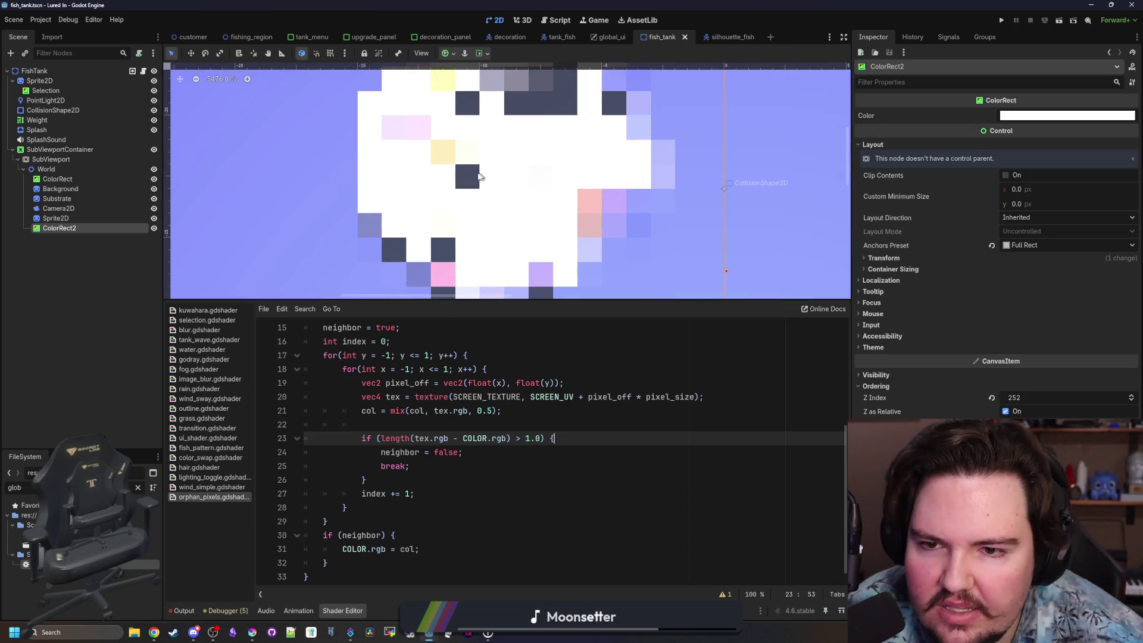
{"action": "scroll", "coordinate": [479, 176], "scroll_direction": "down", "scroll_amount": 15}
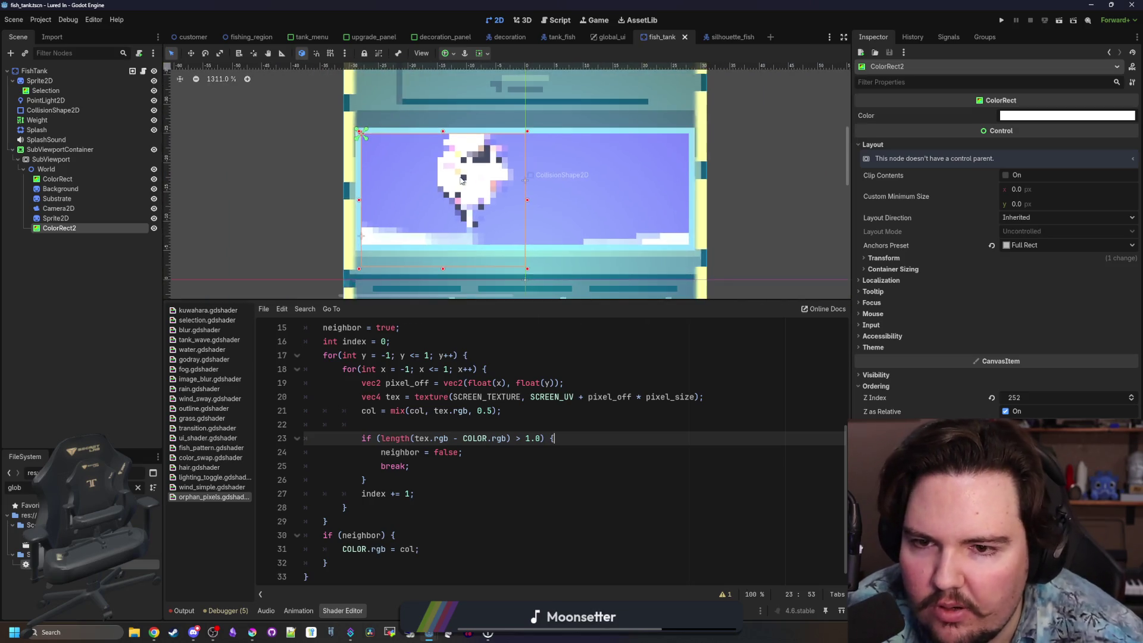
{"action": "scroll", "coordinate": [462, 180], "scroll_direction": "up", "scroll_amount": 3}
Flip the line 23 comparison to < 1.0.
{"action": "left_click", "coordinate": [538, 442]}
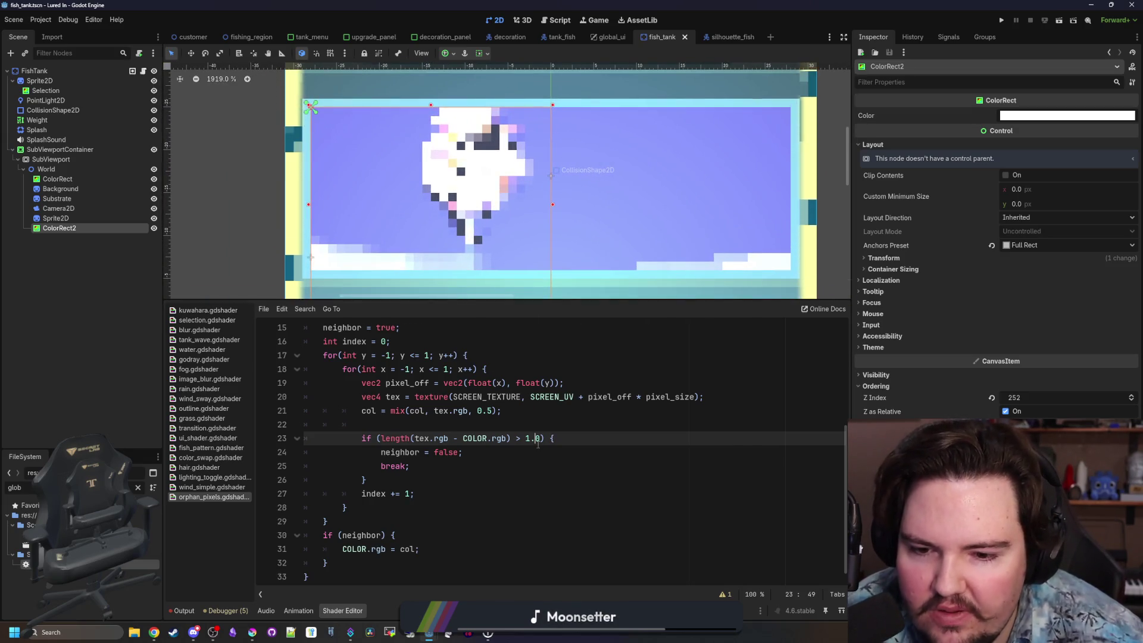
{"action": "key", "text": "Delete"}
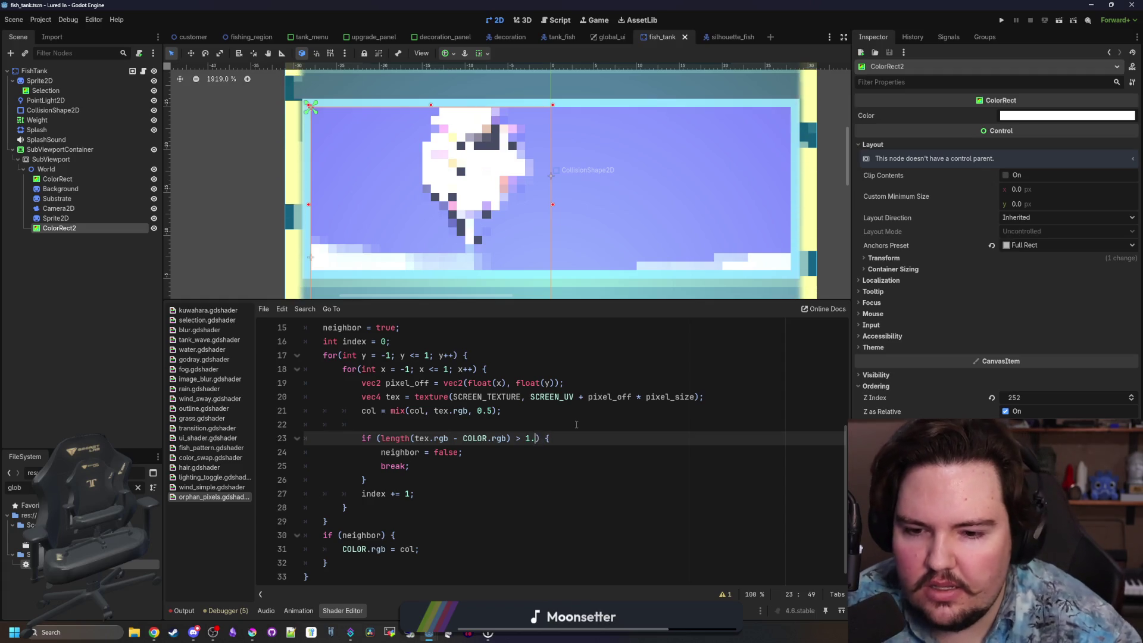
{"action": "key", "text": "BackSpace"}
{"action": "key", "text": "BackSpace"}
{"action": "key", "text": "BackSpace"}
{"action": "type", "text": "<"}
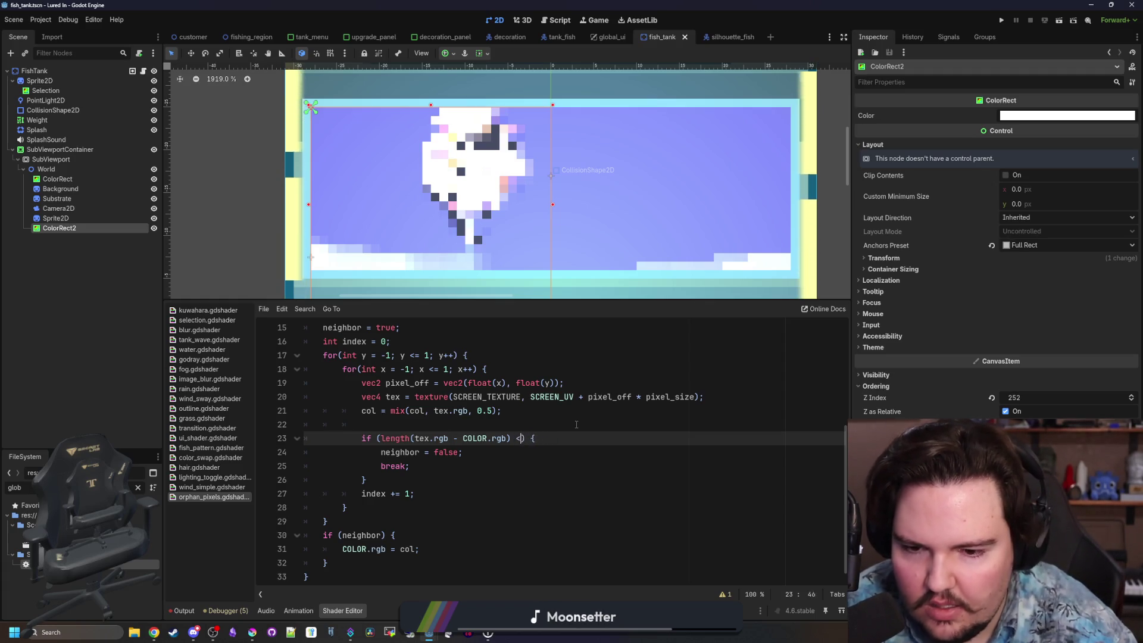
{"action": "type", "text": " 1.0"}
Try a 0.9 threshold, restore > 0.1, and begin an abs( wrap after 'if ('.
{"action": "left_click", "coordinate": [514, 425]}
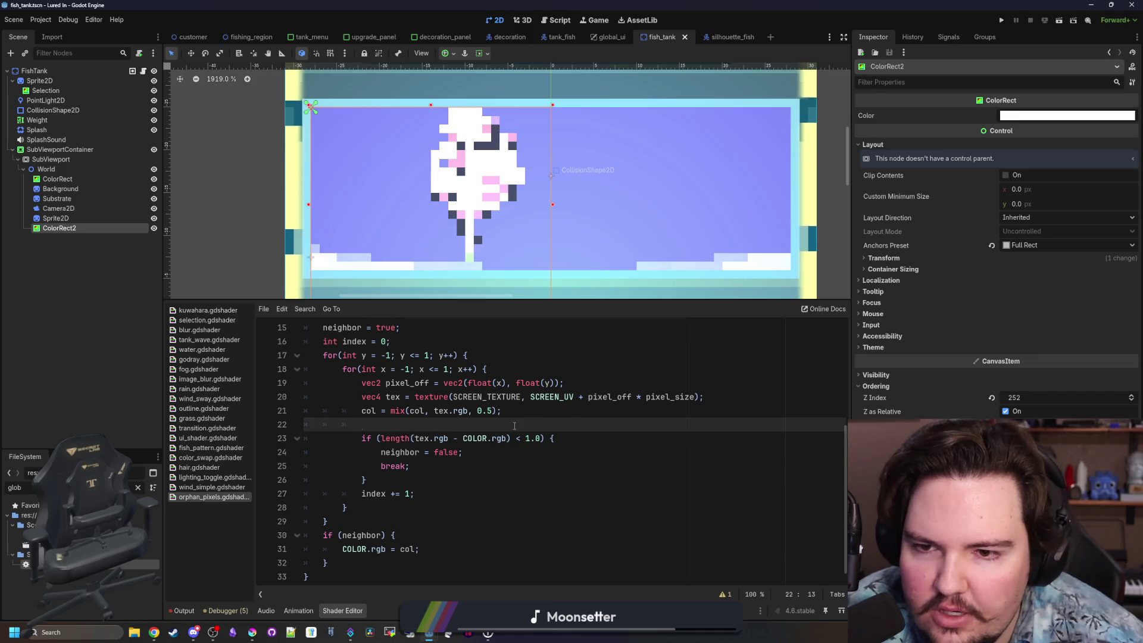
{"action": "left_click", "coordinate": [541, 439]}
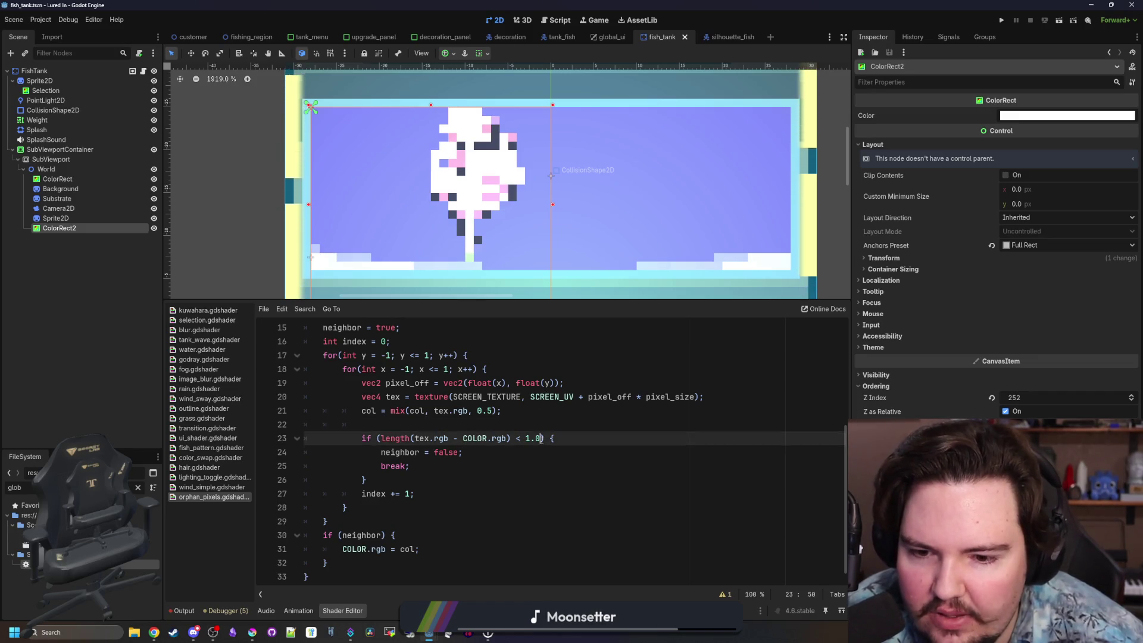
{"action": "key", "text": "BackSpace"}
{"action": "key", "text": "BackSpace"}
{"action": "key", "text": "BackSpace"}
{"action": "type", "text": "0.9"}
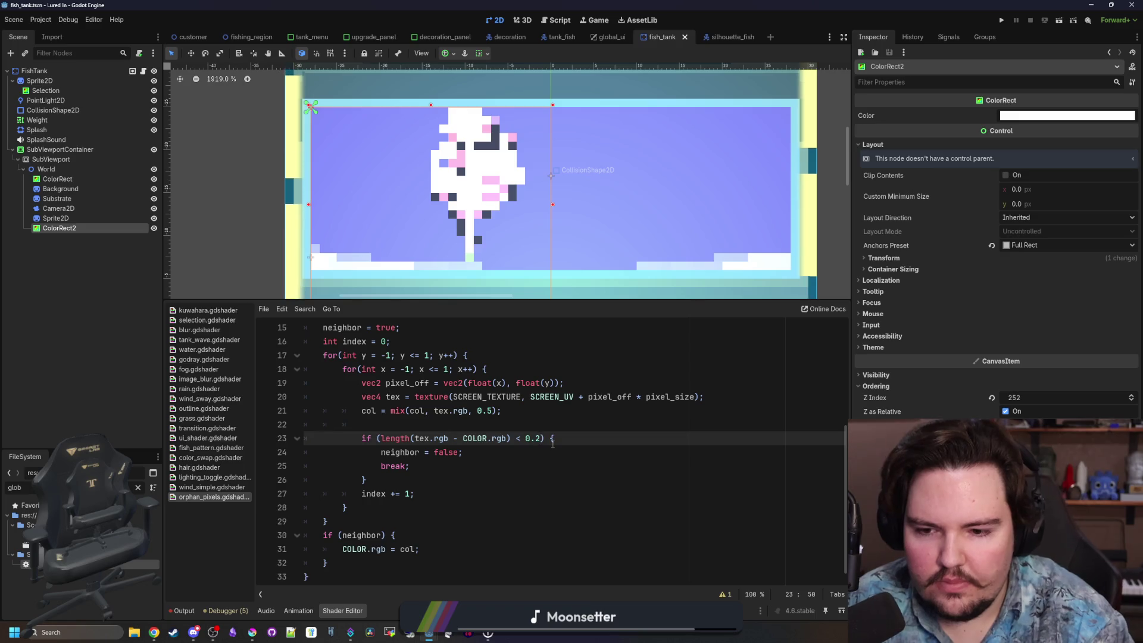
{"action": "key", "text": "BackSpace"}
{"action": "key", "text": "BackSpace"}
{"action": "key", "text": "BackSpace"}
{"action": "type", "text": "> 0.1"}
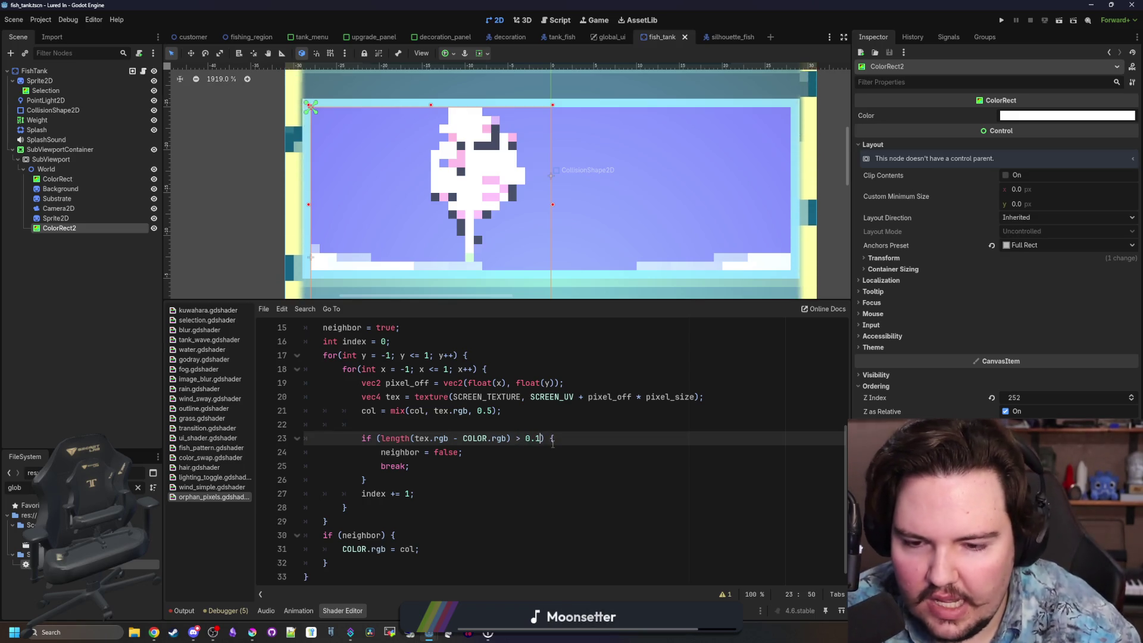
{"action": "left_click", "coordinate": [379, 439]}
{"action": "type", "text": "abs("}
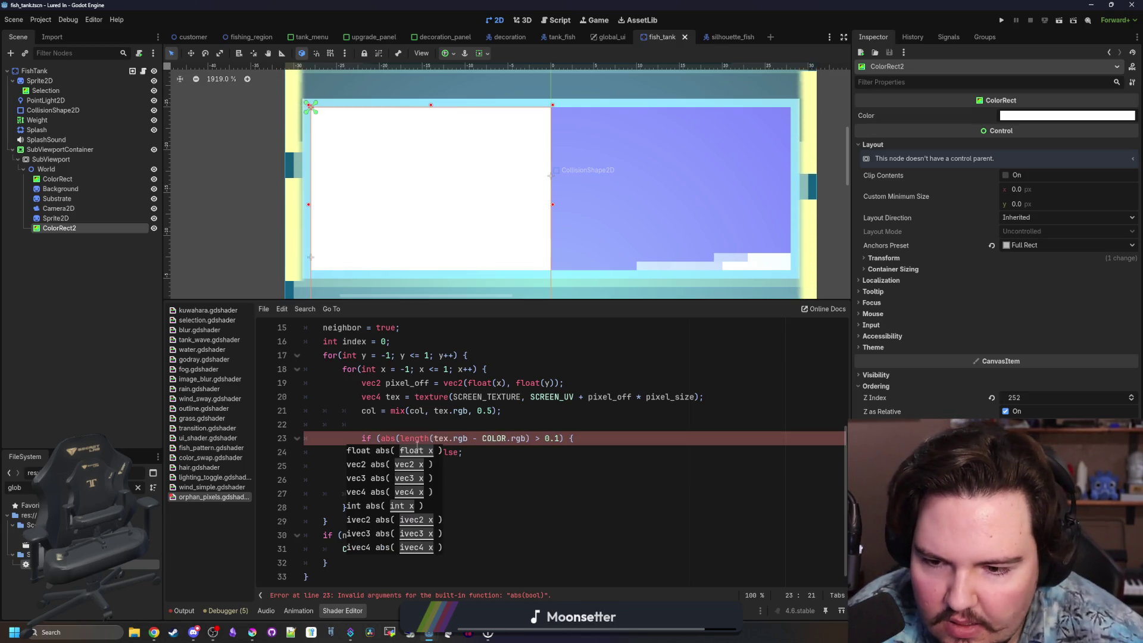
Close the abs( after COLOR.rgb), then try thresholds 0.7 and 0.5 before settling on 0.1.
{"action": "left_click", "coordinate": [530, 438]}
{"action": "type", "text": ")"}
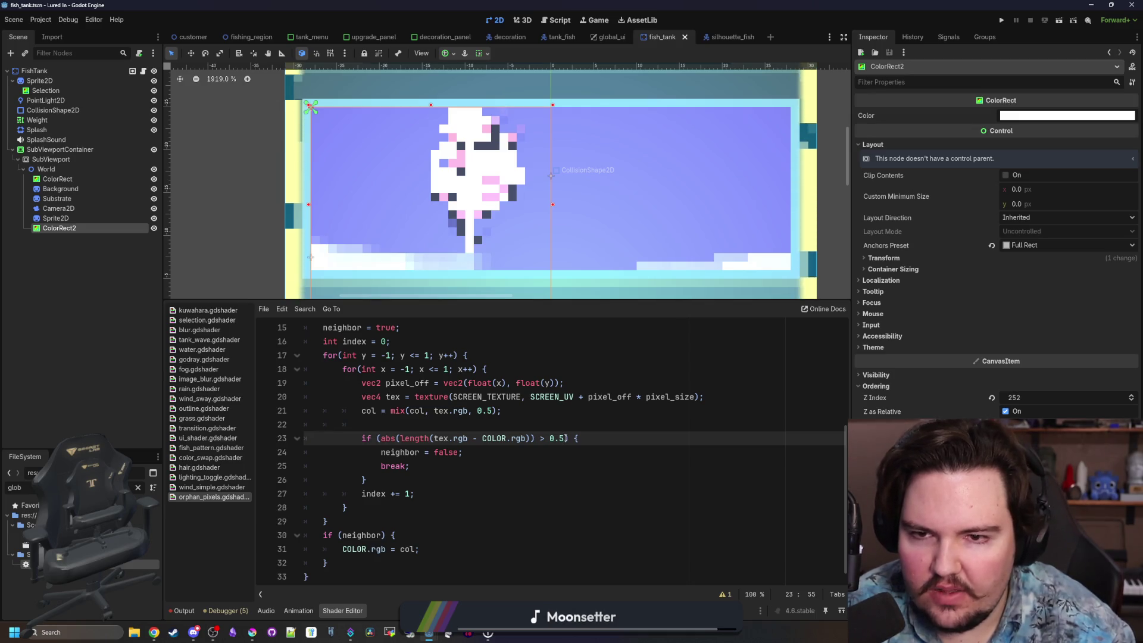
{"action": "key", "text": "BackSpace"}
{"action": "type", "text": "7"}
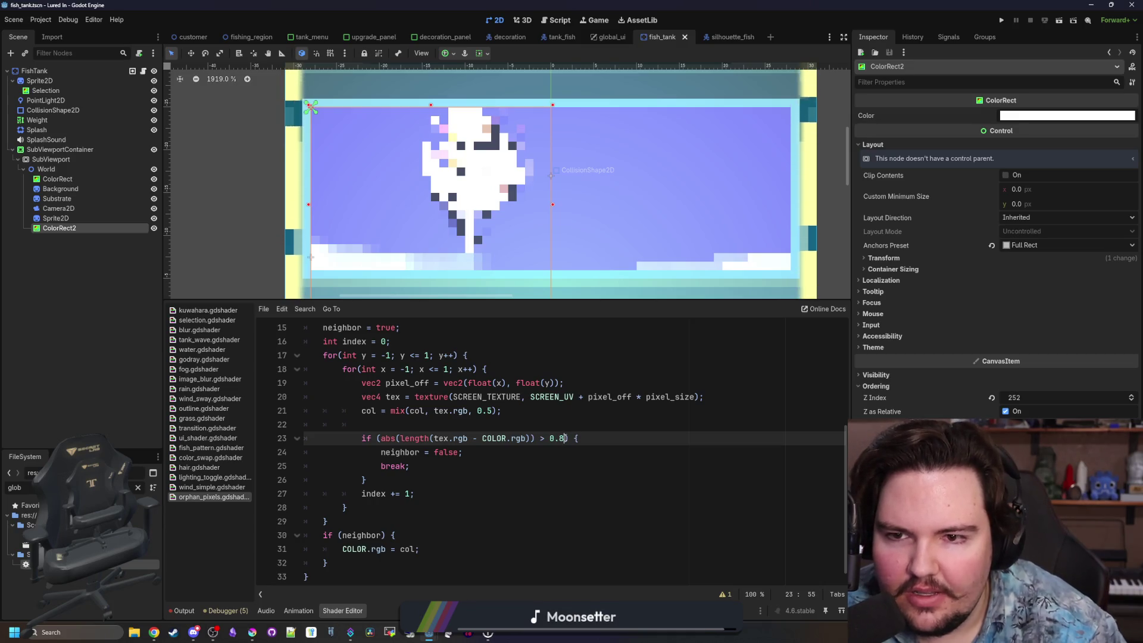
{"action": "key", "text": "BackSpace"}
{"action": "type", "text": "5"}
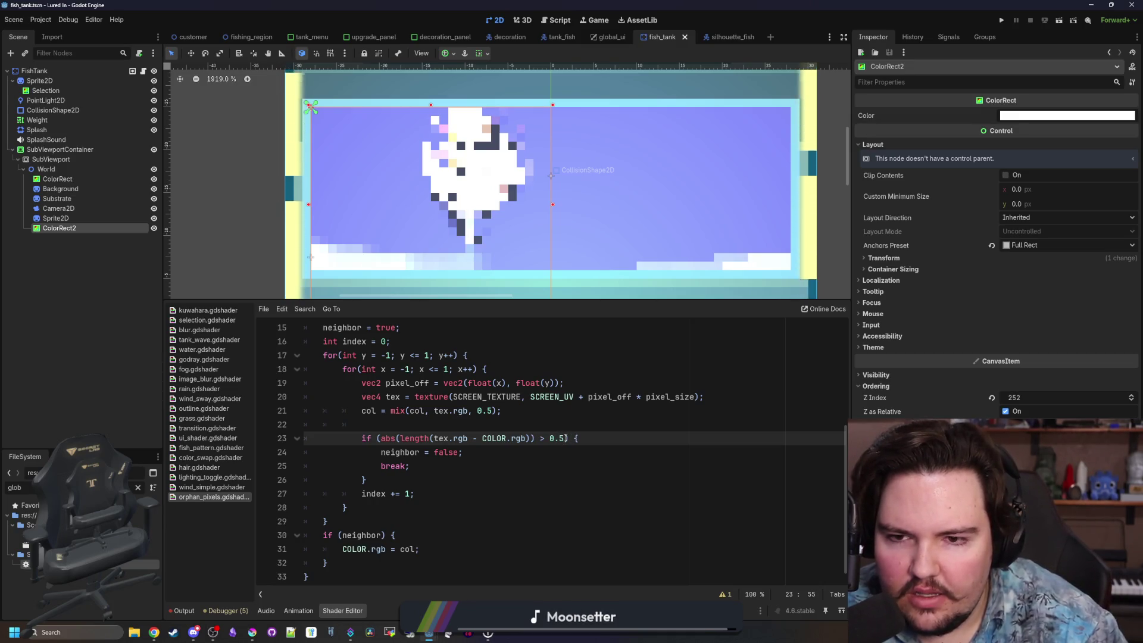
{"action": "key", "text": "BackSpace"}
{"action": "type", "text": "1"}
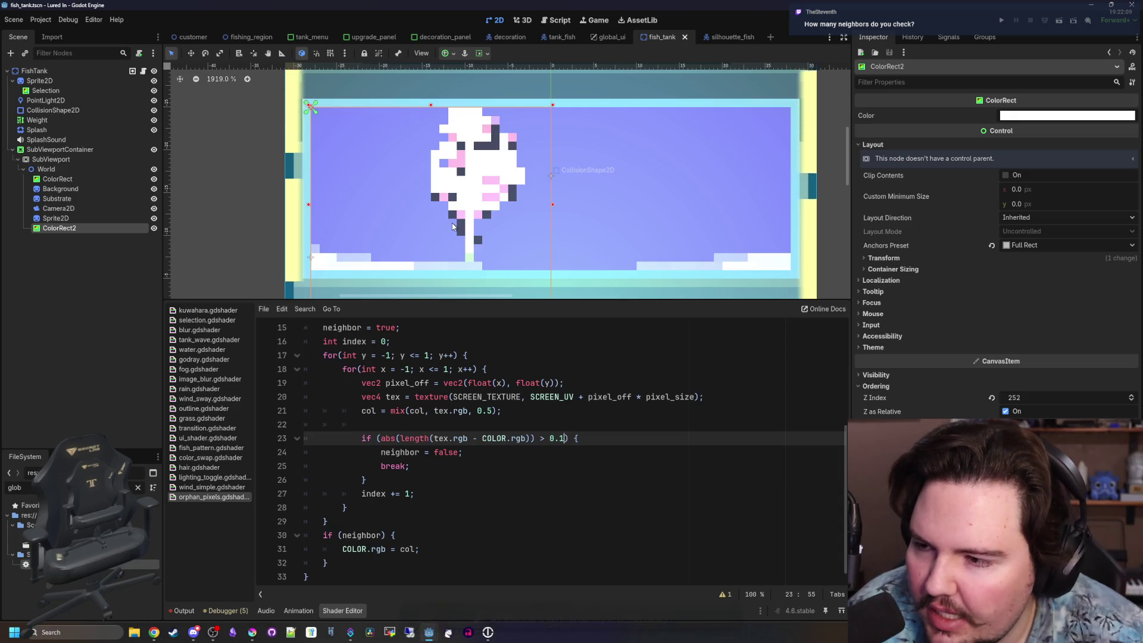
{"action": "scroll", "coordinate": [471, 198], "scroll_direction": "up", "scroll_amount": 5}
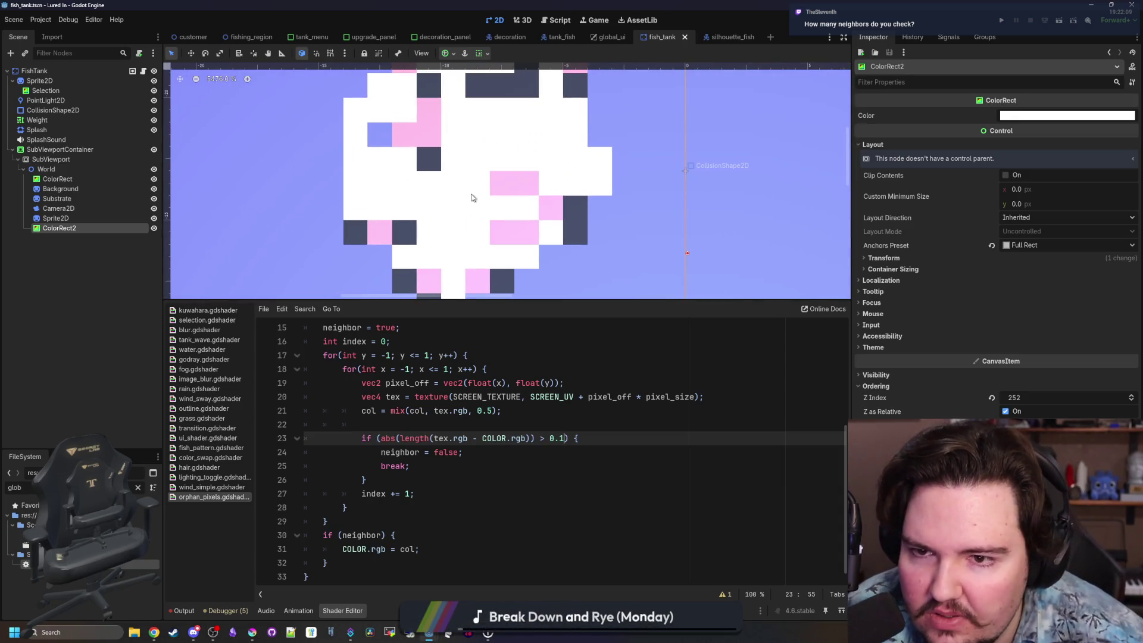
{"action": "scroll", "coordinate": [436, 152], "scroll_direction": "down", "scroll_amount": 2}
{"action": "scroll", "coordinate": [424, 195], "scroll_direction": "up", "scroll_amount": 1}
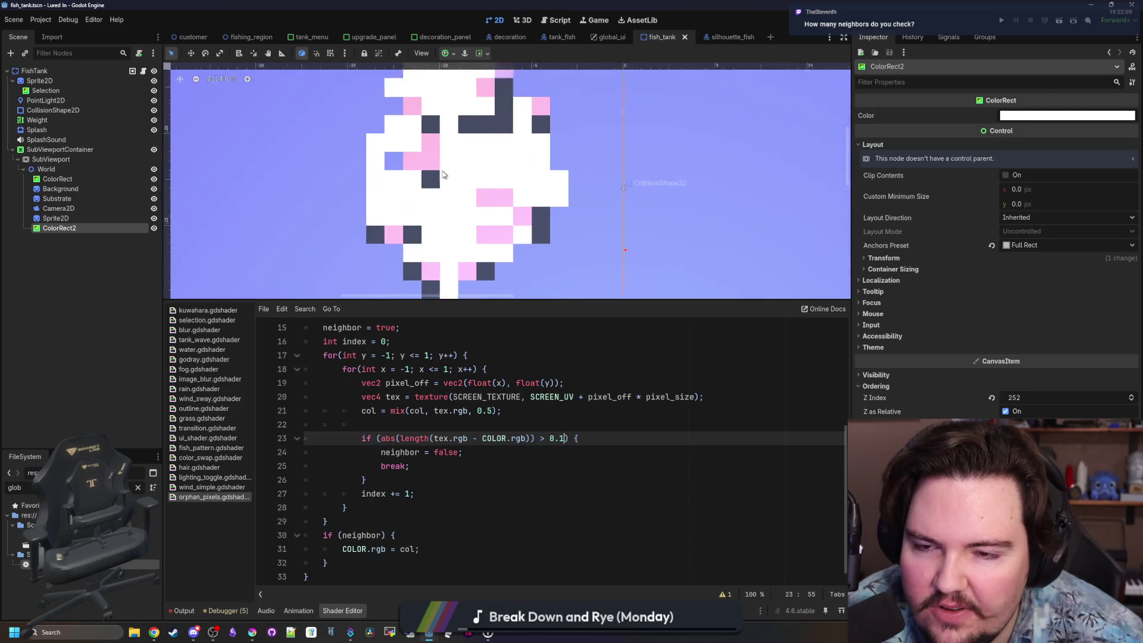
{"action": "scroll", "coordinate": [443, 174], "scroll_direction": "up", "scroll_amount": 5}
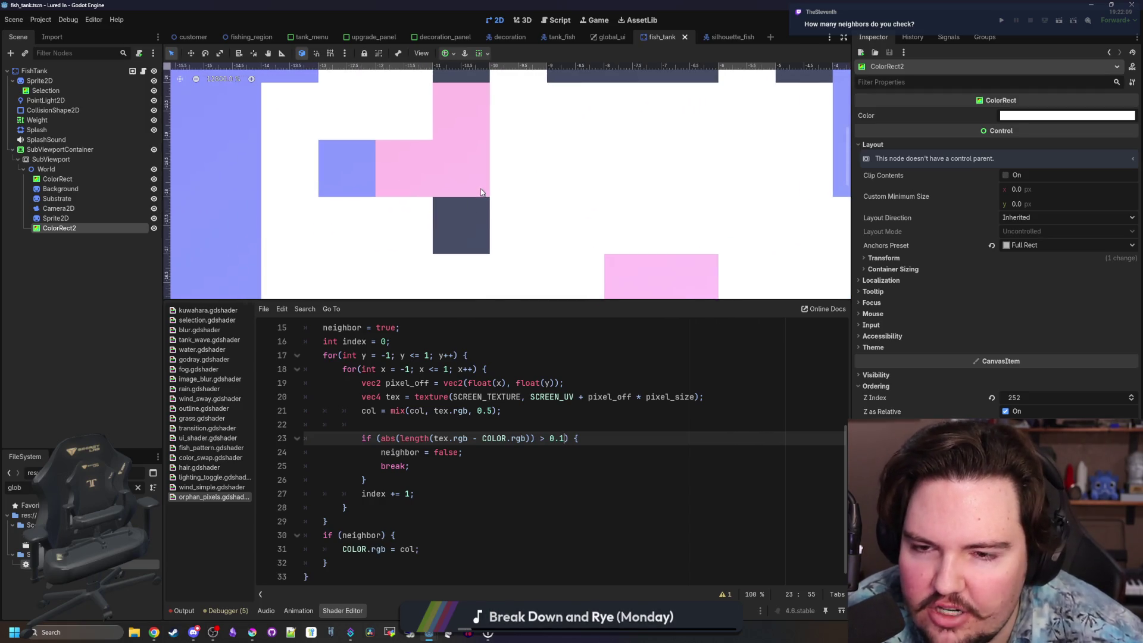
{"action": "scroll", "coordinate": [461, 229], "scroll_direction": "down", "scroll_amount": 2}
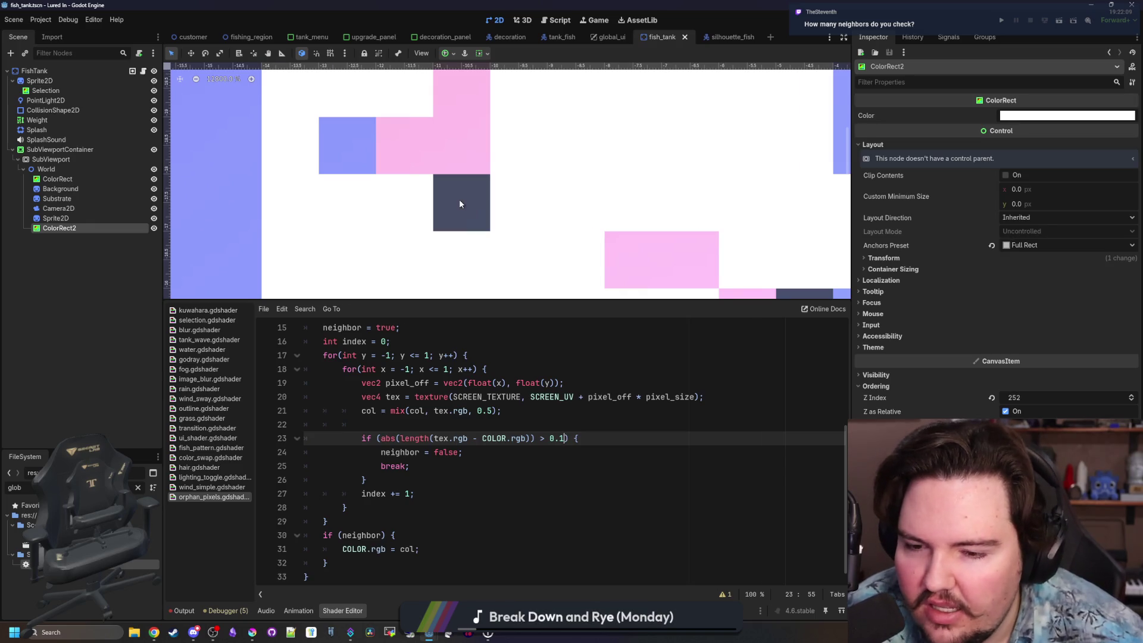
{"action": "scroll", "coordinate": [459, 203], "scroll_direction": "down", "scroll_amount": 1}
{"action": "scroll", "coordinate": [427, 388], "scroll_direction": "up", "scroll_amount": 1}
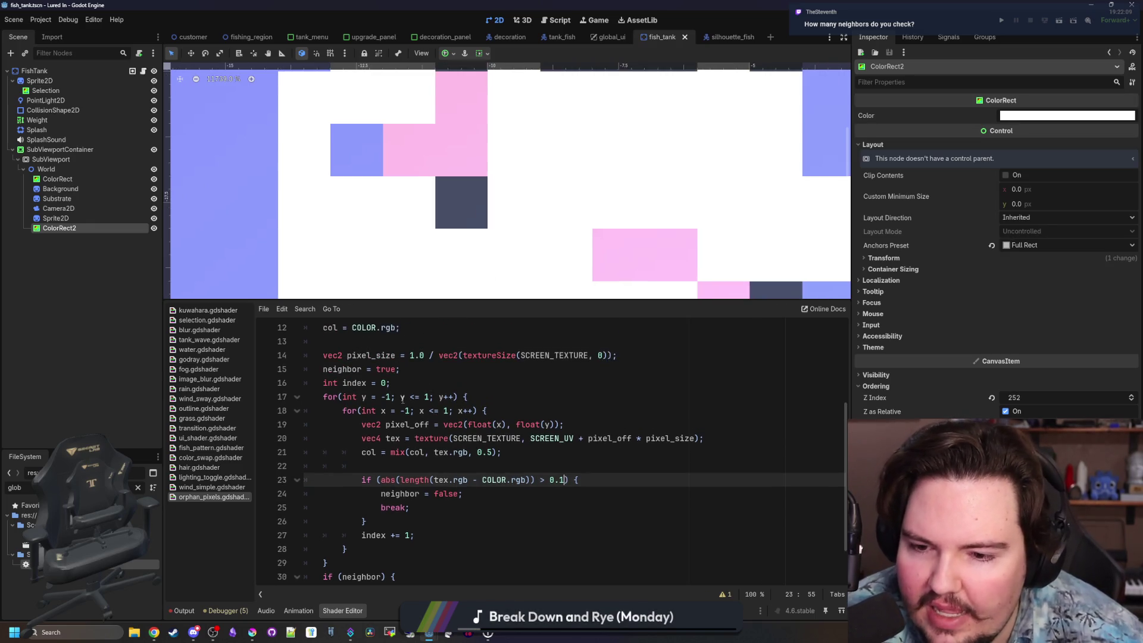
{"action": "scroll", "coordinate": [456, 179], "scroll_direction": "down", "scroll_amount": 2}
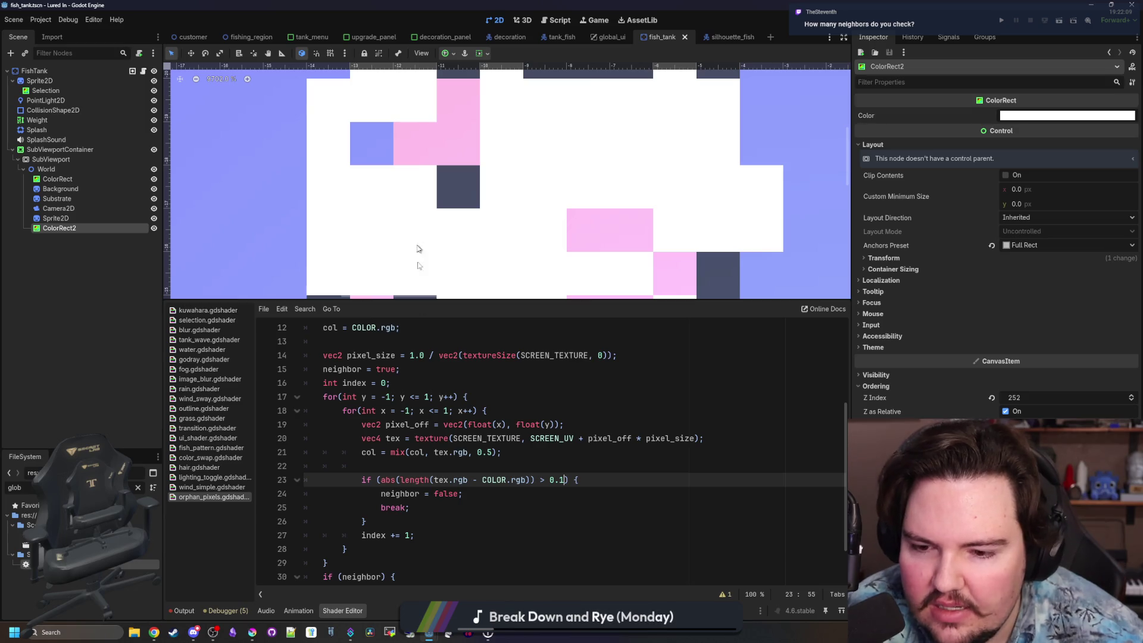
{"action": "left_click", "coordinate": [397, 461]}
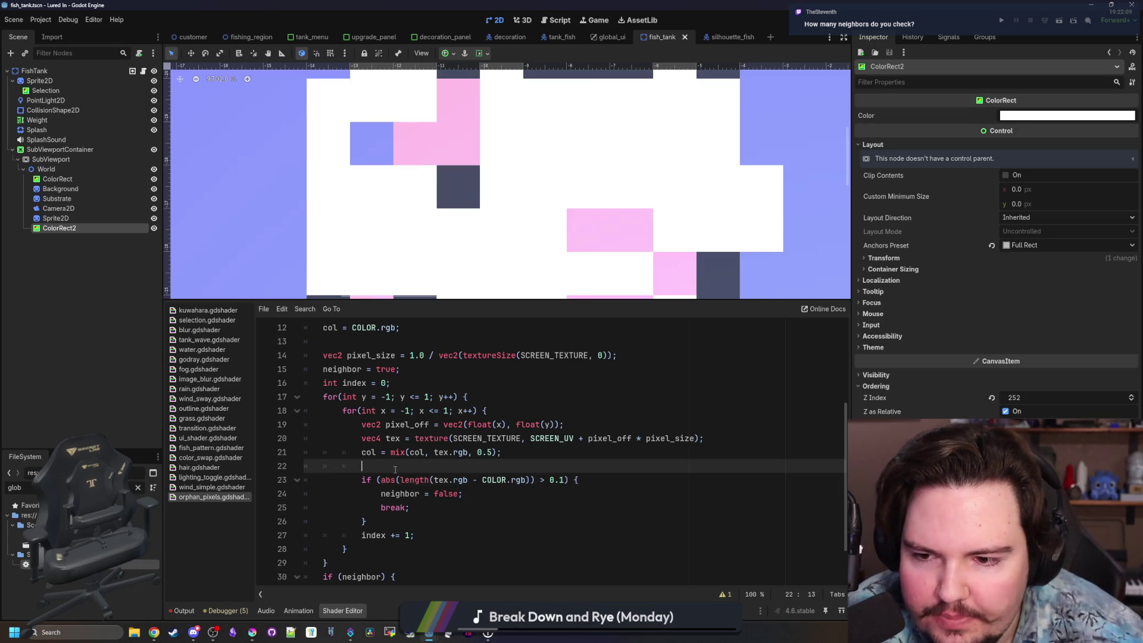
{"action": "scroll", "coordinate": [394, 470], "scroll_direction": "up", "scroll_amount": 3}
{"action": "scroll", "coordinate": [411, 381], "scroll_direction": "up", "scroll_amount": 1}
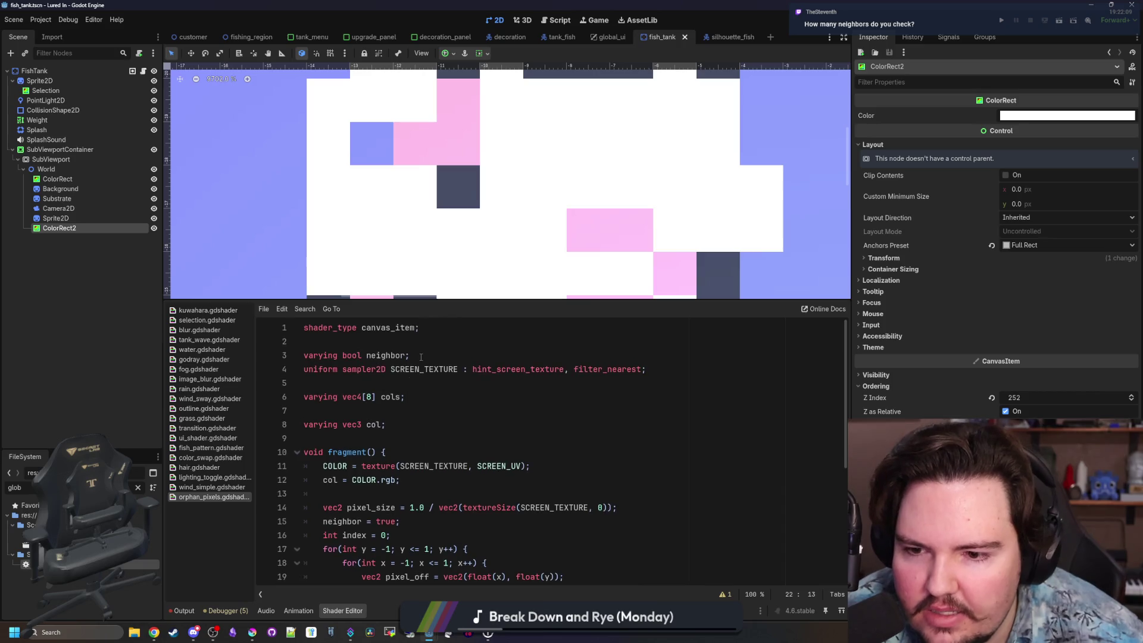
Rename the neighbor declaration at the top of the shader to orphaned and copy the new name.
{"action": "left_click", "coordinate": [367, 348]}
{"action": "double_click", "coordinate": [378, 354]}
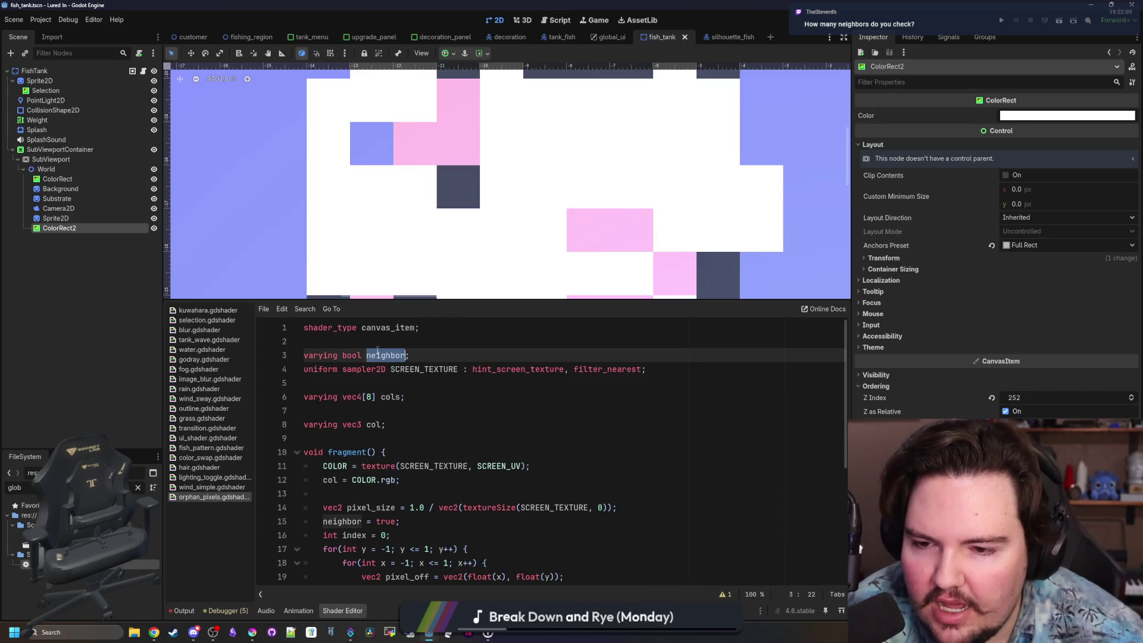
{"action": "type", "text": "orp"}
{"action": "key", "text": "BackSpace"}
{"action": "key", "text": "BackSpace"}
{"action": "key", "text": "BackSpace"}
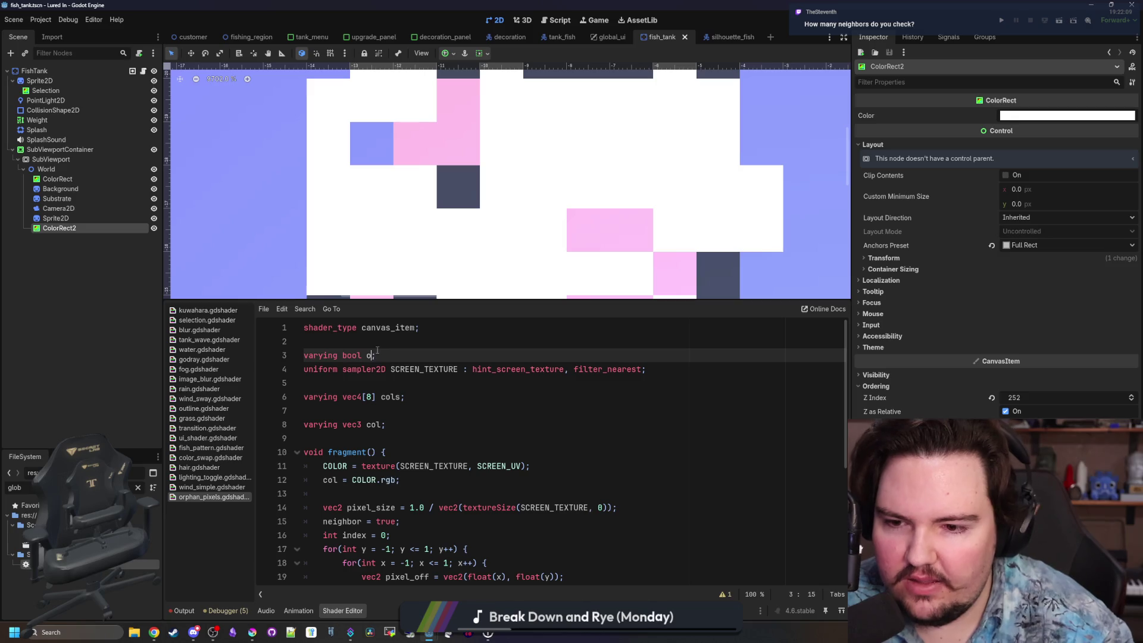
{"action": "type", "text": "rphaned"}
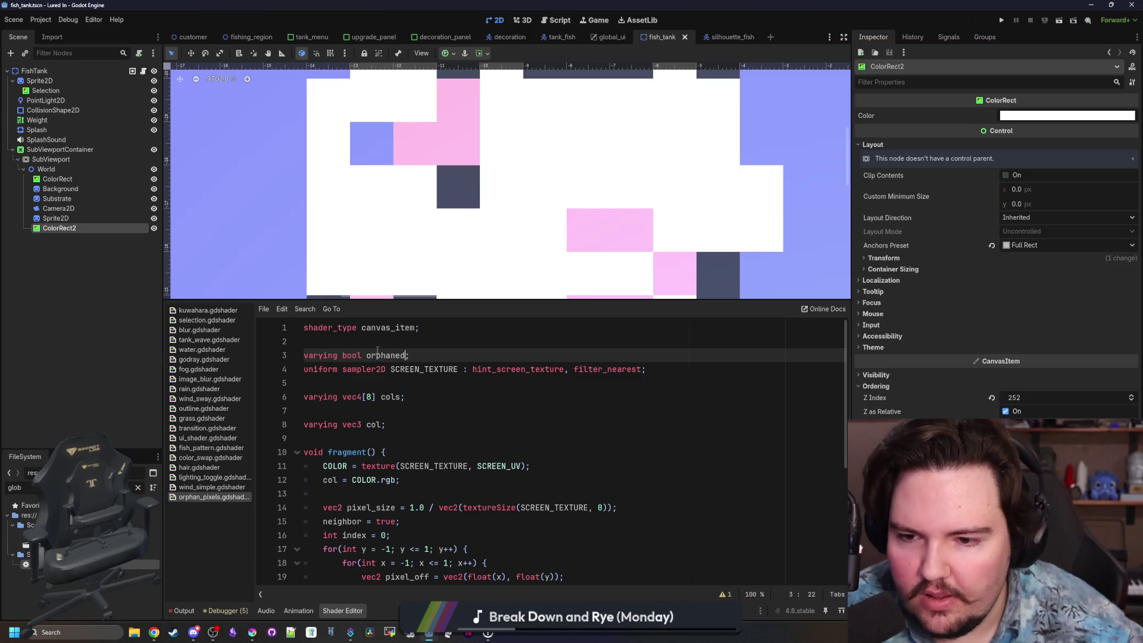
{"action": "double_click", "coordinate": [377, 354]}
{"action": "key", "text": "ctrl+c"}
Replace the remaining neighbor uses with orphaned, including 'orphaned = true;' and the final if condition.
{"action": "scroll", "coordinate": [405, 448], "scroll_direction": "down", "scroll_amount": 2}
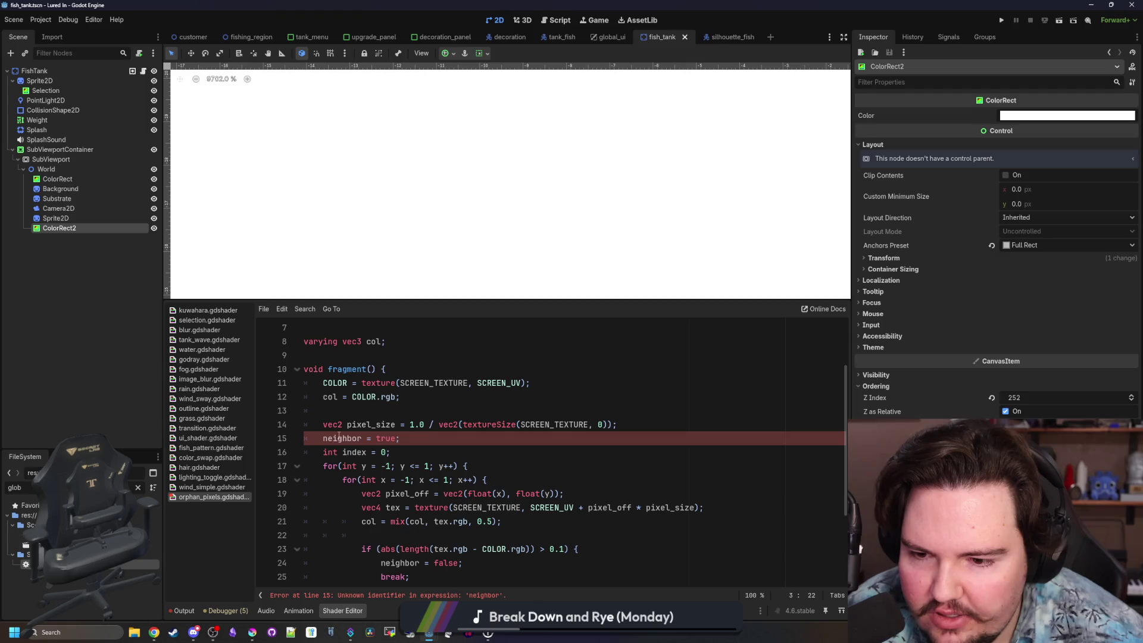
{"action": "triple_click", "coordinate": [332, 438]}
{"action": "key", "text": "ctrl+v"}
{"action": "type", "text": "= true;"}
{"action": "key", "text": "Return"}
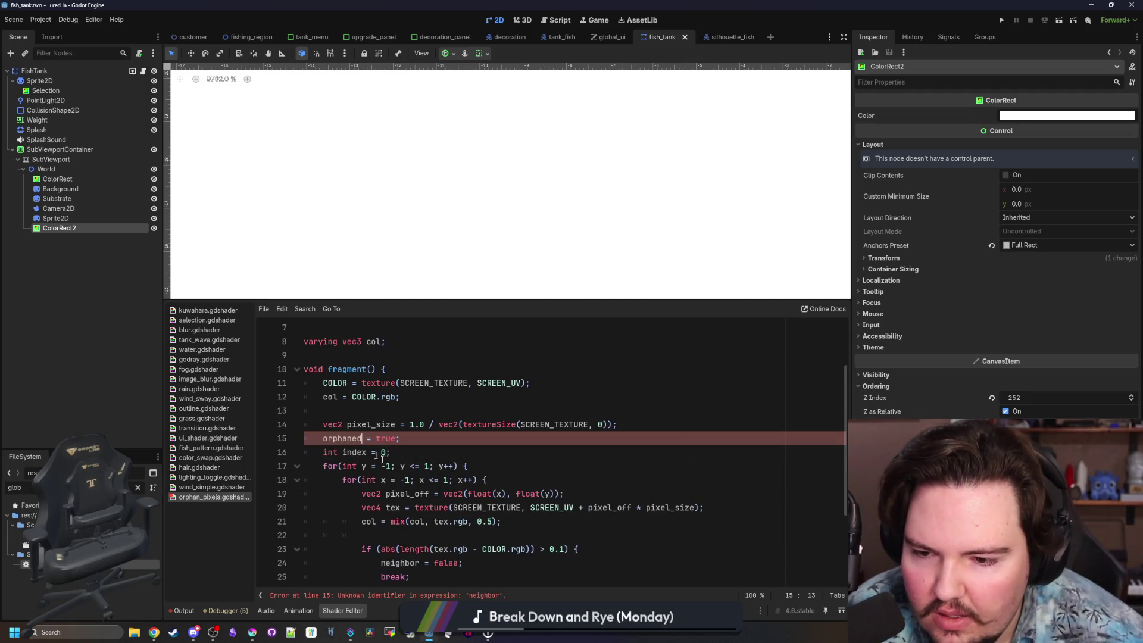
{"action": "scroll", "coordinate": [369, 476], "scroll_direction": "down", "scroll_amount": 1}
{"action": "double_click", "coordinate": [400, 522]}
{"action": "key", "text": "ctrl+v"}
{"action": "left_click", "coordinate": [433, 495]}
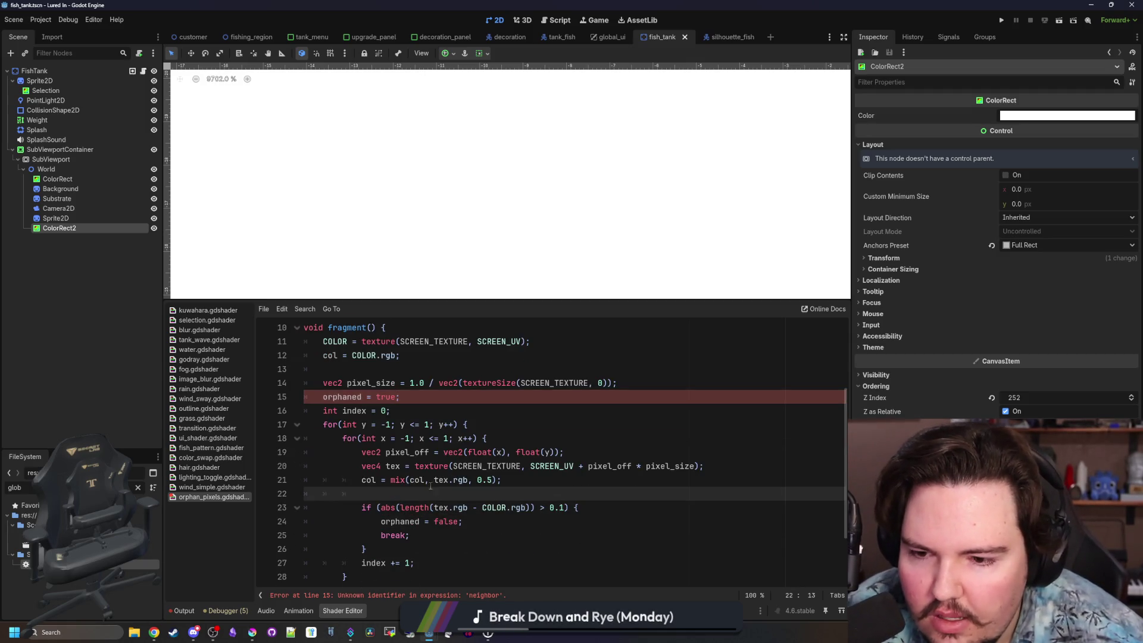
{"action": "scroll", "coordinate": [430, 487], "scroll_direction": "up", "scroll_amount": 1}
{"action": "scroll", "coordinate": [381, 518], "scroll_direction": "down", "scroll_amount": 3}
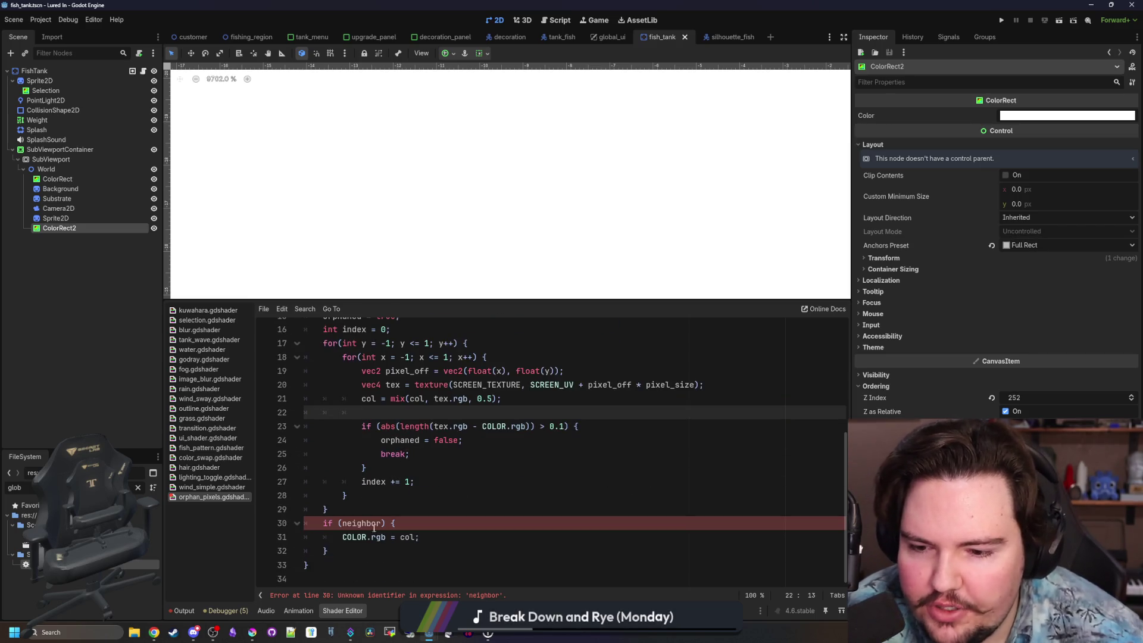
{"action": "double_click", "coordinate": [362, 524]}
{"action": "key", "text": "ctrl+v"}
Review the break statement and loop block around the neighbour comparison.
{"action": "scroll", "coordinate": [369, 476], "scroll_direction": "up", "scroll_amount": 3}
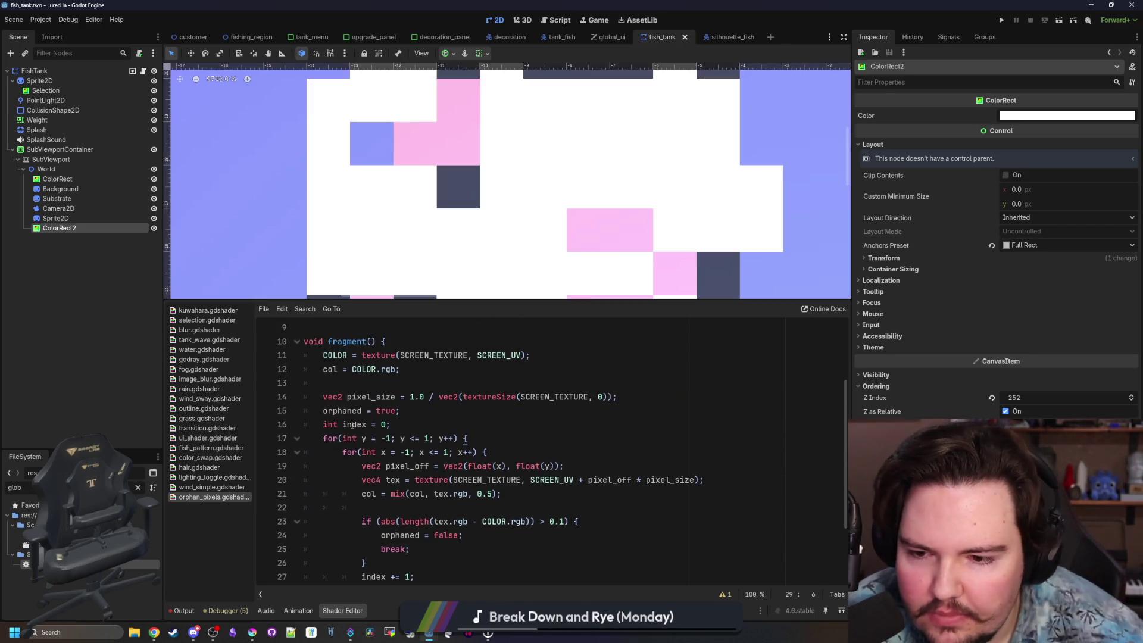
{"action": "scroll", "coordinate": [353, 423], "scroll_direction": "down", "scroll_amount": 1}
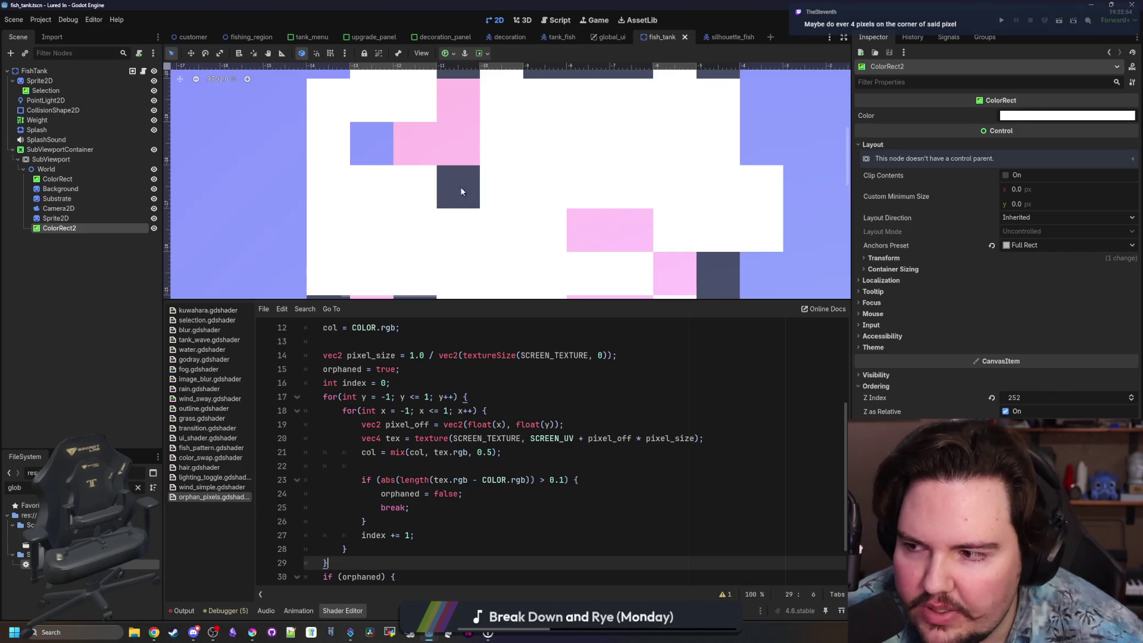
{"action": "scroll", "coordinate": [427, 465], "scroll_direction": "down", "scroll_amount": 1}
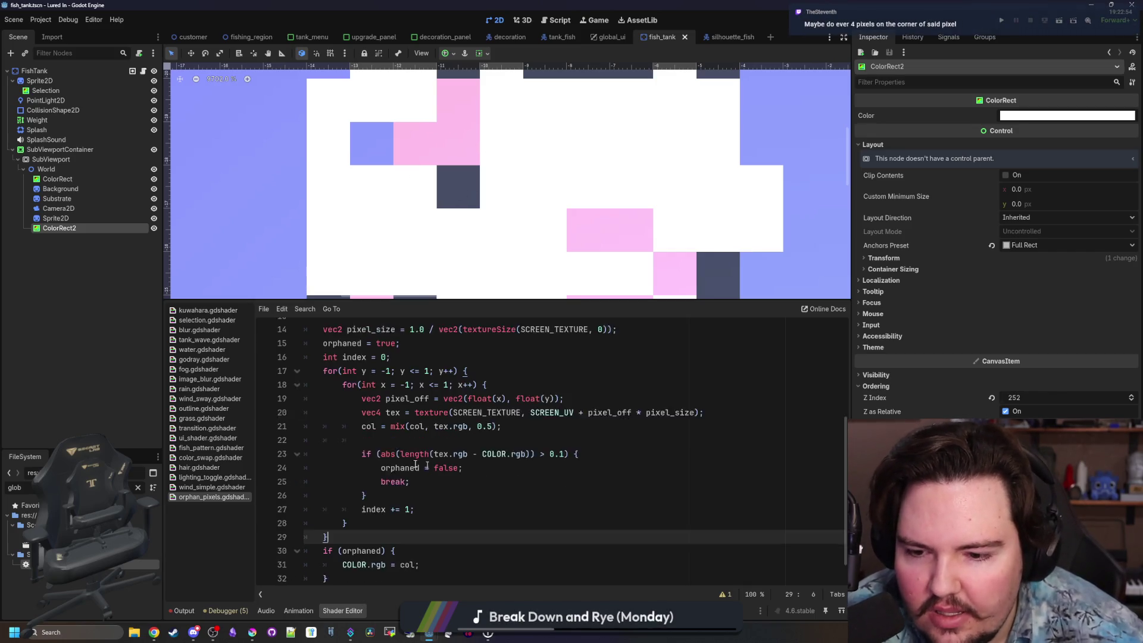
{"action": "left_click", "coordinate": [471, 463]}
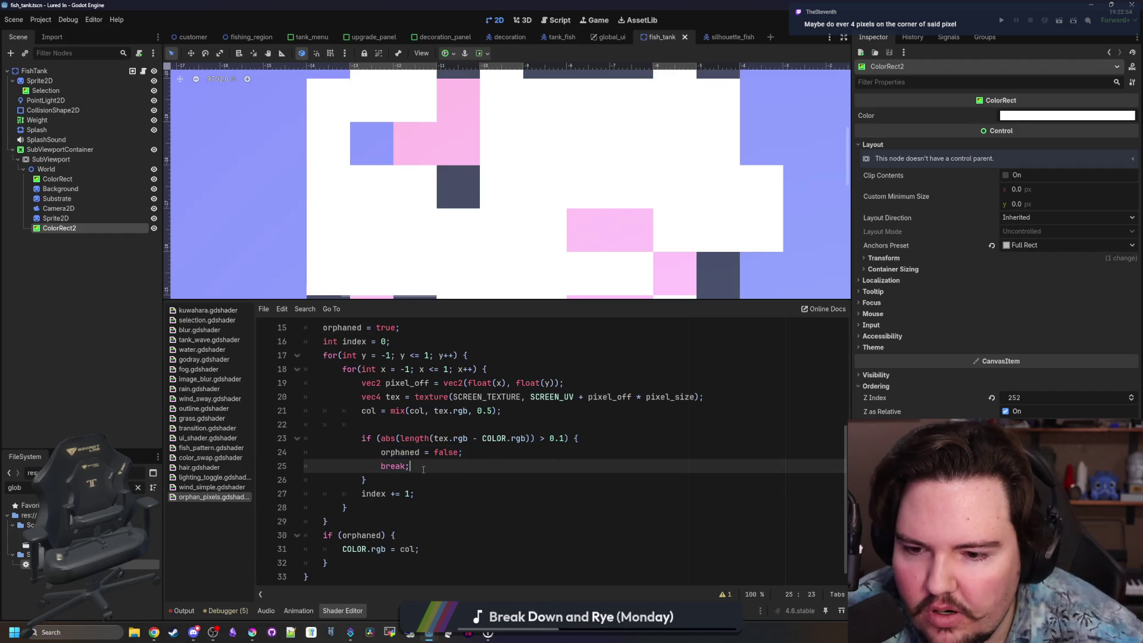
{"action": "left_click_drag", "start_coordinate": [423, 469], "coordinate": [385, 467]}
{"action": "left_click", "coordinate": [381, 482]}
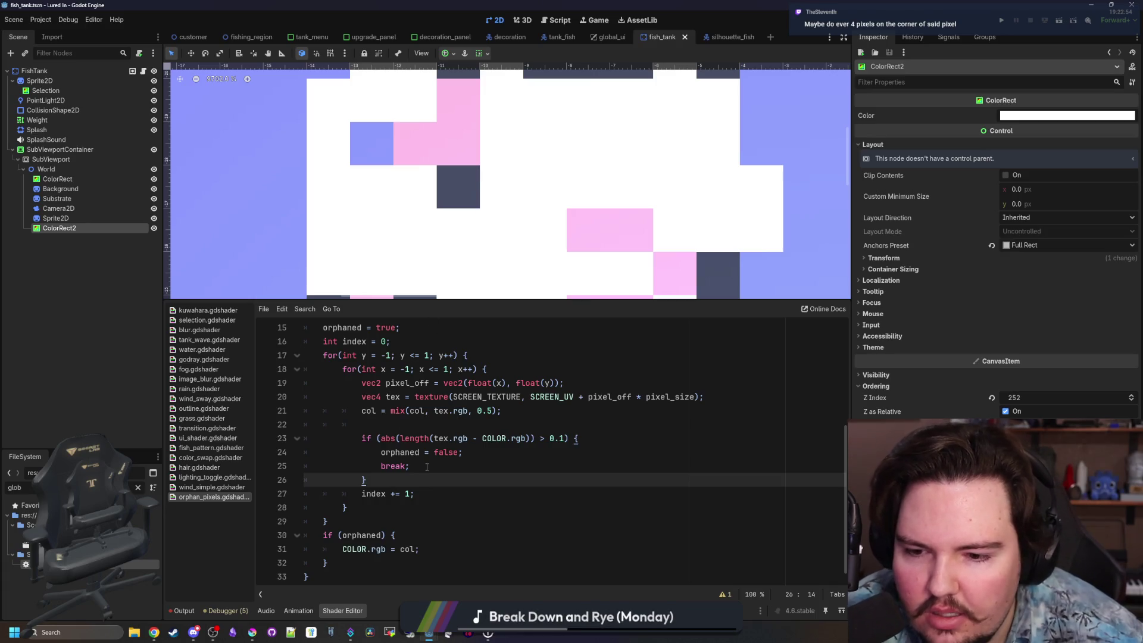
{"action": "scroll", "coordinate": [420, 459], "scroll_direction": "up", "scroll_amount": 1}
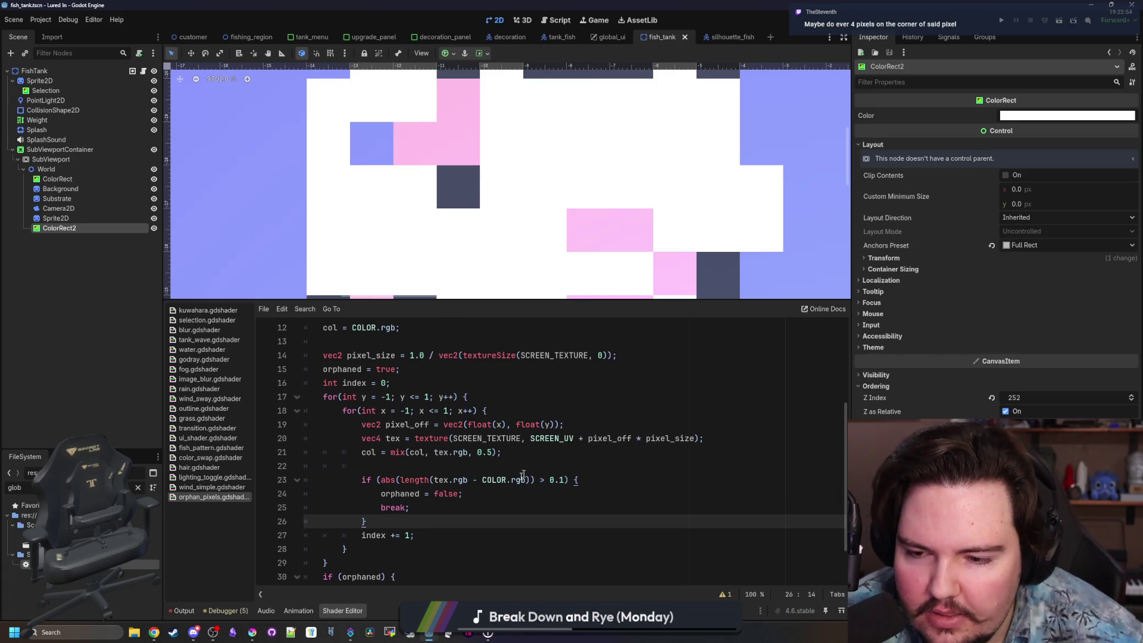
{"action": "scroll", "coordinate": [437, 471], "scroll_direction": "down", "scroll_amount": 1}
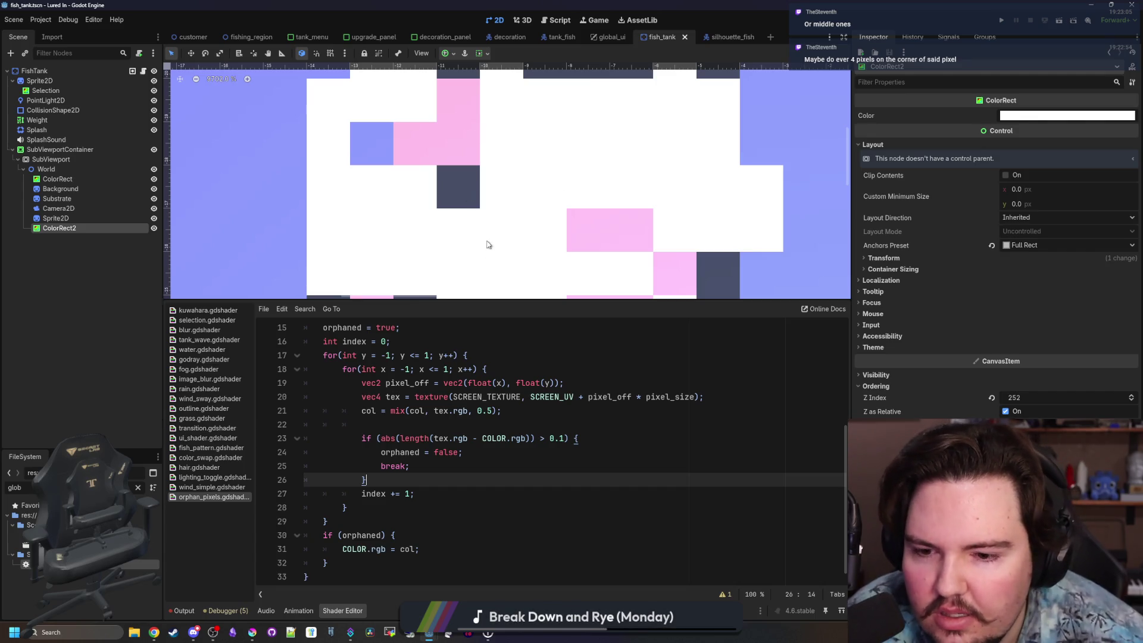
{"action": "left_click", "coordinate": [485, 433]}
{"action": "left_click", "coordinate": [500, 429]}
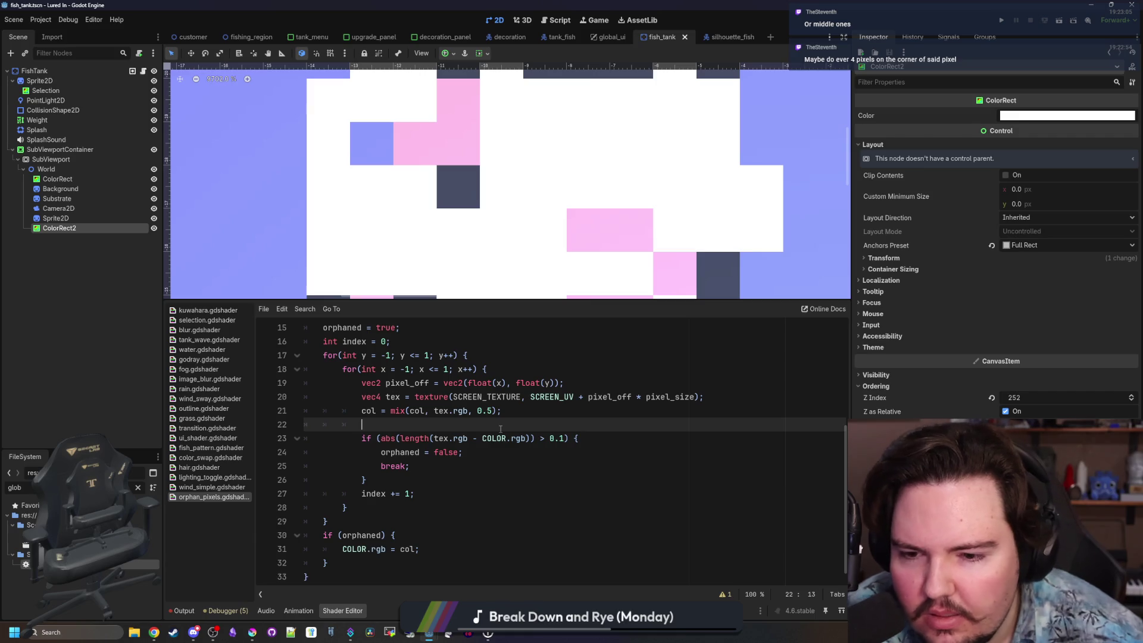
{"action": "key", "text": "Down"}
{"action": "left_click", "coordinate": [456, 465]}
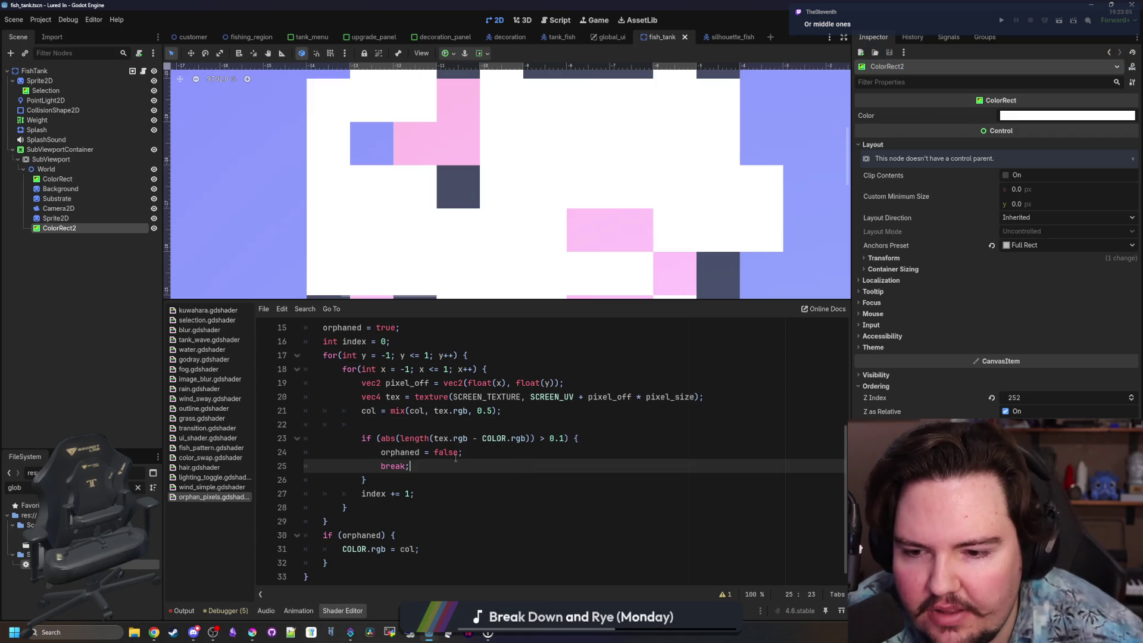
Delete the abs(length( wrapper from the line 23 colour comparison.
{"action": "mouse_move", "coordinate": [381, 438]}
{"action": "left_mouse_down"}
{"action": "mouse_move", "coordinate": [569, 440]}
{"action": "mouse_move", "coordinate": [381, 438]}
{"action": "left_mouse_up"}
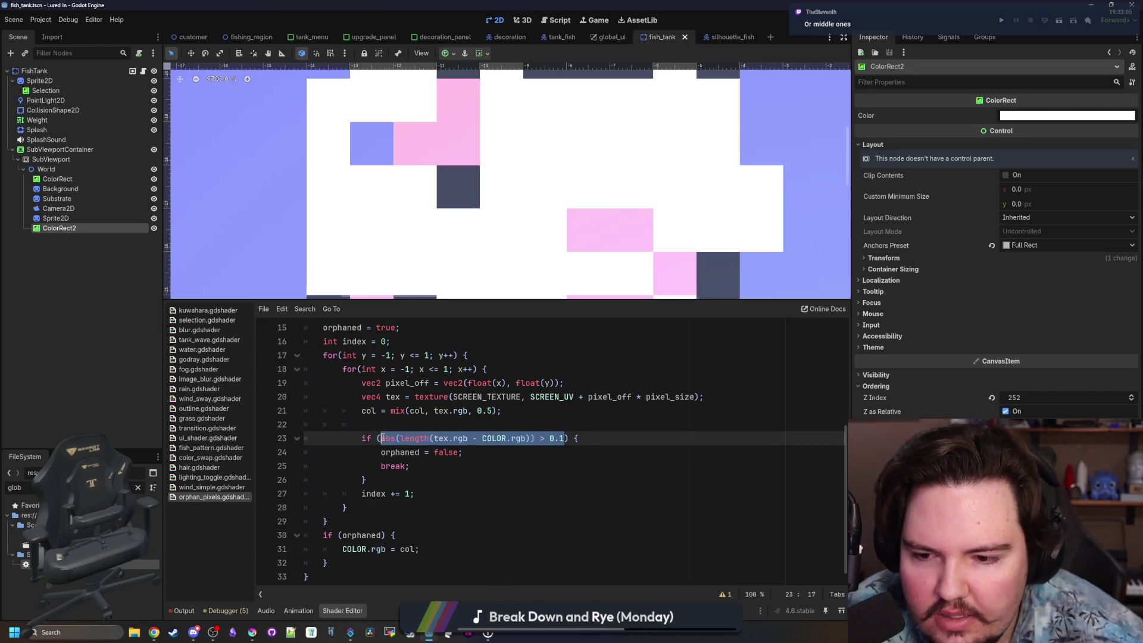
{"action": "left_click", "coordinate": [405, 428]}
{"action": "left_click", "coordinate": [526, 438]}
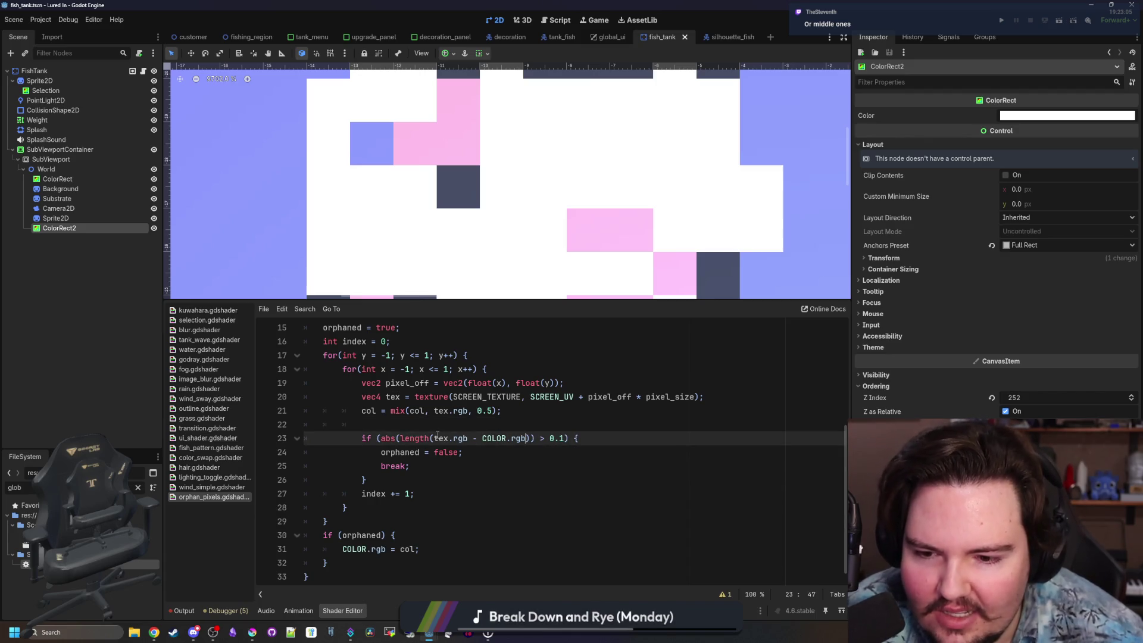
{"action": "left_click_drag", "start_coordinate": [435, 438], "coordinate": [381, 438]}
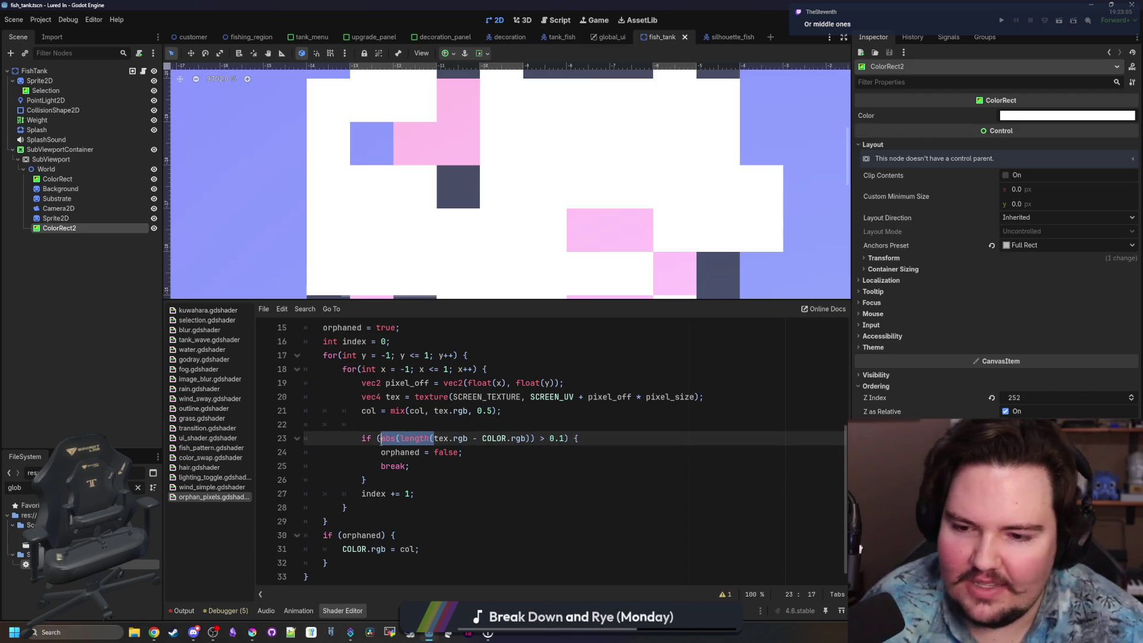
{"action": "key", "text": "BackSpace"}
{"action": "left_click", "coordinate": [423, 438]}
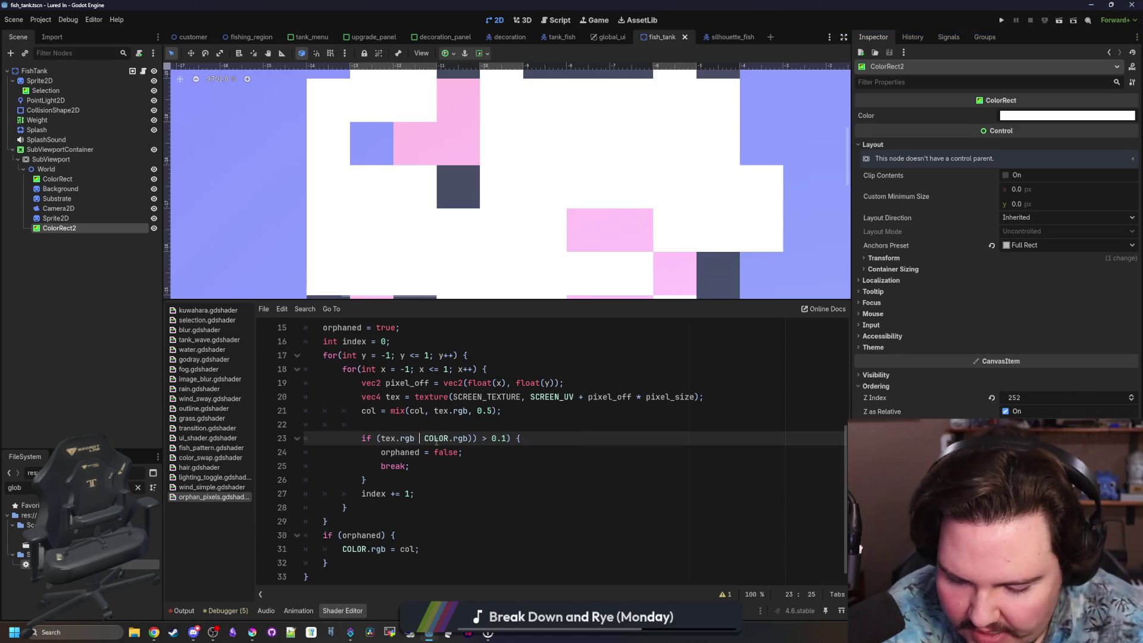
{"action": "key", "text": "BackSpace"}
{"action": "type", "text": "="}
{"action": "left_click_drag", "start_coordinate": [514, 438], "coordinate": [476, 439]}
{"action": "key", "text": "BackSpace"}
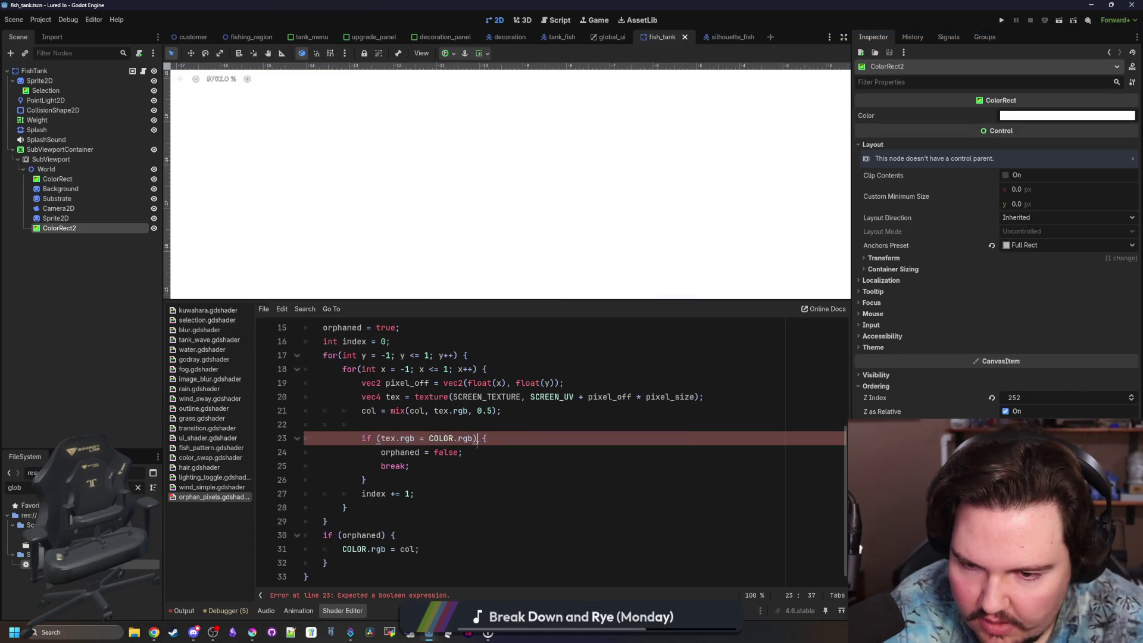
{"action": "left_click", "coordinate": [426, 438]}
{"action": "type", "text": "="}
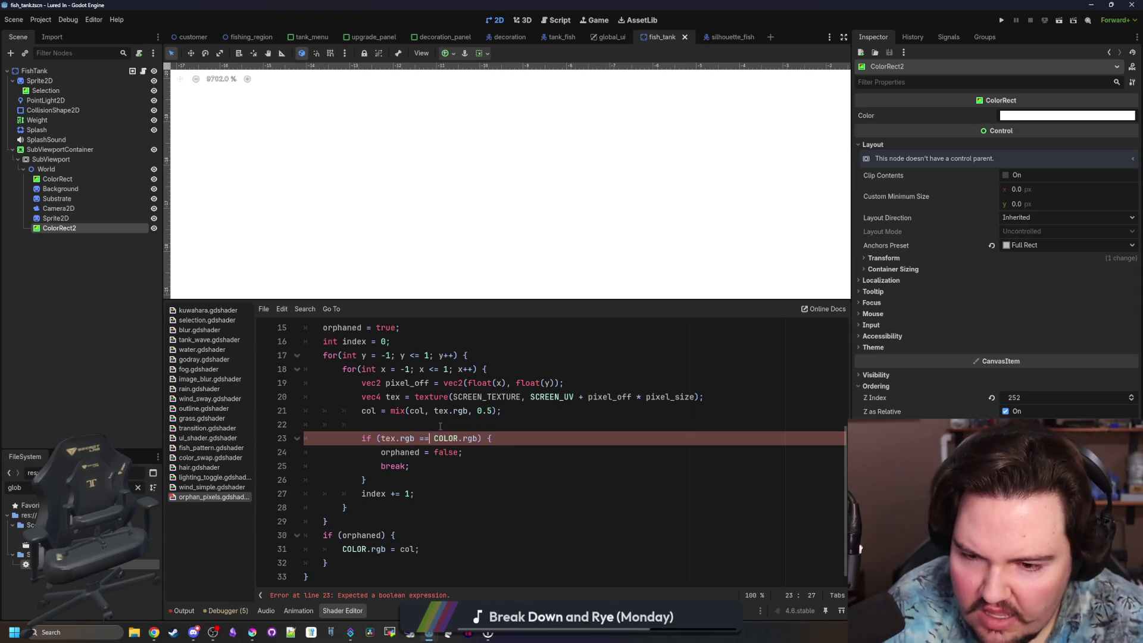
{"action": "key", "text": "Up"}
{"action": "scroll", "coordinate": [481, 218], "scroll_direction": "down", "scroll_amount": 5}
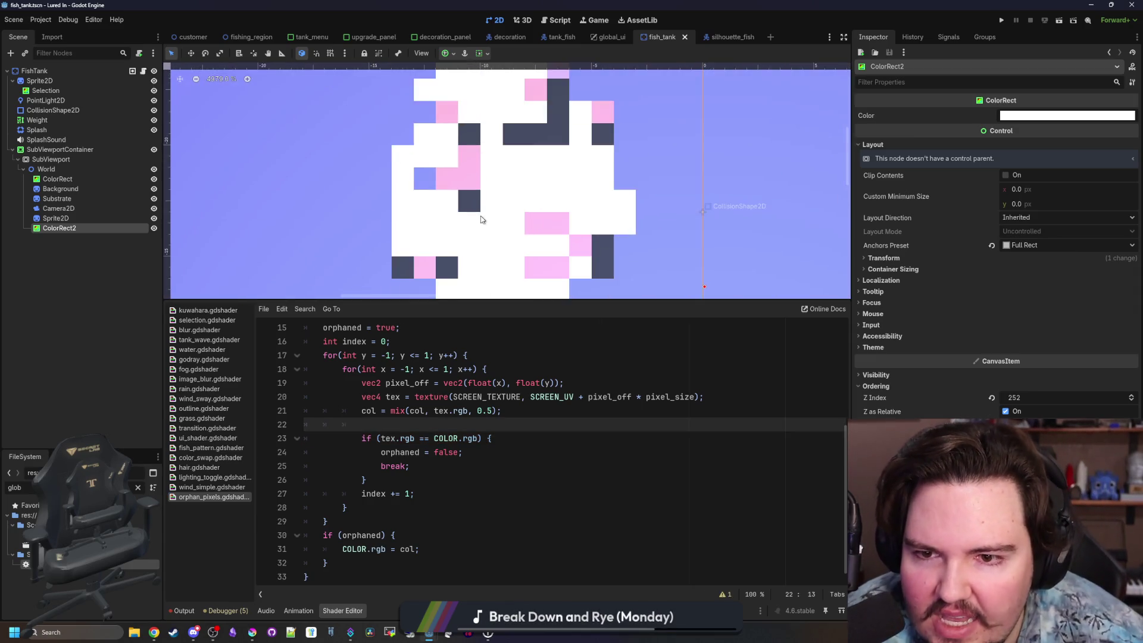
{"action": "scroll", "coordinate": [432, 224], "scroll_direction": "down", "scroll_amount": 2}
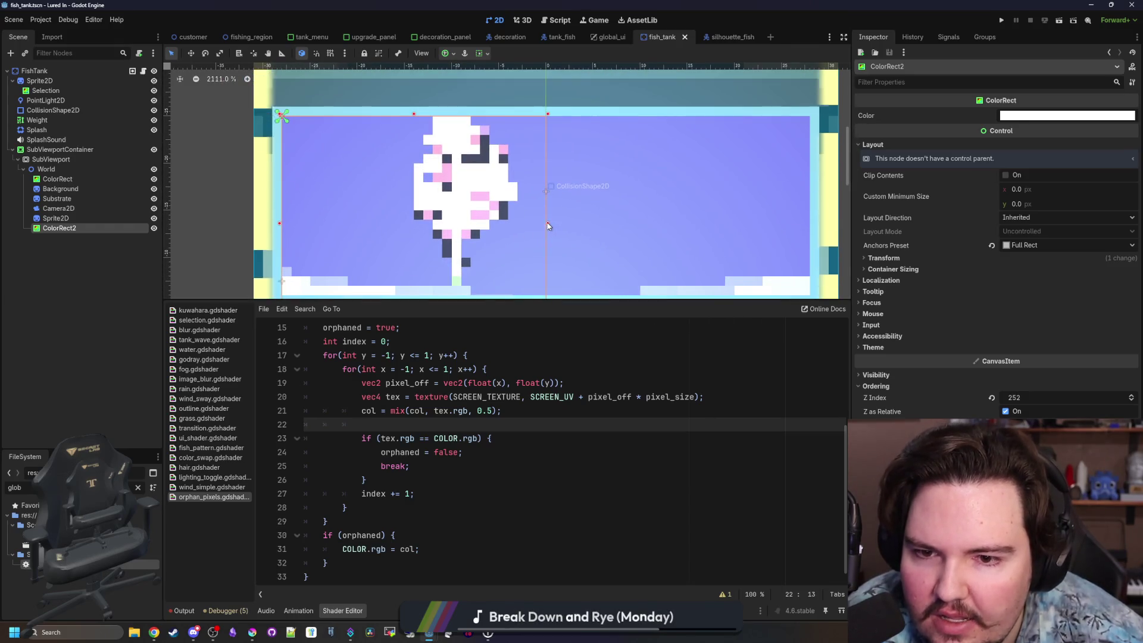
{"action": "left_click_drag", "start_coordinate": [432, 222], "coordinate": [538, 223]}
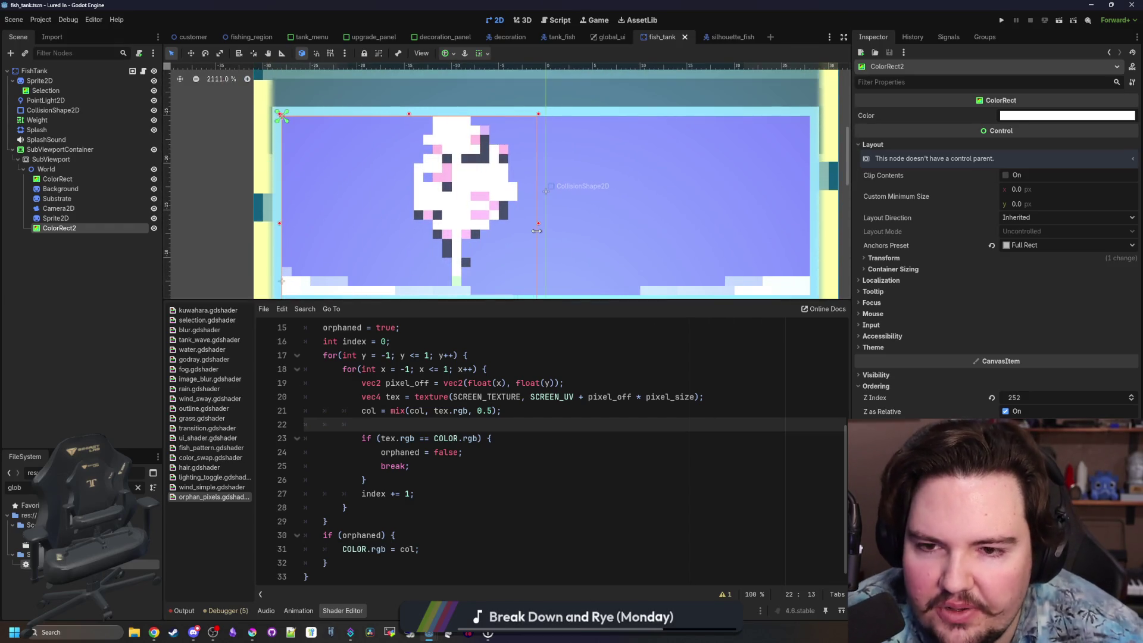
{"action": "scroll", "coordinate": [440, 213], "scroll_direction": "up", "scroll_amount": 4}
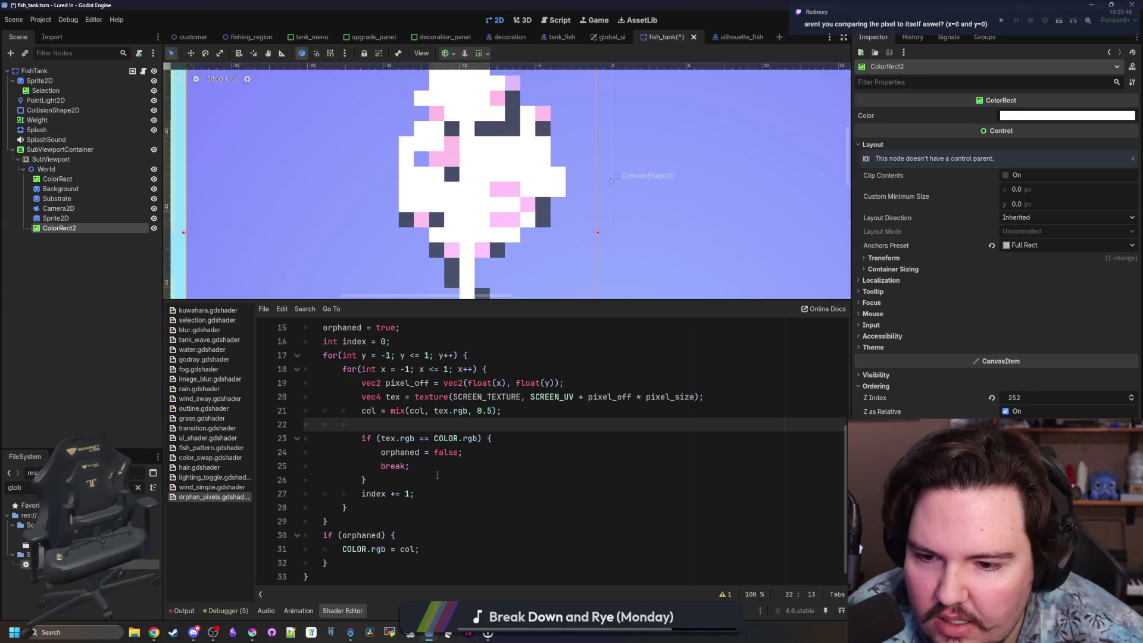
{"action": "left_click", "coordinate": [429, 452]}
{"action": "scroll", "coordinate": [409, 440], "scroll_direction": "up", "scroll_amount": 1}
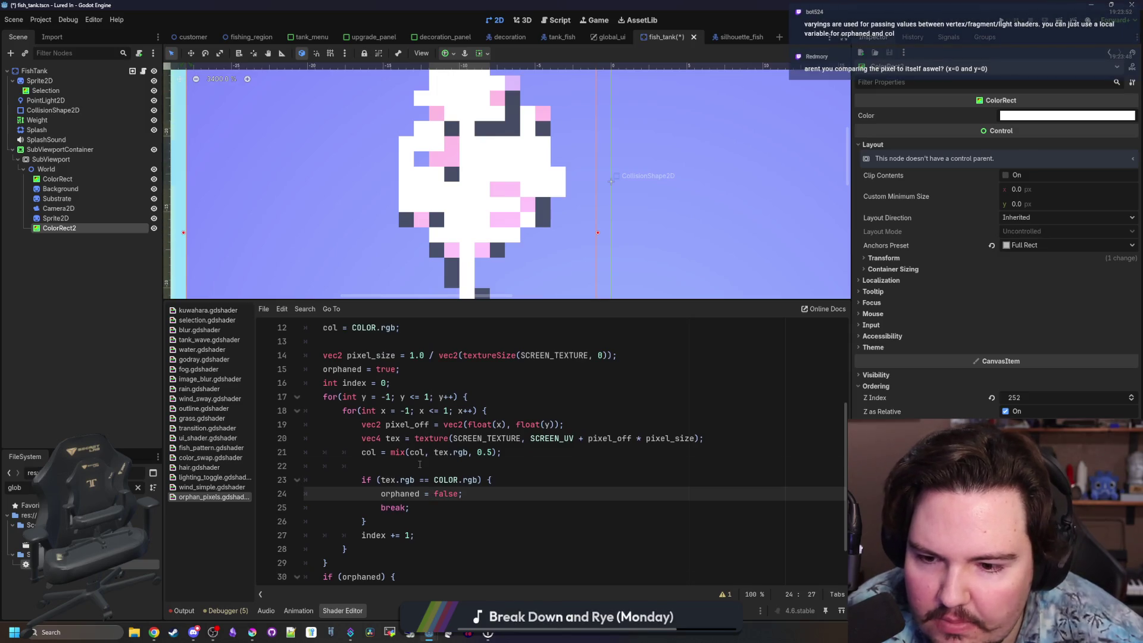
{"action": "key", "text": "Up"}
{"action": "key", "text": "Up"}
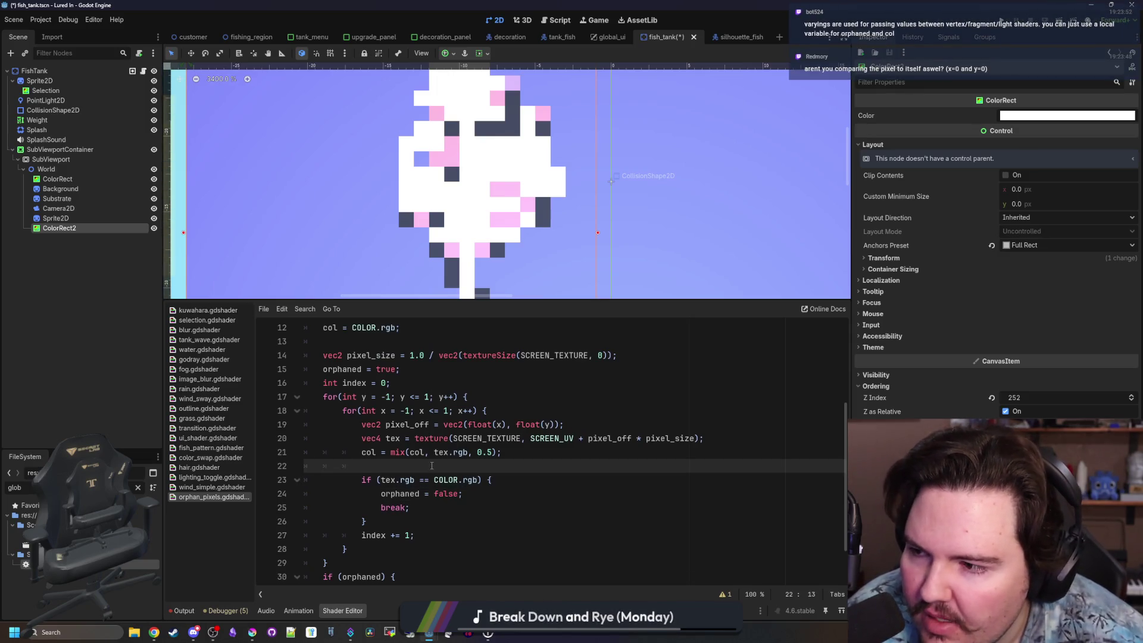
{"action": "scroll", "coordinate": [431, 465], "scroll_direction": "down", "scroll_amount": 1}
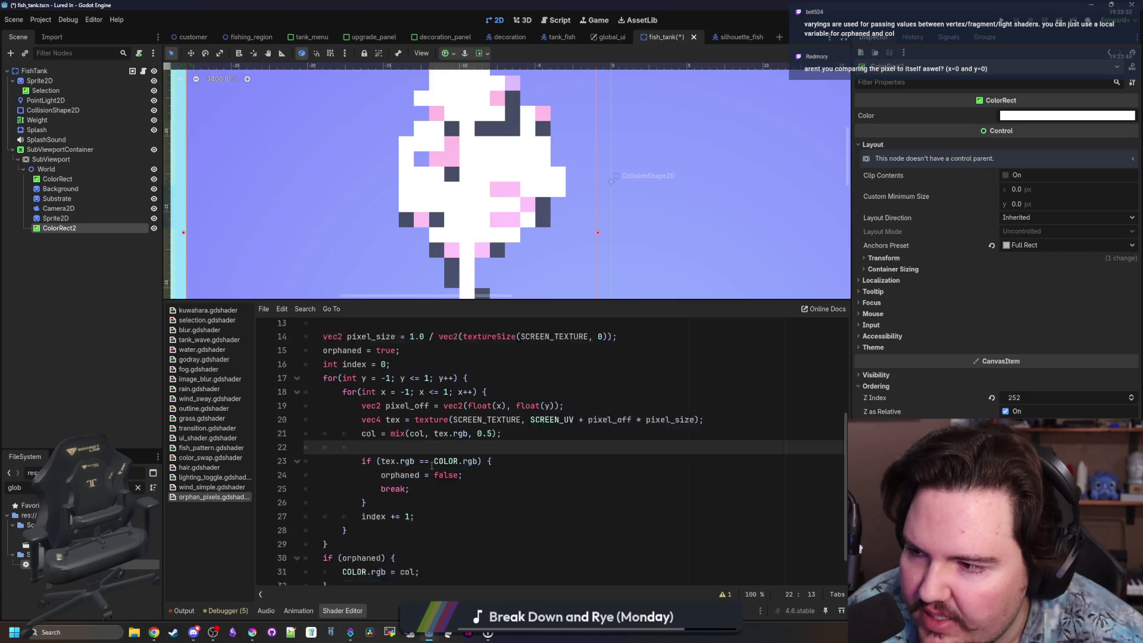
{"action": "scroll", "coordinate": [421, 388], "scroll_direction": "up", "scroll_amount": 1}
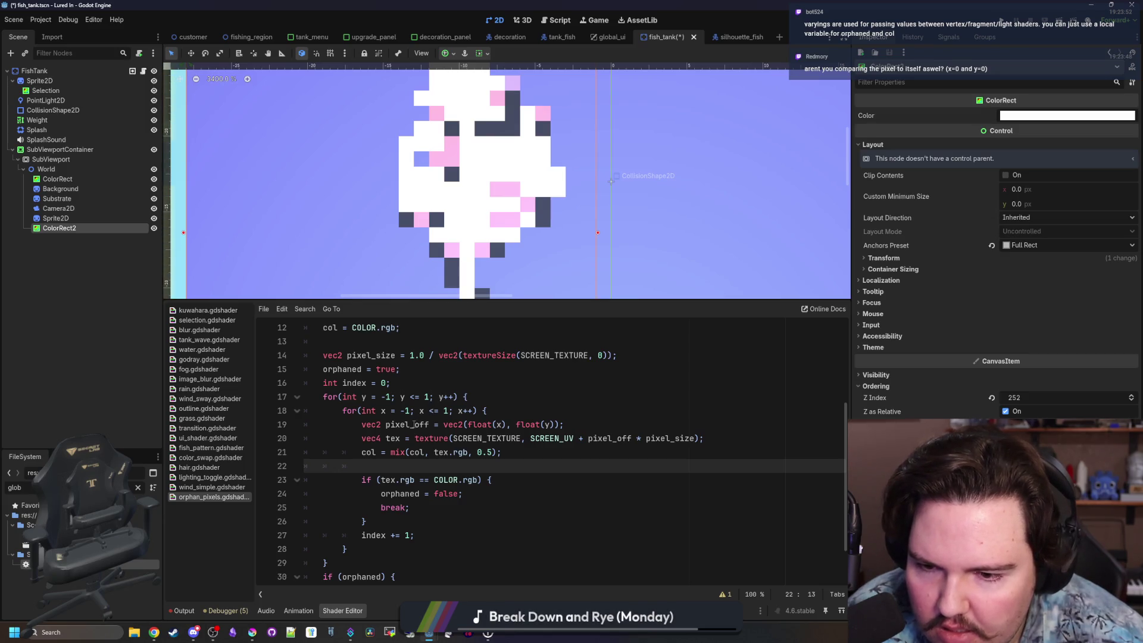
{"action": "left_click", "coordinate": [494, 411]}
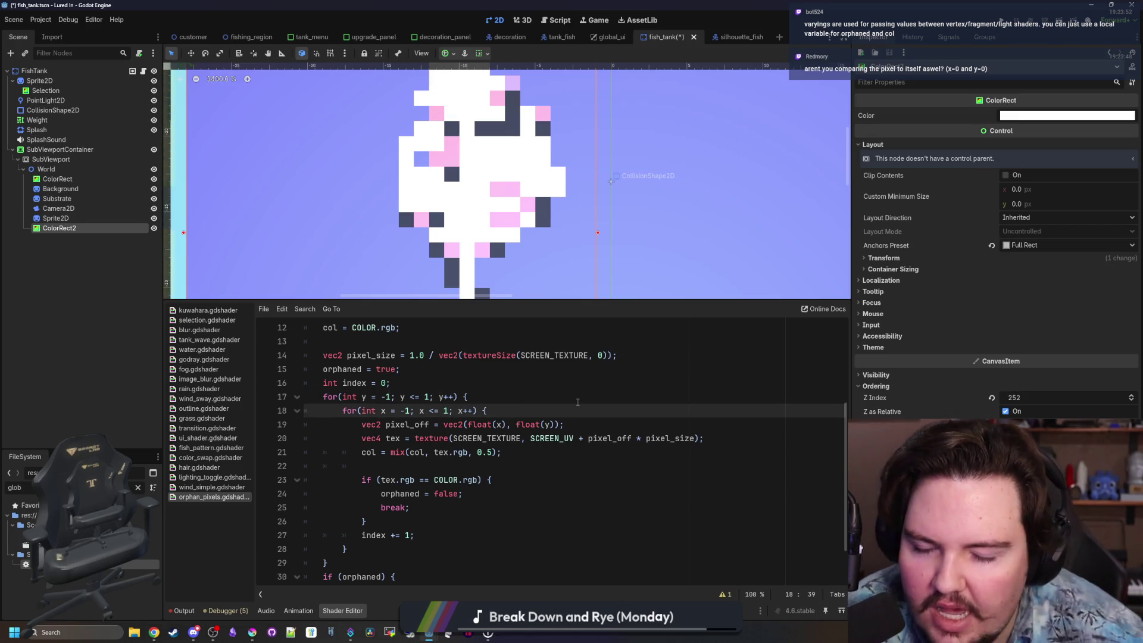
{"action": "key", "text": "Return"}
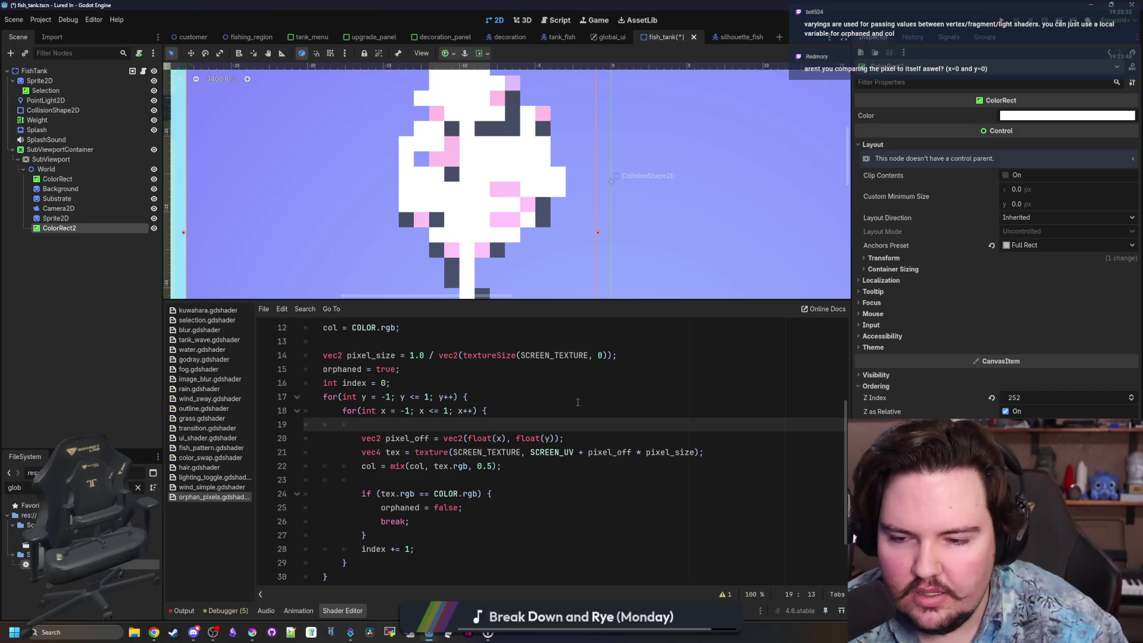
Add 'if (x == 0 && y == 0){continue;}' at the start of the inner loop and recompile.
{"action": "type", "text": "i"}
{"action": "key", "text": "Return"}
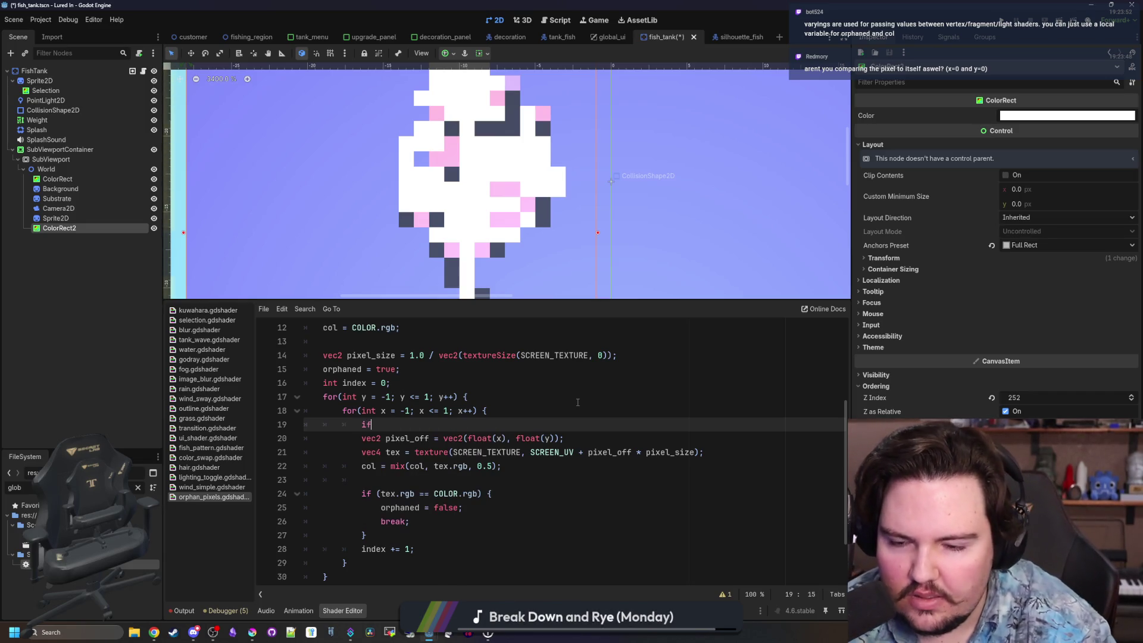
{"action": "type", "text": "(x ==0"}
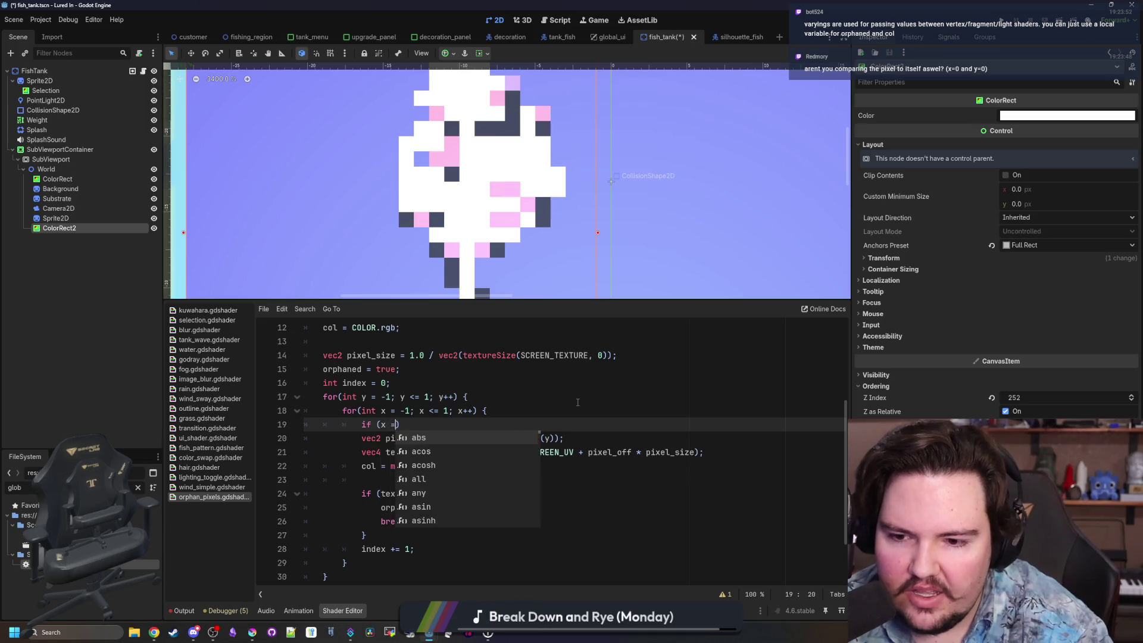
{"action": "type", "text": " && y == "}
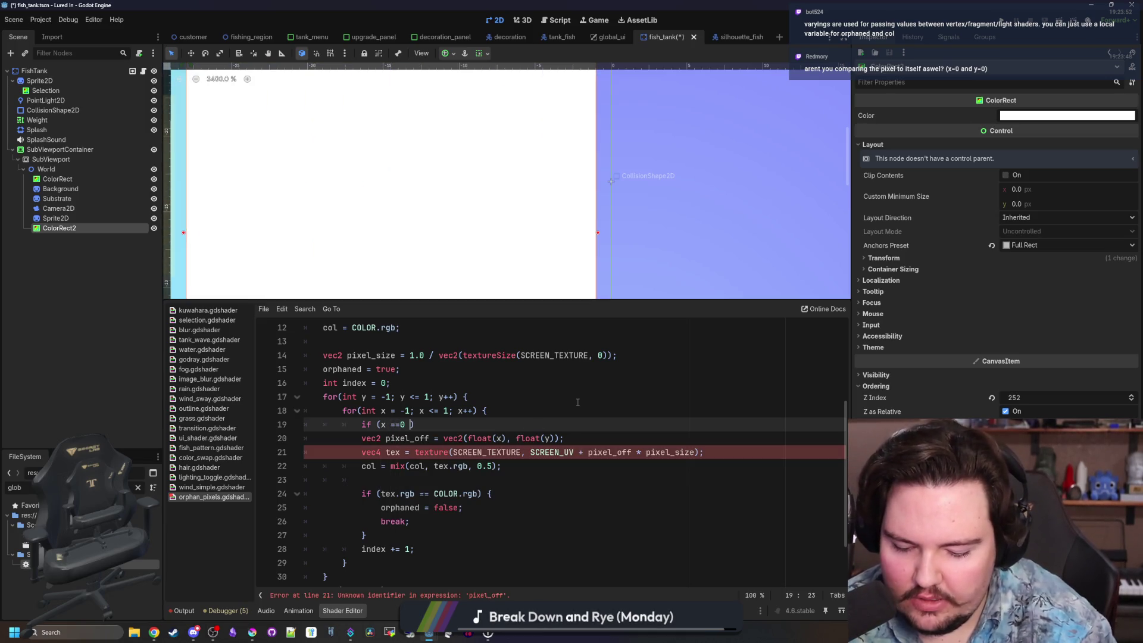
{"action": "type", "text": "0"}
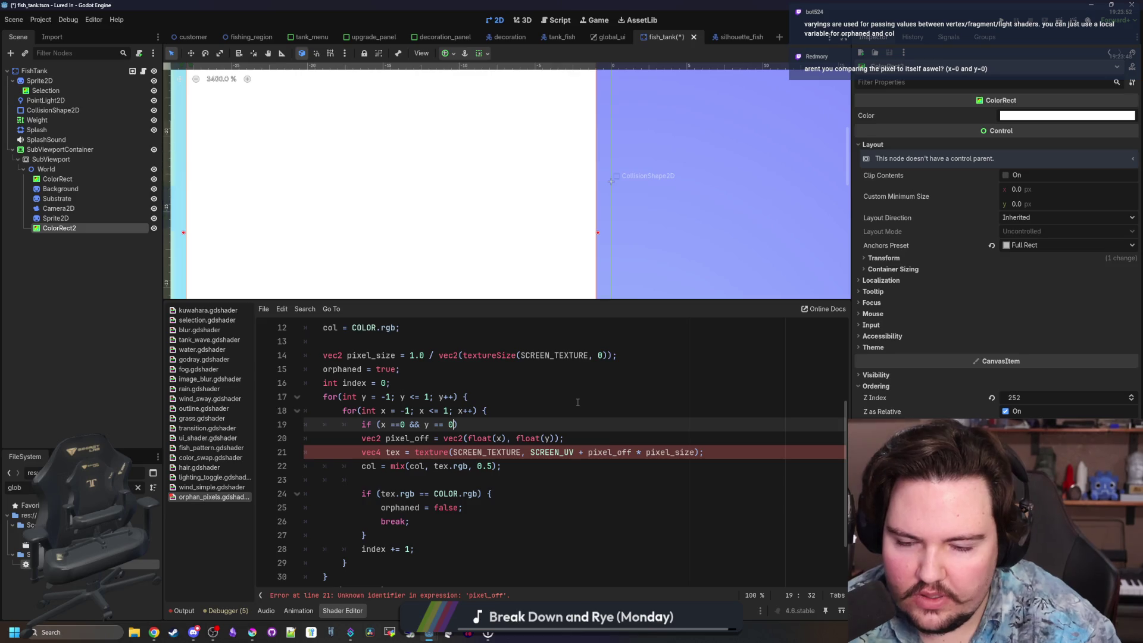
{"action": "key", "text": "Left"}
{"action": "key", "text": "Left"}
{"action": "key", "text": "Left"}
{"action": "key", "text": "Right"}
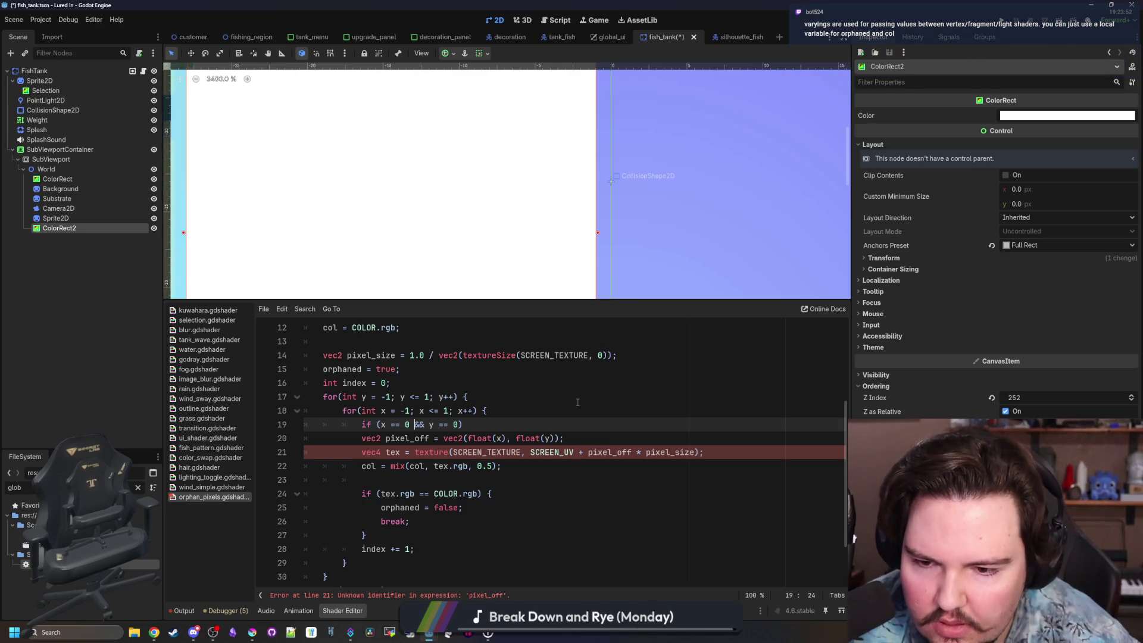
{"action": "key", "text": "End"}
{"action": "type", "text": ": "}
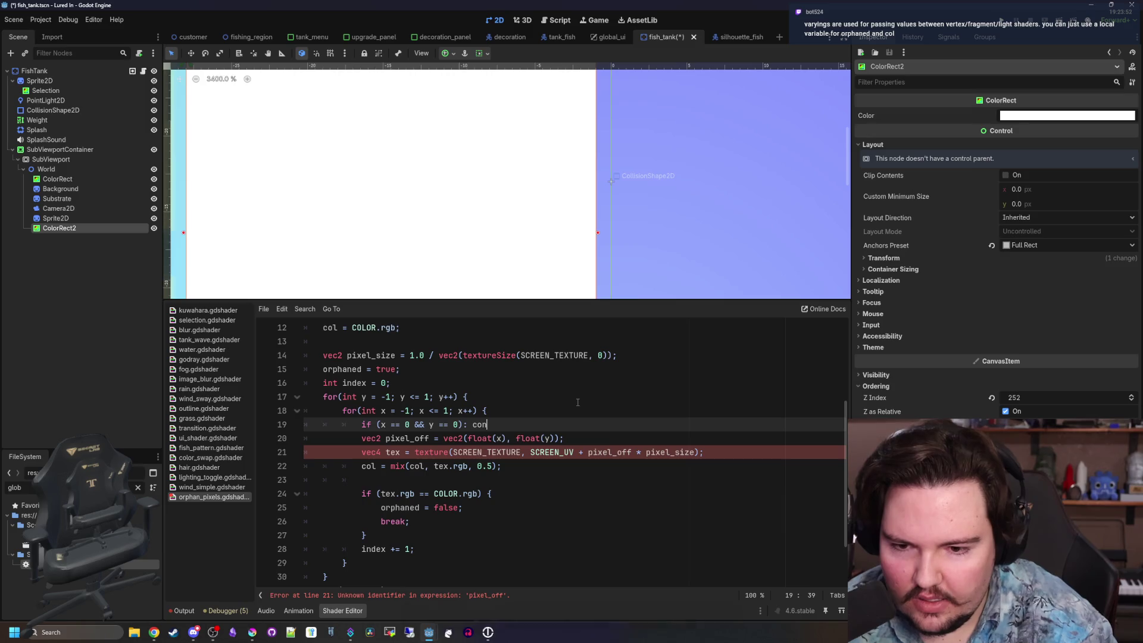
{"action": "type", "text": "c"}
{"action": "key", "text": "BackSpace"}
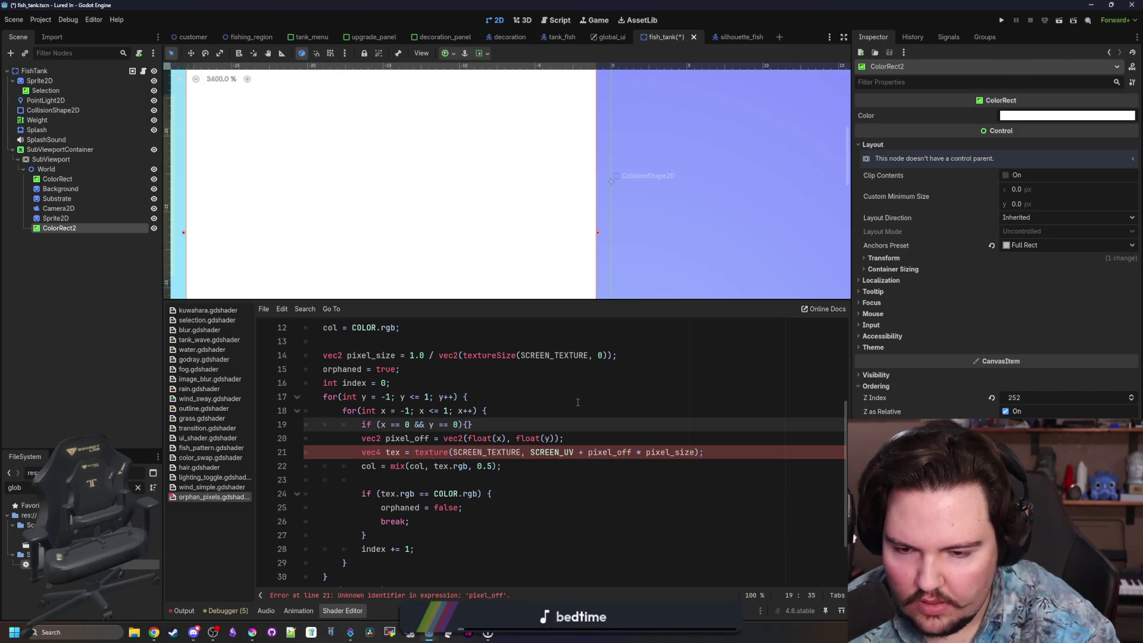
{"action": "type", "text": "{cont"}
{"action": "type", "text": "inue"}
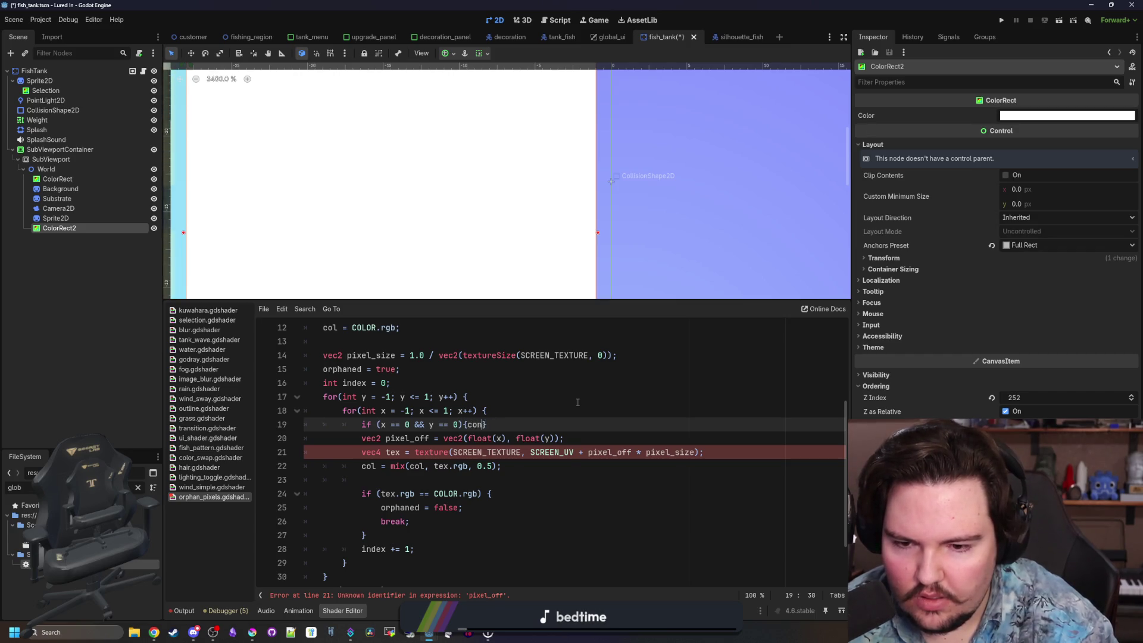
{"action": "type", "text": ";"}
{"action": "left_click", "coordinate": [482, 403]}
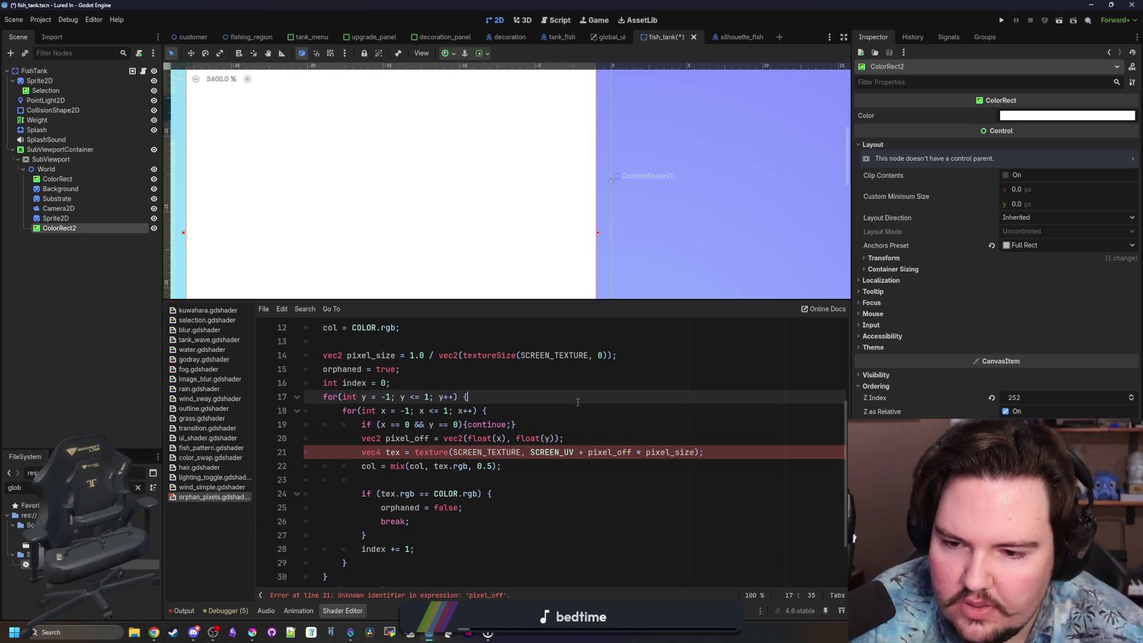
{"action": "scroll", "coordinate": [484, 222], "scroll_direction": "down", "scroll_amount": 3}
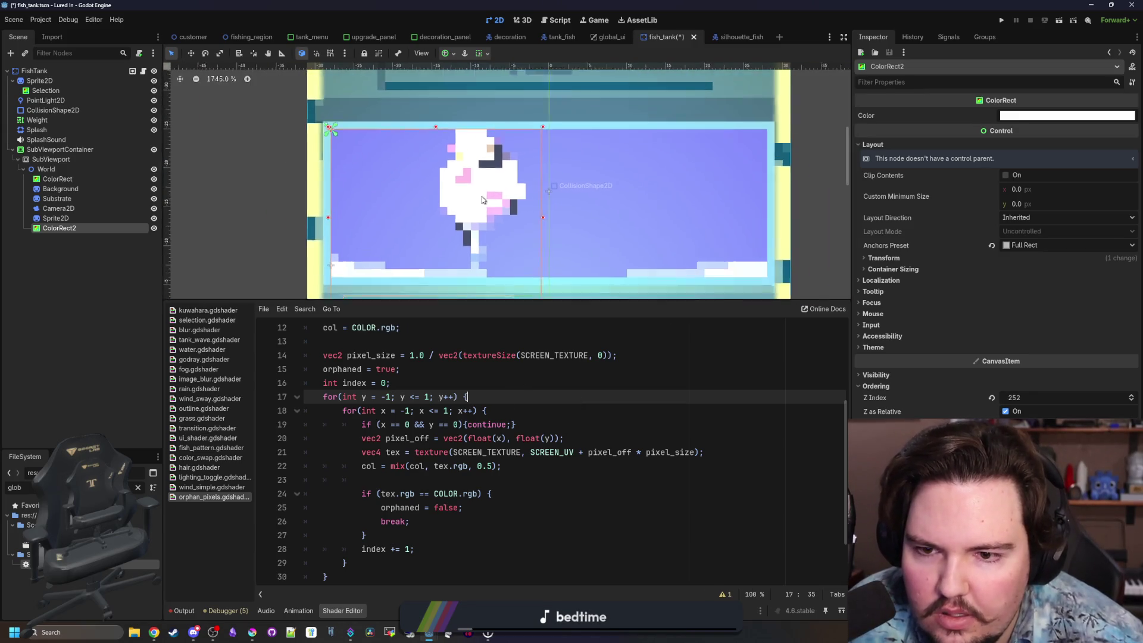
{"action": "scroll", "coordinate": [484, 222], "scroll_direction": "up", "scroll_amount": 1}
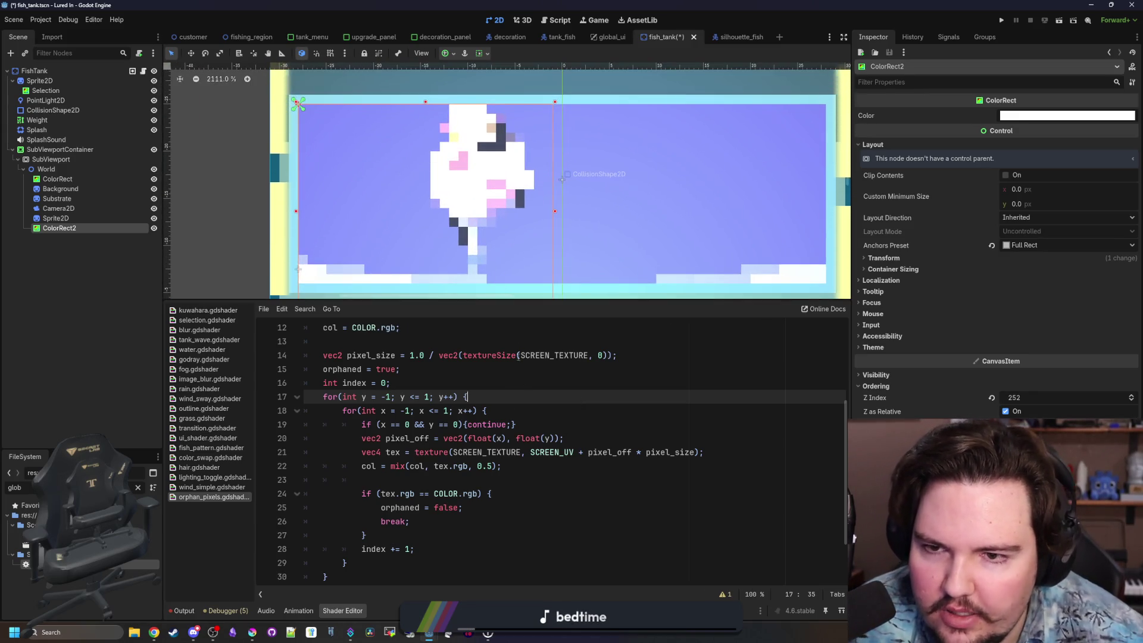
{"action": "left_click", "coordinate": [492, 466]}
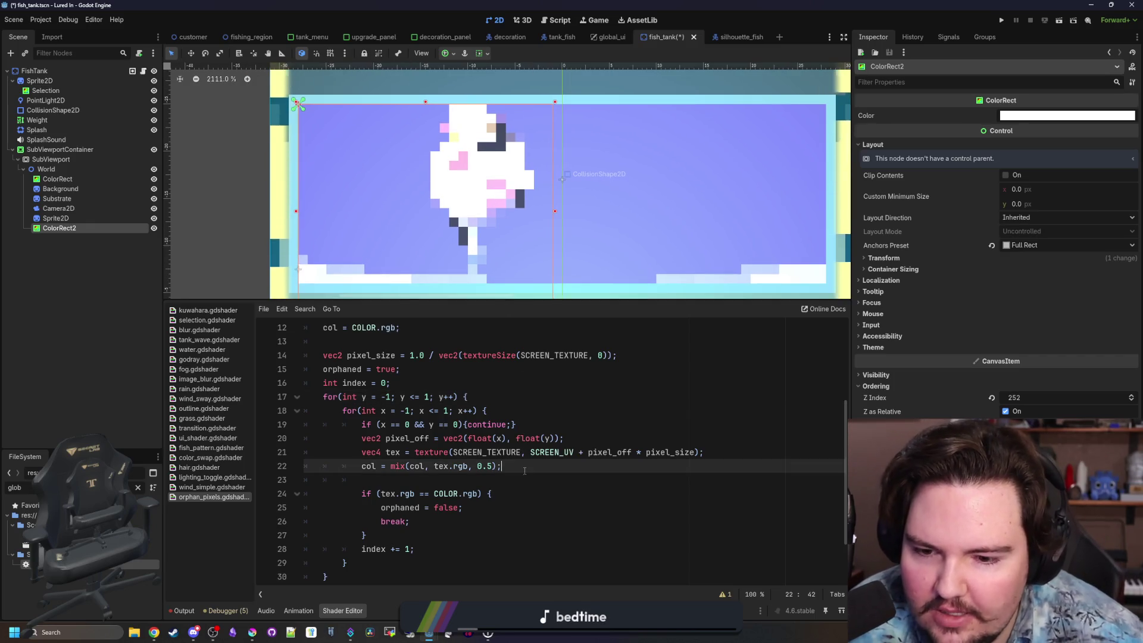
Set line 22's blend to col = mix(col, tex.rgb, 0.1) after trying other digits.
{"action": "key", "text": "BackSpace"}
{"action": "type", "text": "1"}
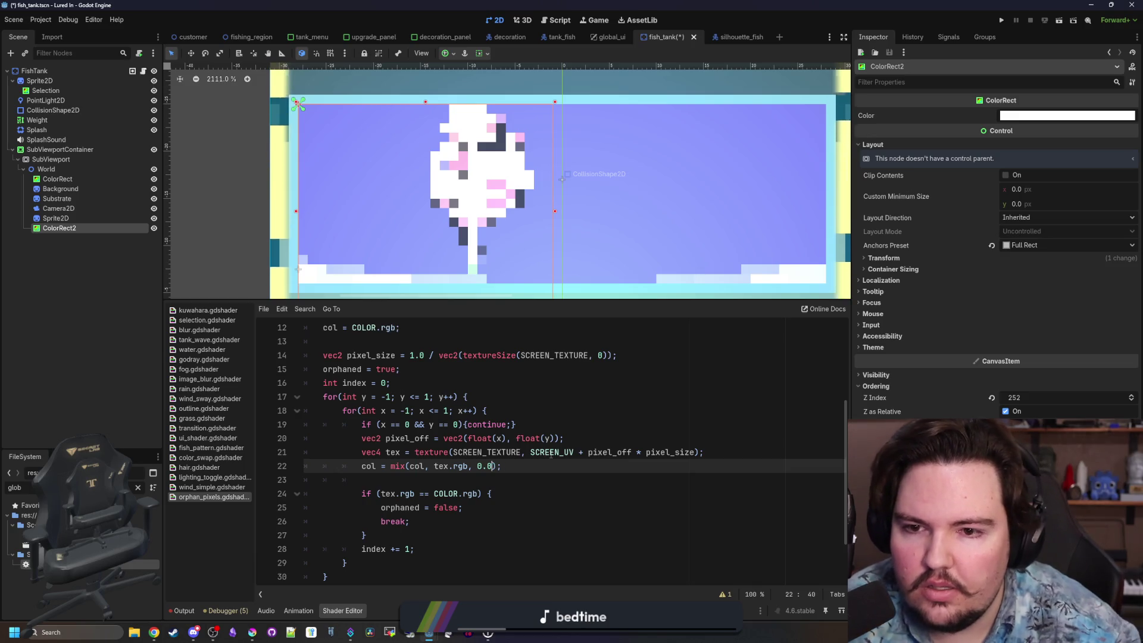
{"action": "key", "text": "BackSpace"}
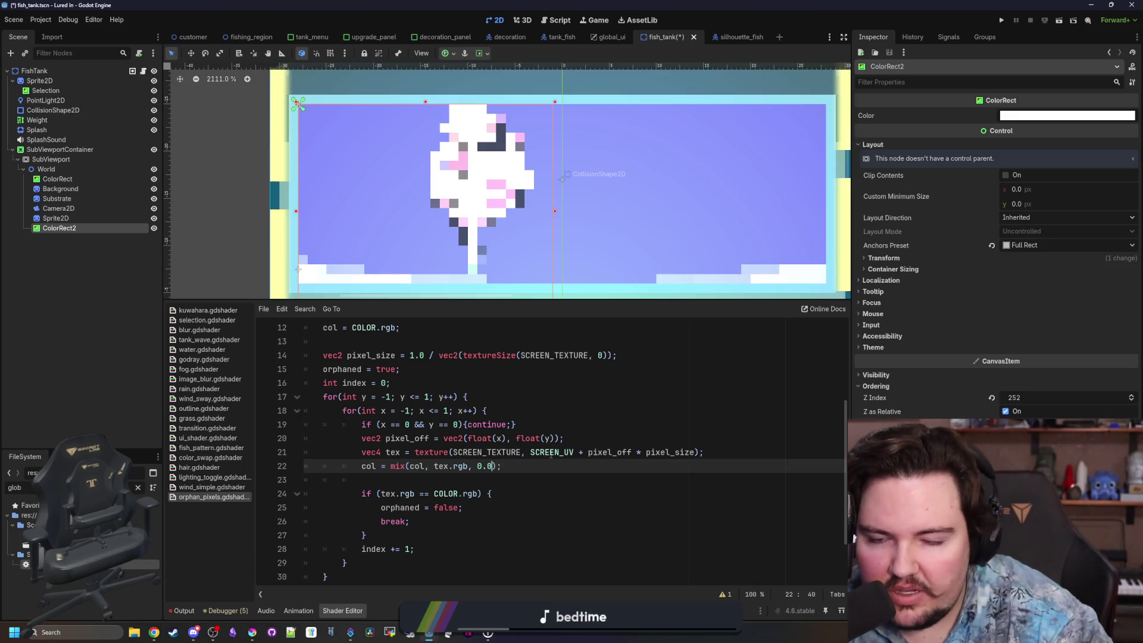
{"action": "type", "text": "4"}
{"action": "key", "text": "BackSpace"}
{"action": "type", "text": "1"}
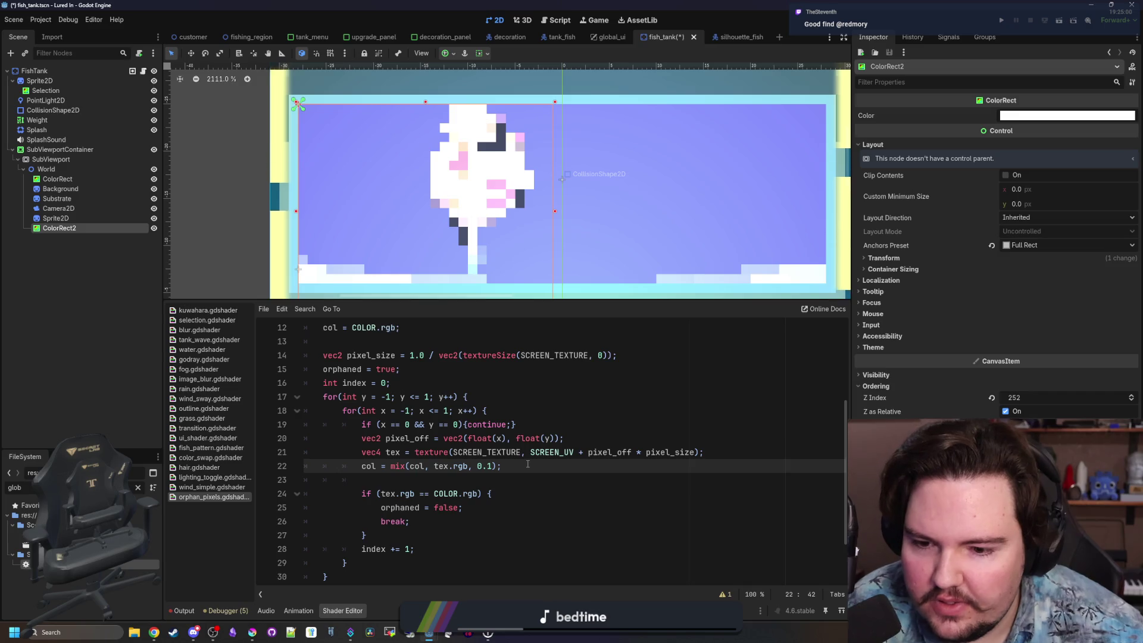
{"action": "scroll", "coordinate": [527, 463], "scroll_direction": "down", "scroll_amount": 1}
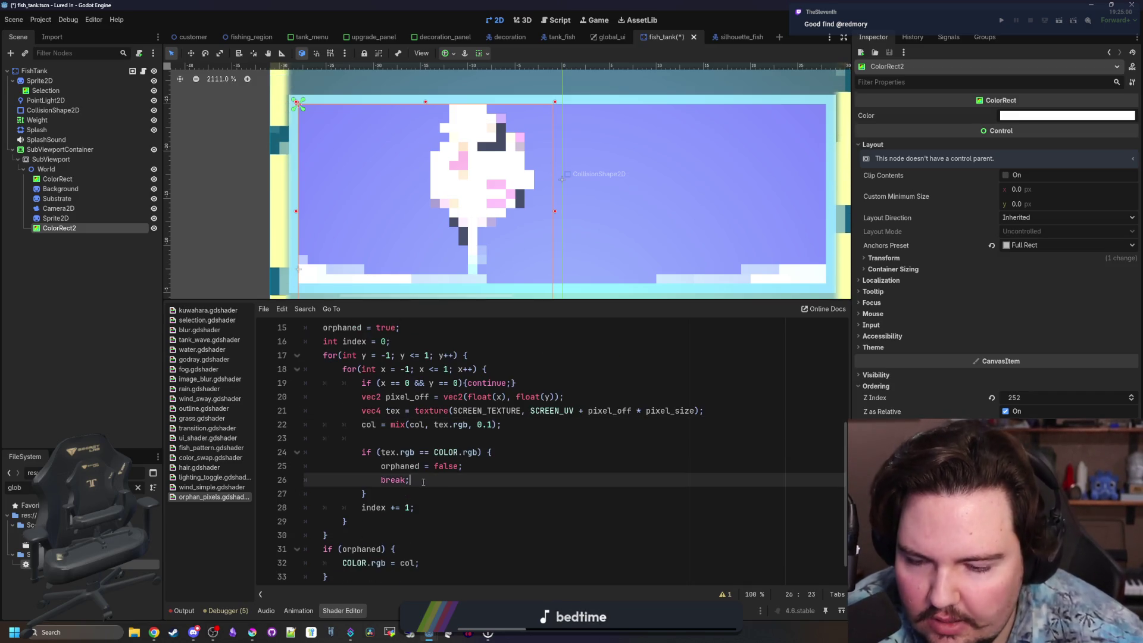